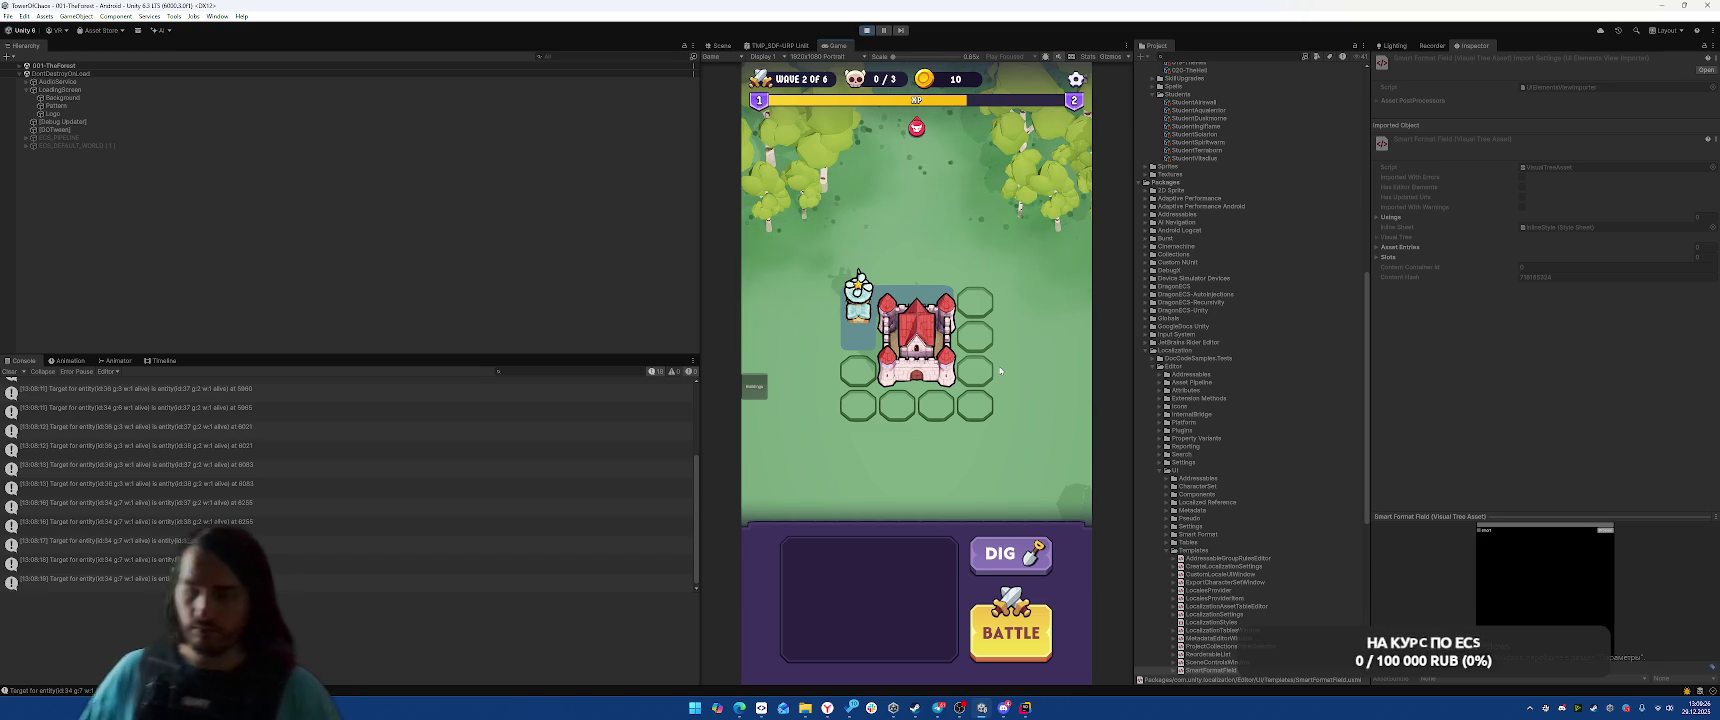
Start a battle wave, pick the Fire Ball spell, and play the next wave until defeat
{"action": "left_click", "coordinate": [1022, 628]}
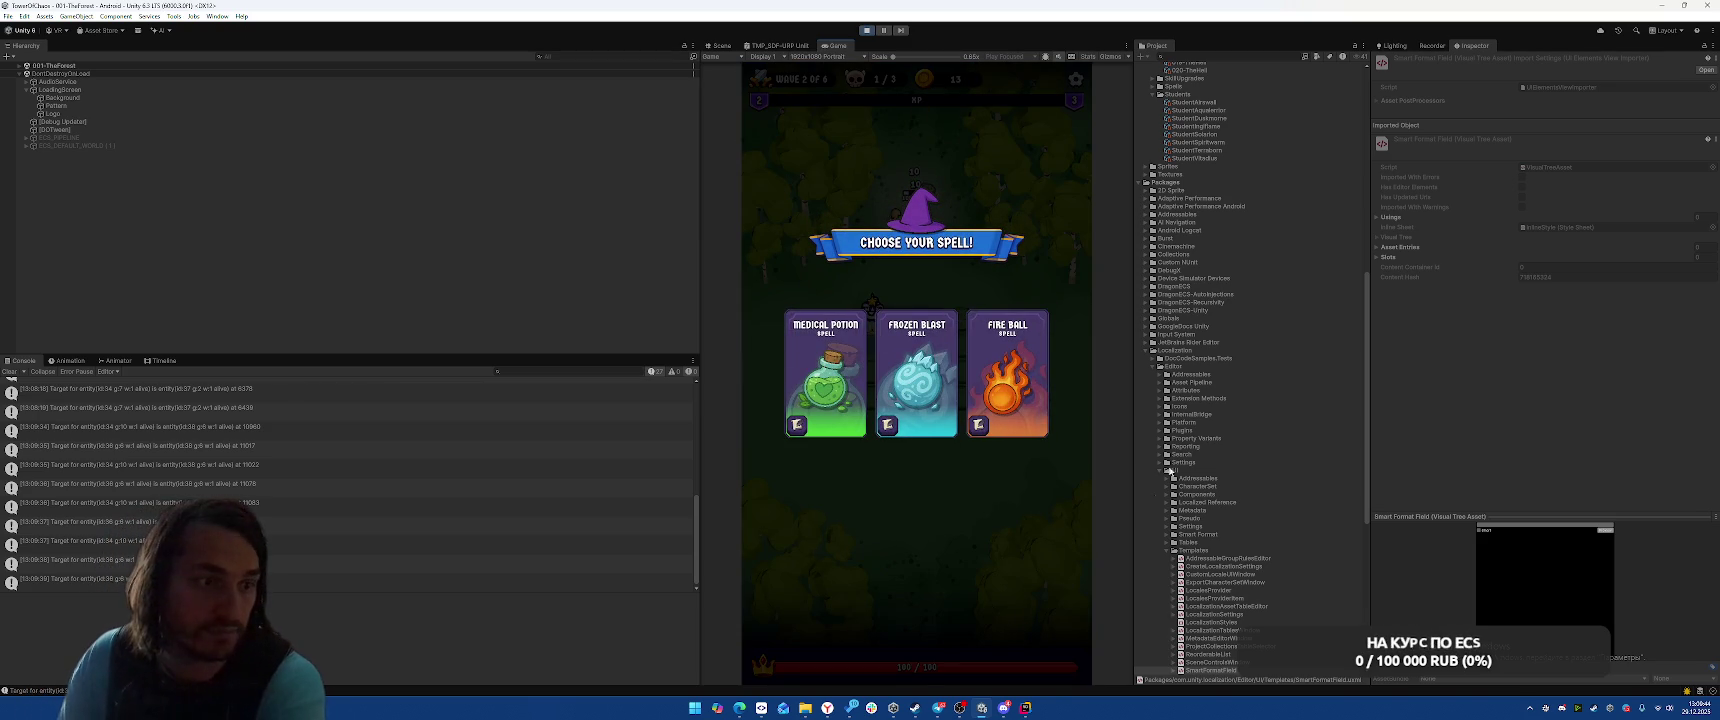
{"action": "left_click", "coordinate": [1016, 386]}
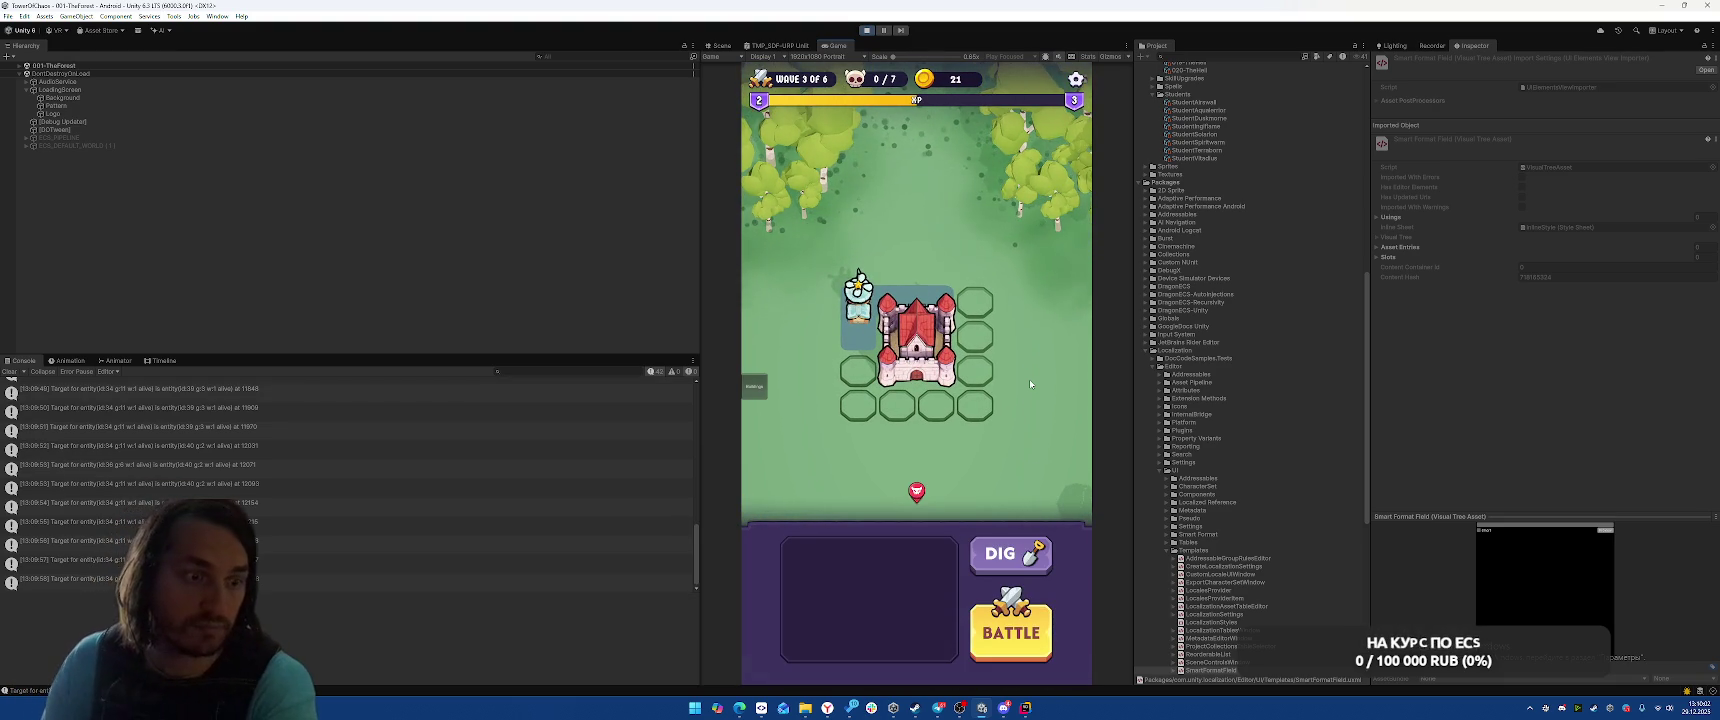
{"action": "left_click", "coordinate": [1026, 632]}
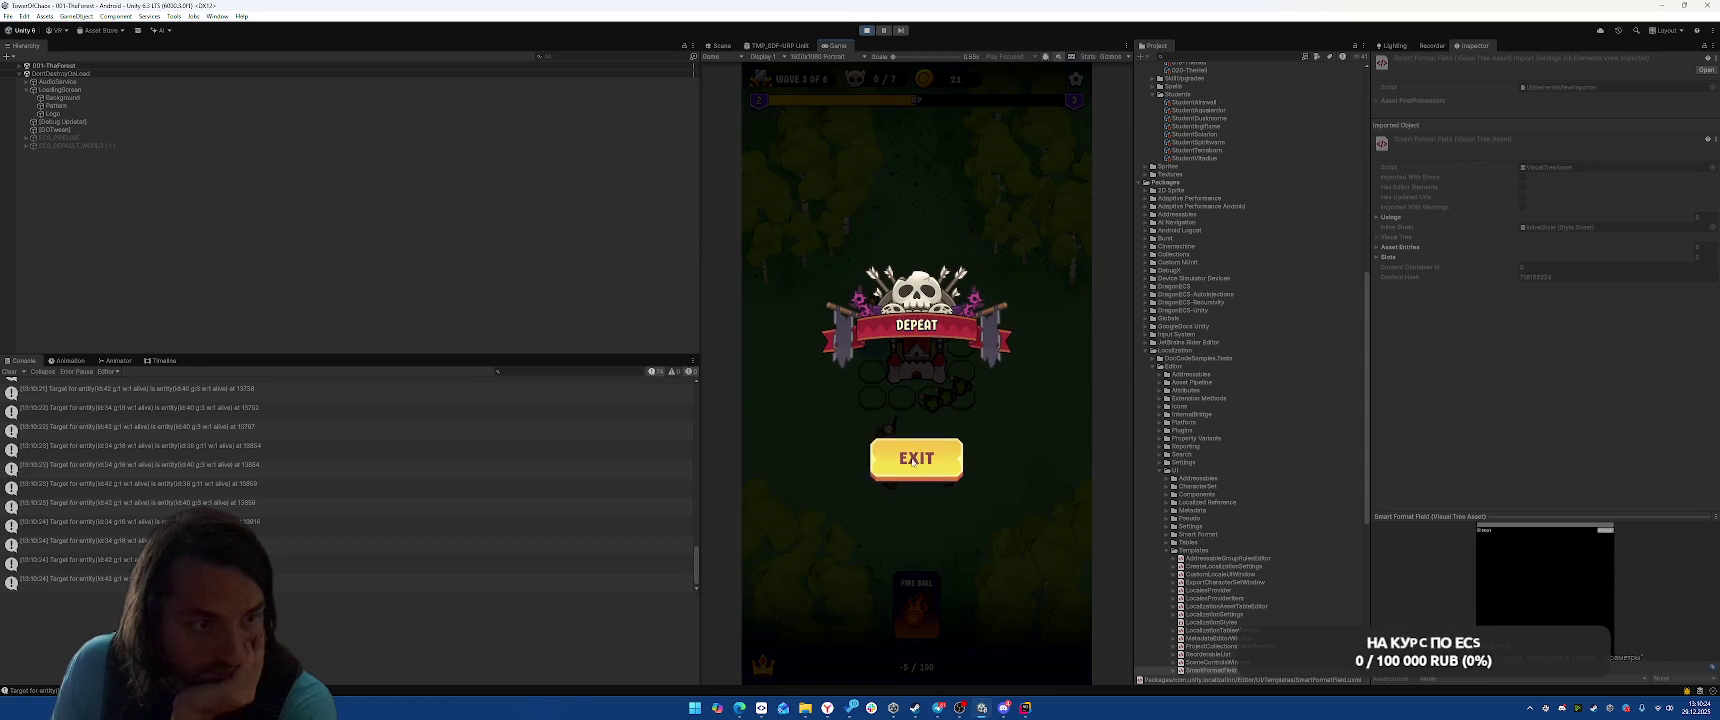
Exit play mode and return to the StudentTargetSystem code in the editor
{"action": "left_click", "coordinate": [868, 35]}
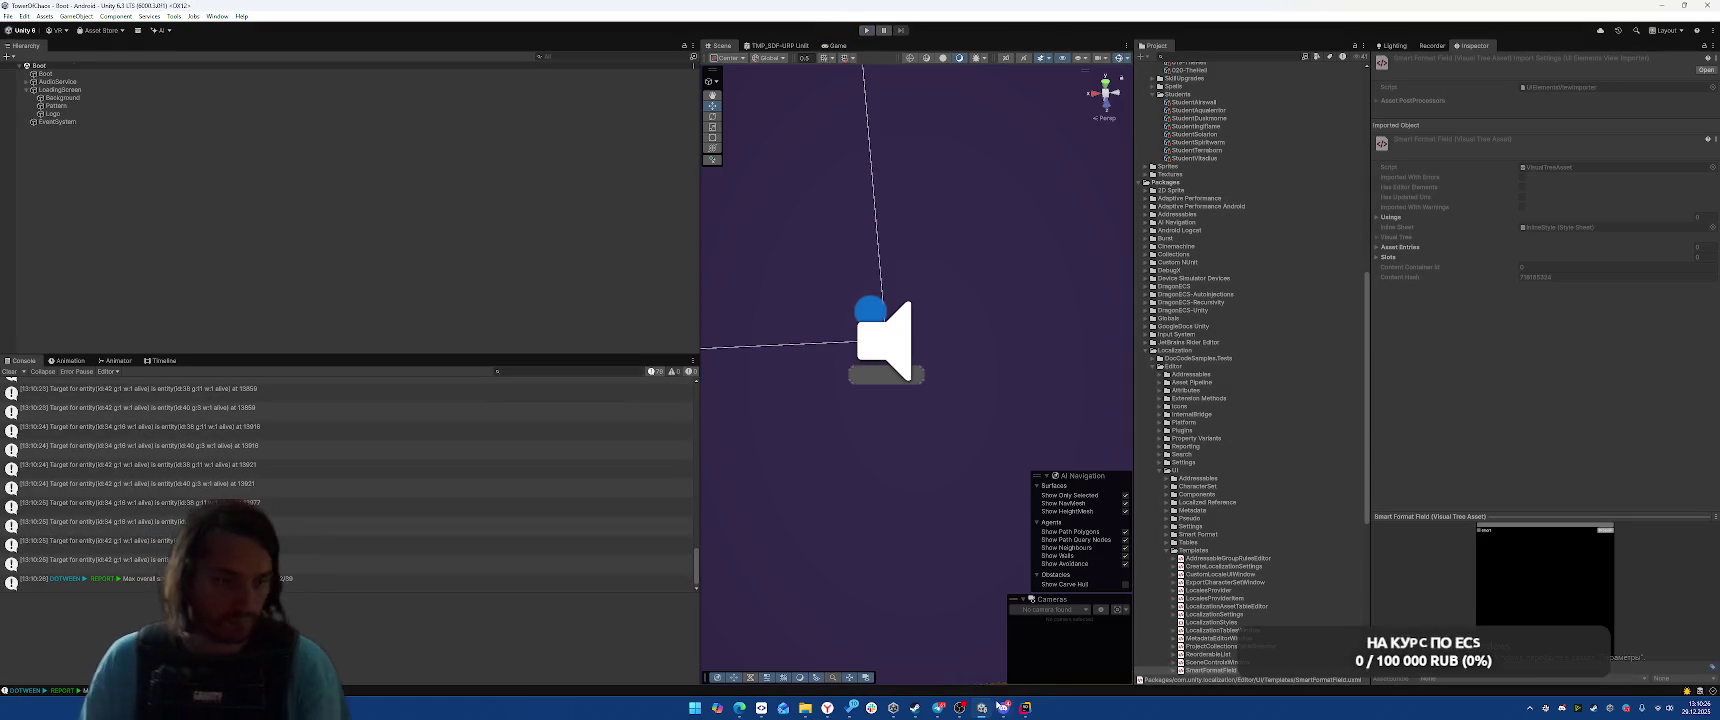
{"action": "left_click", "coordinate": [1025, 708]}
{"action": "key", "text": "Up"}
{"action": "scroll", "coordinate": [1277, 428], "scroll_direction": "up", "scroll_amount": 4}
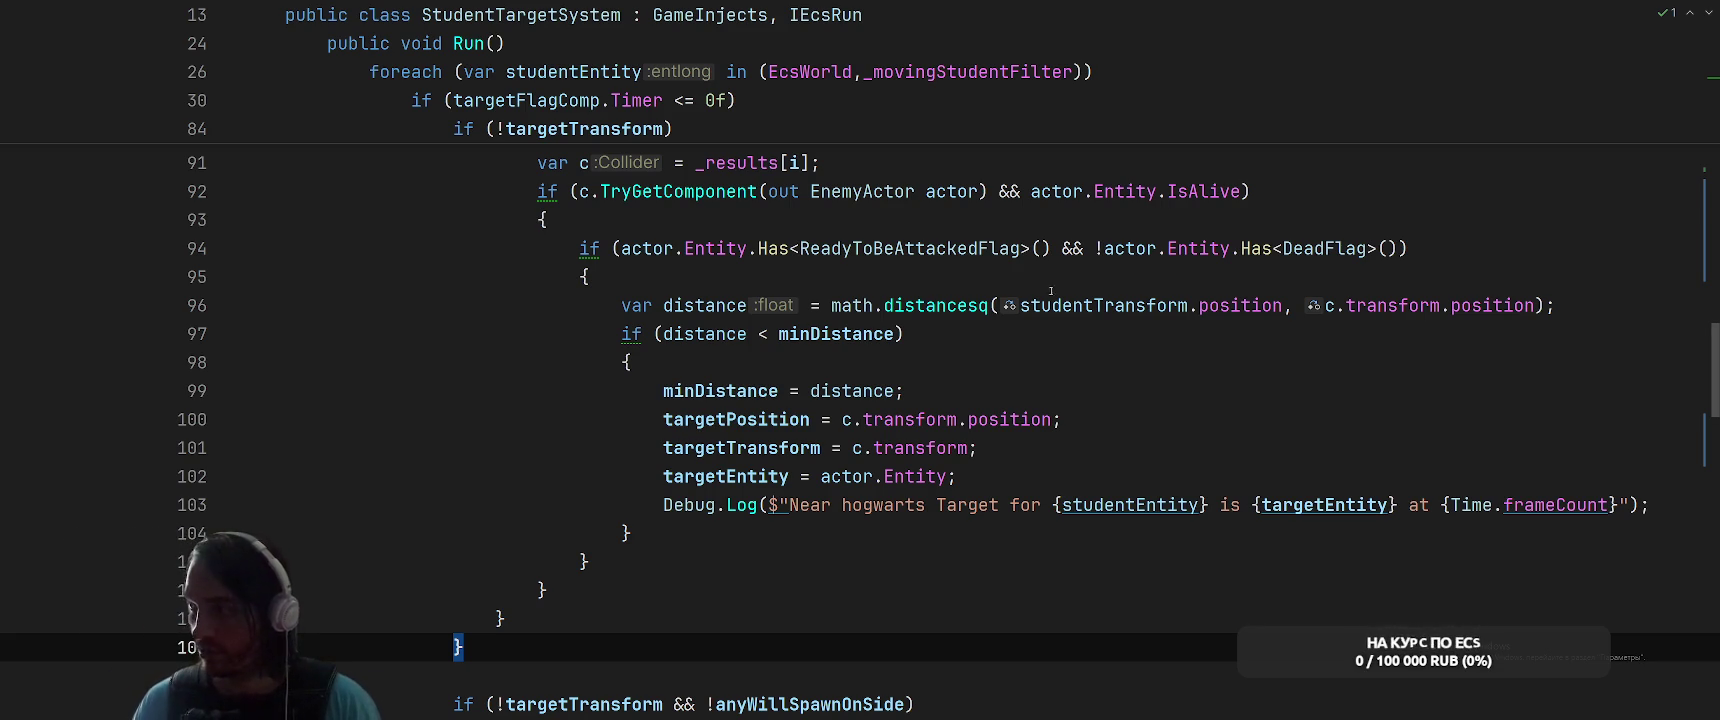
{"action": "left_click", "coordinate": [980, 447]}
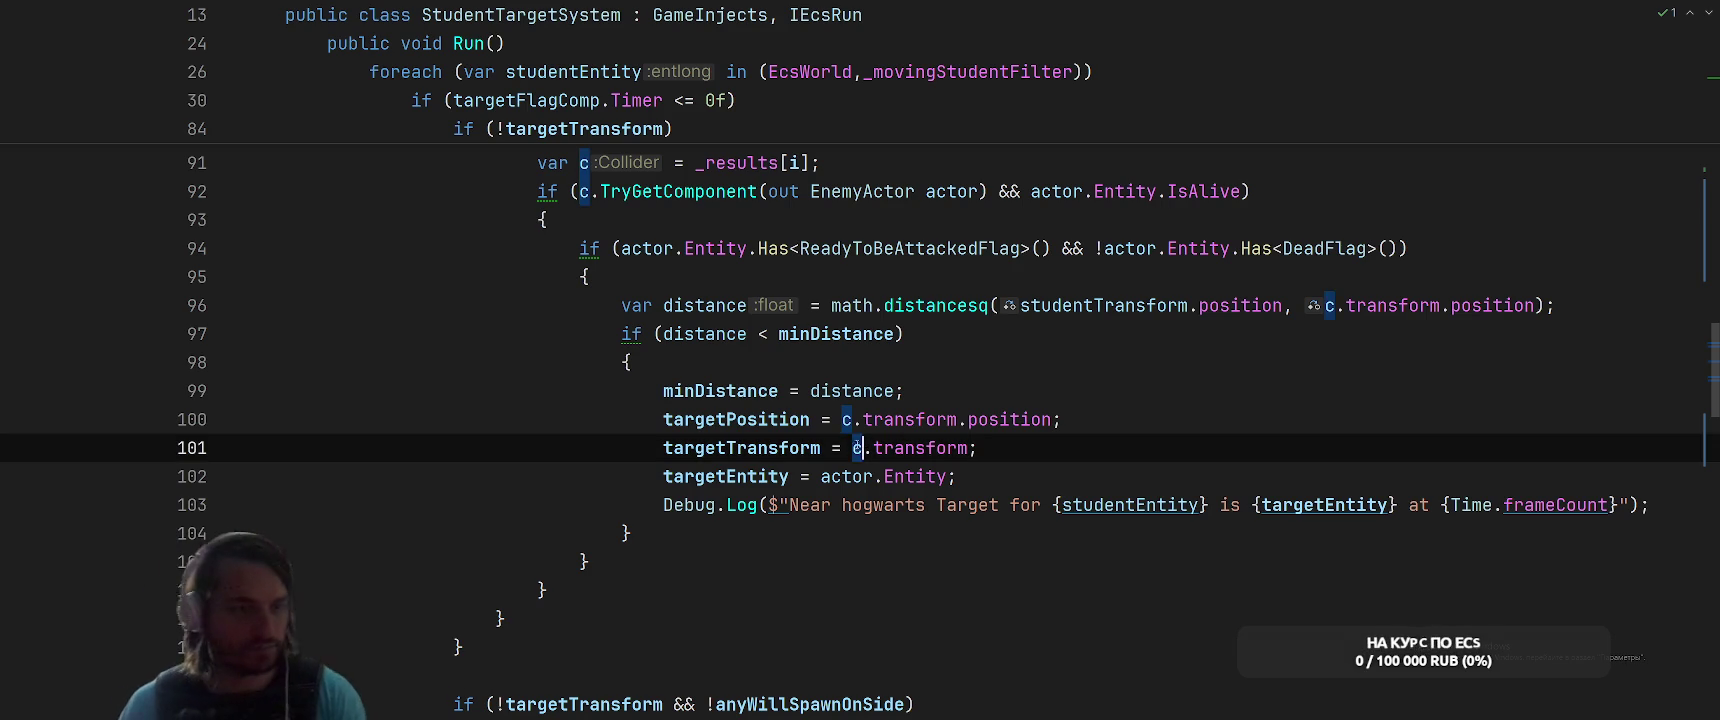
{"action": "left_click", "coordinate": [1162, 334]}
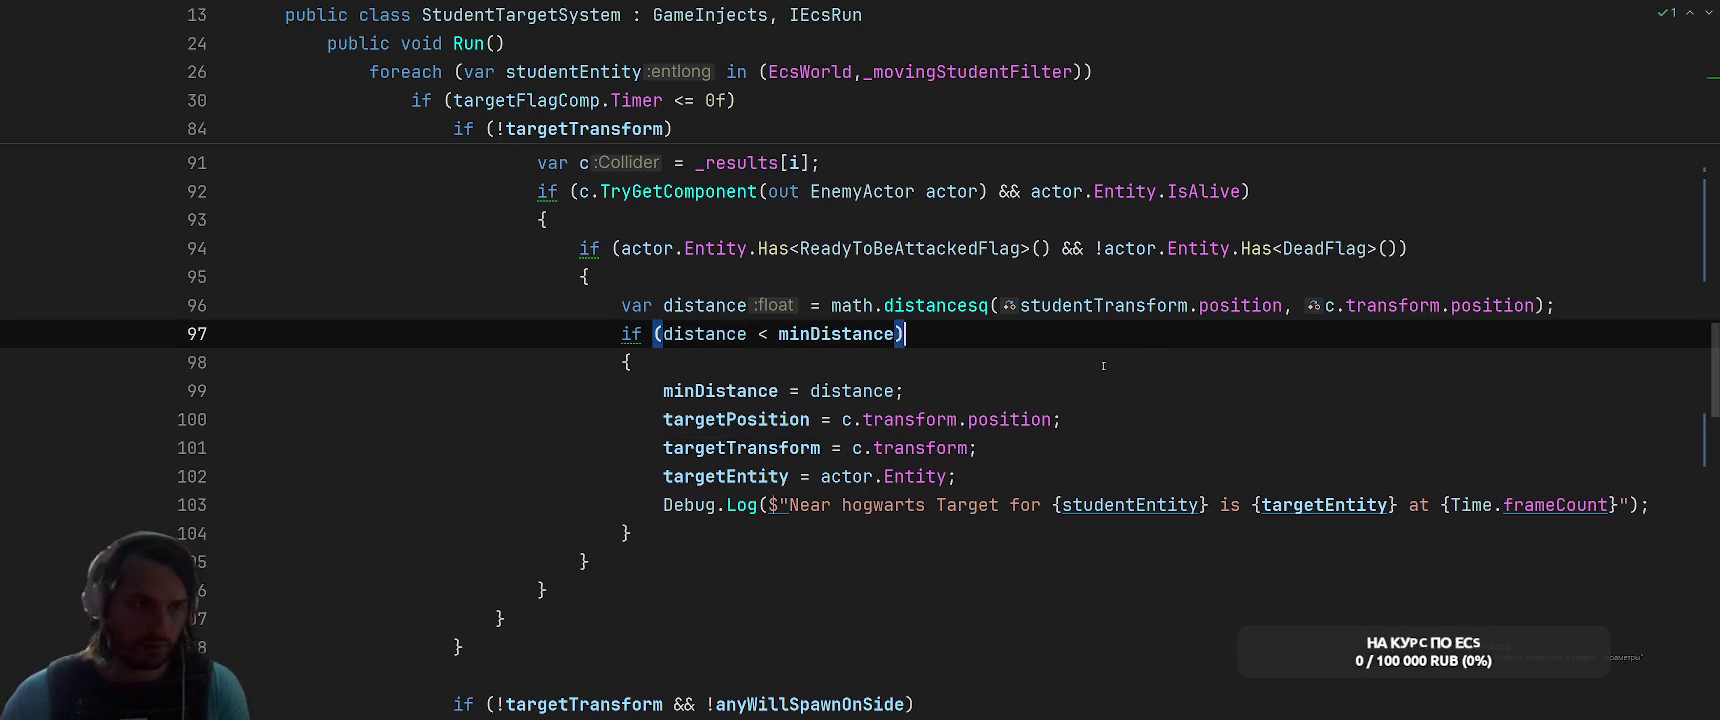
{"action": "scroll", "coordinate": [1133, 341], "scroll_direction": "up", "scroll_amount": 7}
{"action": "scroll", "coordinate": [771, 414], "scroll_direction": "down", "scroll_amount": 10}
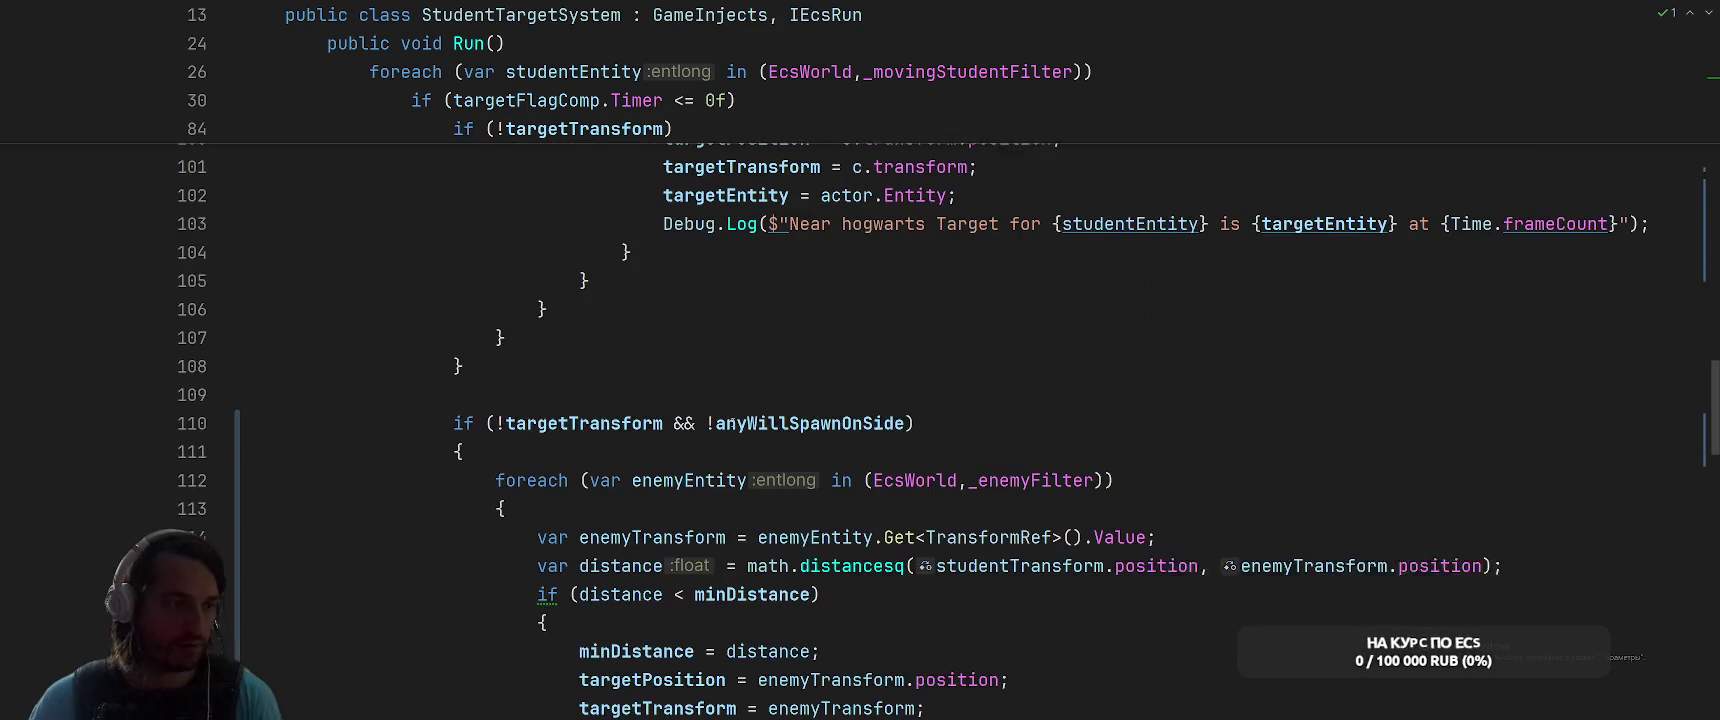
{"action": "left_click", "coordinate": [771, 414], "text": "ctrl"}
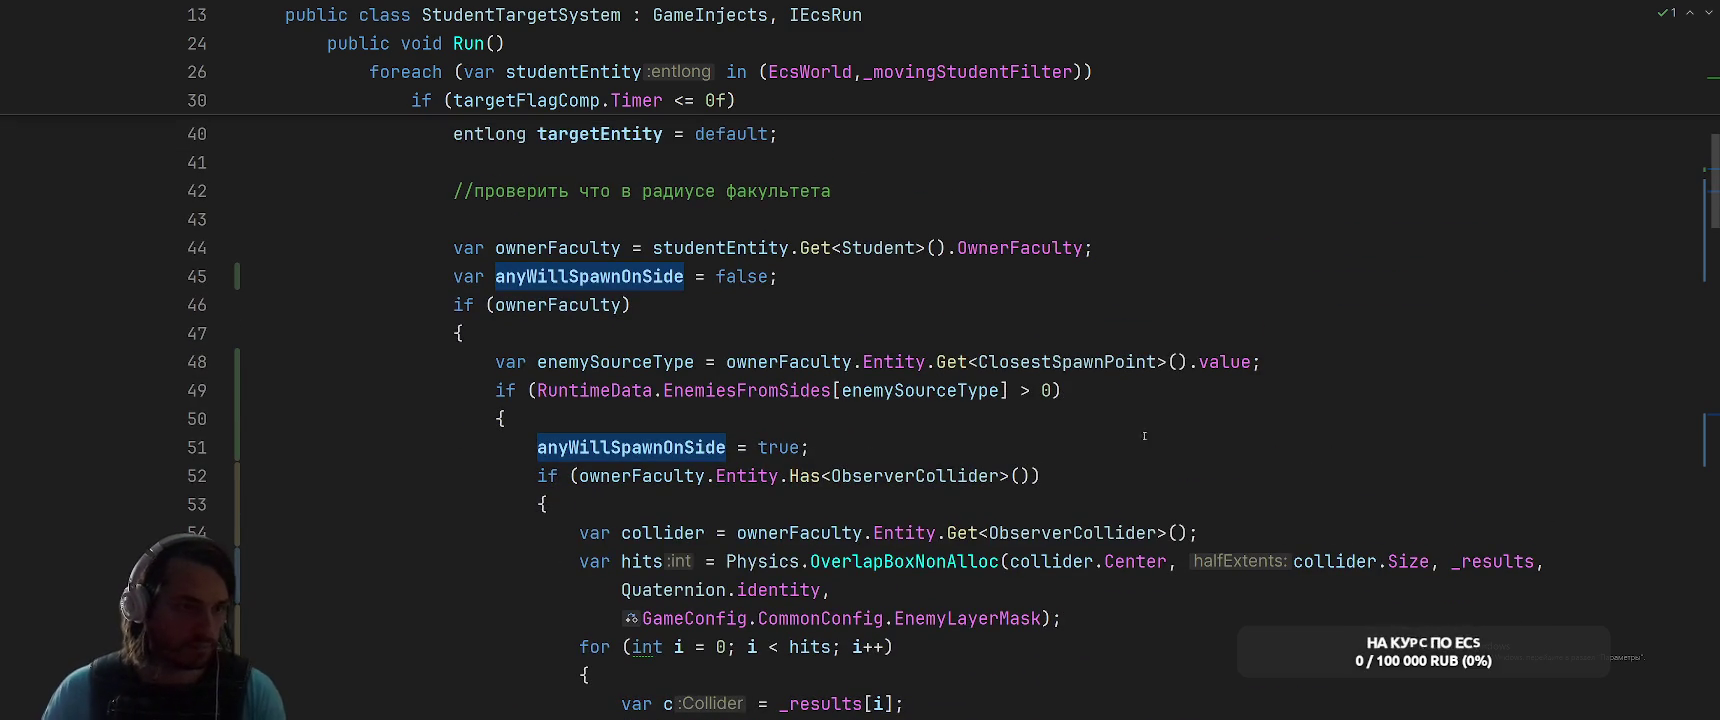
{"action": "left_click", "coordinate": [936, 390]}
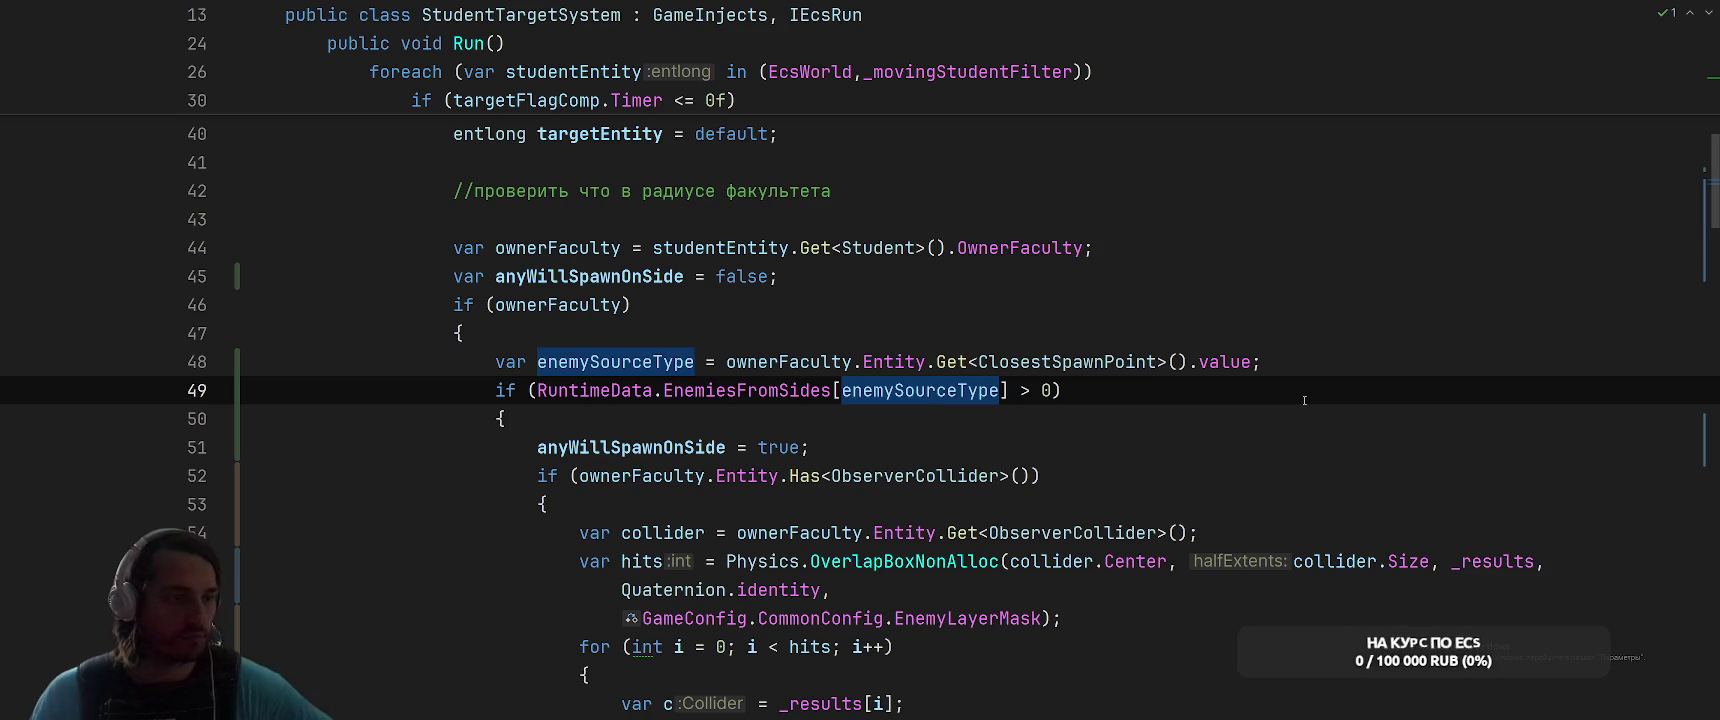
{"action": "left_click", "coordinate": [537, 344]}
{"action": "key", "text": "ctrl+shift+m"}
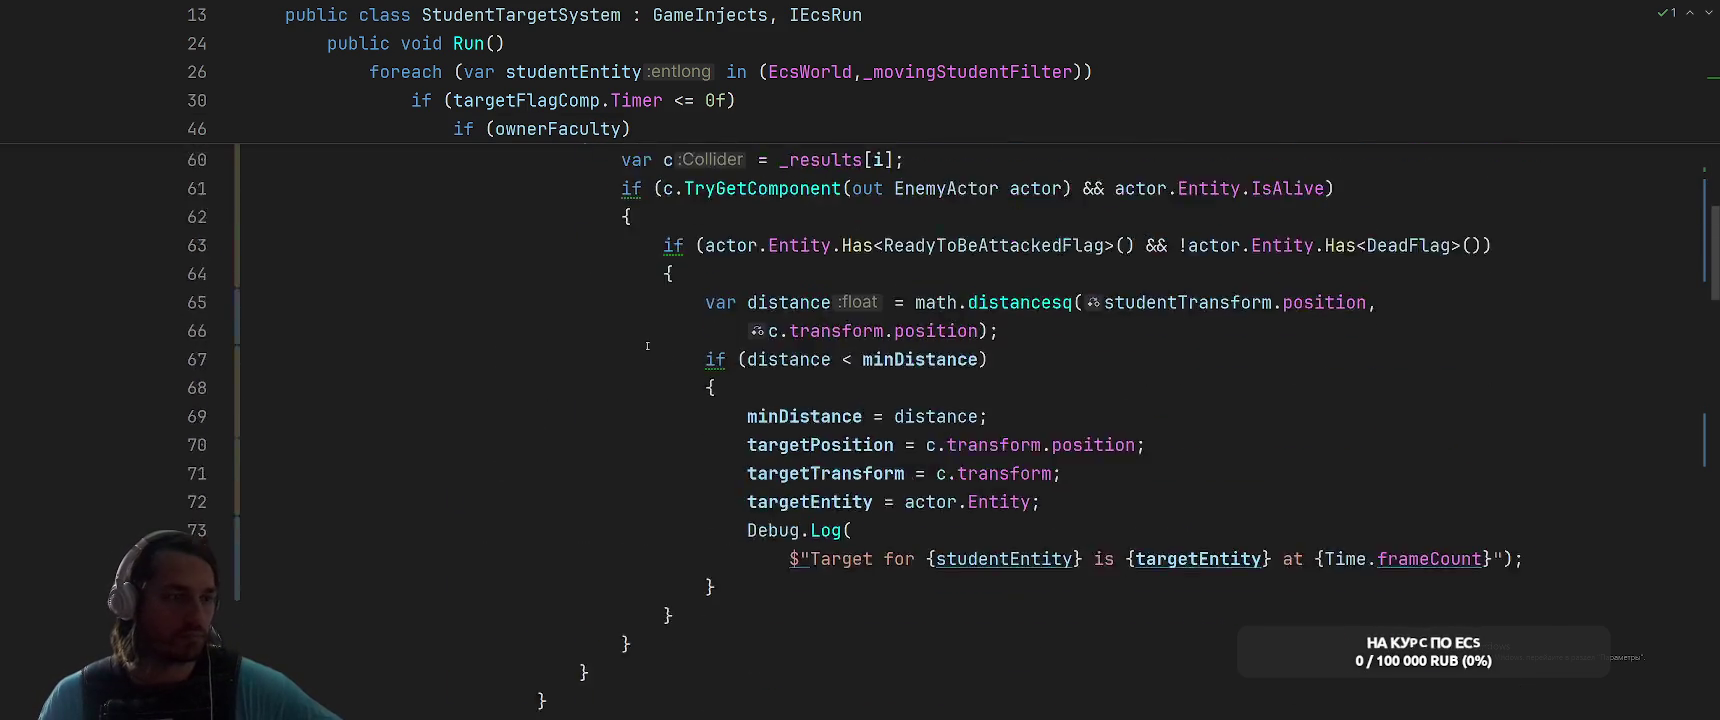
{"action": "left_click", "coordinate": [580, 276]}
{"action": "scroll", "coordinate": [1172, 399], "scroll_direction": "down", "scroll_amount": 5}
{"action": "scroll", "coordinate": [1172, 399], "scroll_direction": "up", "scroll_amount": 3}
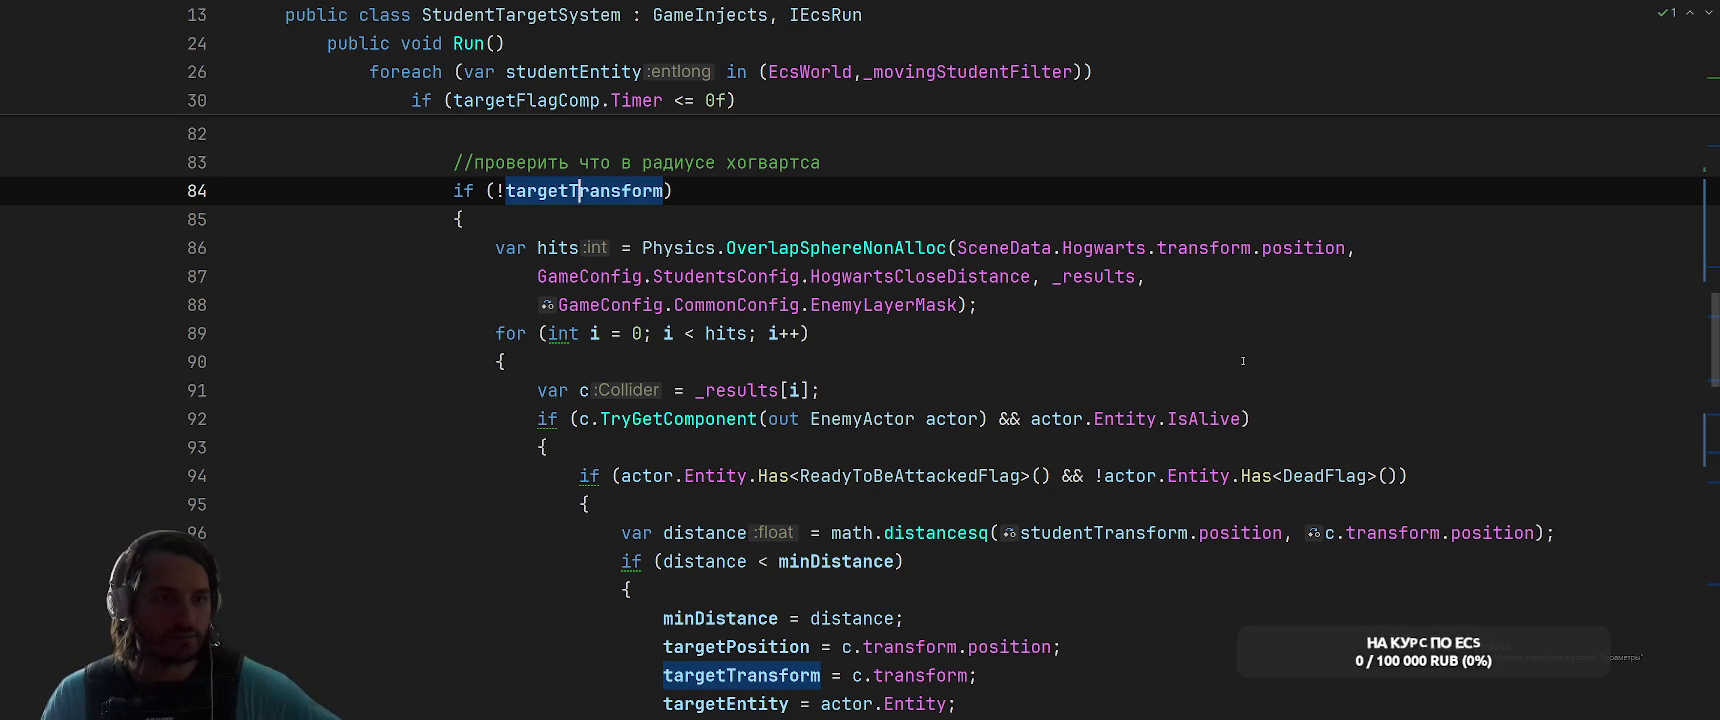
{"action": "scroll", "coordinate": [1290, 260], "scroll_direction": "down", "scroll_amount": 2}
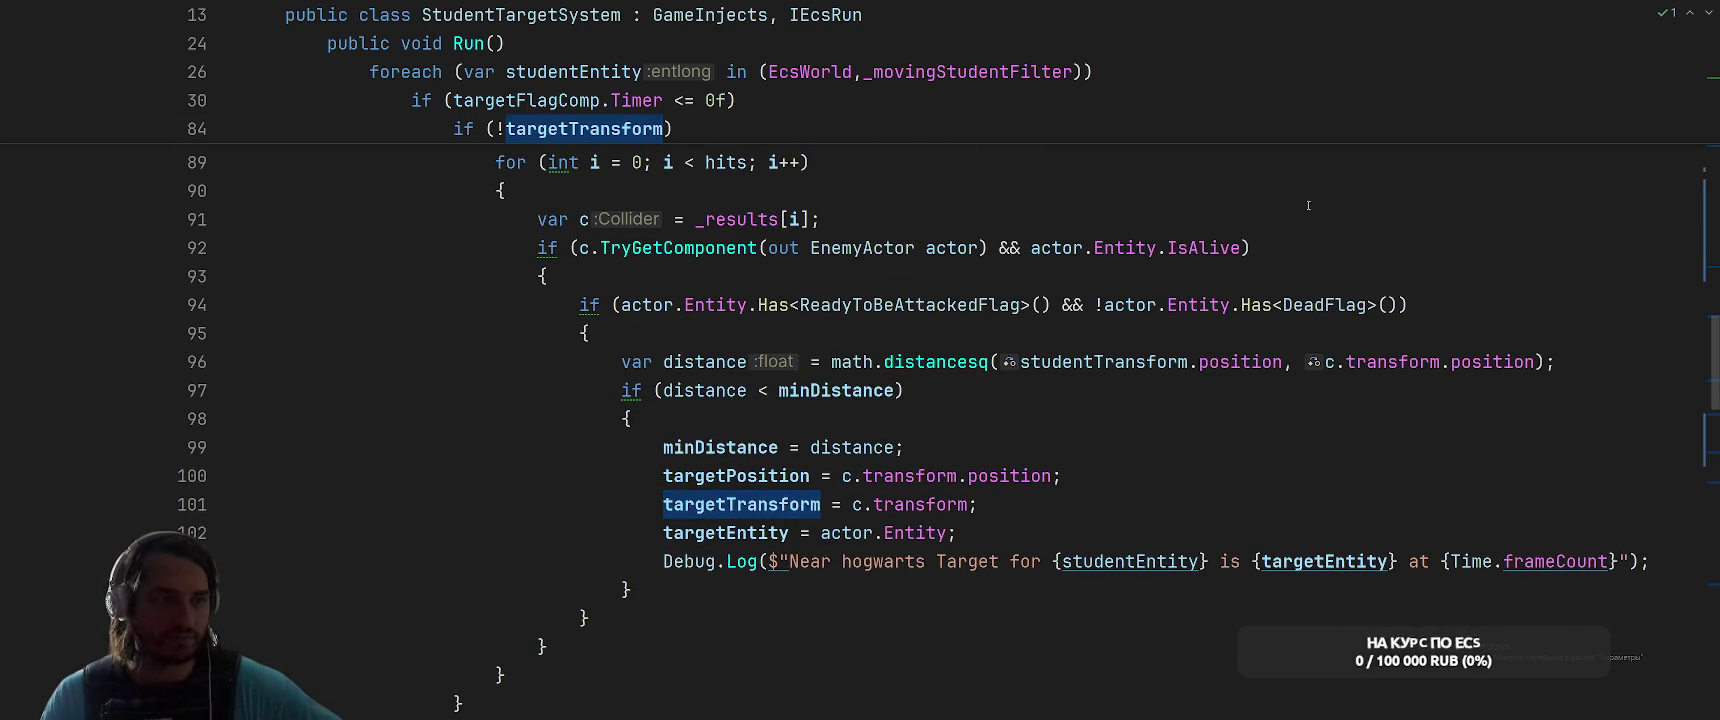
{"action": "scroll", "coordinate": [1308, 205], "scroll_direction": "down", "scroll_amount": 6}
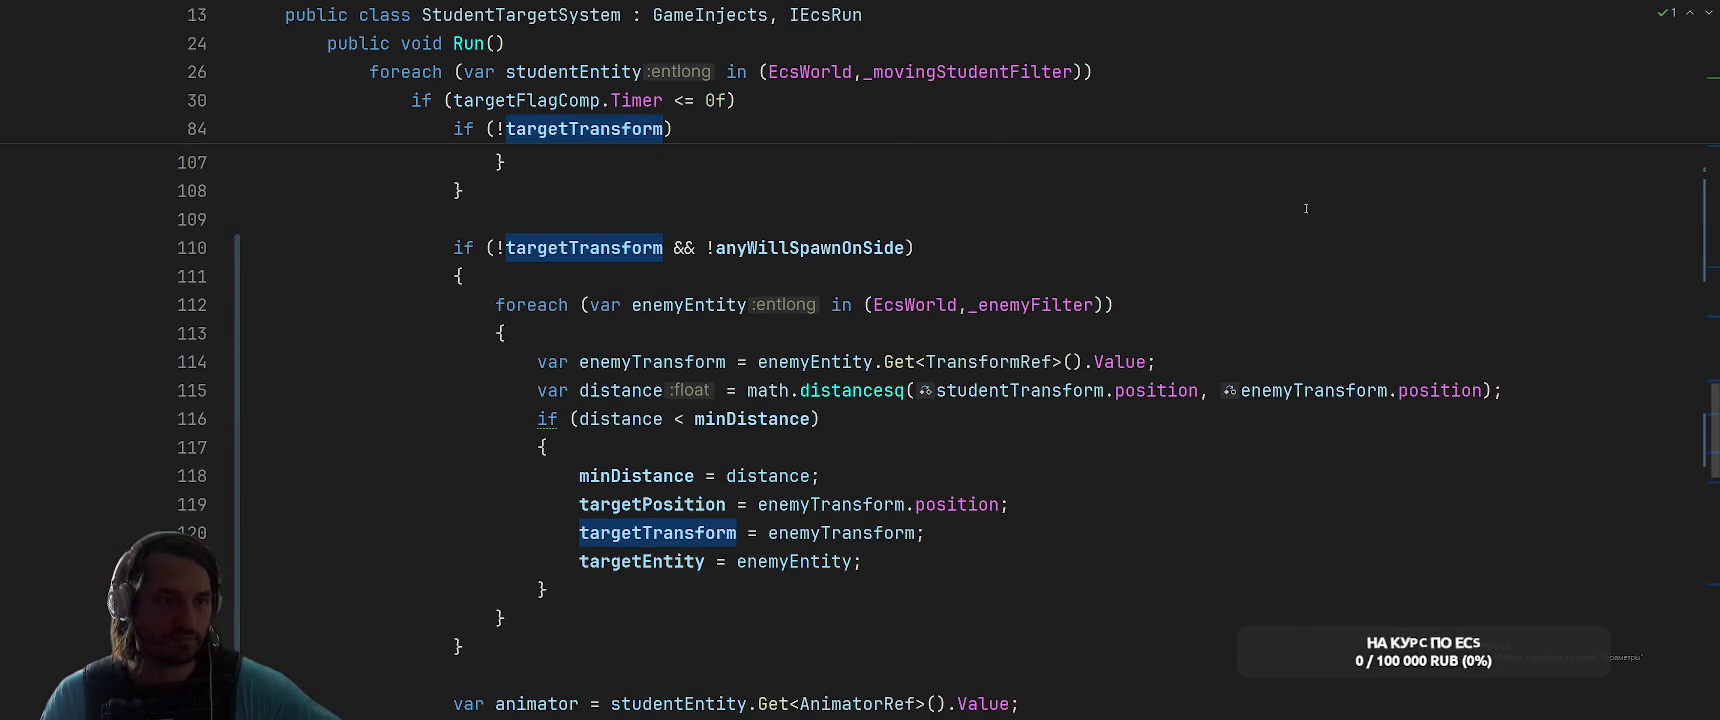
{"action": "left_click", "coordinate": [1031, 305]}
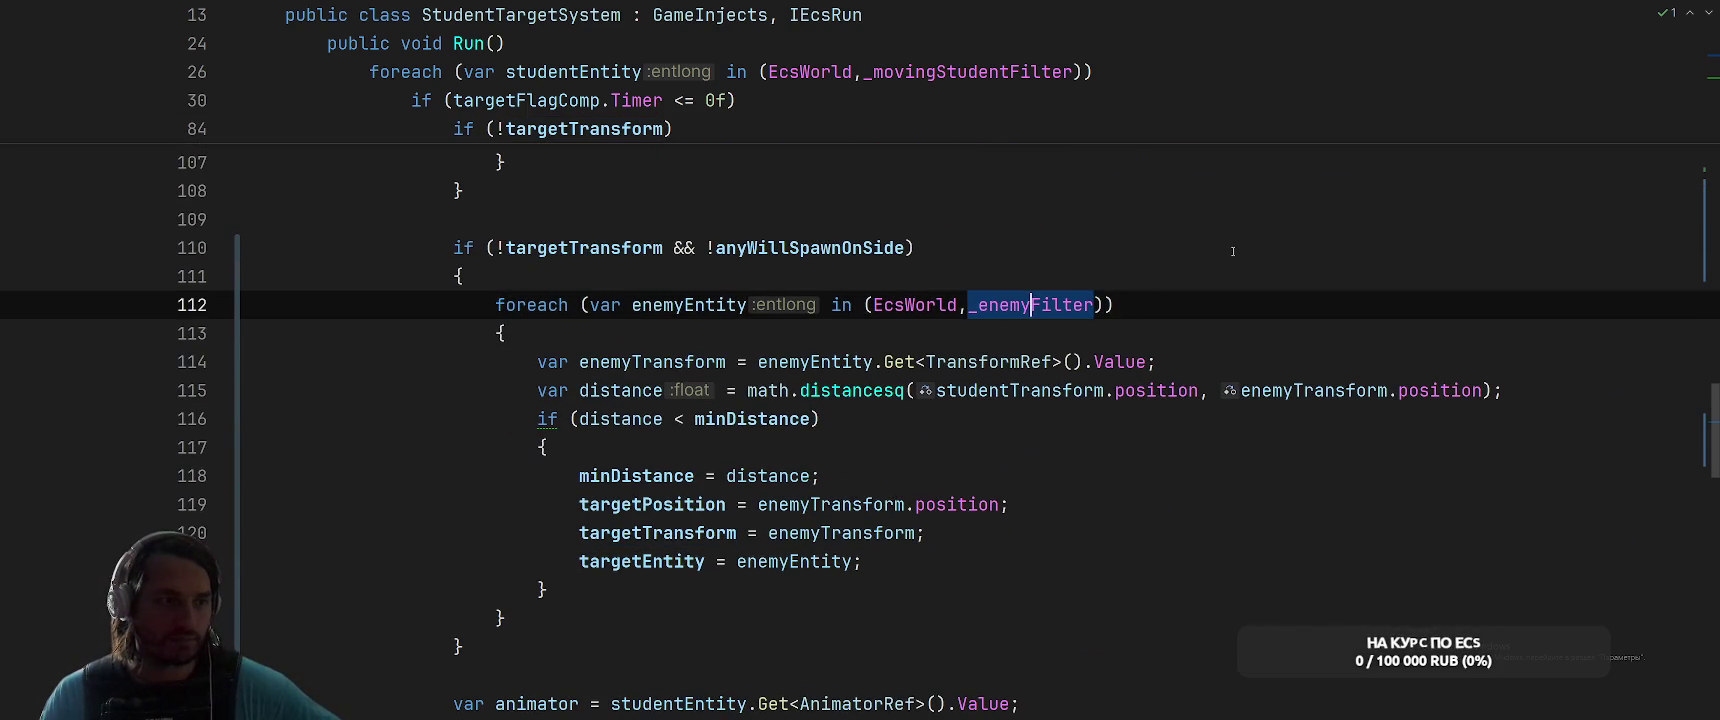
{"action": "scroll", "coordinate": [1233, 251], "scroll_direction": "down", "scroll_amount": 4}
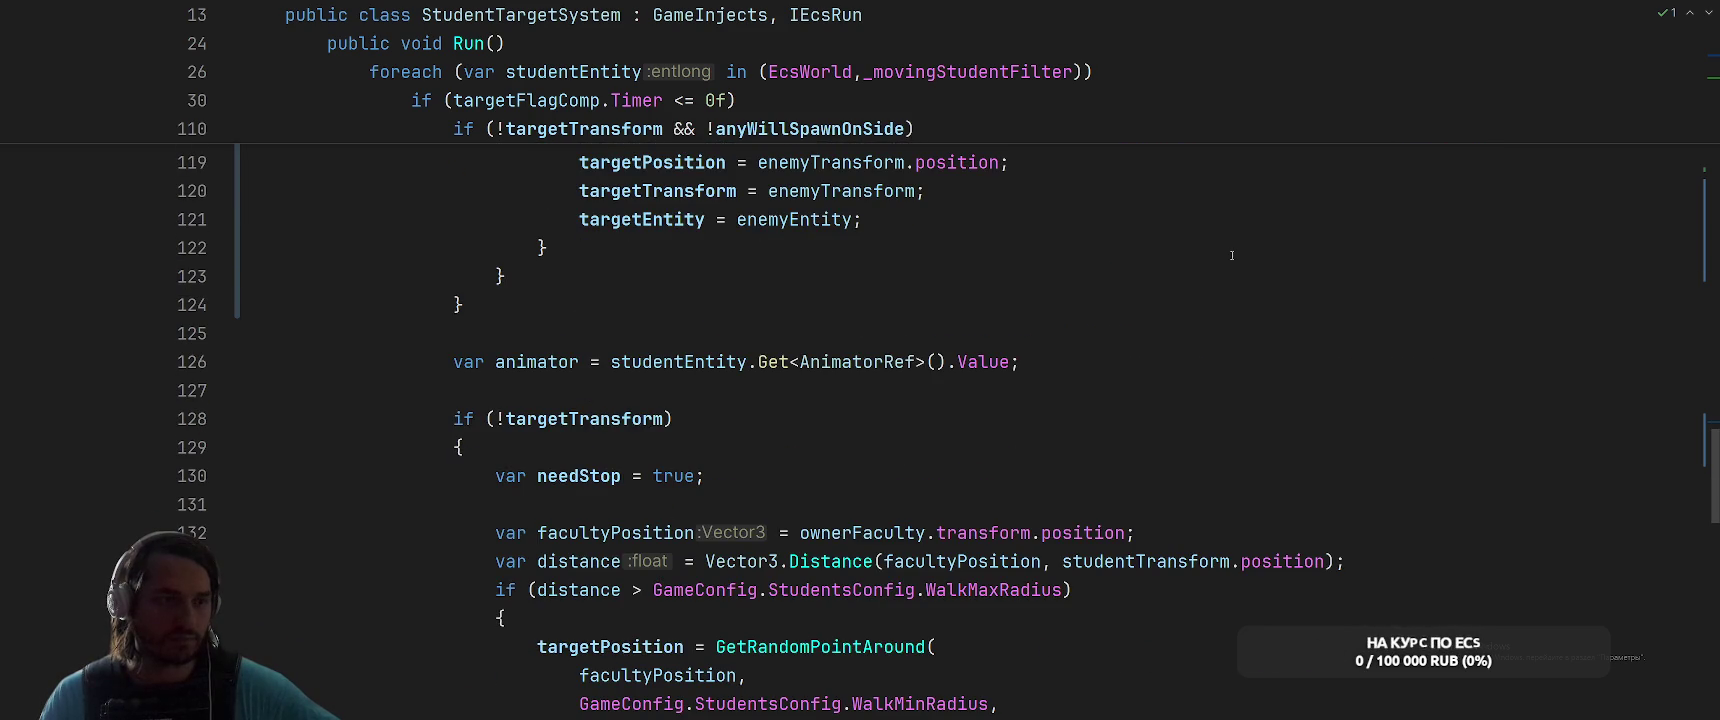
{"action": "scroll", "coordinate": [1232, 255], "scroll_direction": "up", "scroll_amount": 4}
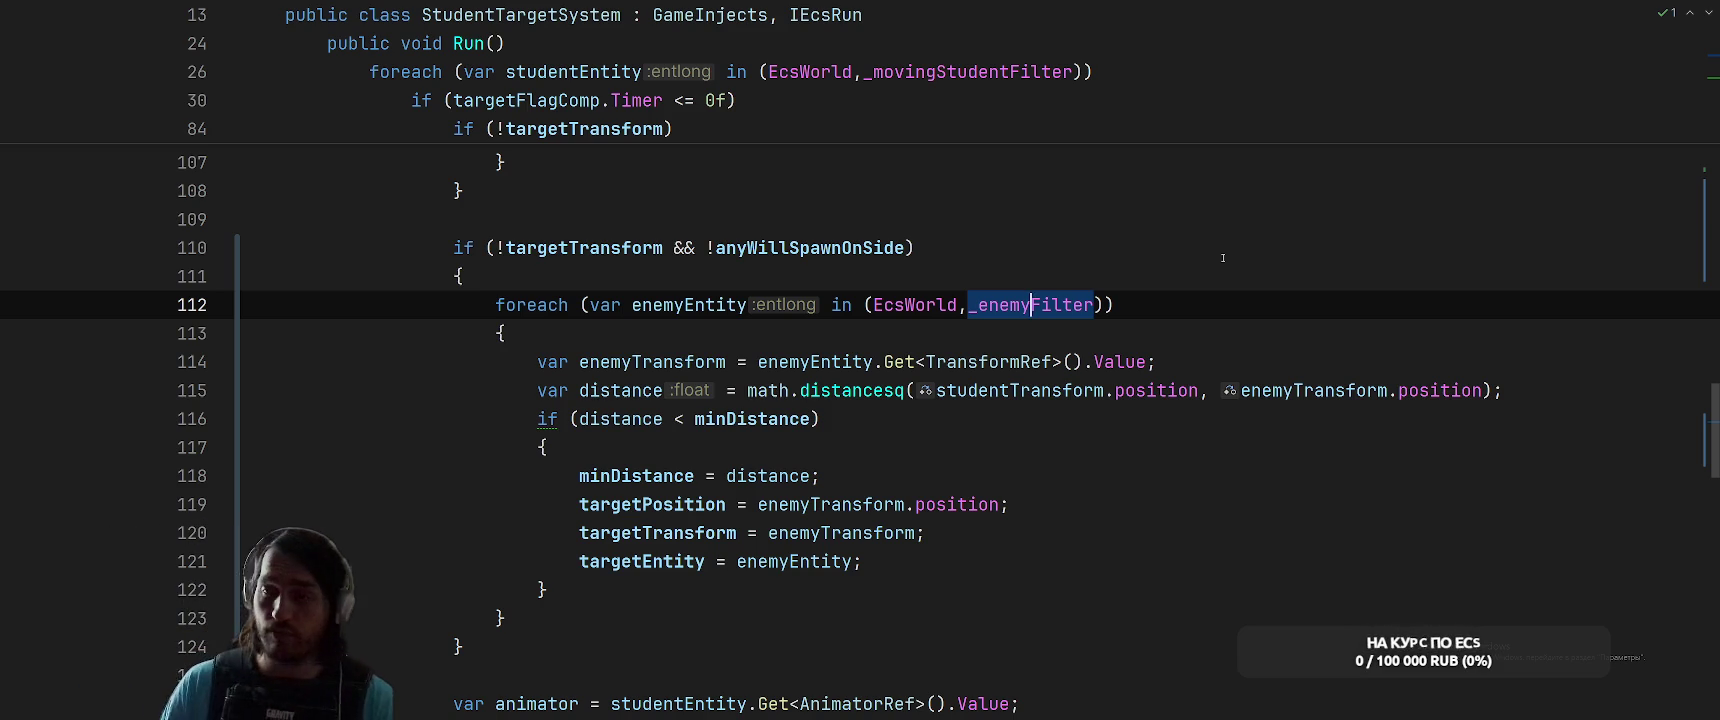
{"action": "left_click", "coordinate": [1190, 390]}
{"action": "left_click", "coordinate": [1165, 511]}
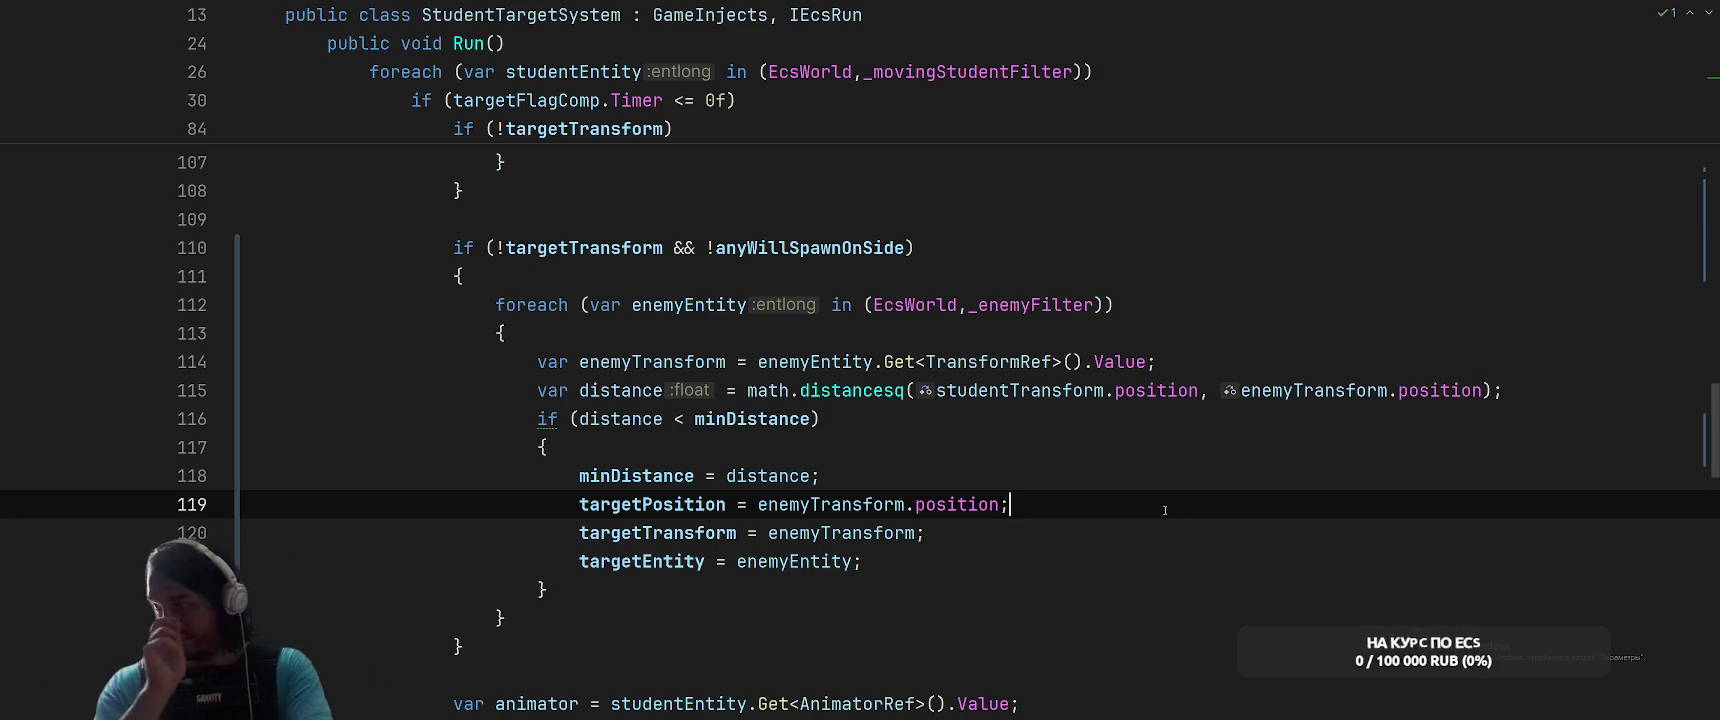
{"action": "scroll", "coordinate": [1165, 510], "scroll_direction": "up", "scroll_amount": 3}
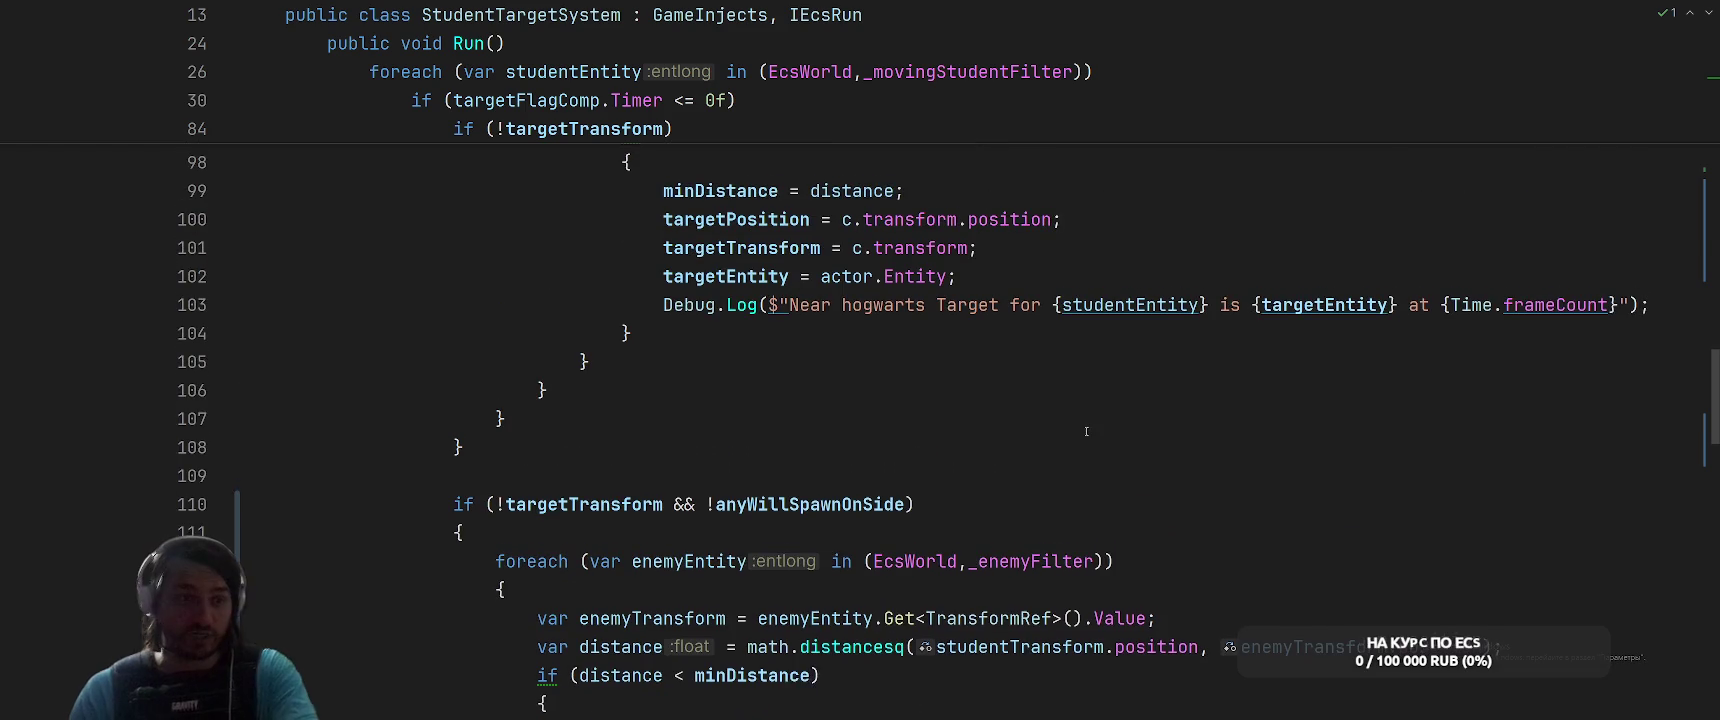
Select and copy the Debug.Log target message from line 73
{"action": "key", "text": "Up"}
{"action": "key", "text": "Up"}
{"action": "key", "text": "Up"}
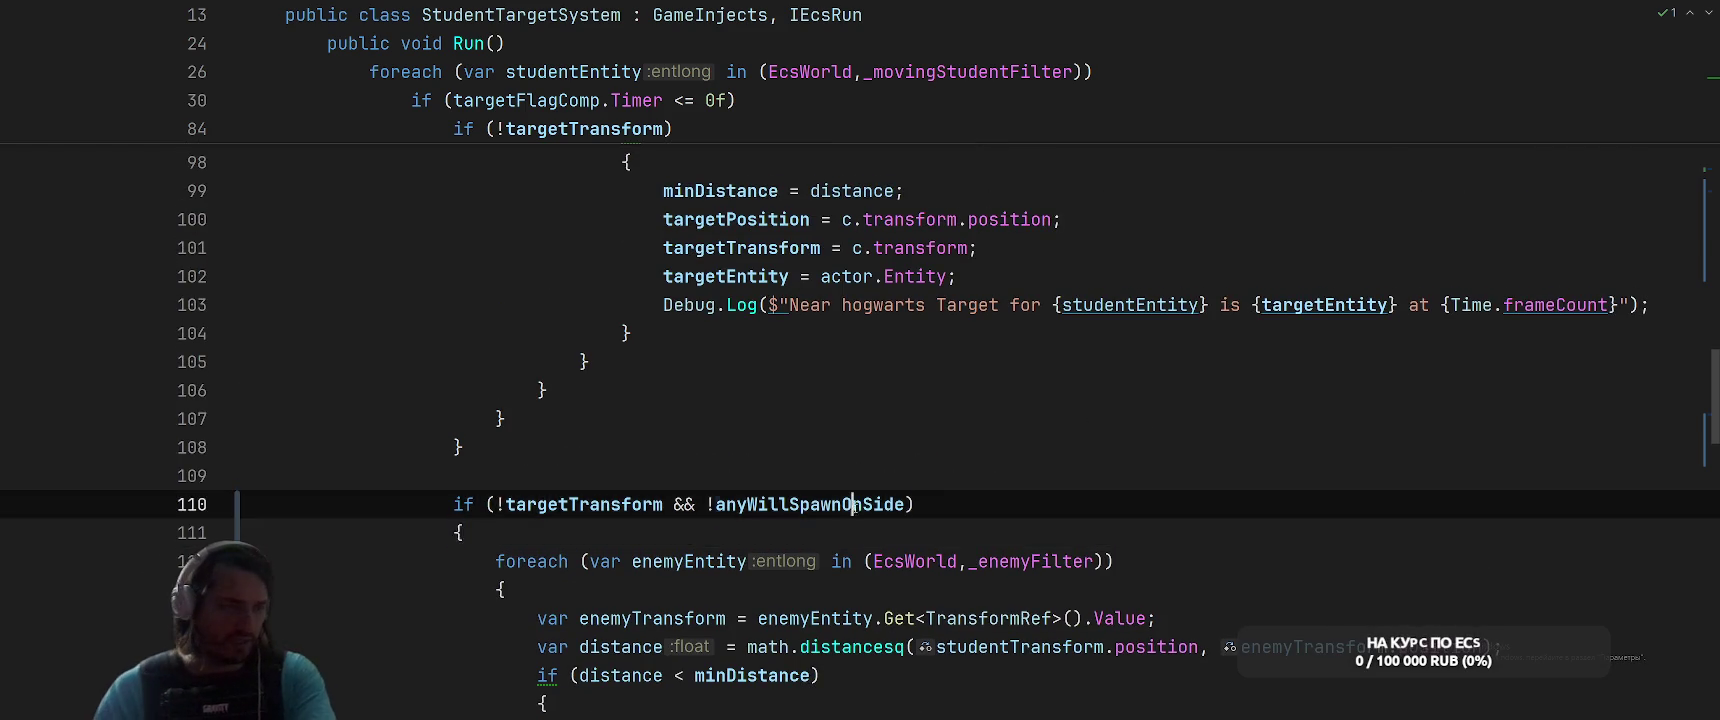
{"action": "scroll", "coordinate": [1160, 445], "scroll_direction": "up", "scroll_amount": 10}
{"action": "scroll", "coordinate": [1134, 456], "scroll_direction": "down", "scroll_amount": 14}
{"action": "scroll", "coordinate": [831, 360], "scroll_direction": "up", "scroll_amount": 11}
{"action": "scroll", "coordinate": [831, 360], "scroll_direction": "up", "scroll_amount": 1}
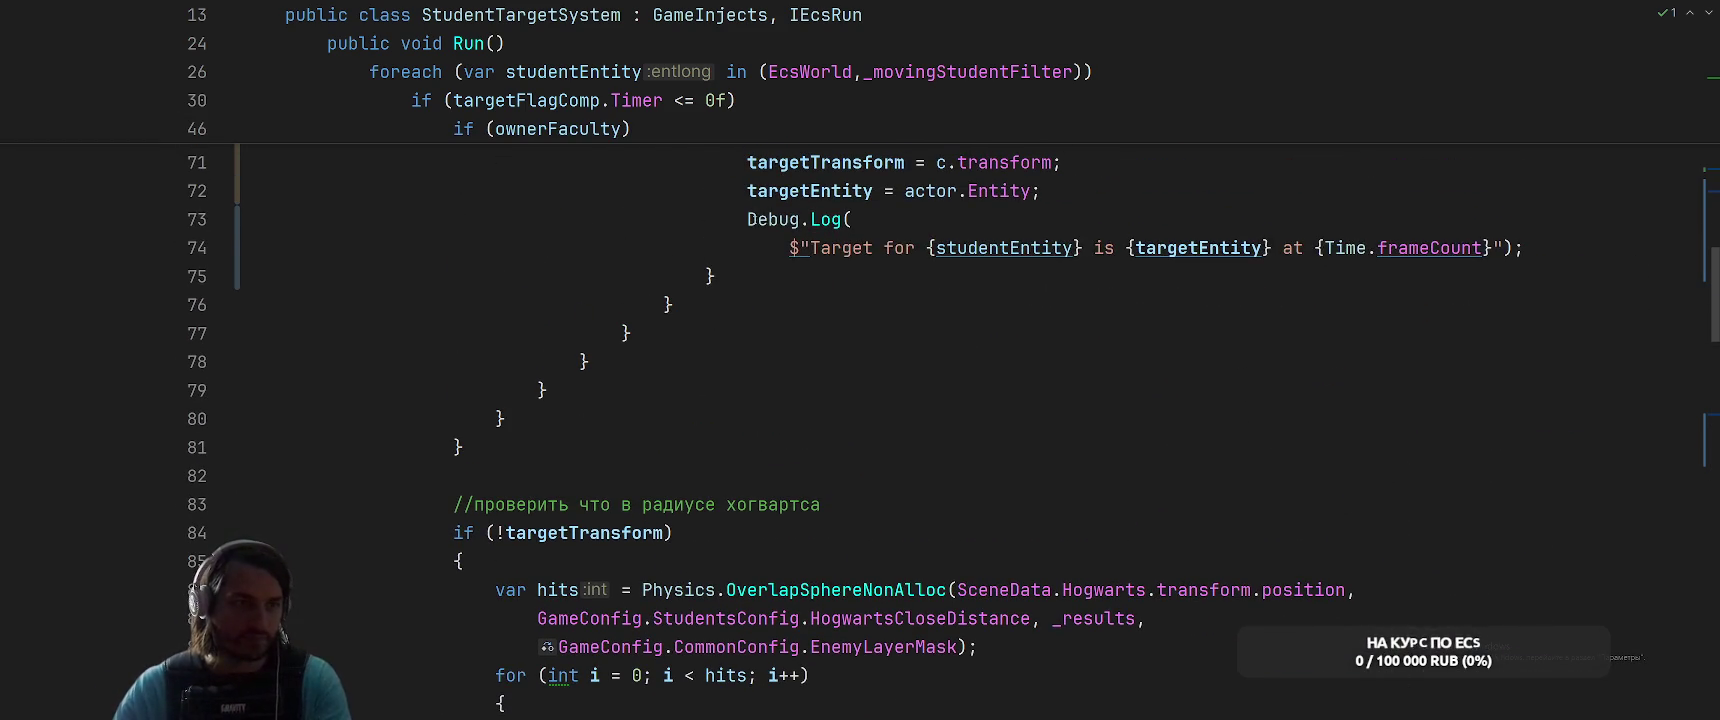
{"action": "left_click_drag", "start_coordinate": [747, 219], "coordinate": [1575, 252]}
{"action": "key", "text": "ctrl+c"}
{"action": "scroll", "coordinate": [1388, 322], "scroll_direction": "down", "scroll_amount": 12}
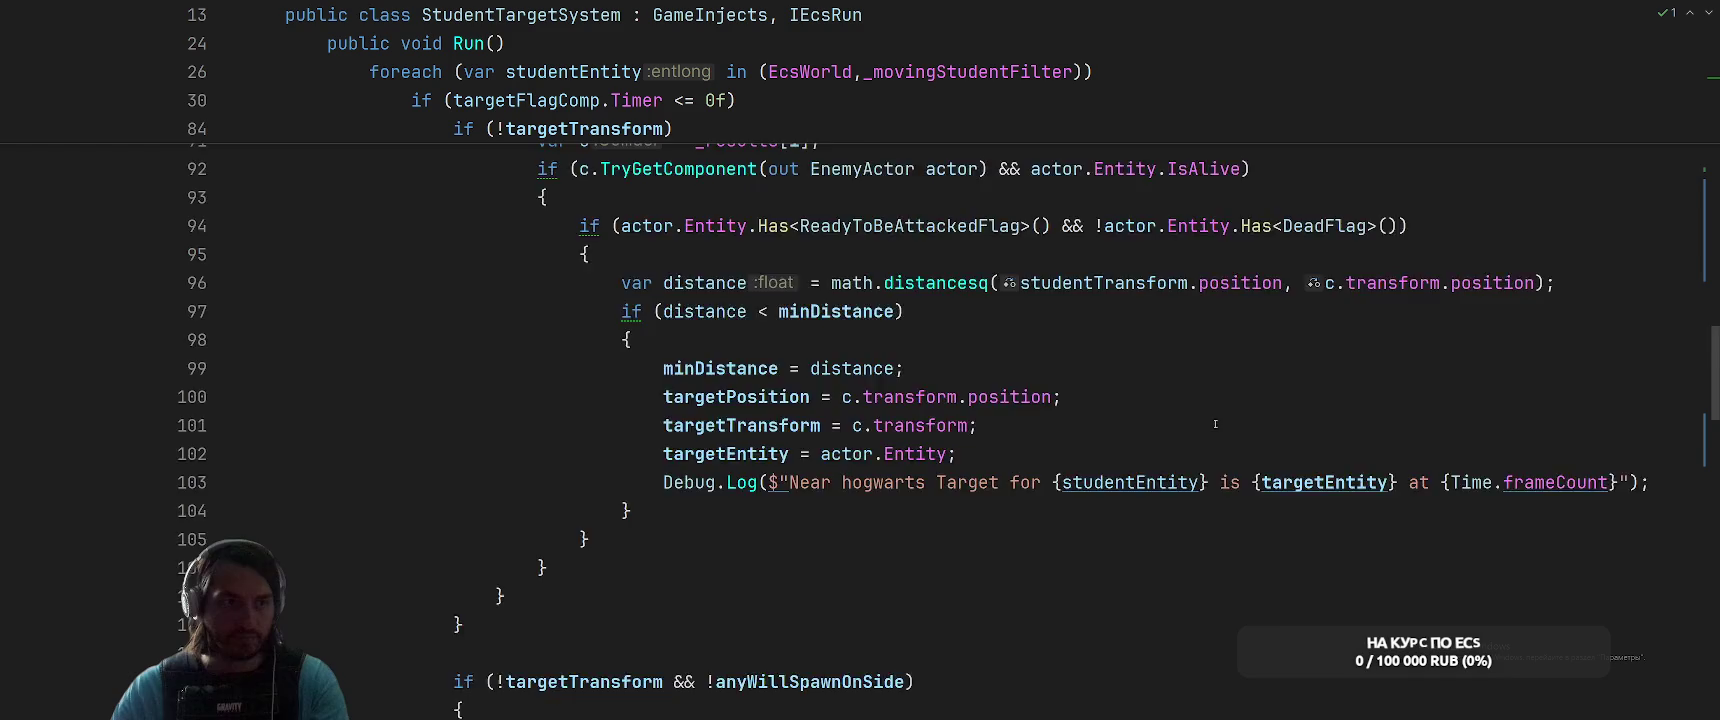
Paste the Debug.Log after targetEntity = enemyEntity on line 121, prefixed with 'Regular '
{"action": "left_click", "coordinate": [1231, 563]}
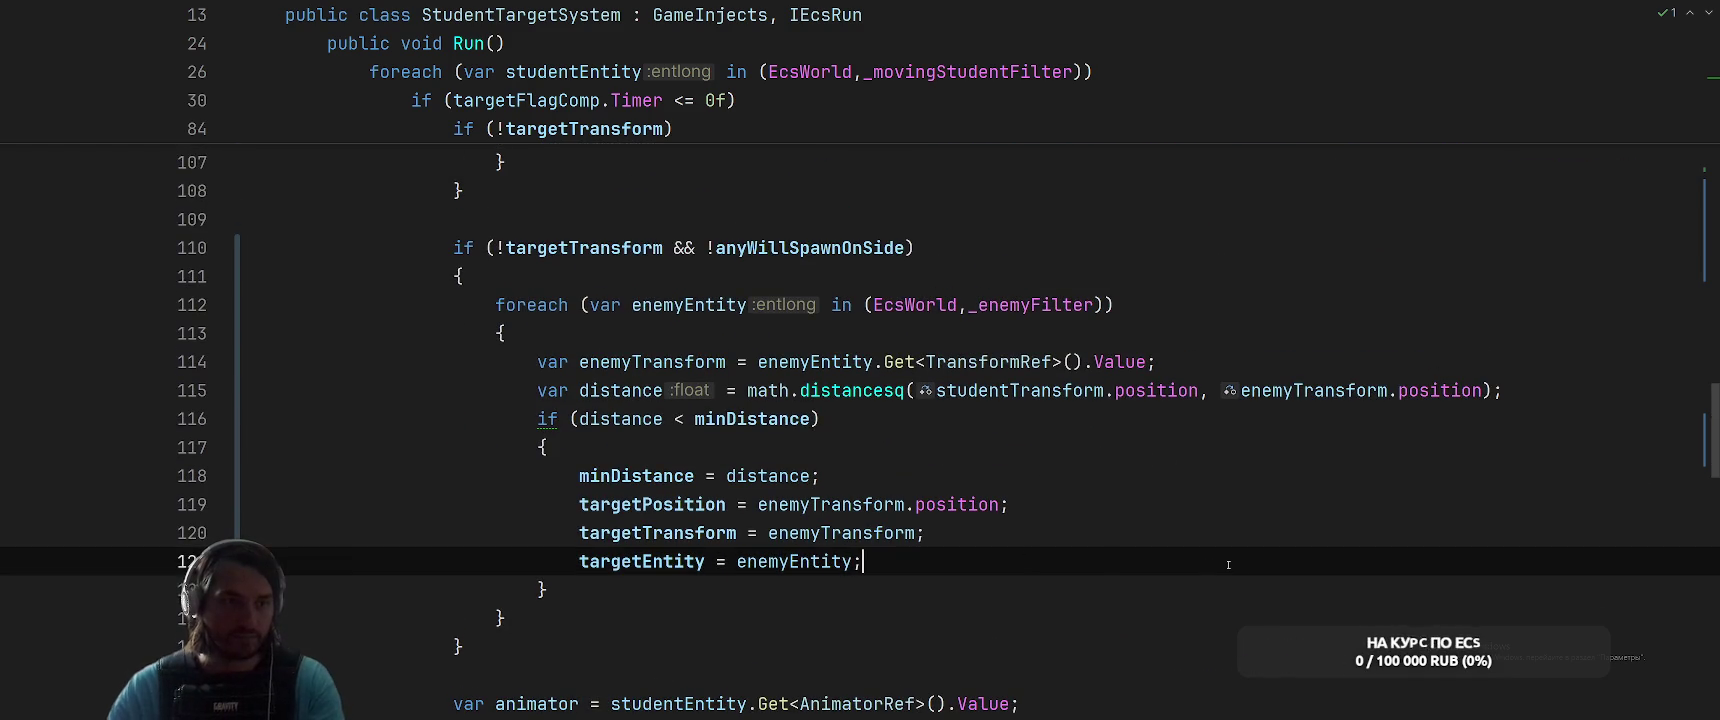
{"action": "key", "text": "Return"}
{"action": "key", "text": "Return"}
{"action": "key", "text": "ctrl+v"}
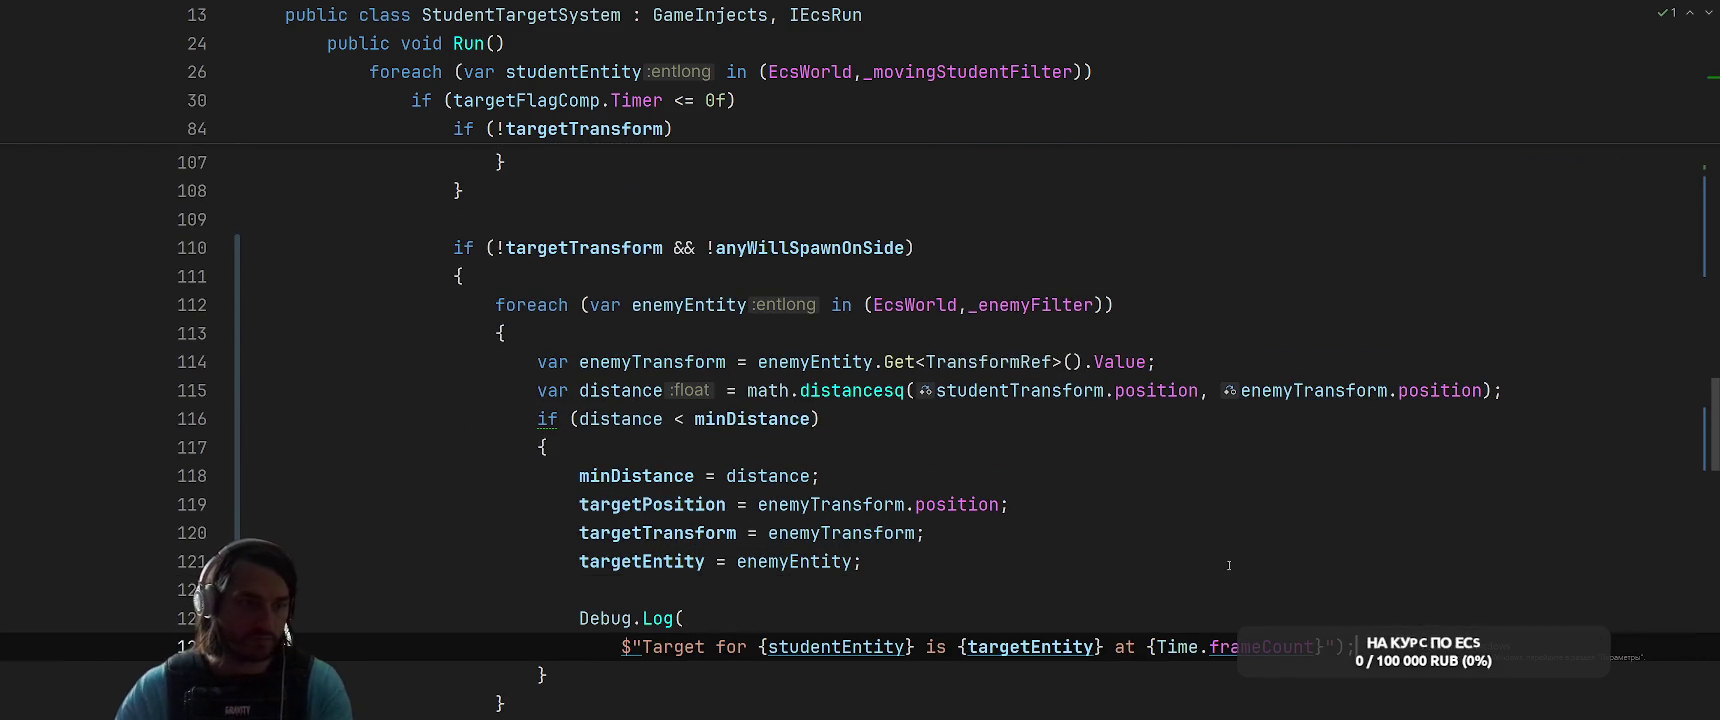
{"action": "type", "text": "Regular"}
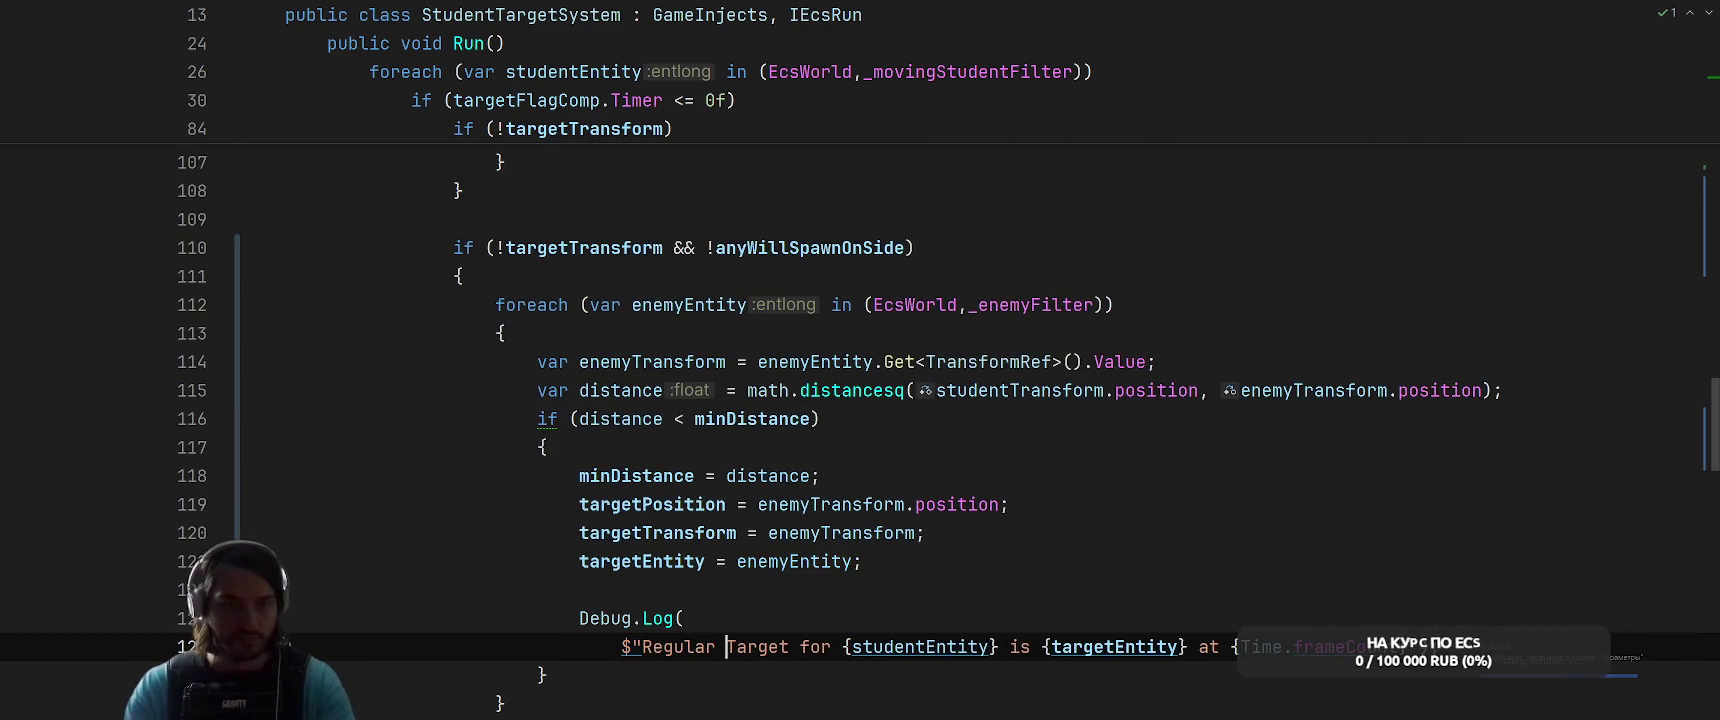
Switch back to the Unity Editor so the scripts recompile
{"action": "left_click", "coordinate": [1008, 504]}
{"action": "scroll", "coordinate": [1253, 463], "scroll_direction": "up", "scroll_amount": 4}
{"action": "key", "text": "alt+Tab"}
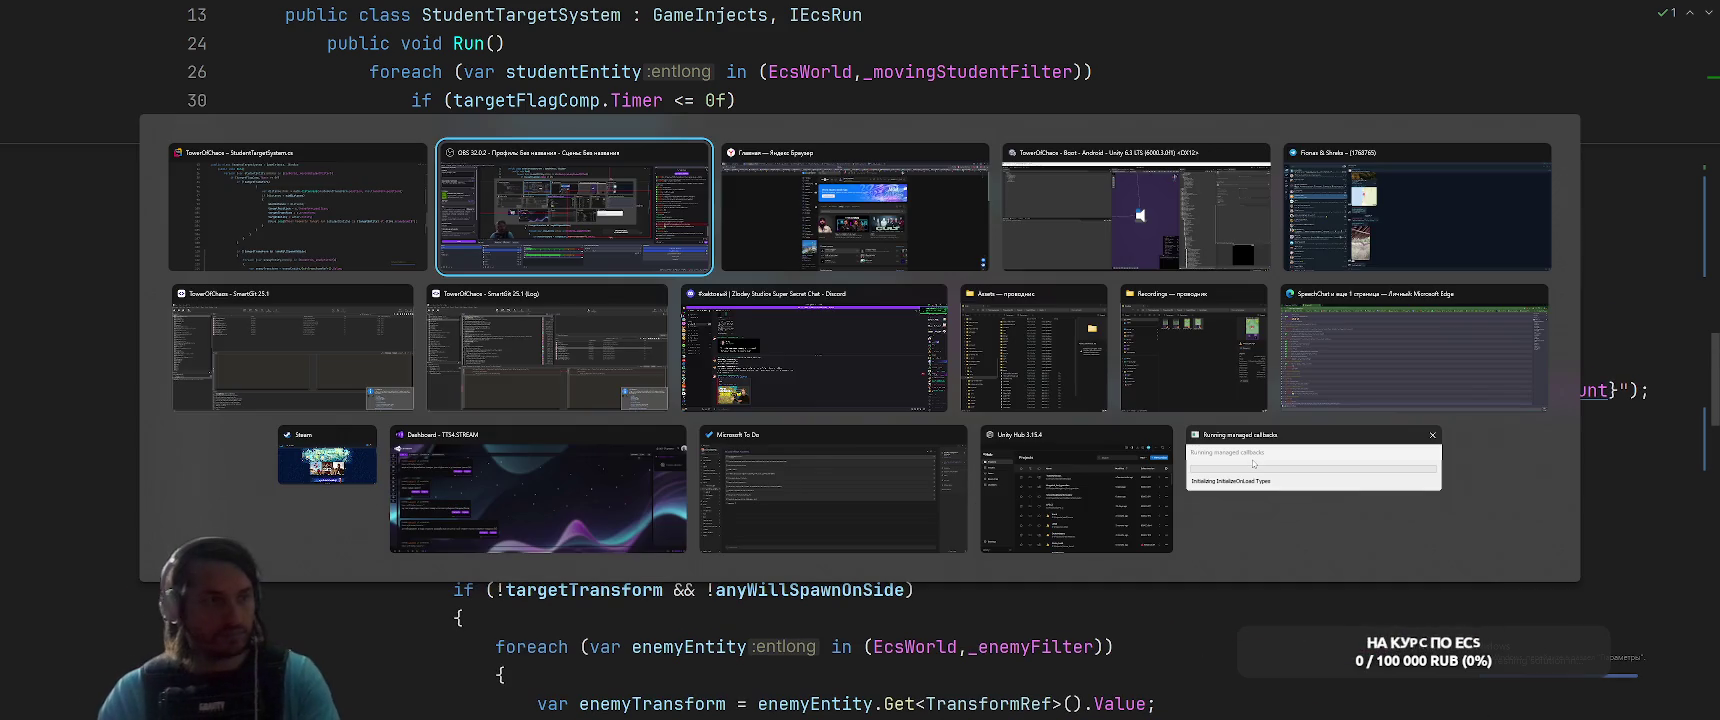
{"action": "key", "text": "Tab"}
{"action": "key", "text": "Escape"}
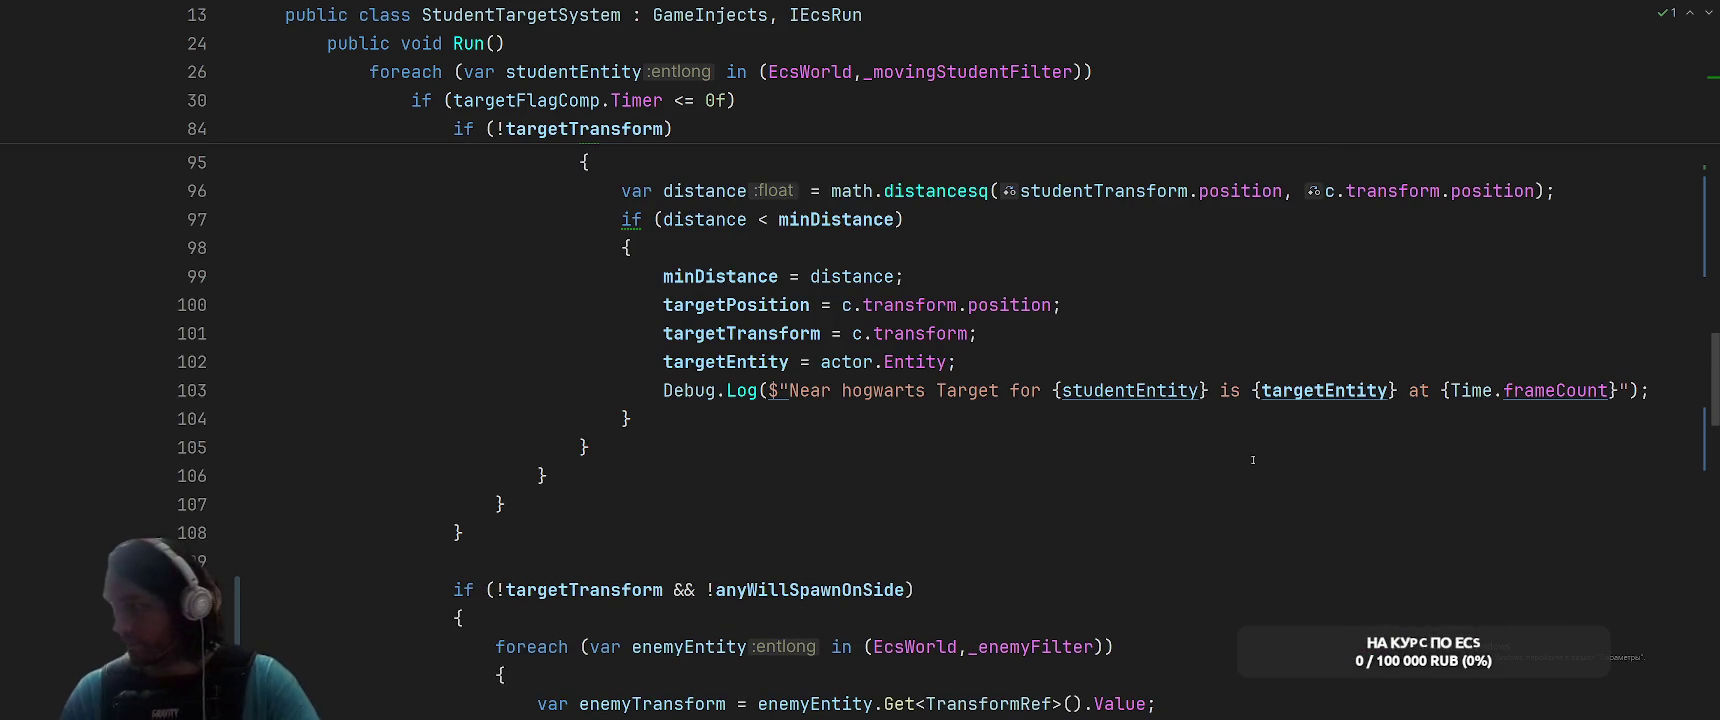
{"action": "key", "text": "alt+Tab"}
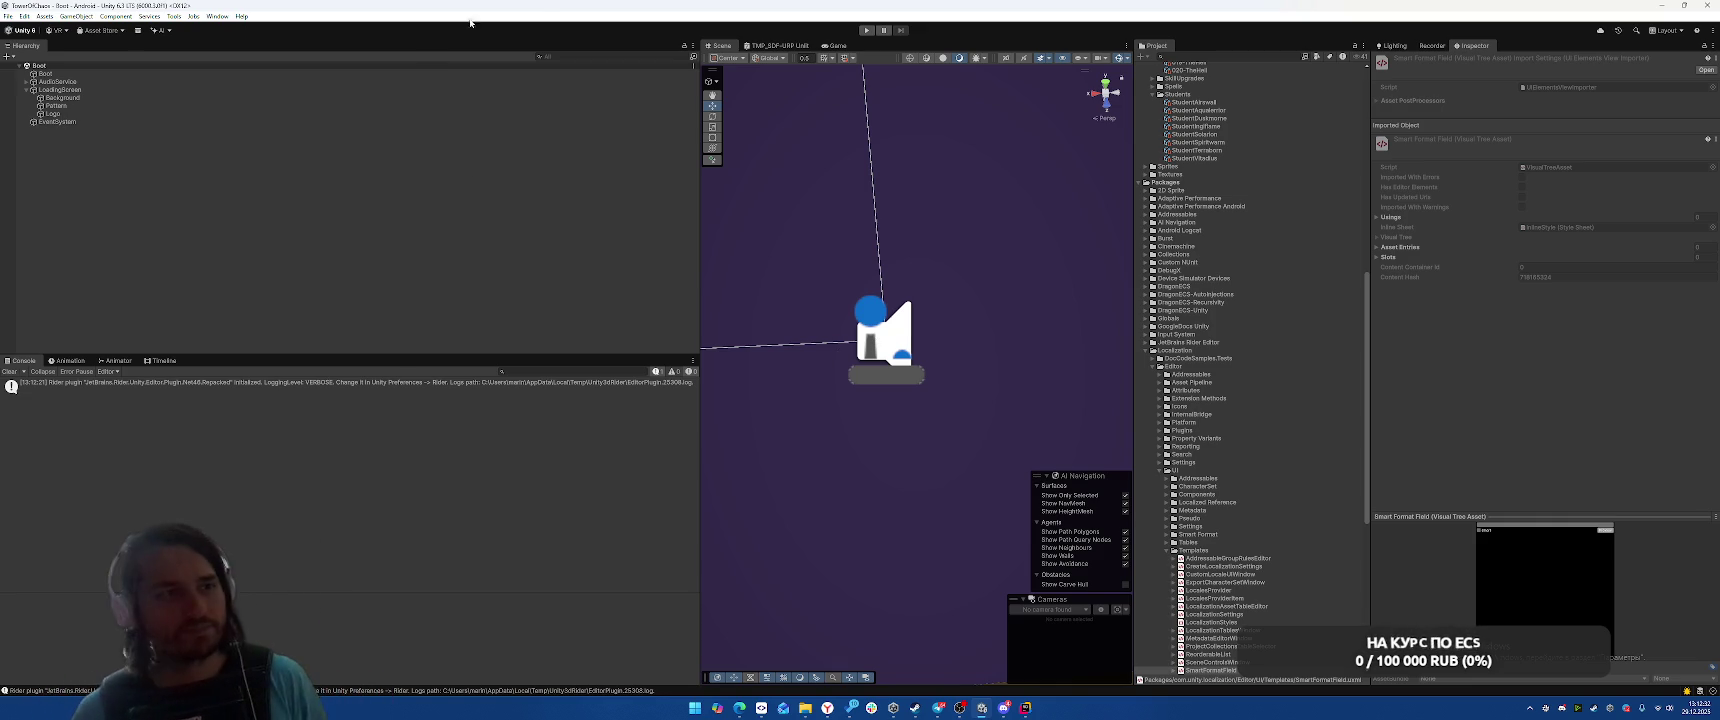
Play the forest level briefly, stop the game, and return to the code editor
{"action": "left_click", "coordinate": [866, 30]}
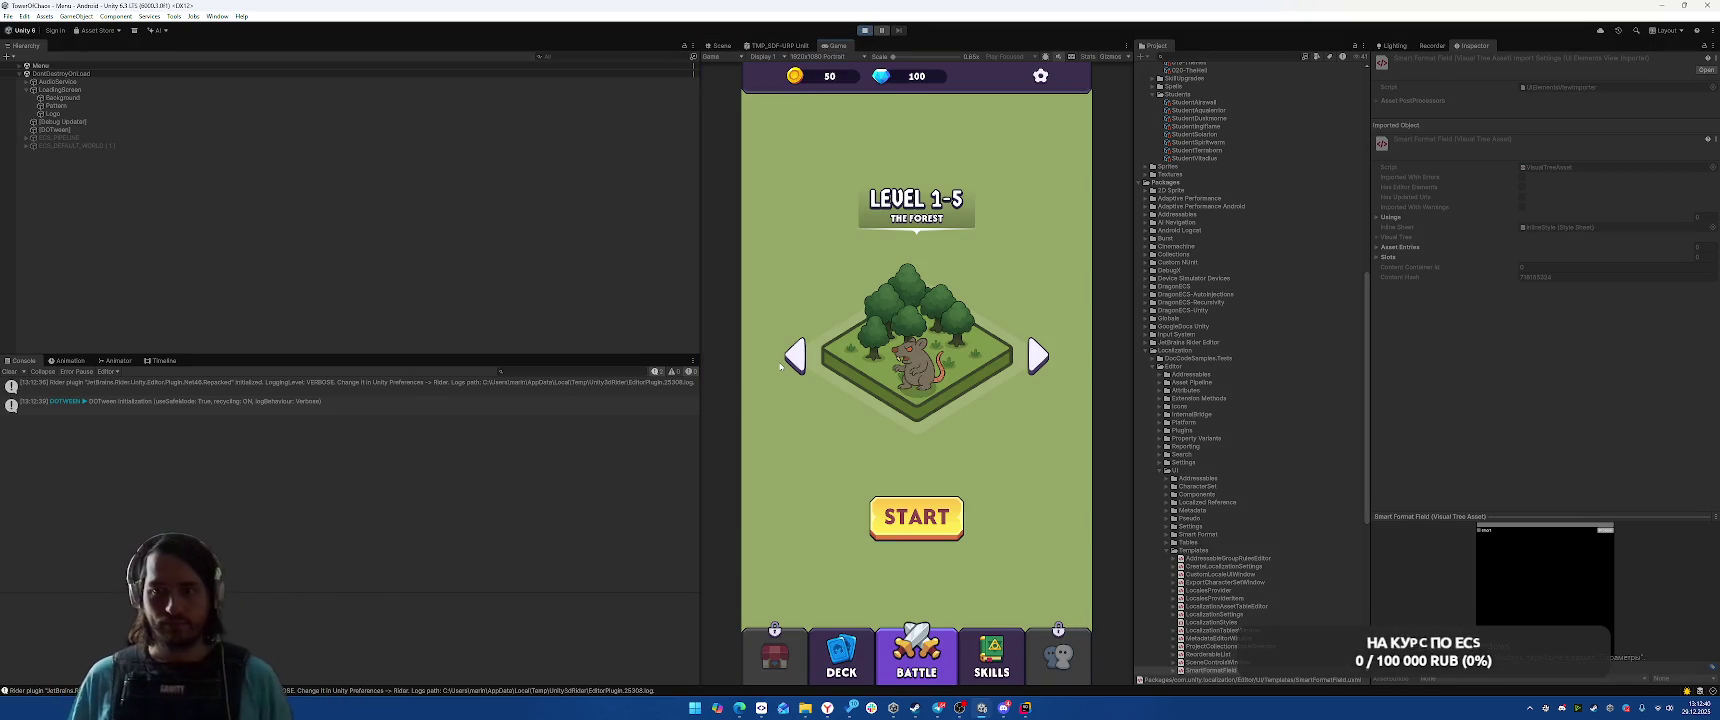
{"action": "left_click", "coordinate": [891, 531]}
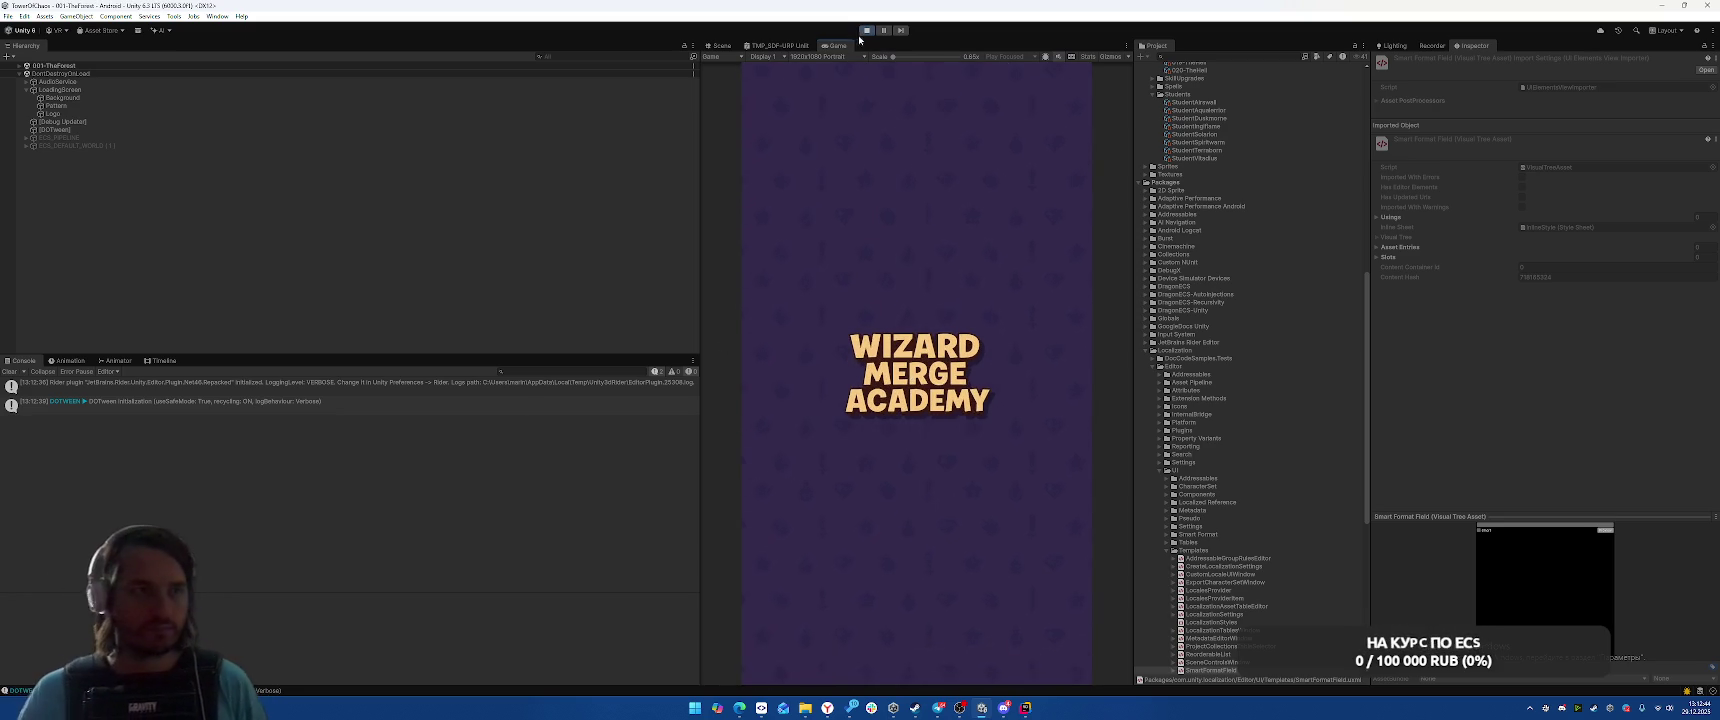
{"action": "left_click", "coordinate": [866, 31]}
{"action": "key", "text": "alt+Tab"}
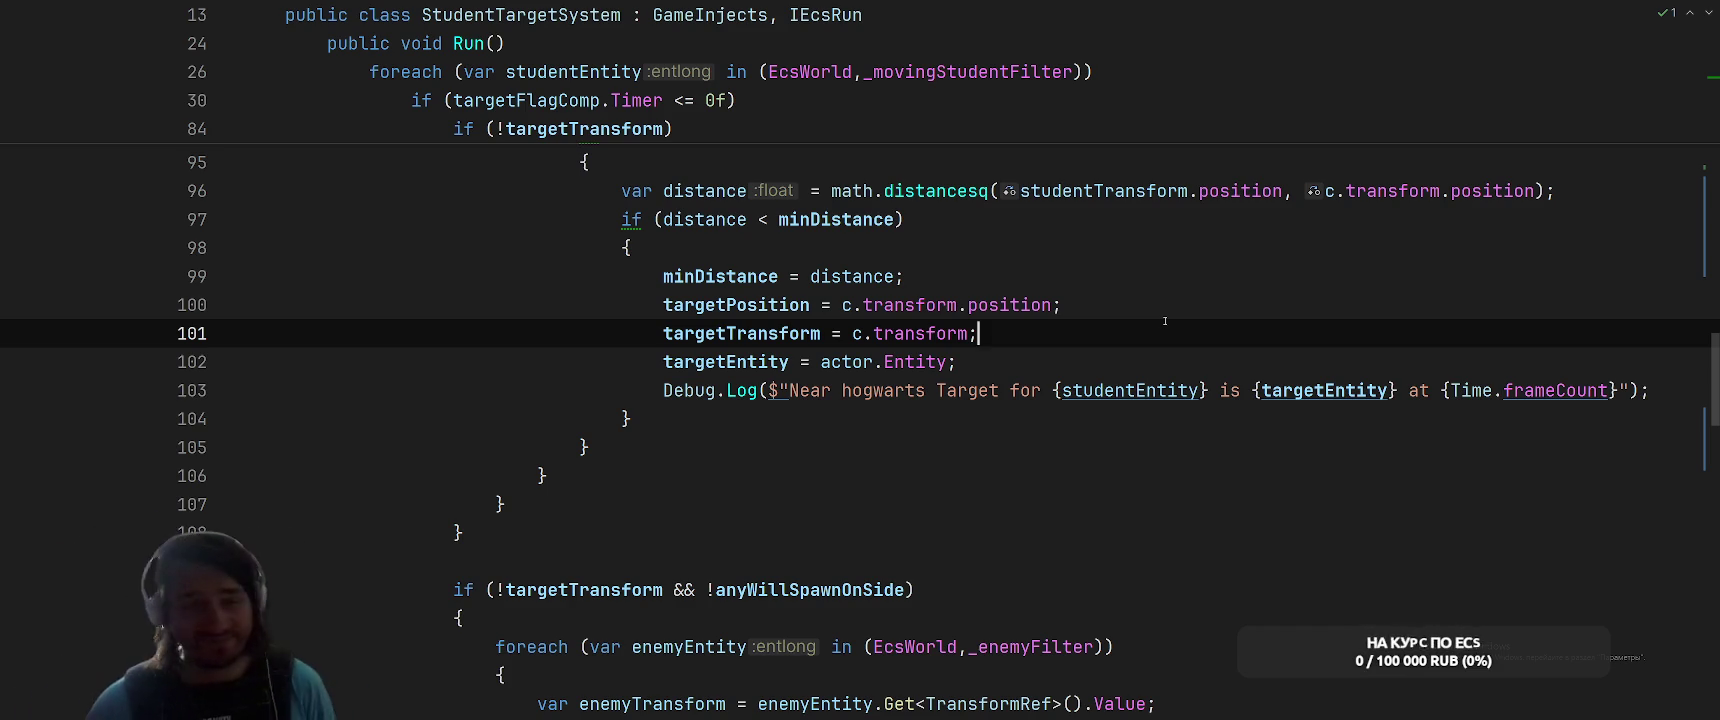
Open the StudentSpawnSystem.cs file through the project file search
{"action": "scroll", "coordinate": [1090, 310], "scroll_direction": "up", "scroll_amount": 4}
{"action": "scroll", "coordinate": [1090, 310], "scroll_direction": "down", "scroll_amount": 2}
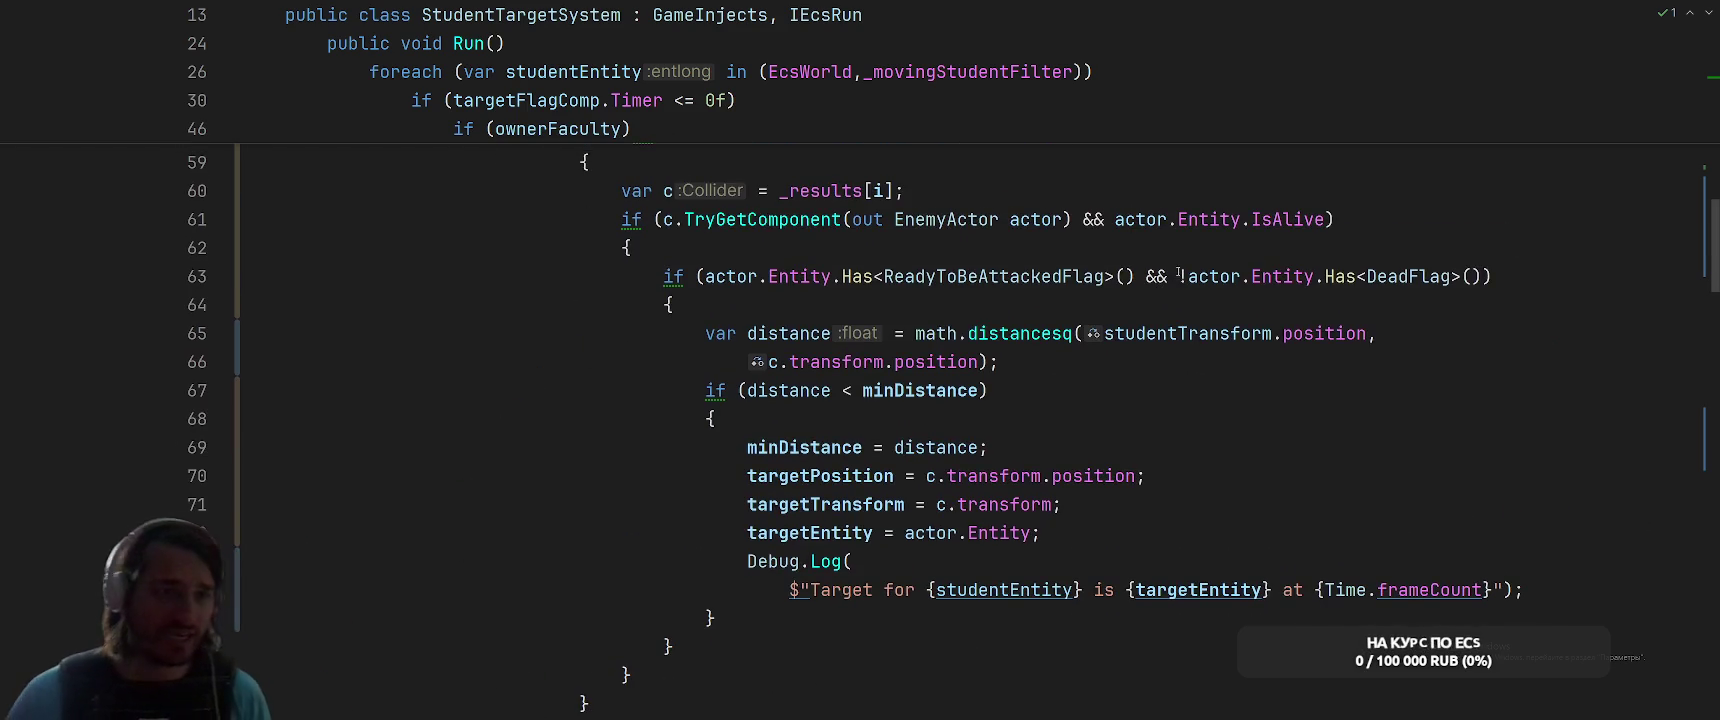
{"action": "scroll", "coordinate": [1090, 310], "scroll_direction": "up", "scroll_amount": 15}
{"action": "left_click", "coordinate": [1332, 284]}
{"action": "key", "text": "ctrl+t"}
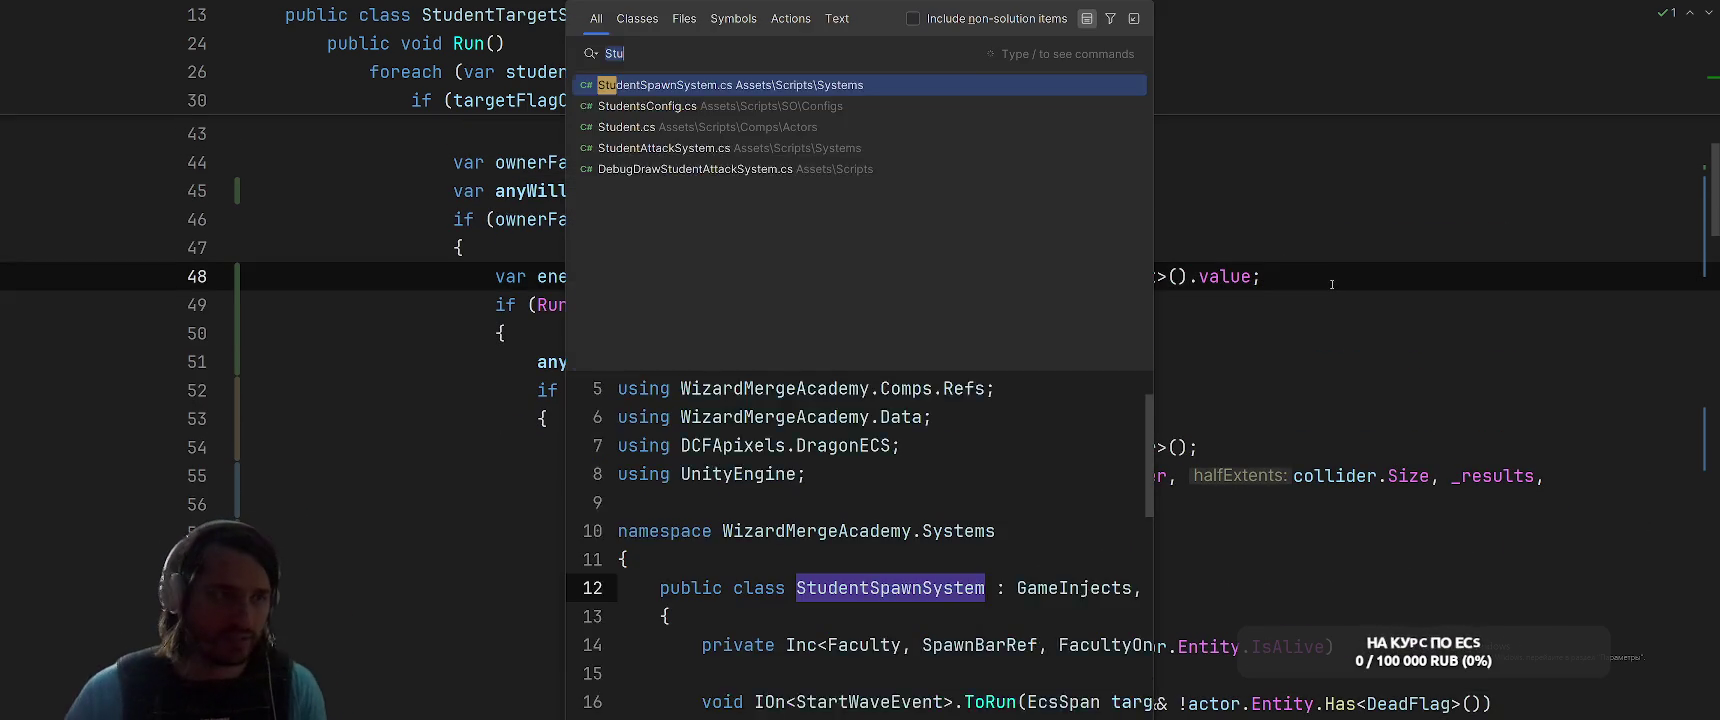
{"action": "type", "text": "St"}
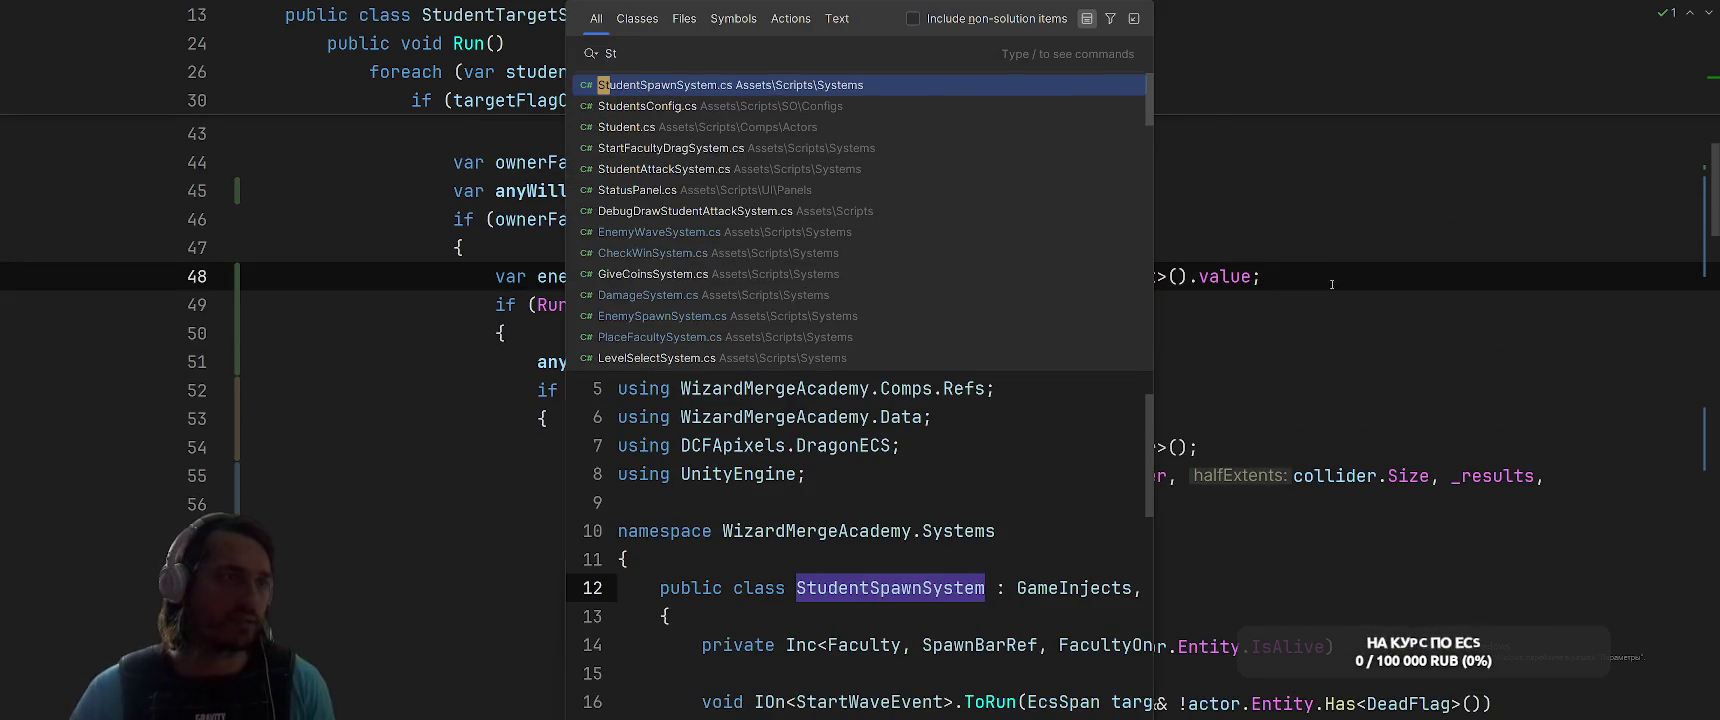
{"action": "key", "text": "Return"}
Rename the sudentForSpawn variable on line 48 to prefab
{"action": "scroll", "coordinate": [1215, 380], "scroll_direction": "up", "scroll_amount": 5}
{"action": "scroll", "coordinate": [1215, 380], "scroll_direction": "up", "scroll_amount": 5}
{"action": "scroll", "coordinate": [945, 222], "scroll_direction": "down", "scroll_amount": 9}
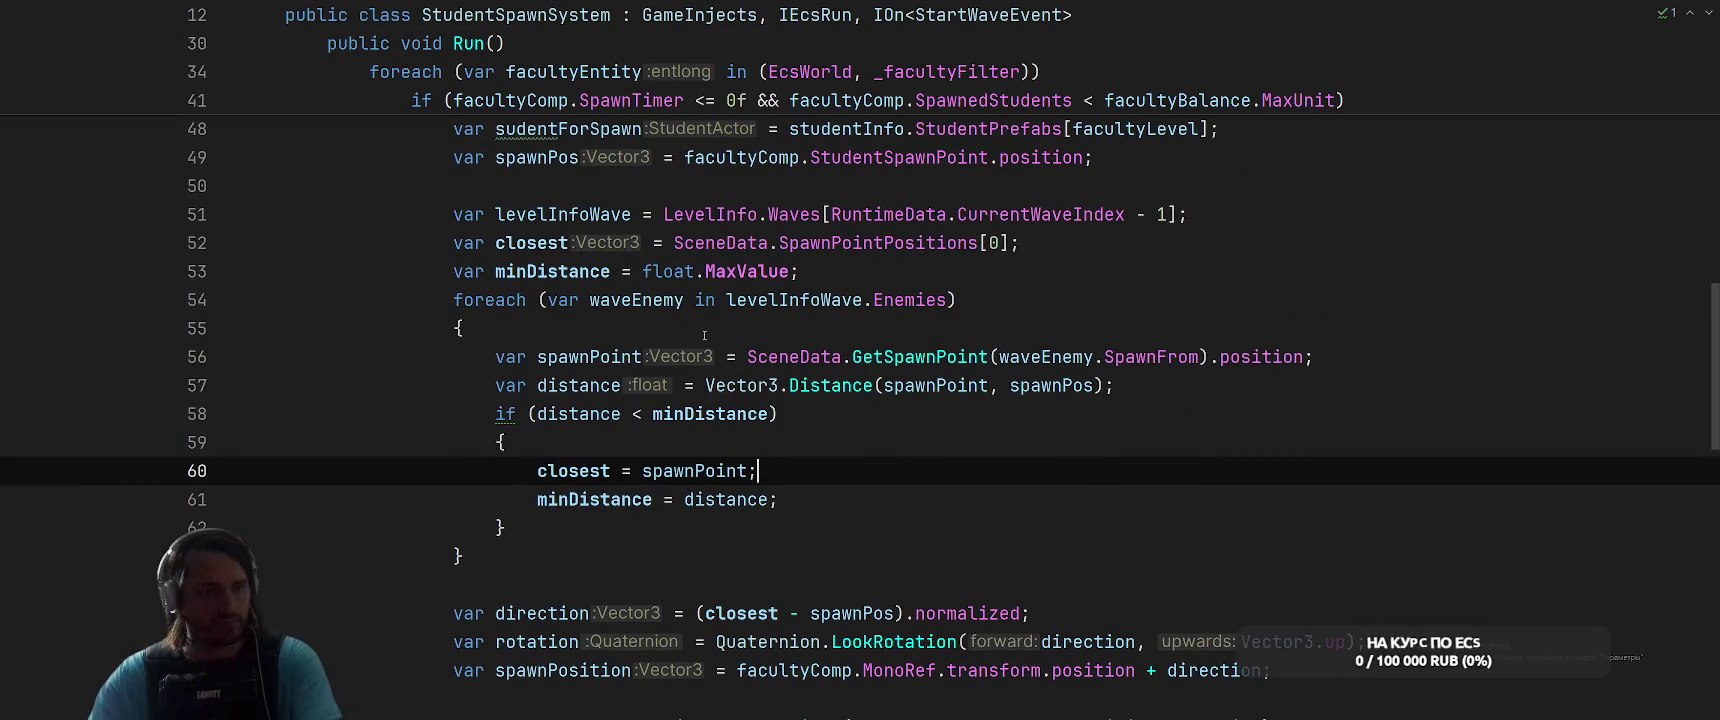
{"action": "scroll", "coordinate": [640, 314], "scroll_direction": "down", "scroll_amount": 1}
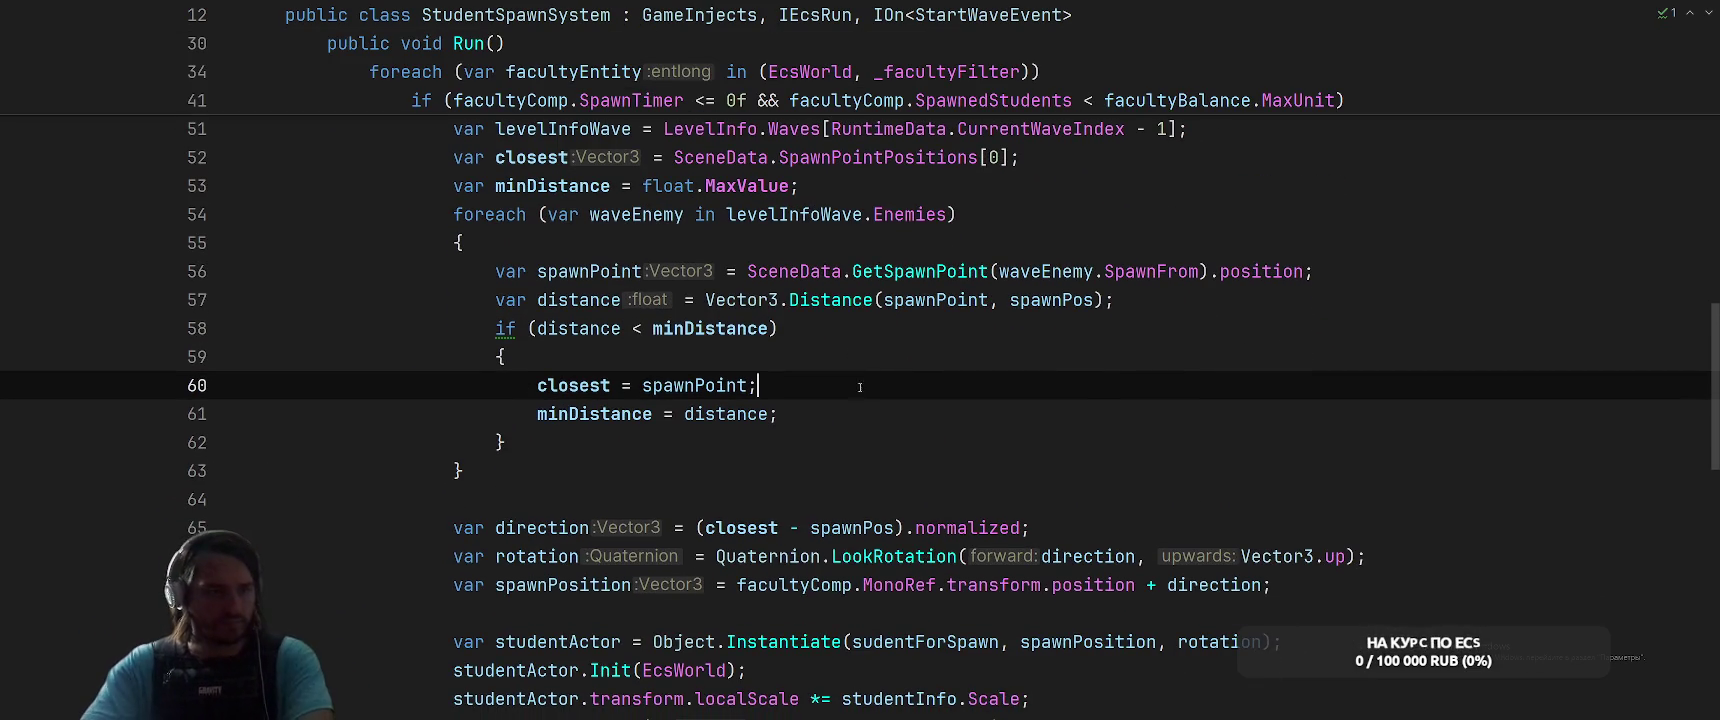
{"action": "scroll", "coordinate": [640, 314], "scroll_direction": "down", "scroll_amount": 2}
{"action": "scroll", "coordinate": [762, 515], "scroll_direction": "up", "scroll_amount": 1}
{"action": "scroll", "coordinate": [762, 515], "scroll_direction": "up", "scroll_amount": 7}
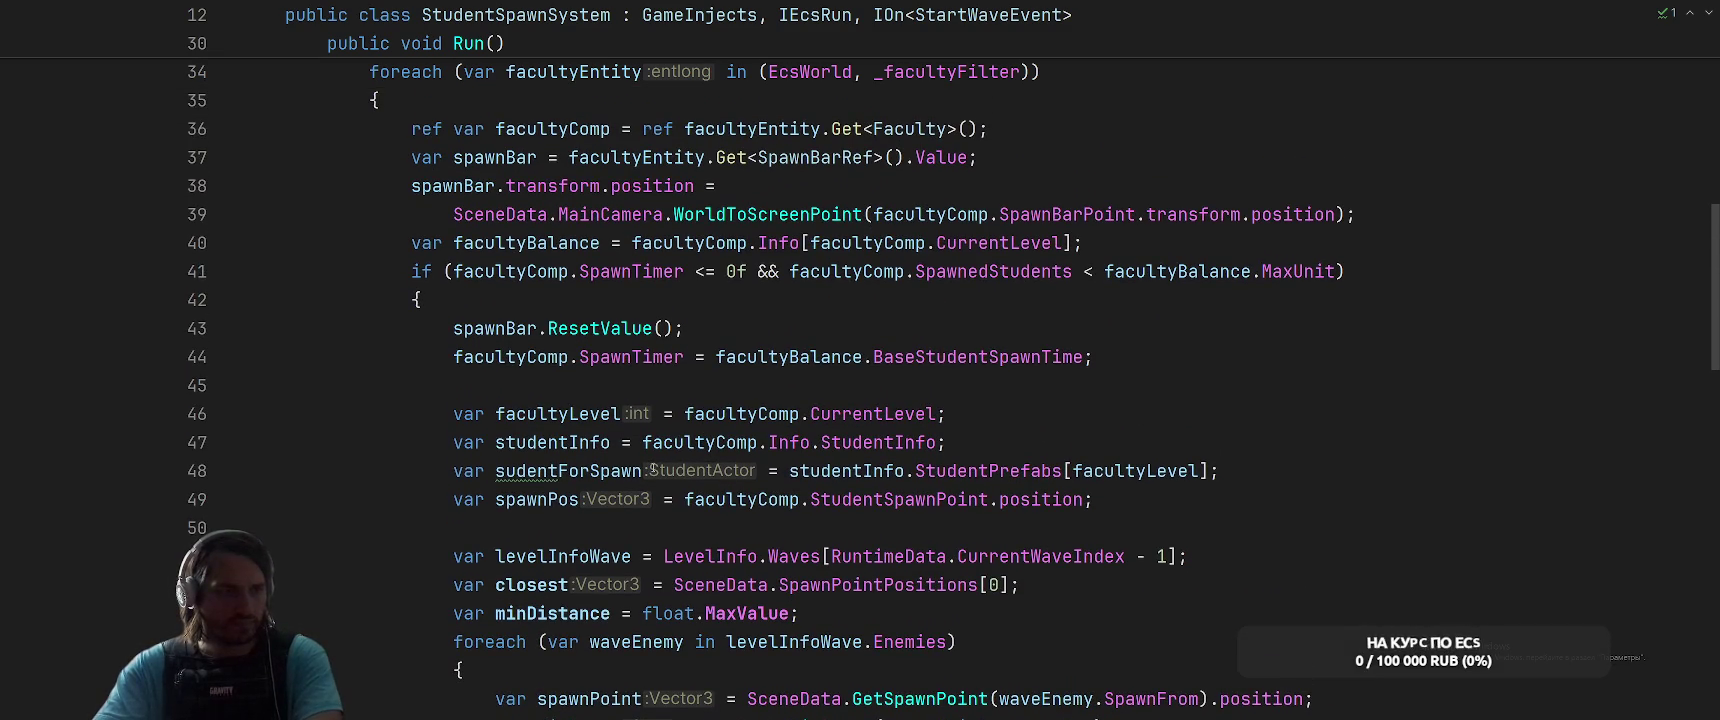
{"action": "left_click", "coordinate": [537, 471]}
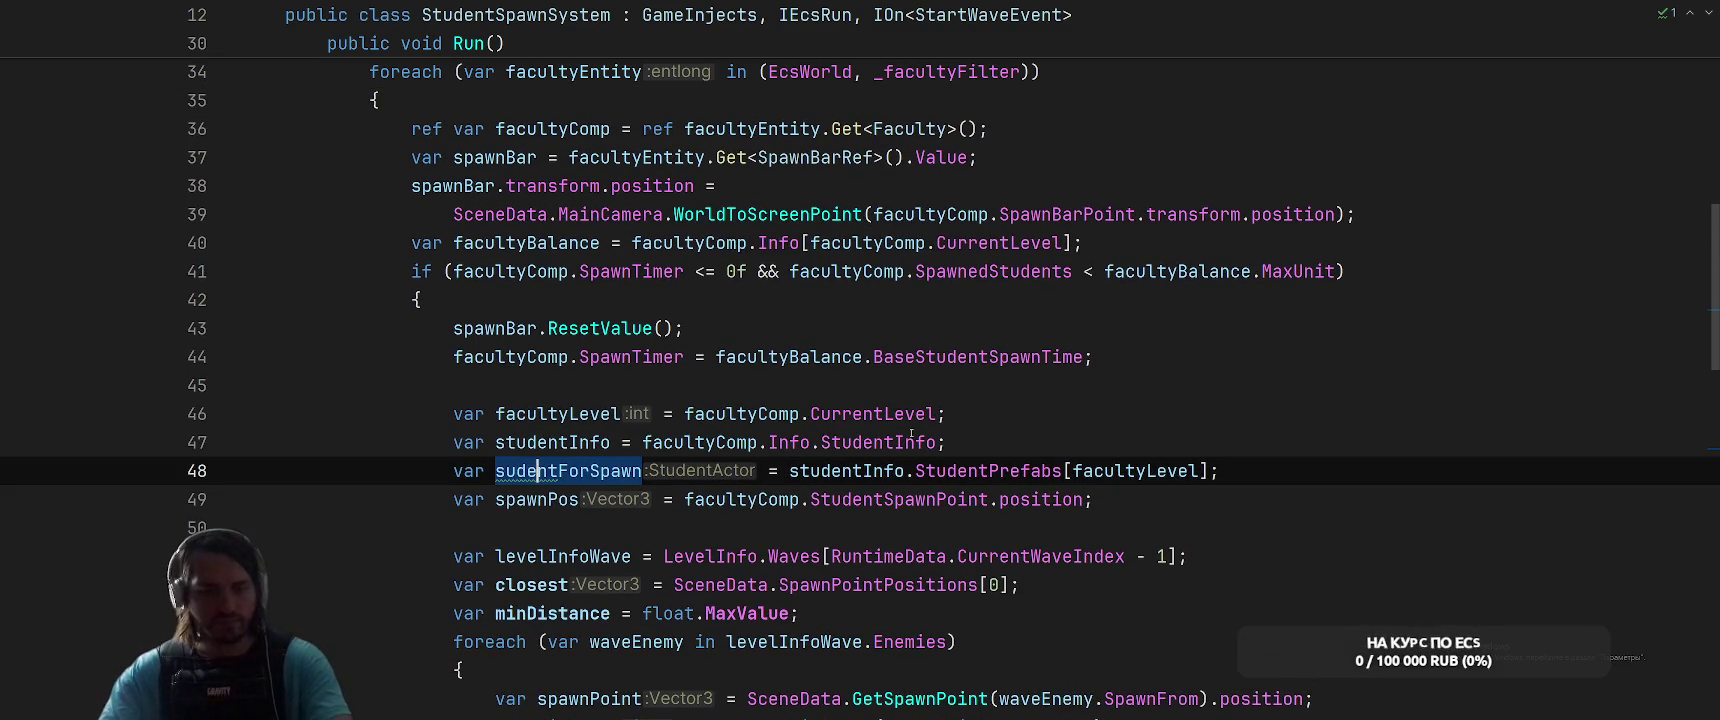
{"action": "key", "text": "shift+F6"}
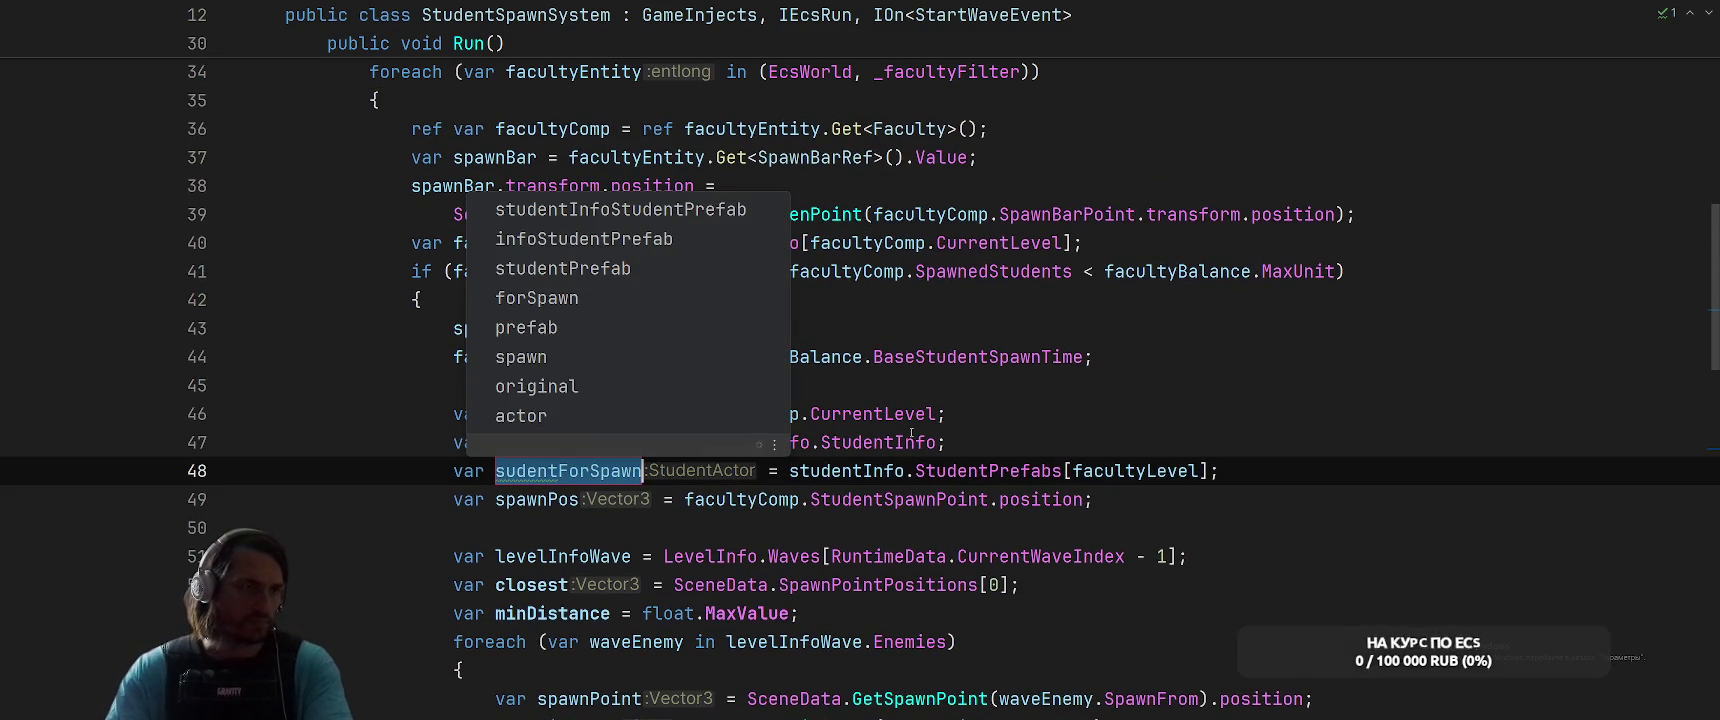
{"action": "key", "text": "Down"}
{"action": "key", "text": "Down"}
{"action": "key", "text": "Down"}
{"action": "key", "text": "Down"}
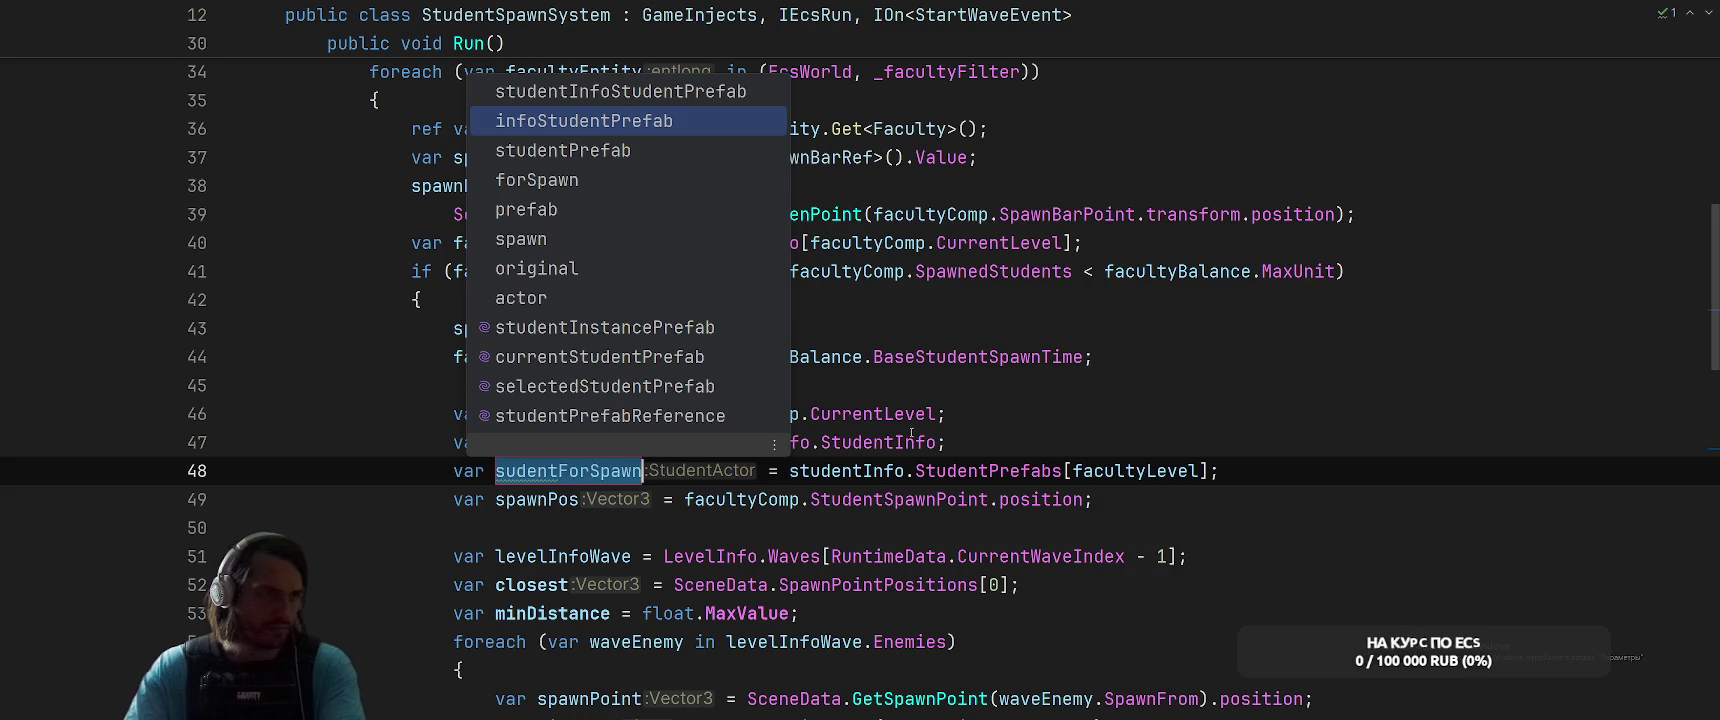
{"action": "key", "text": "Down"}
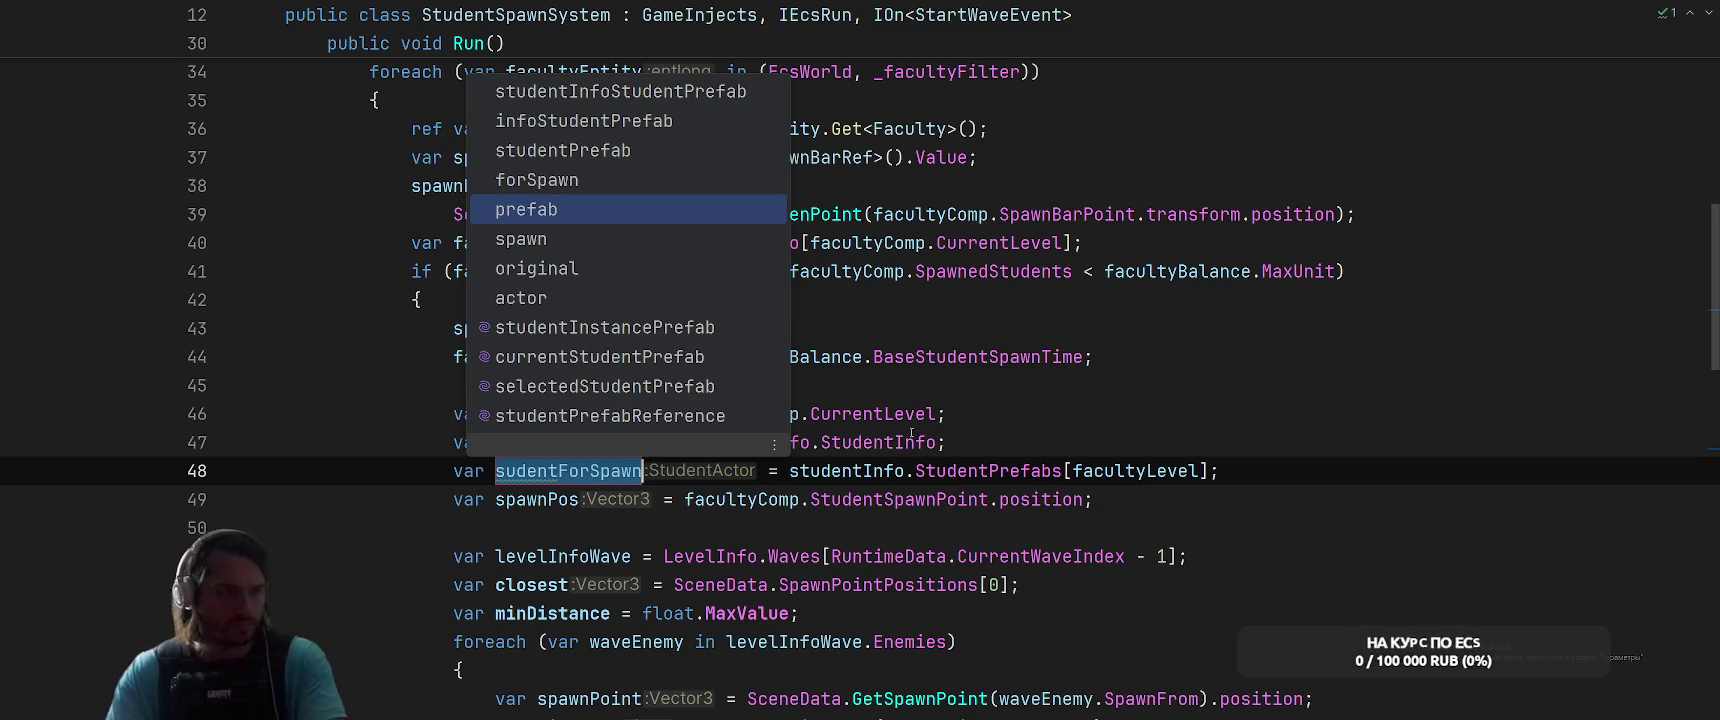
{"action": "key", "text": "Return"}
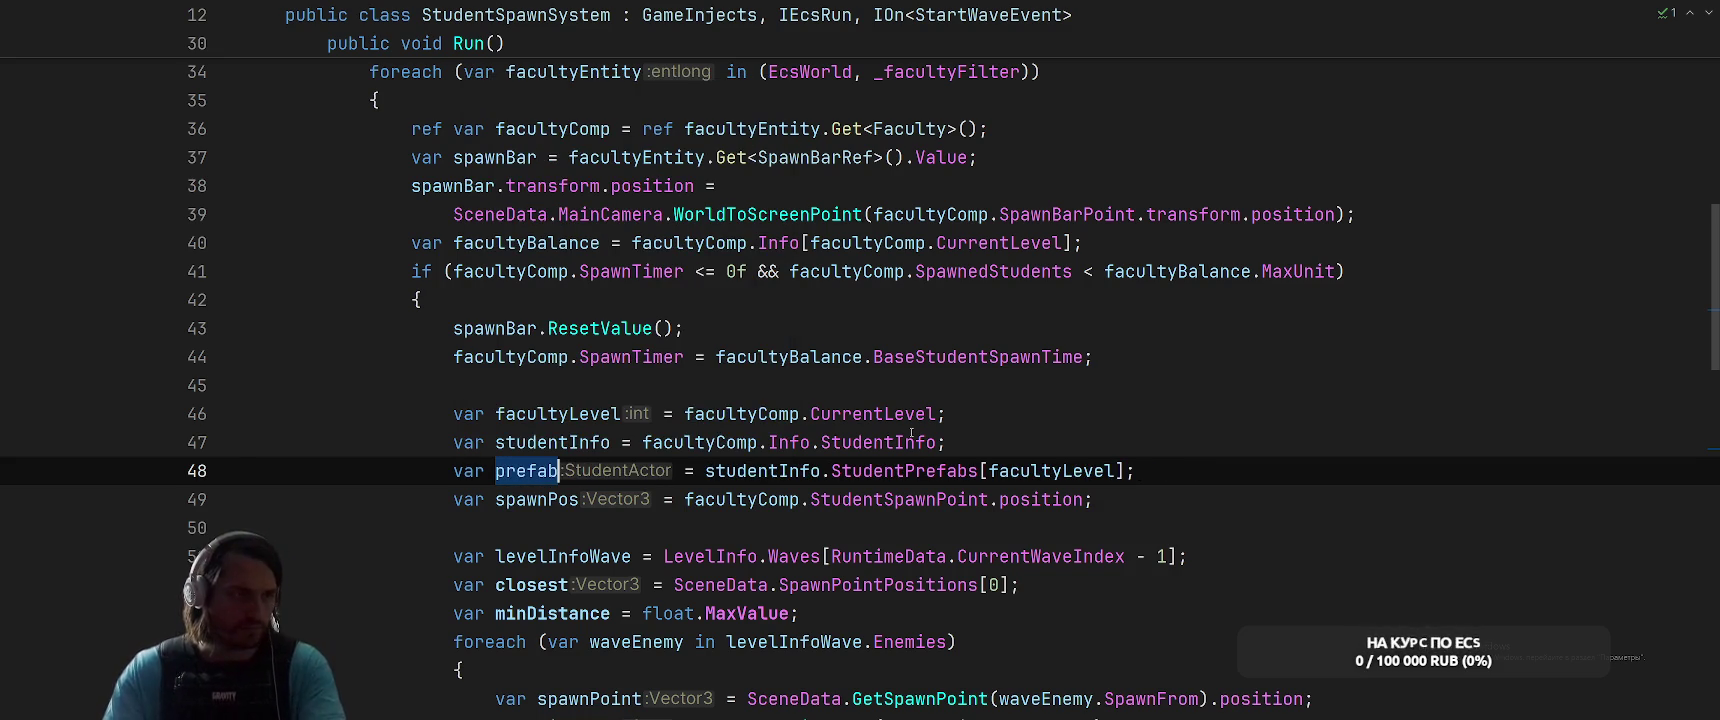
Delete the offset spawnPosition line and pass spawnPos to the Instantiate call instead
{"action": "scroll", "coordinate": [1187, 393], "scroll_direction": "down", "scroll_amount": 3}
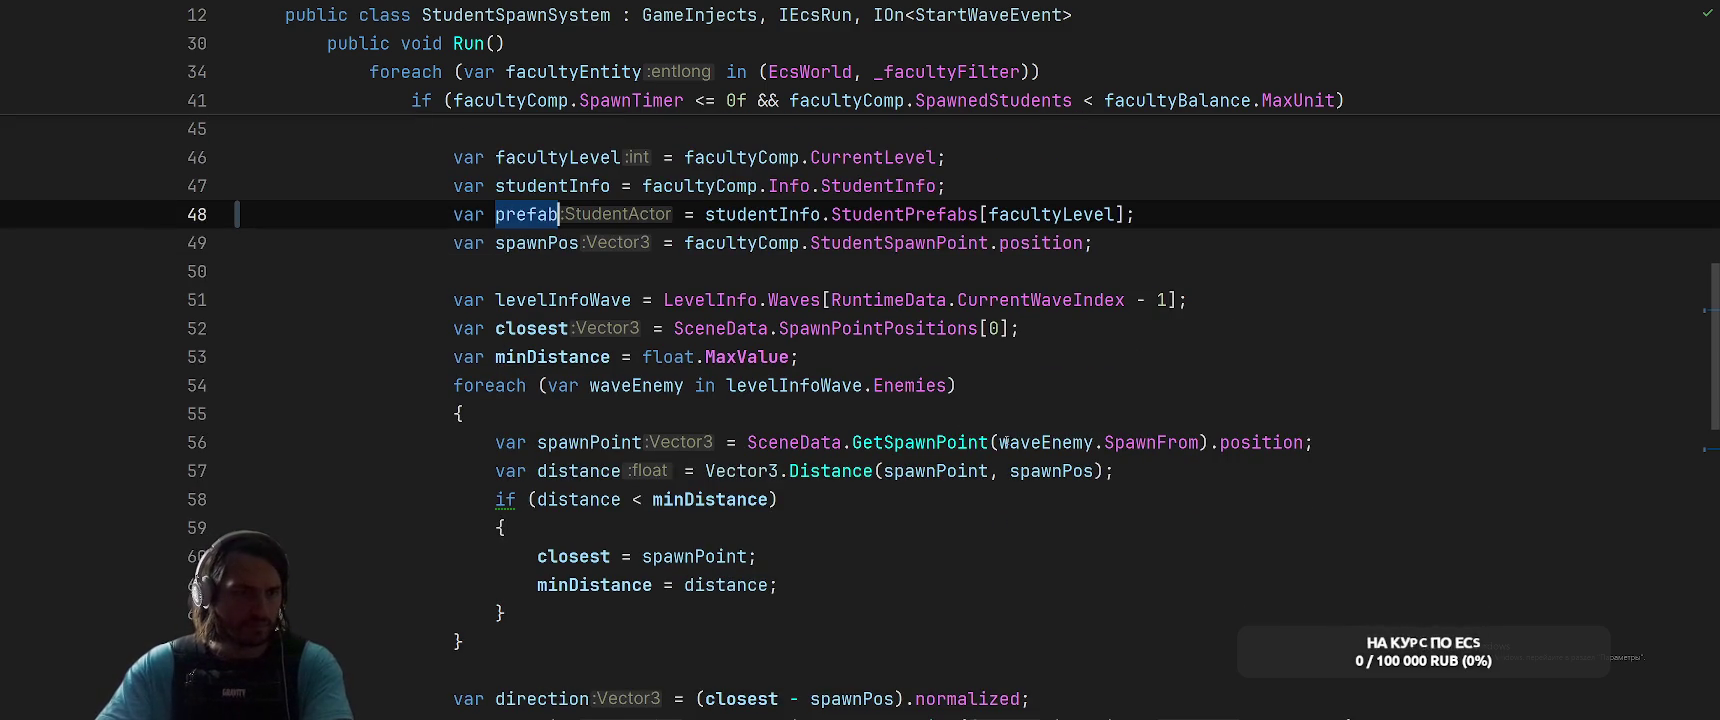
{"action": "left_click", "coordinate": [947, 442]}
{"action": "left_click", "coordinate": [573, 556]}
{"action": "scroll", "coordinate": [573, 500], "scroll_direction": "down", "scroll_amount": 4}
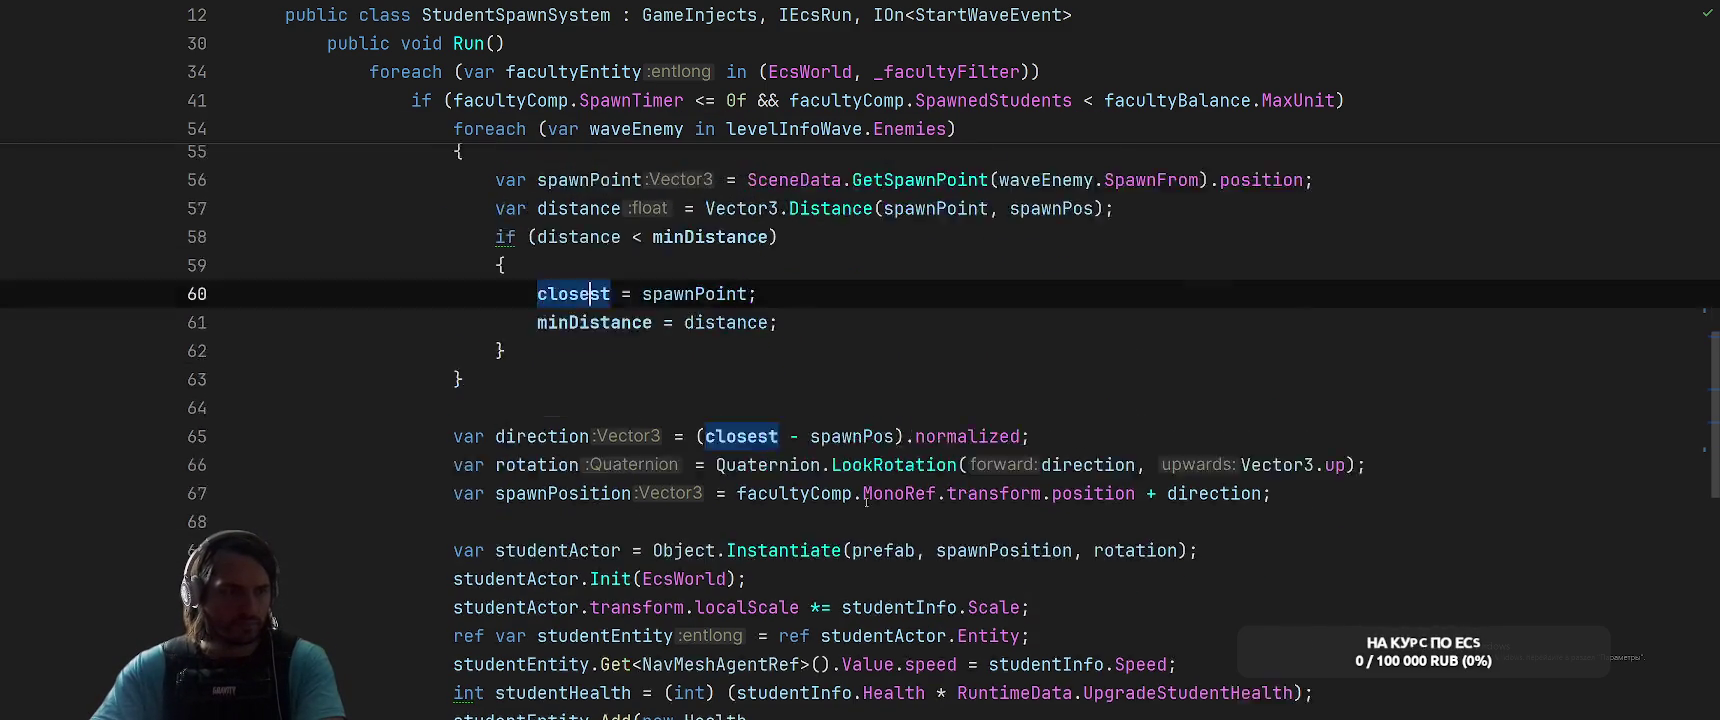
{"action": "left_click", "coordinate": [540, 357]}
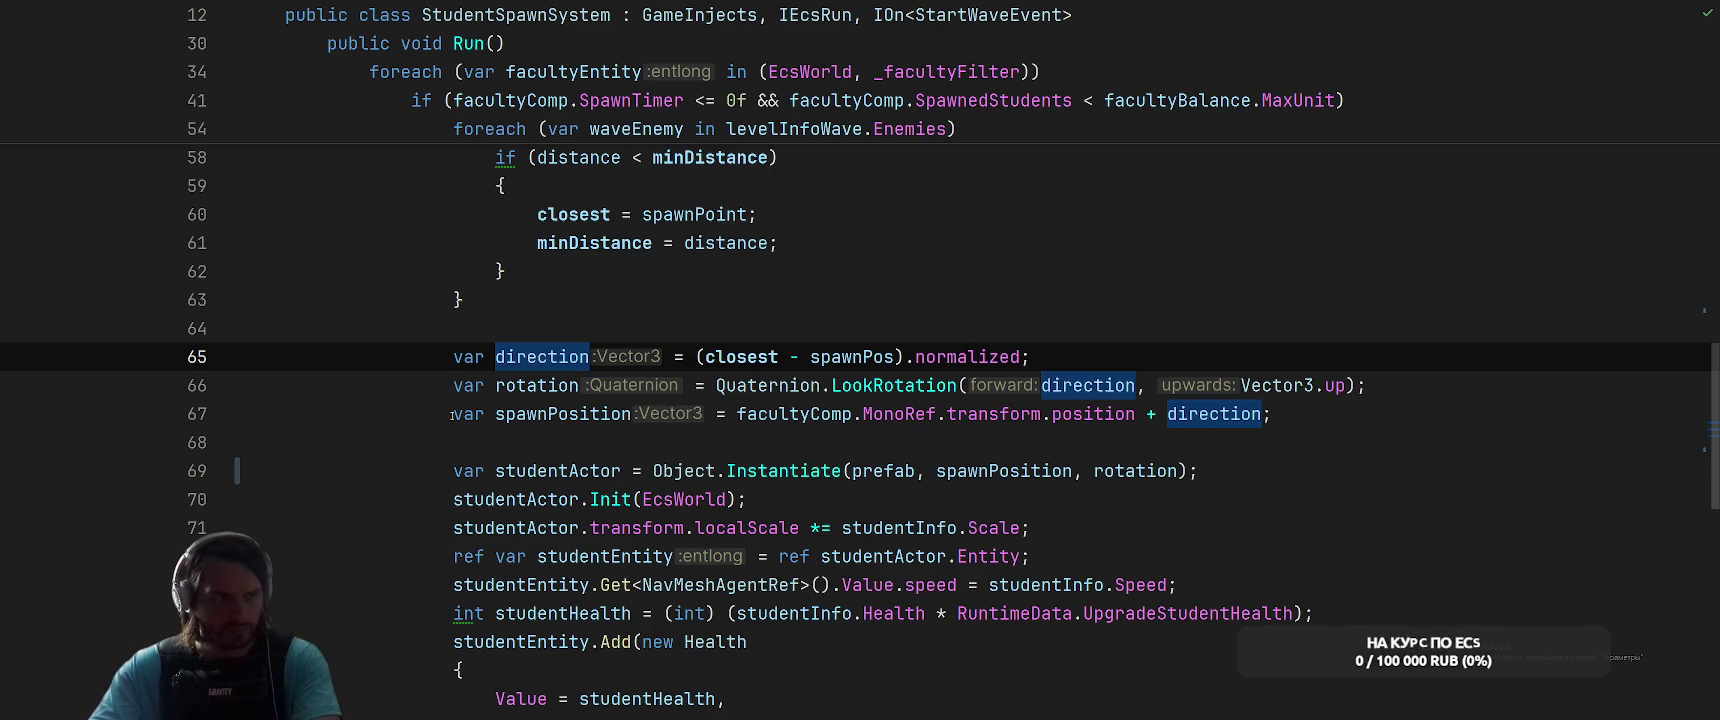
{"action": "left_click_drag", "start_coordinate": [453, 414], "coordinate": [460, 441]}
{"action": "key", "text": "Delete"}
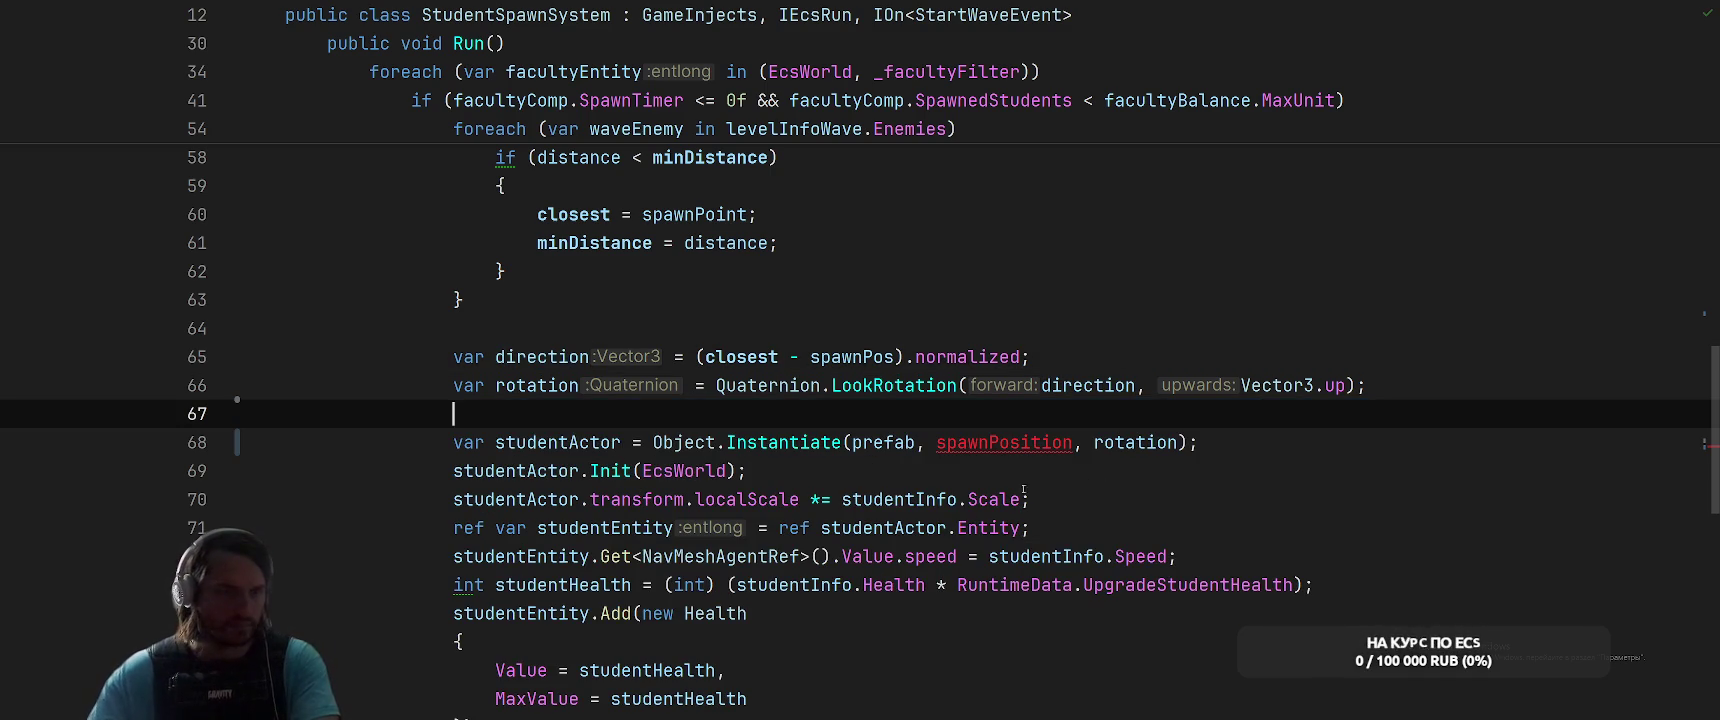
{"action": "double_click", "coordinate": [1003, 442]}
{"action": "type", "text": "spawnPos"}
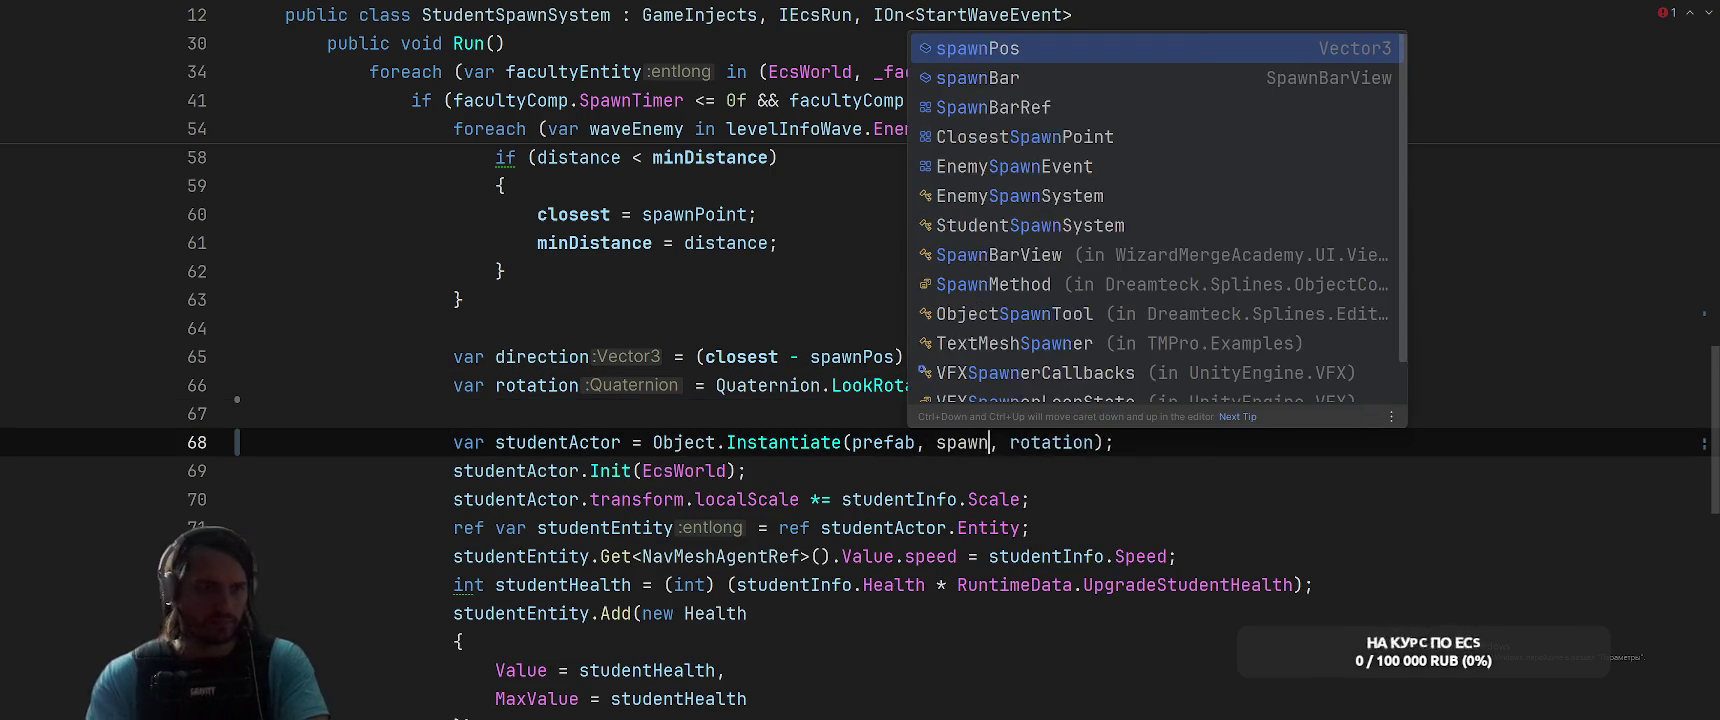
{"action": "key", "text": "Escape"}
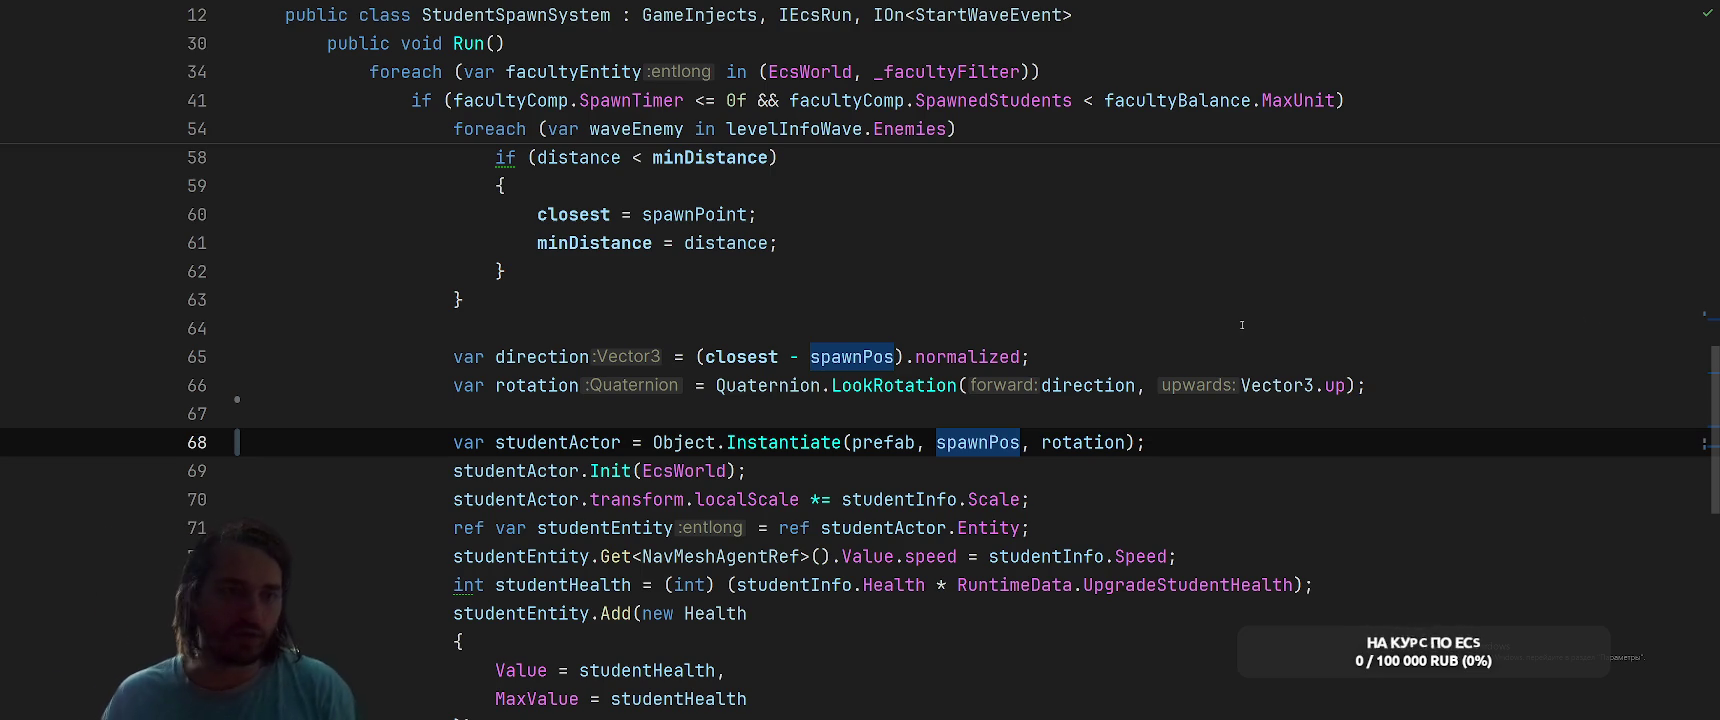
{"action": "scroll", "coordinate": [1336, 321], "scroll_direction": "up", "scroll_amount": 10}
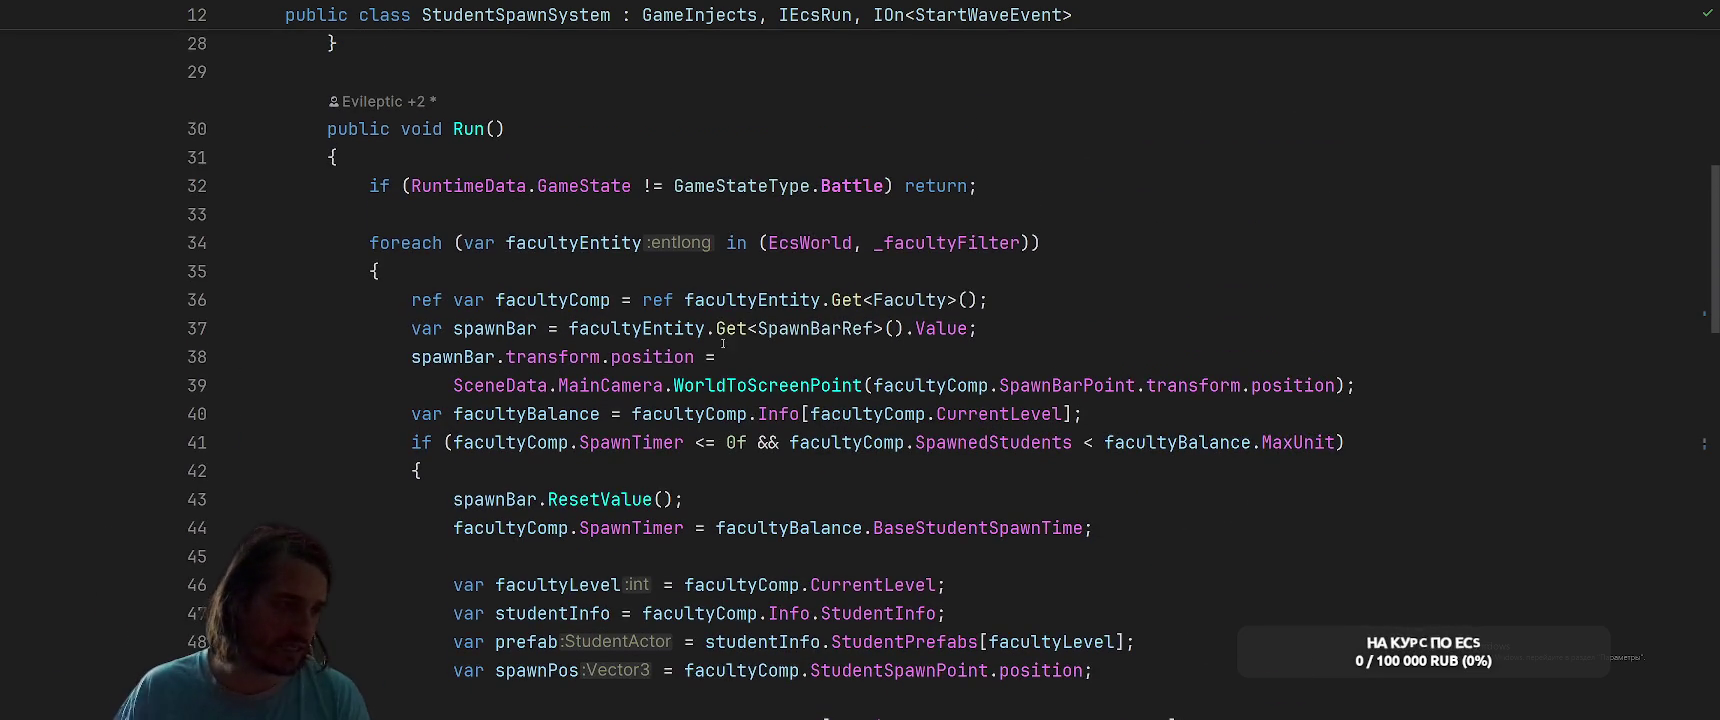
In the Faculty struct, add a 'public List<Actor> SpawnedStudents;' field
{"action": "scroll", "coordinate": [723, 344], "scroll_direction": "down", "scroll_amount": 1}
{"action": "left_click", "coordinate": [906, 219], "text": "ctrl"}
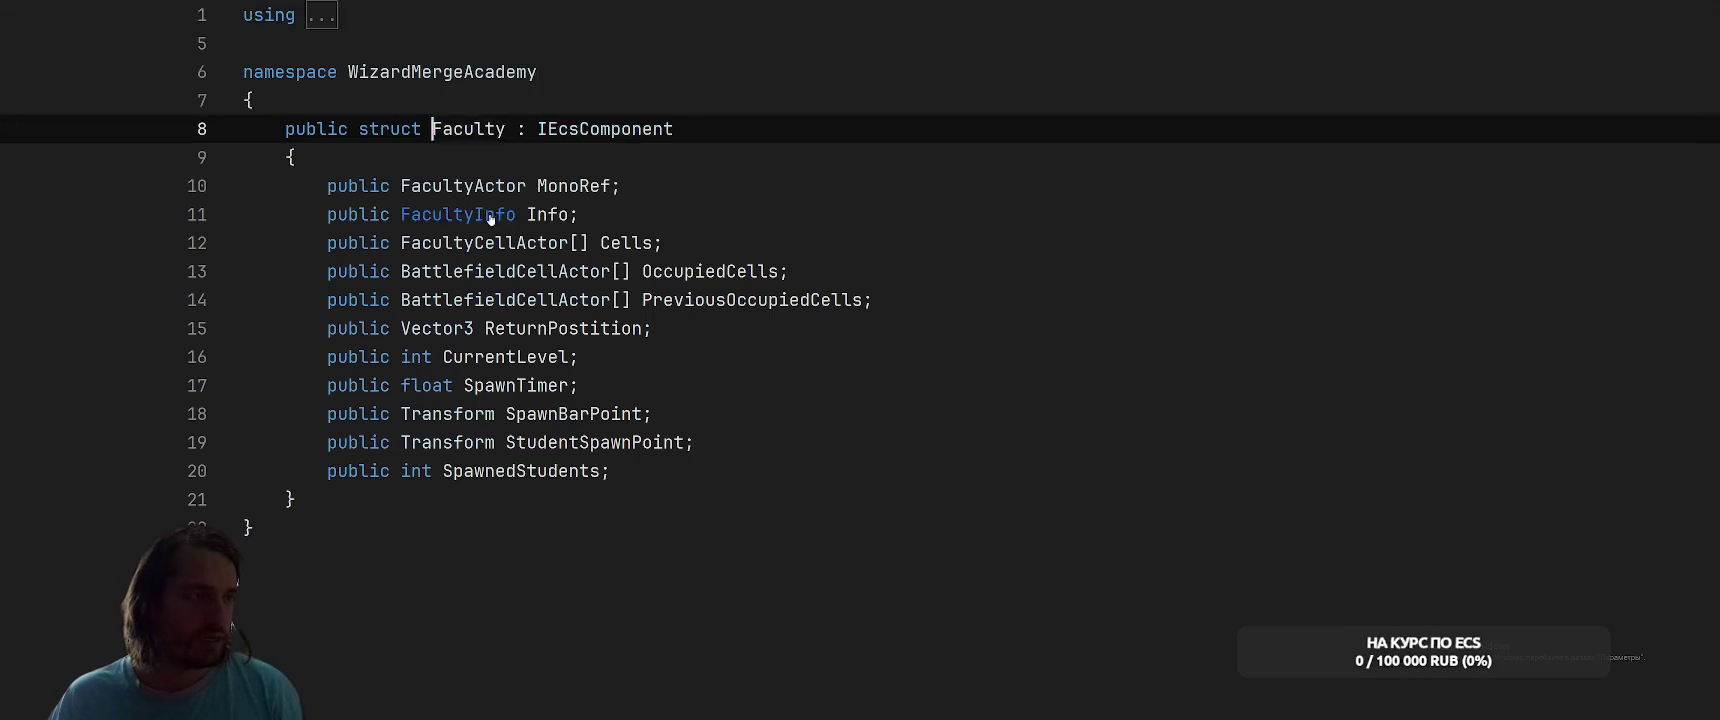
{"action": "left_click", "coordinate": [936, 490]}
{"action": "key", "text": "Return"}
{"action": "key", "text": "Return"}
{"action": "type", "text": "public L"}
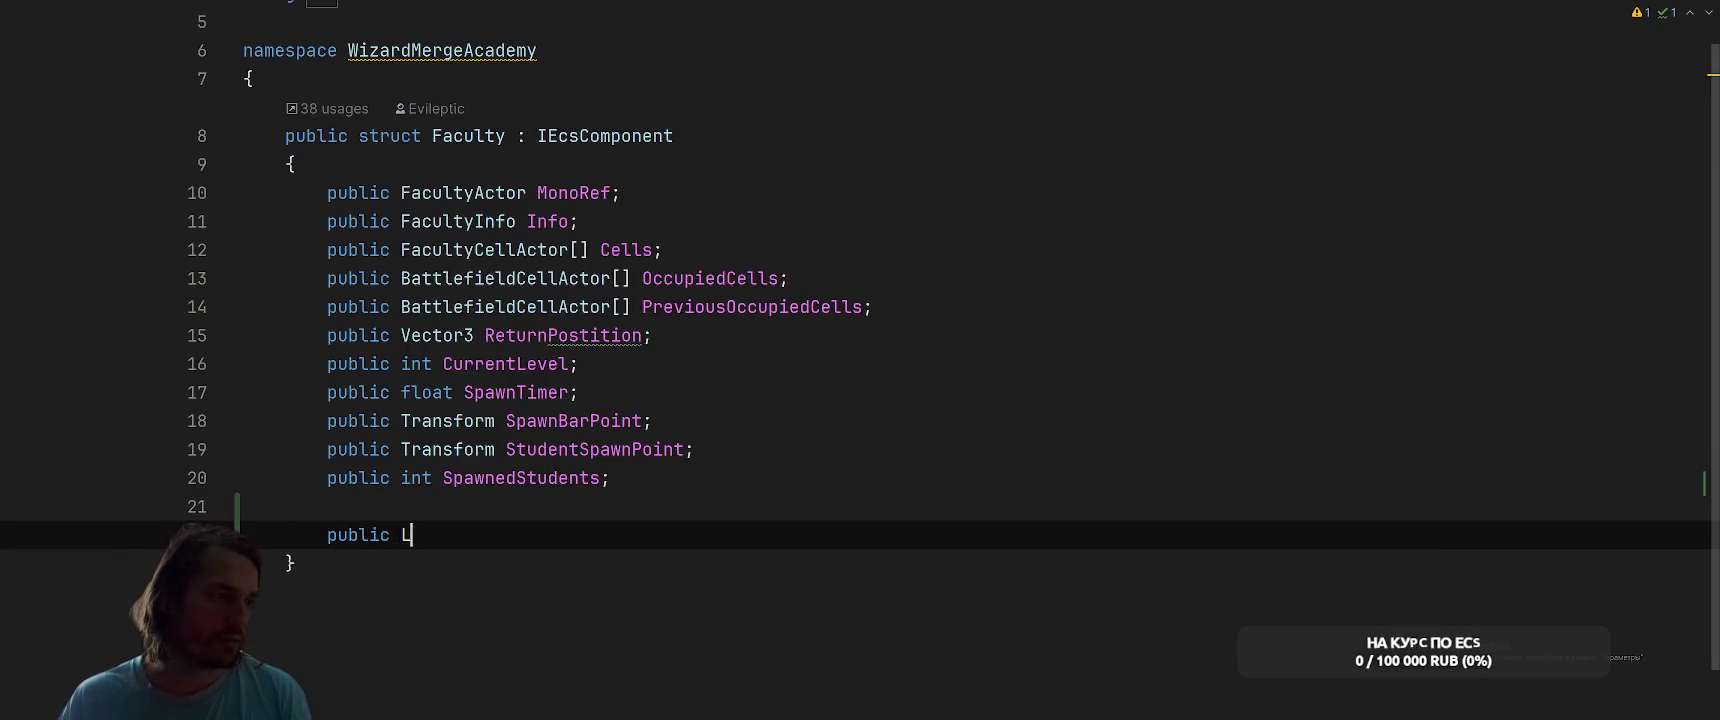
{"action": "type", "text": "ist<Spawn>"}
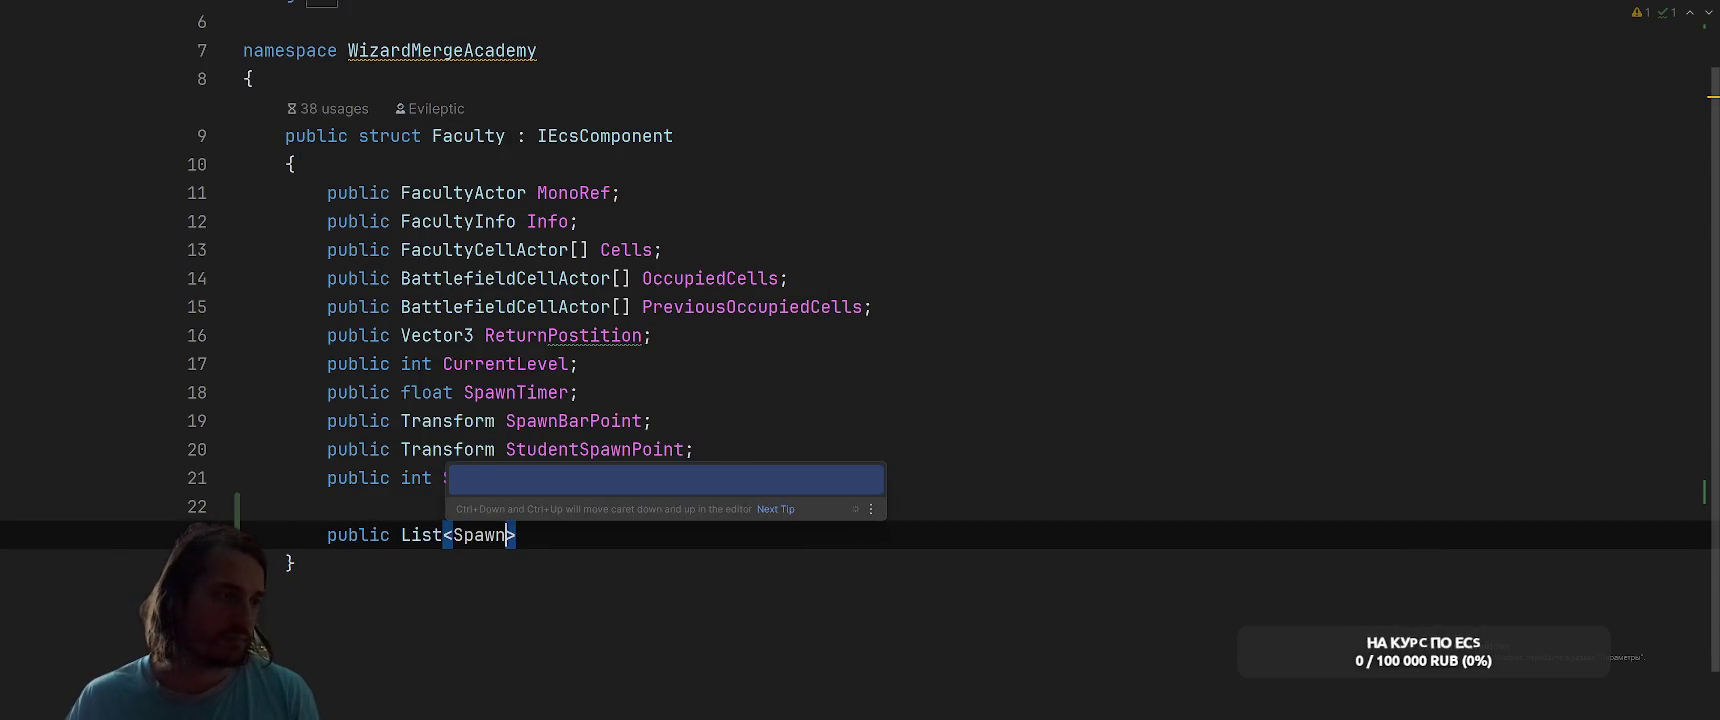
{"action": "key", "text": "BackSpace"}
{"action": "key", "text": "BackSpace"}
{"action": "key", "text": "ctrl+shift+Left"}
{"action": "type", "text": "Actor>"}
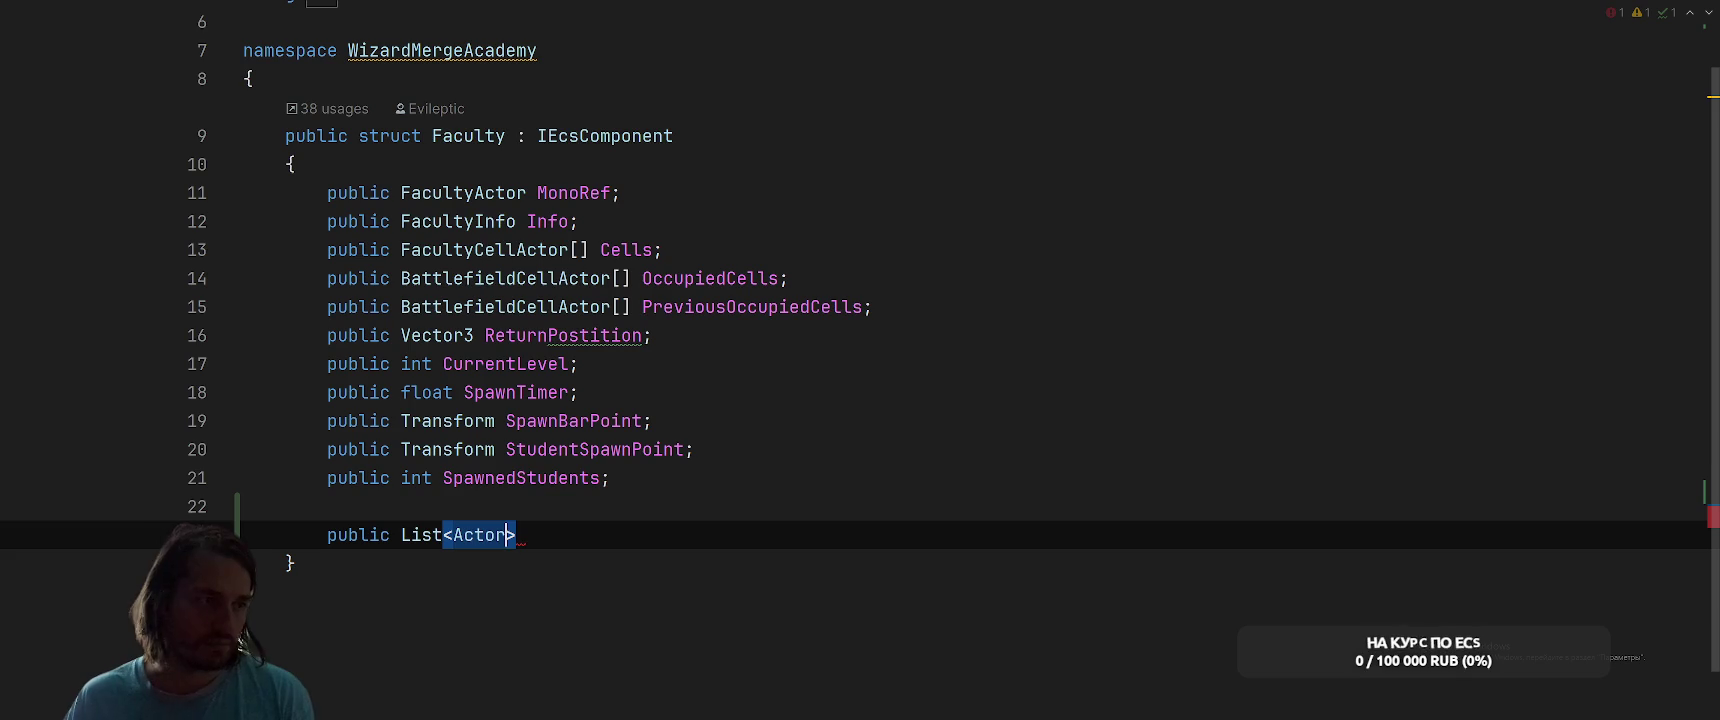
{"action": "type", "text": " SpawnedStudents;"}
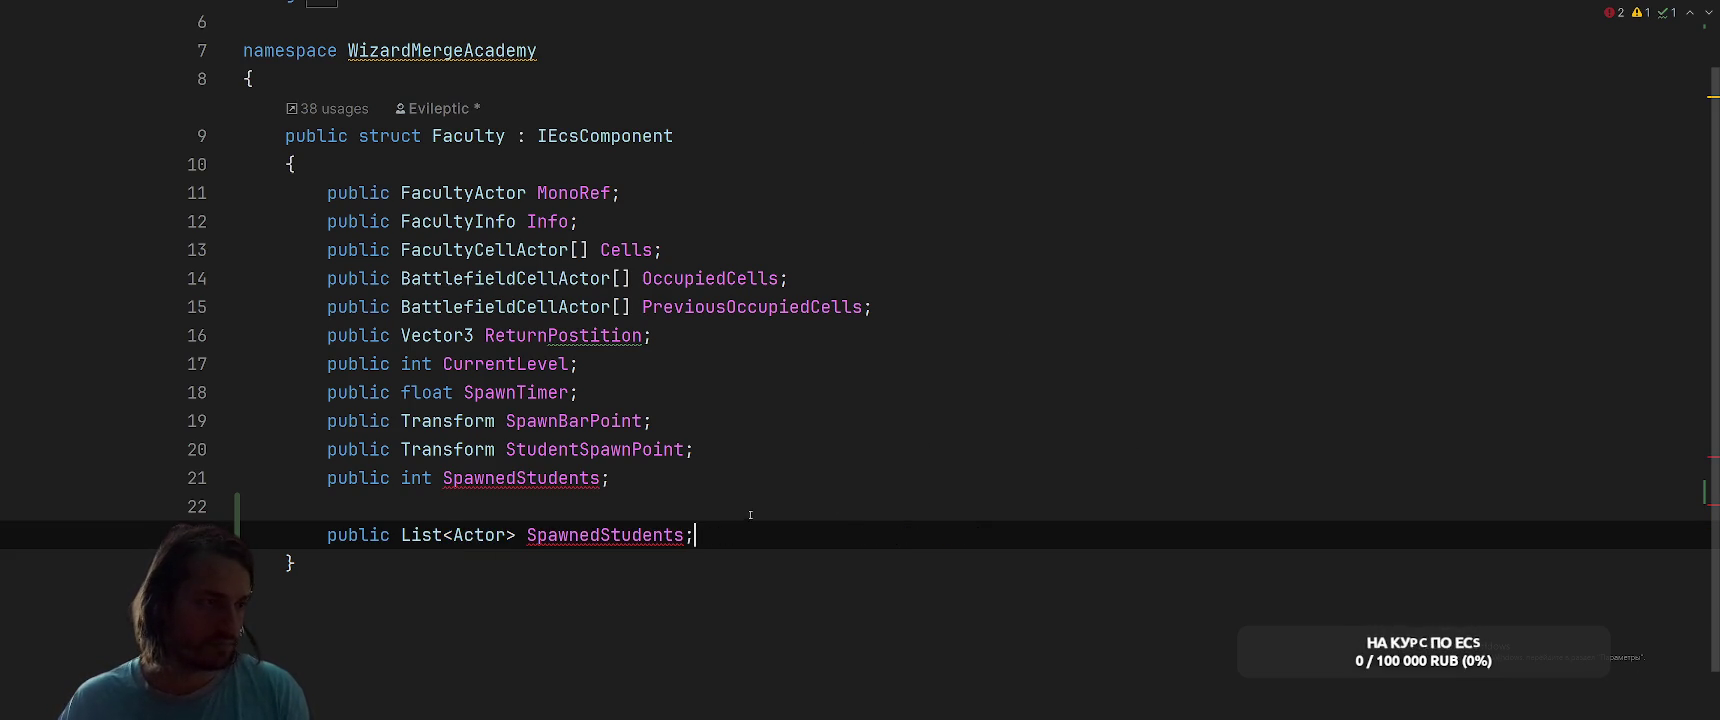
Remove that list field again and find all usages of SpawnedStudents
{"action": "key", "text": "ctrl+w"}
{"action": "key", "text": "ctrl+w"}
{"action": "key", "text": "ctrl+shift+w"}
{"action": "key", "text": "BackSpace"}
{"action": "key", "text": "BackSpace"}
{"action": "key", "text": "BackSpace"}
{"action": "left_click", "coordinate": [575, 250]}
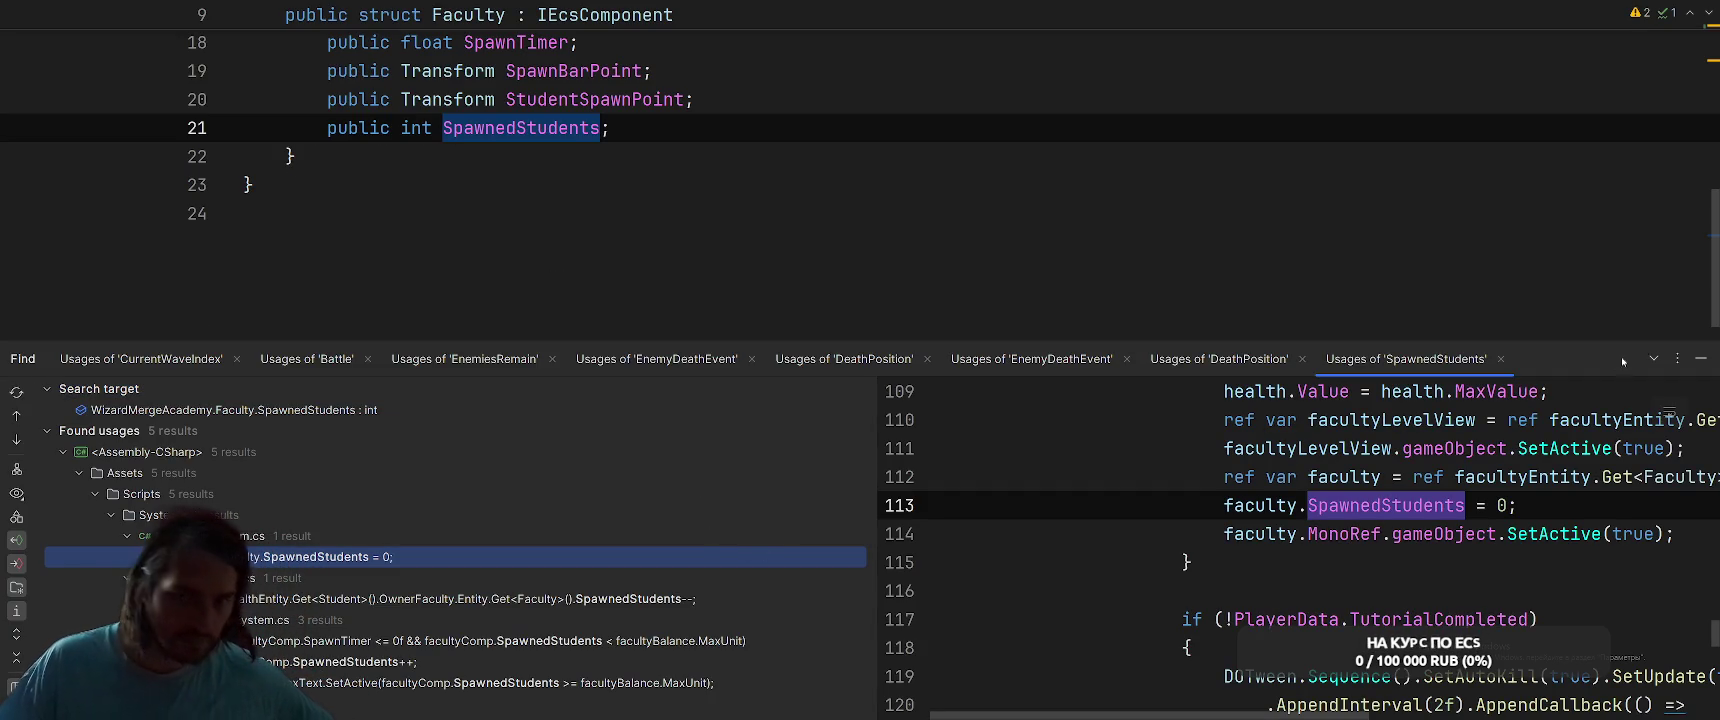
Close the usages results and inspect StudentSpawnPoint's declaration from StudentSpawnSystem line 49
{"action": "left_click", "coordinate": [1700, 357]}
{"action": "key", "text": "ctrl+Tab"}
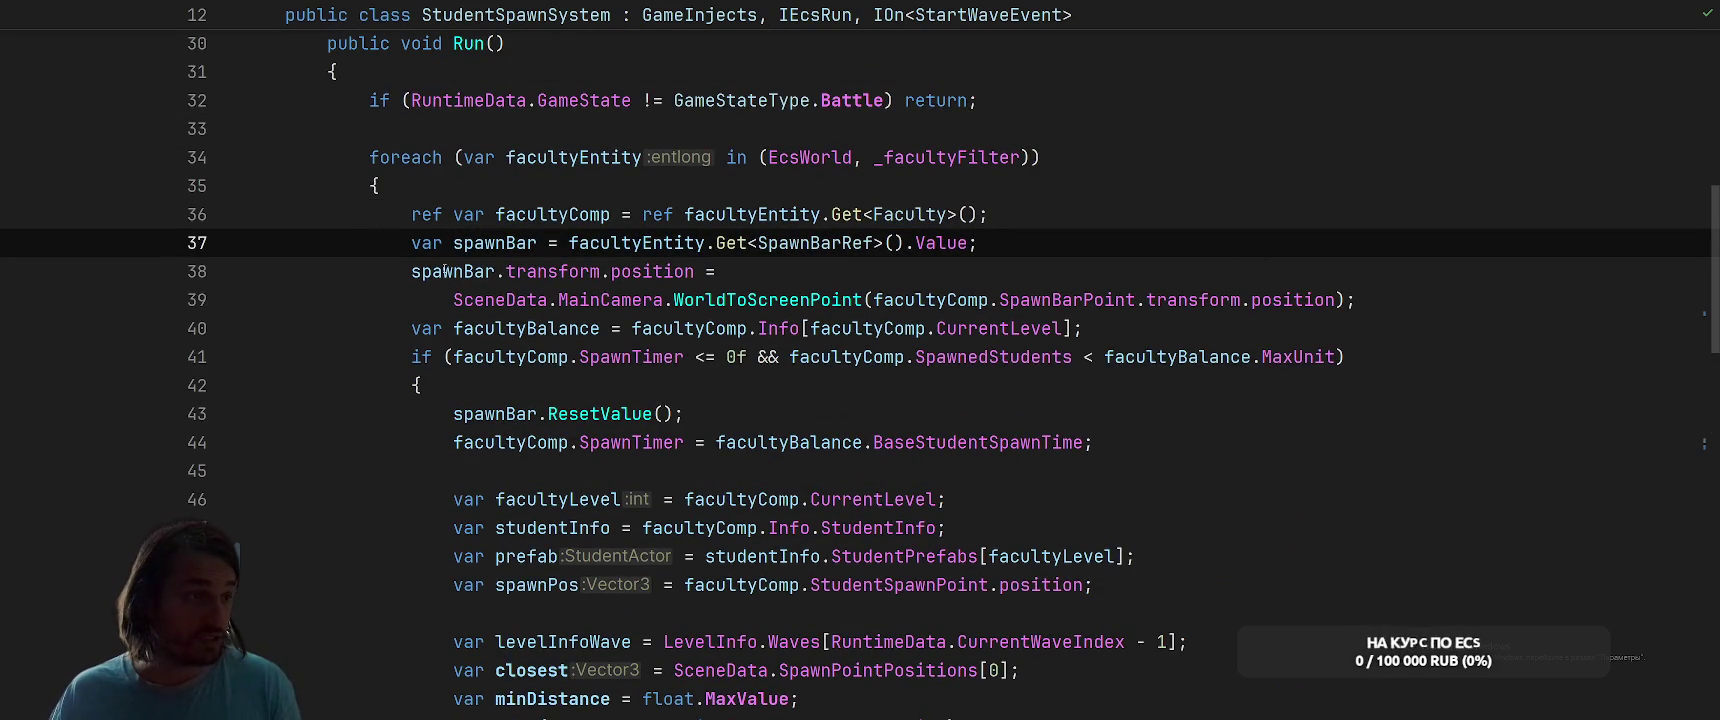
{"action": "left_click", "coordinate": [496, 300]}
{"action": "scroll", "coordinate": [813, 279], "scroll_direction": "down", "scroll_amount": 3}
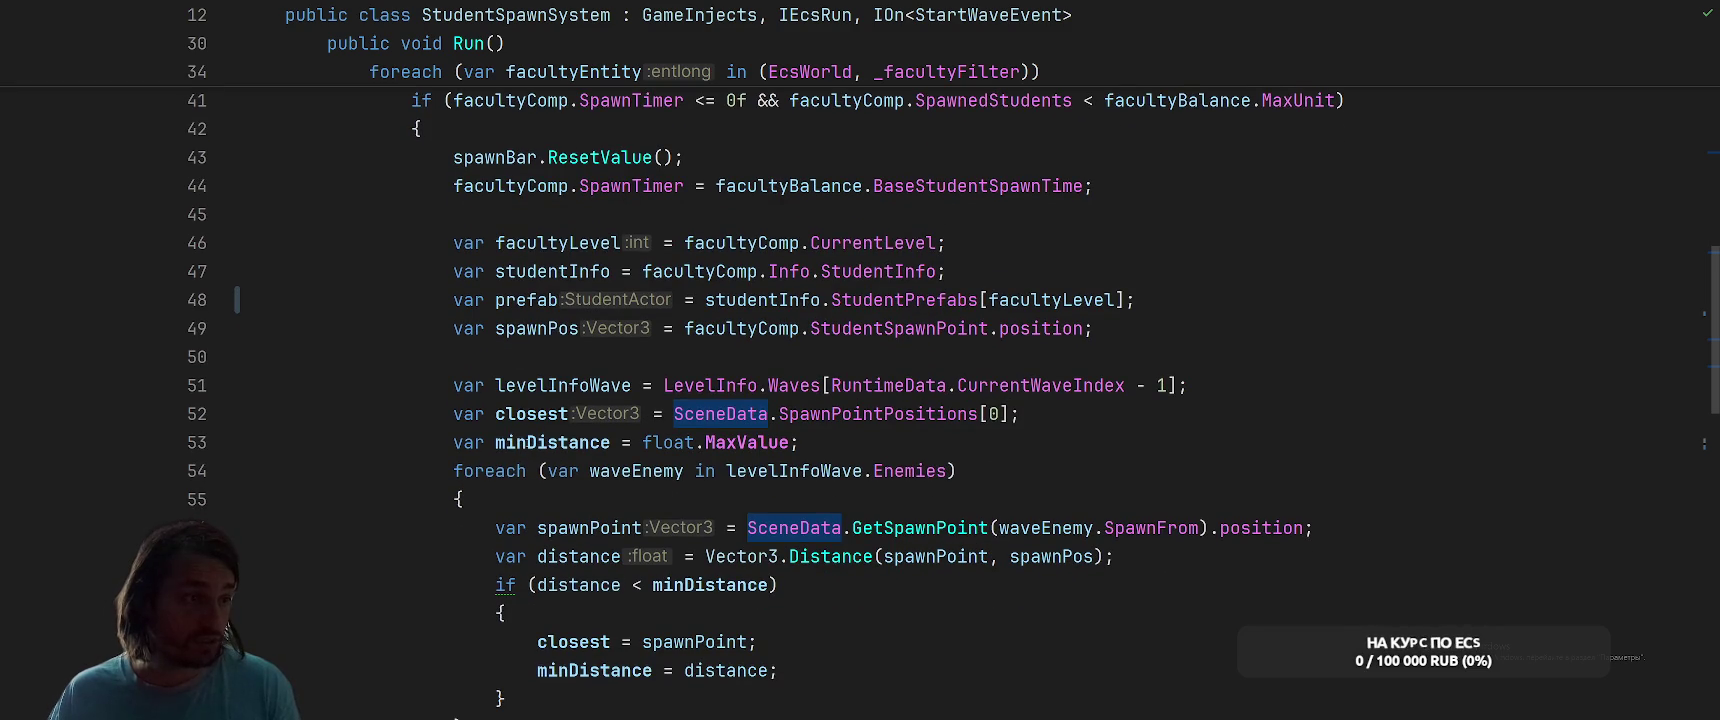
{"action": "left_click", "coordinate": [530, 328]}
{"action": "left_click", "coordinate": [900, 328], "text": "ctrl"}
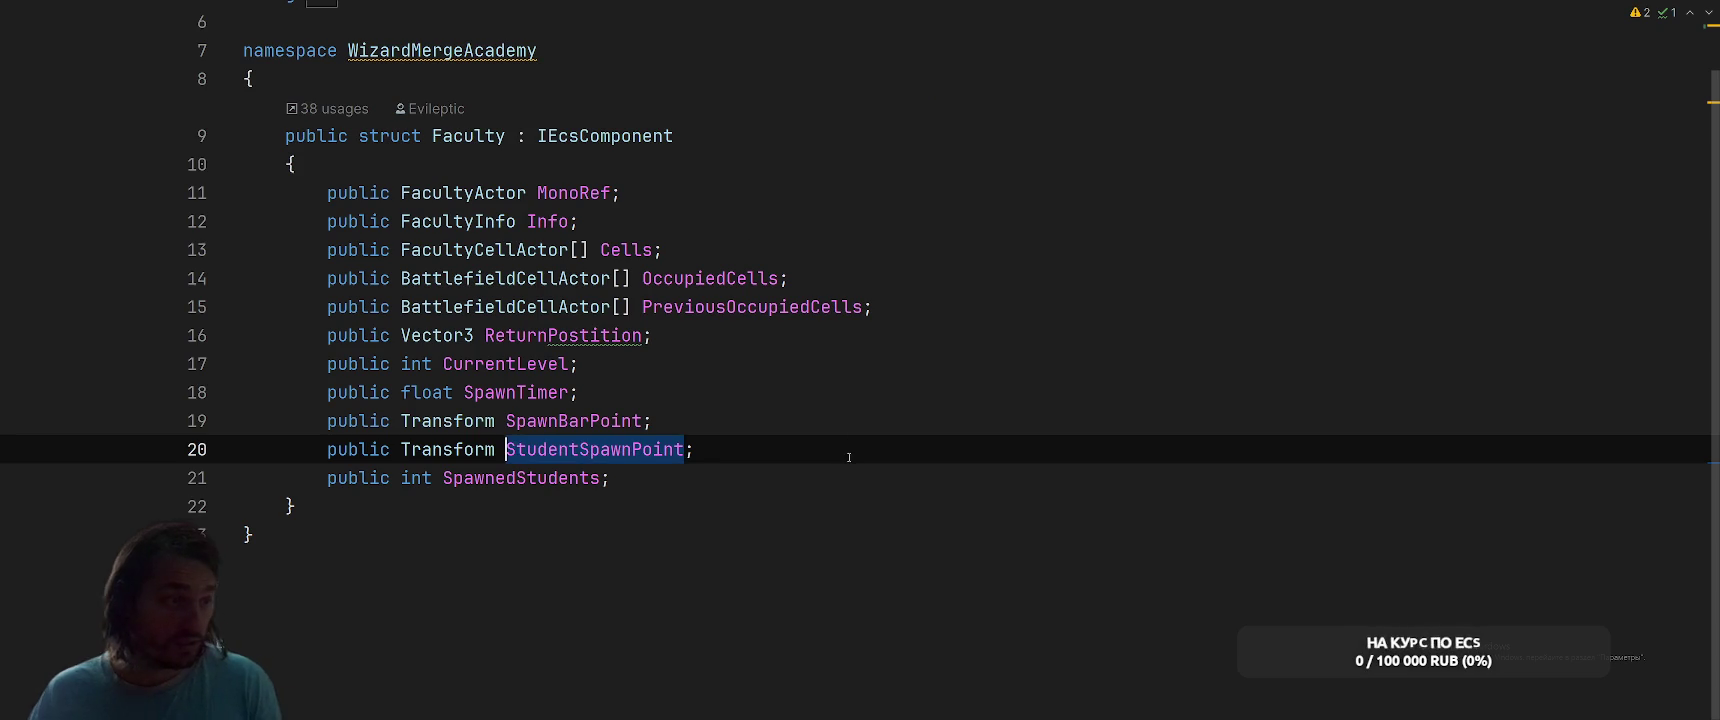
{"action": "key", "text": "ctrl+minus"}
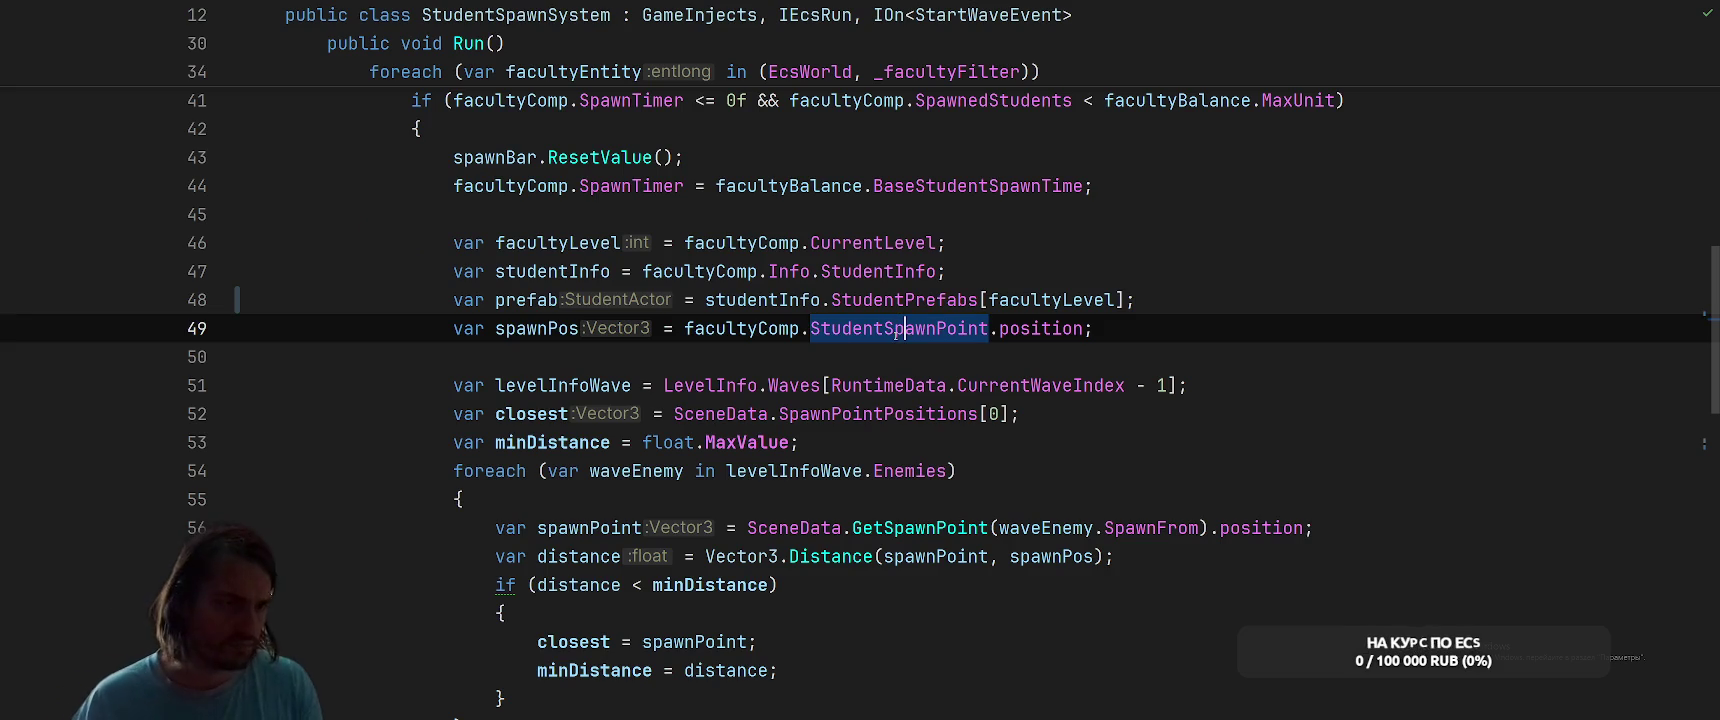
Find StudentSpawnPoint usages, follow the ExpandEntity assignment, then reach its Faculty struct declaration
{"action": "right_click", "coordinate": [893, 331]}
{"action": "left_click", "coordinate": [940, 270]}
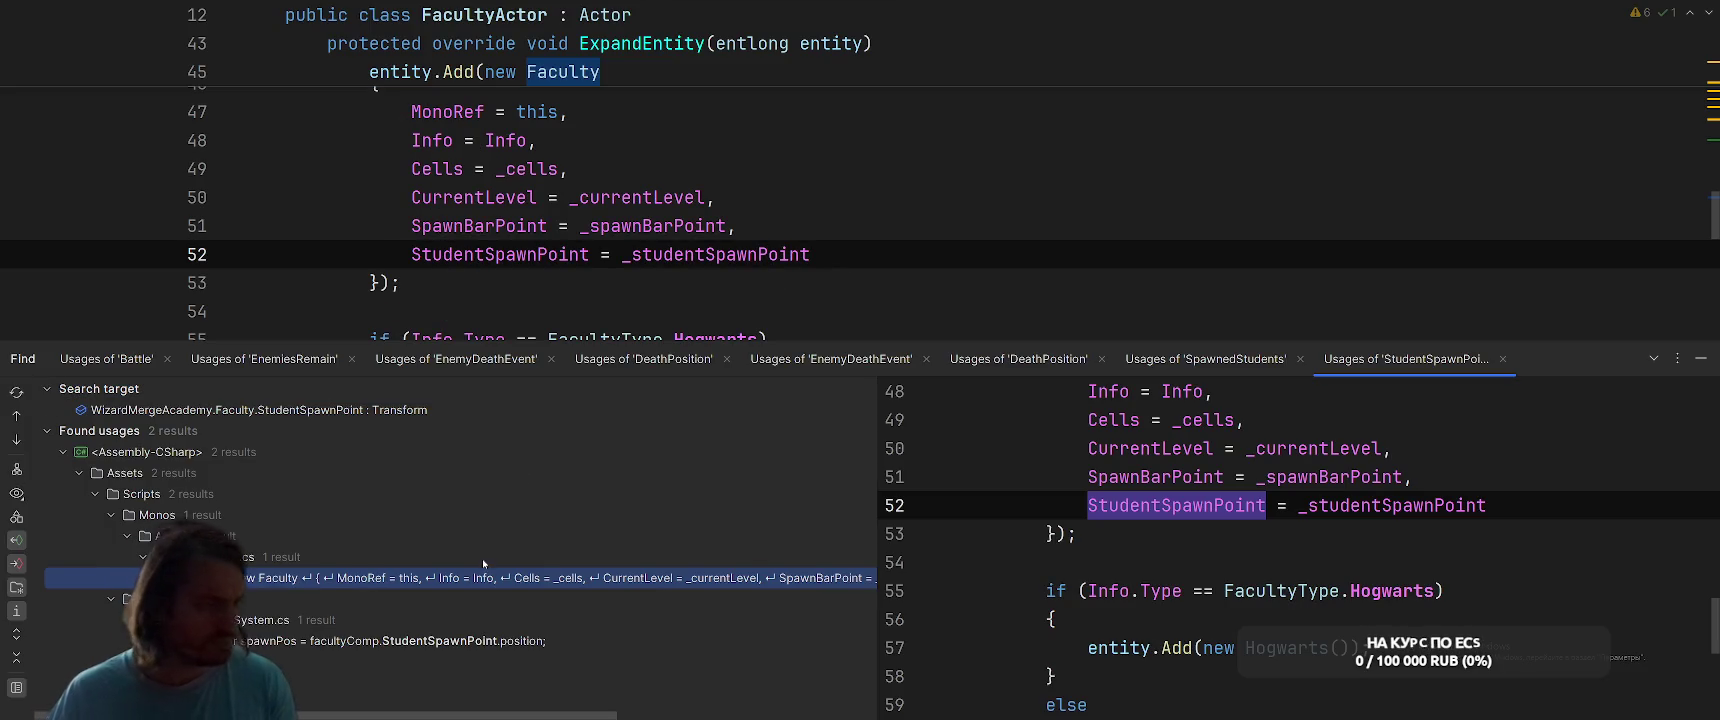
{"action": "double_click", "coordinate": [601, 578]}
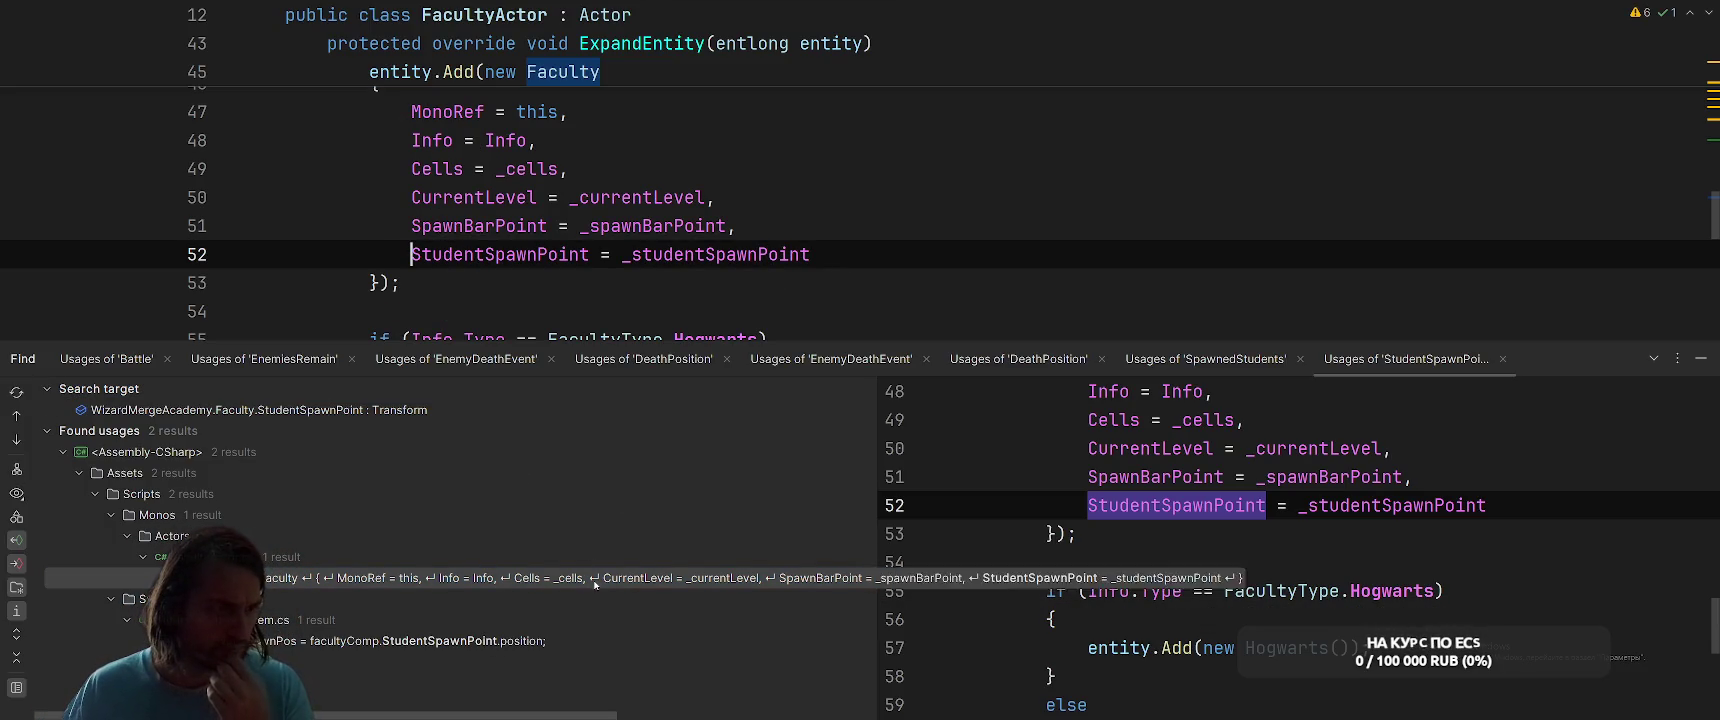
{"action": "left_click", "coordinate": [734, 258], "text": "ctrl"}
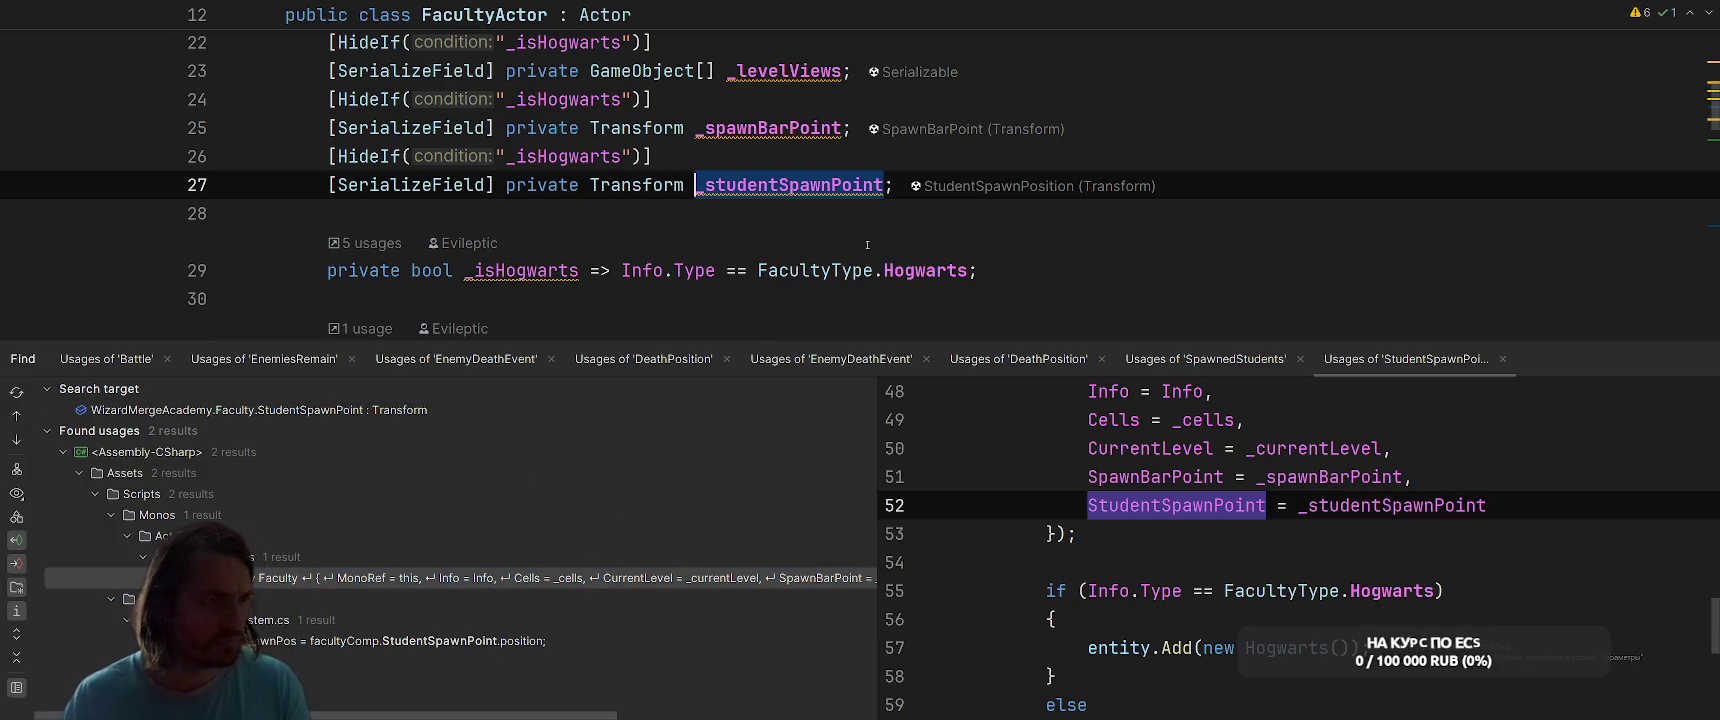
{"action": "key", "text": "ctrl+minus"}
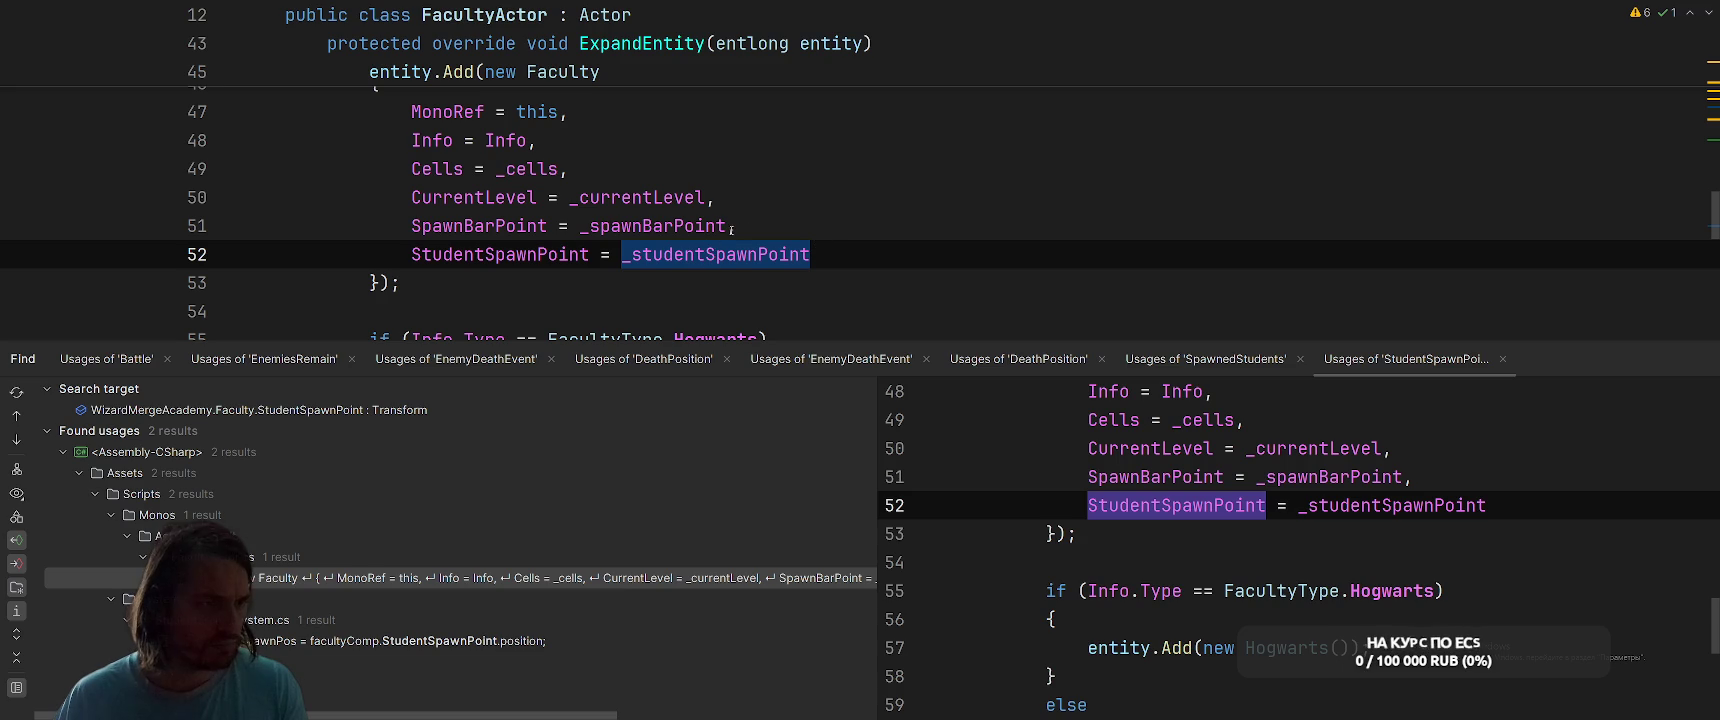
{"action": "left_click", "coordinate": [500, 254], "text": "ctrl"}
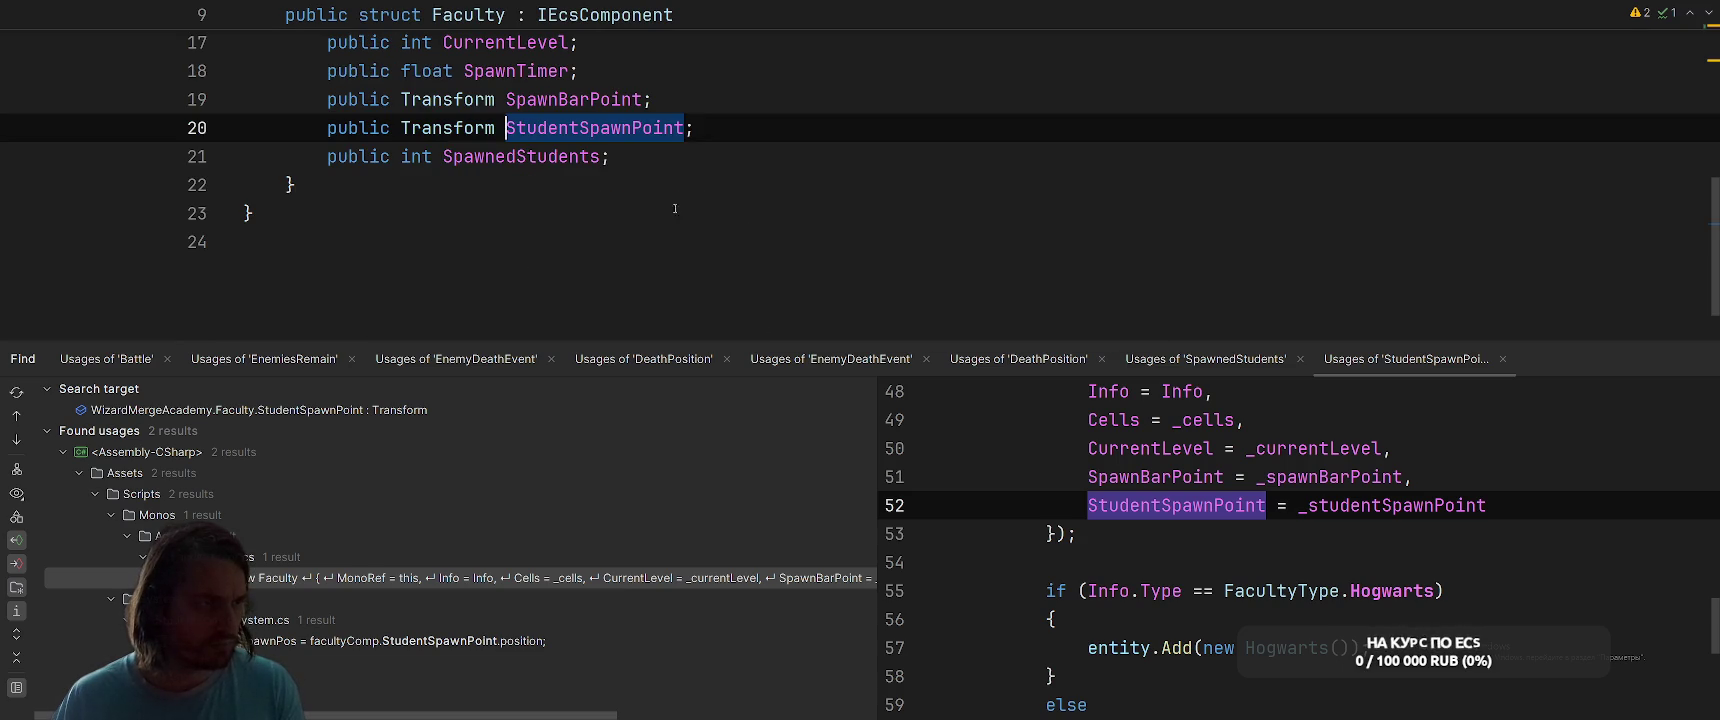
Begin rewriting StudentSpawnPoint on line 20 as an expression-bodied '=>' property
{"action": "scroll", "coordinate": [822, 157], "scroll_direction": "up", "scroll_amount": 1}
{"action": "scroll", "coordinate": [839, 184], "scroll_direction": "up", "scroll_amount": 1}
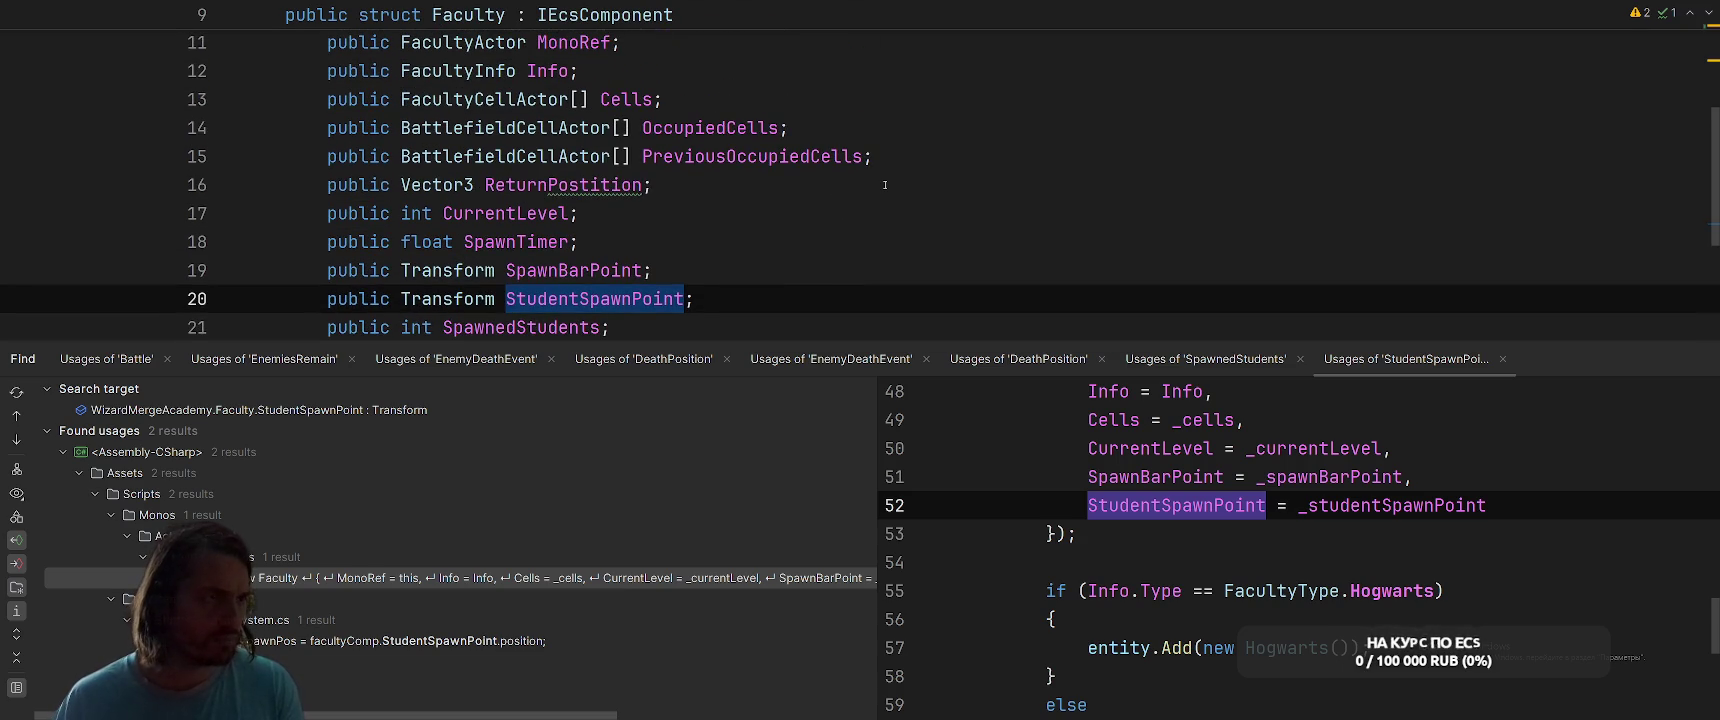
{"action": "key", "text": "End"}
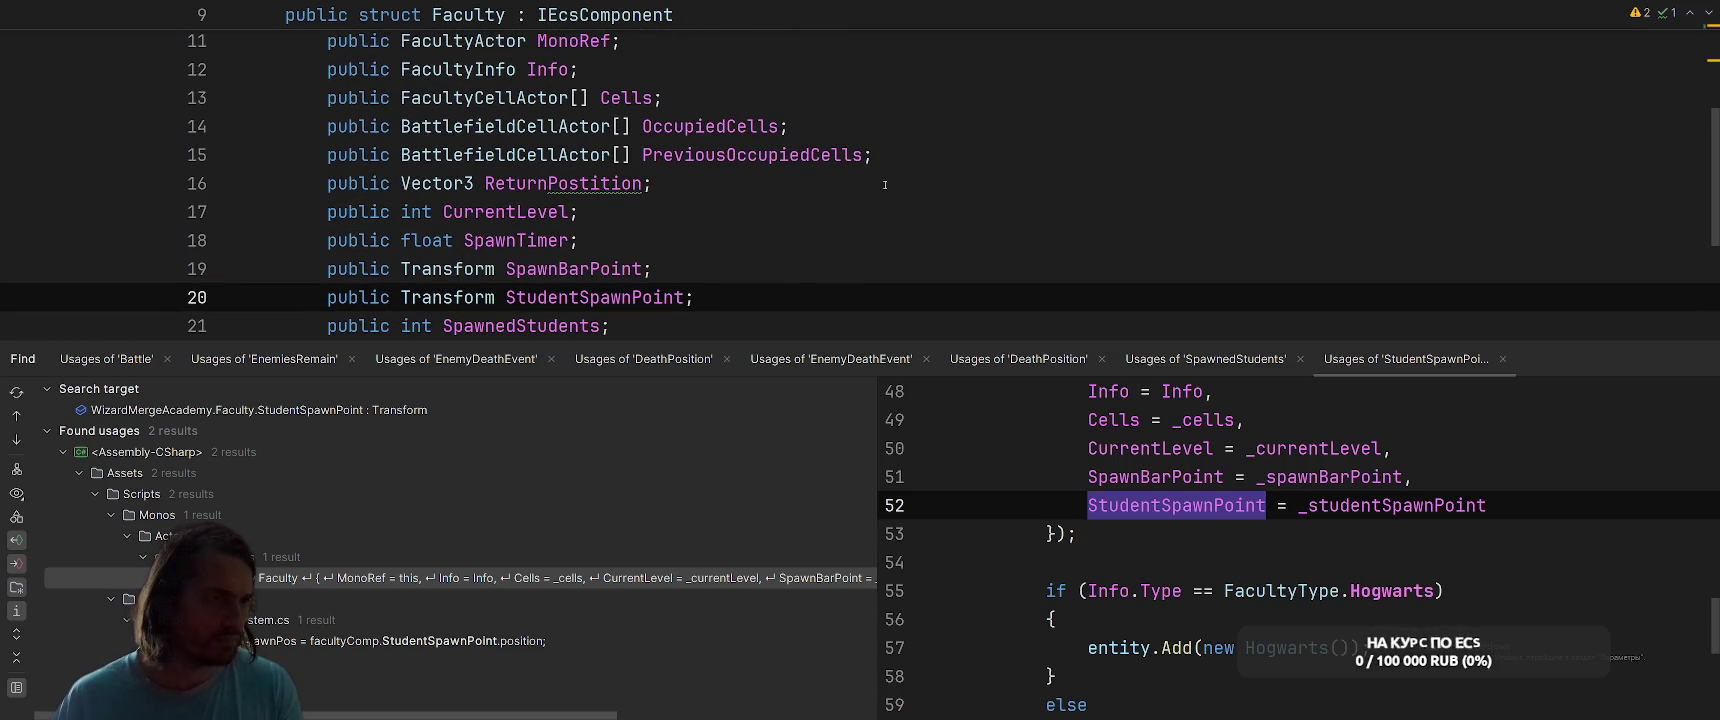
{"action": "key", "text": "Left"}
{"action": "type", "text": "=> _"}
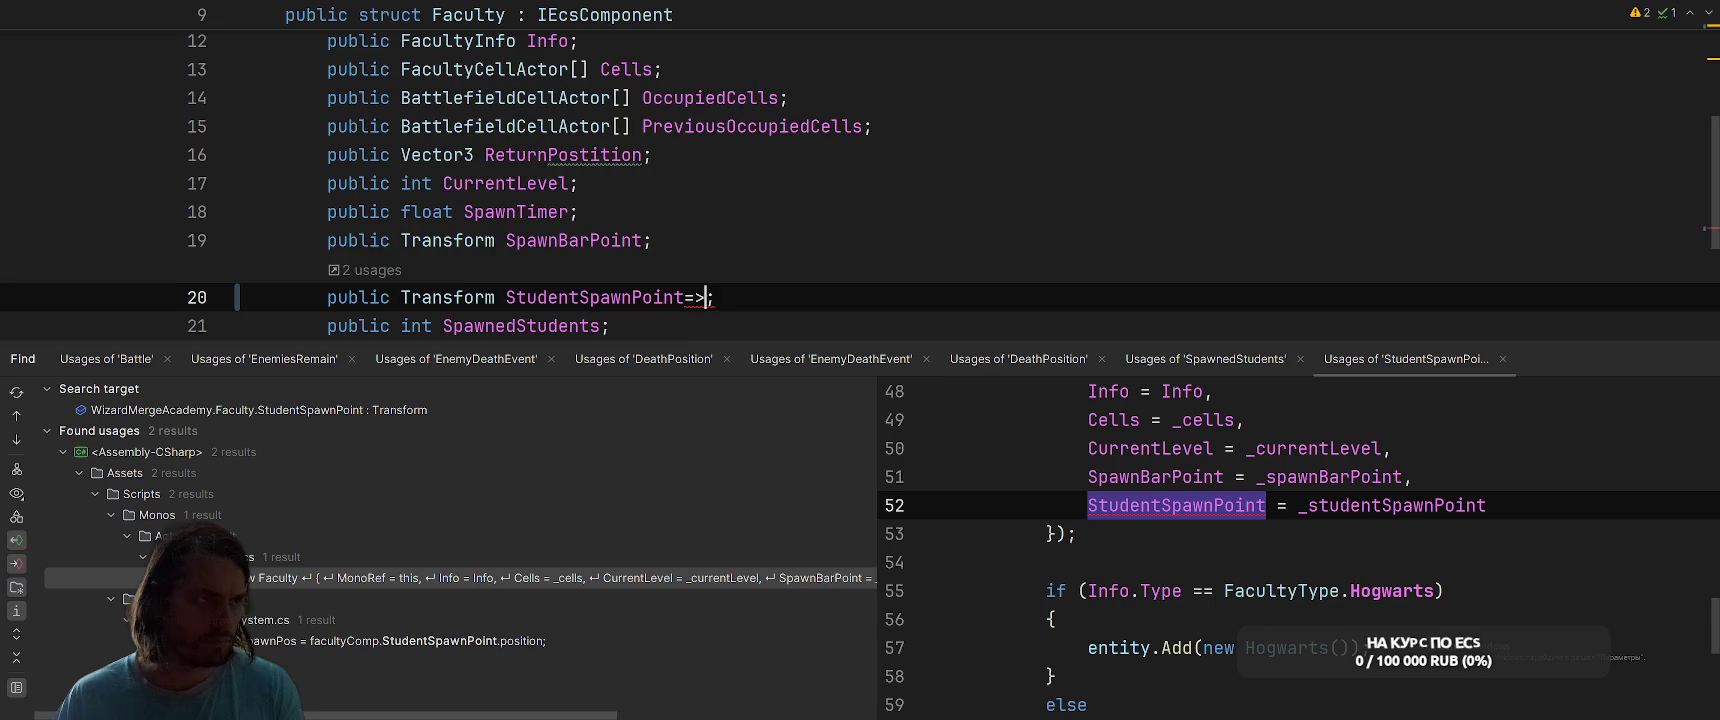
{"action": "key", "text": "Escape"}
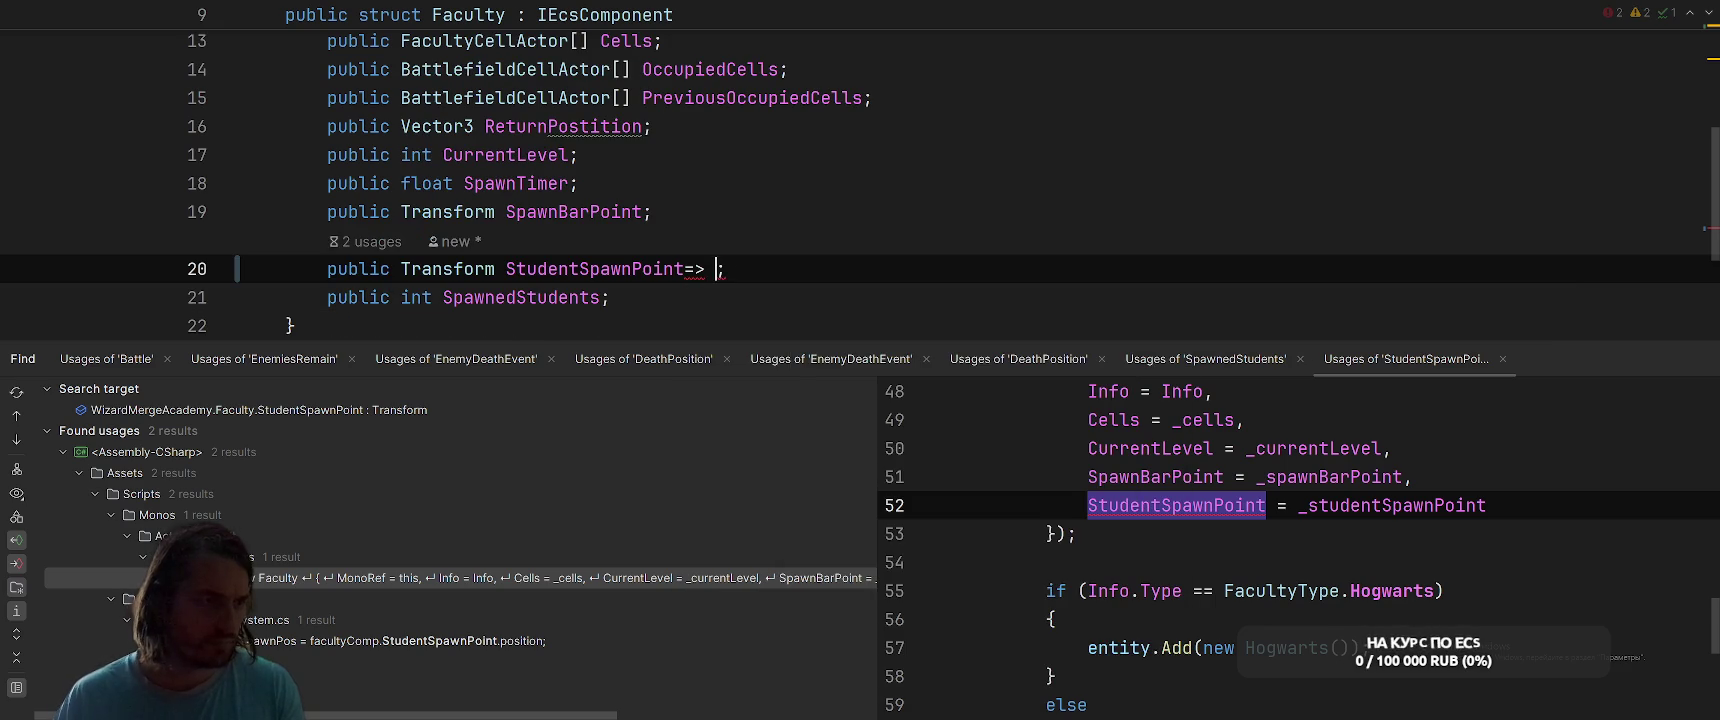
Complete the property to return MonoRef.StudentSpawnPoint and bring up FacultyActor.cs
{"action": "scroll", "coordinate": [859, 178], "scroll_direction": "up", "scroll_amount": 3}
{"action": "scroll", "coordinate": [859, 178], "scroll_direction": "down", "scroll_amount": 3}
{"action": "left_click", "coordinate": [1705, 359]}
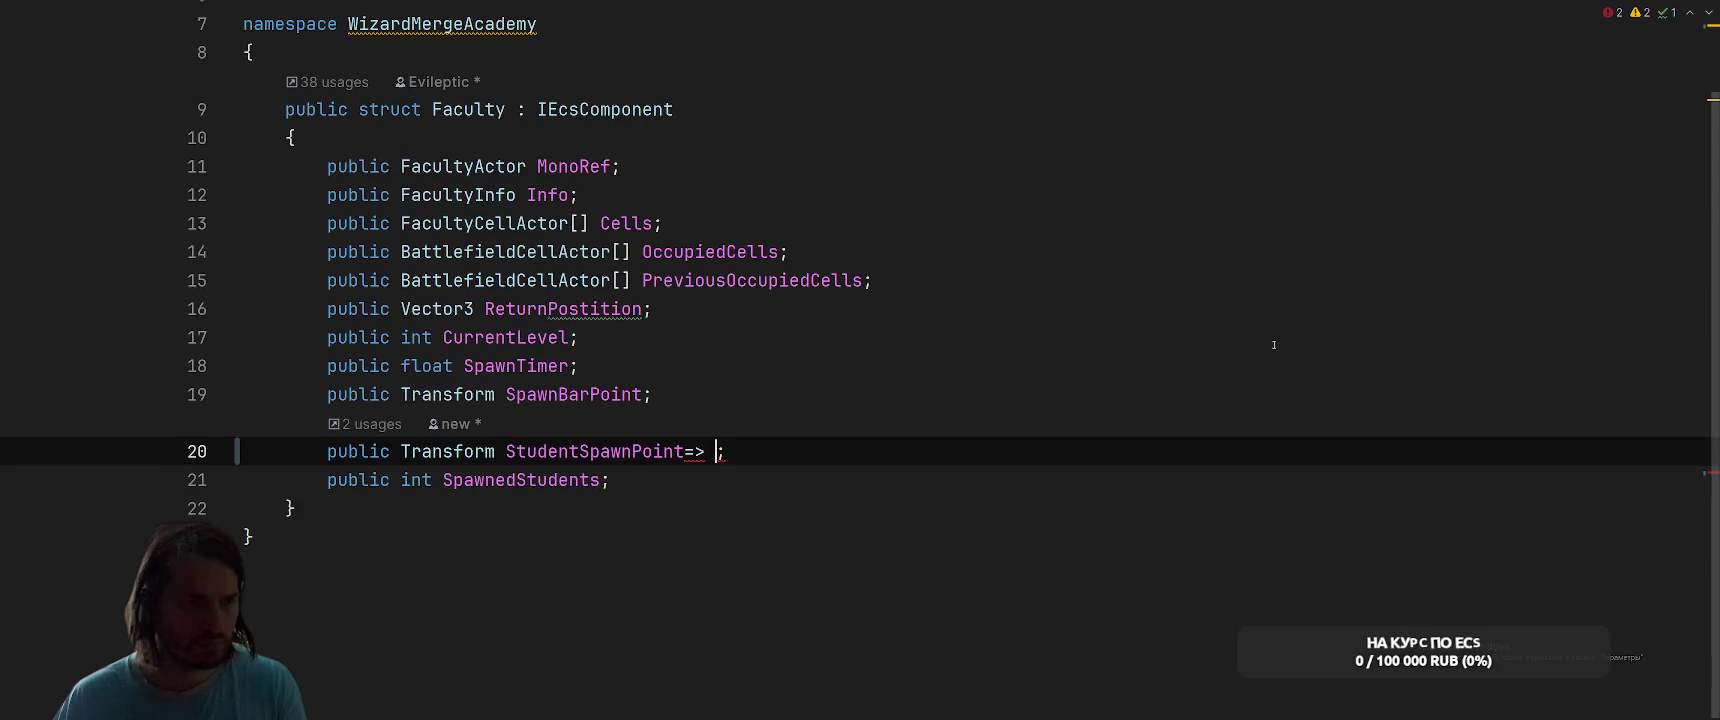
{"action": "type", "text": "MonoRef."}
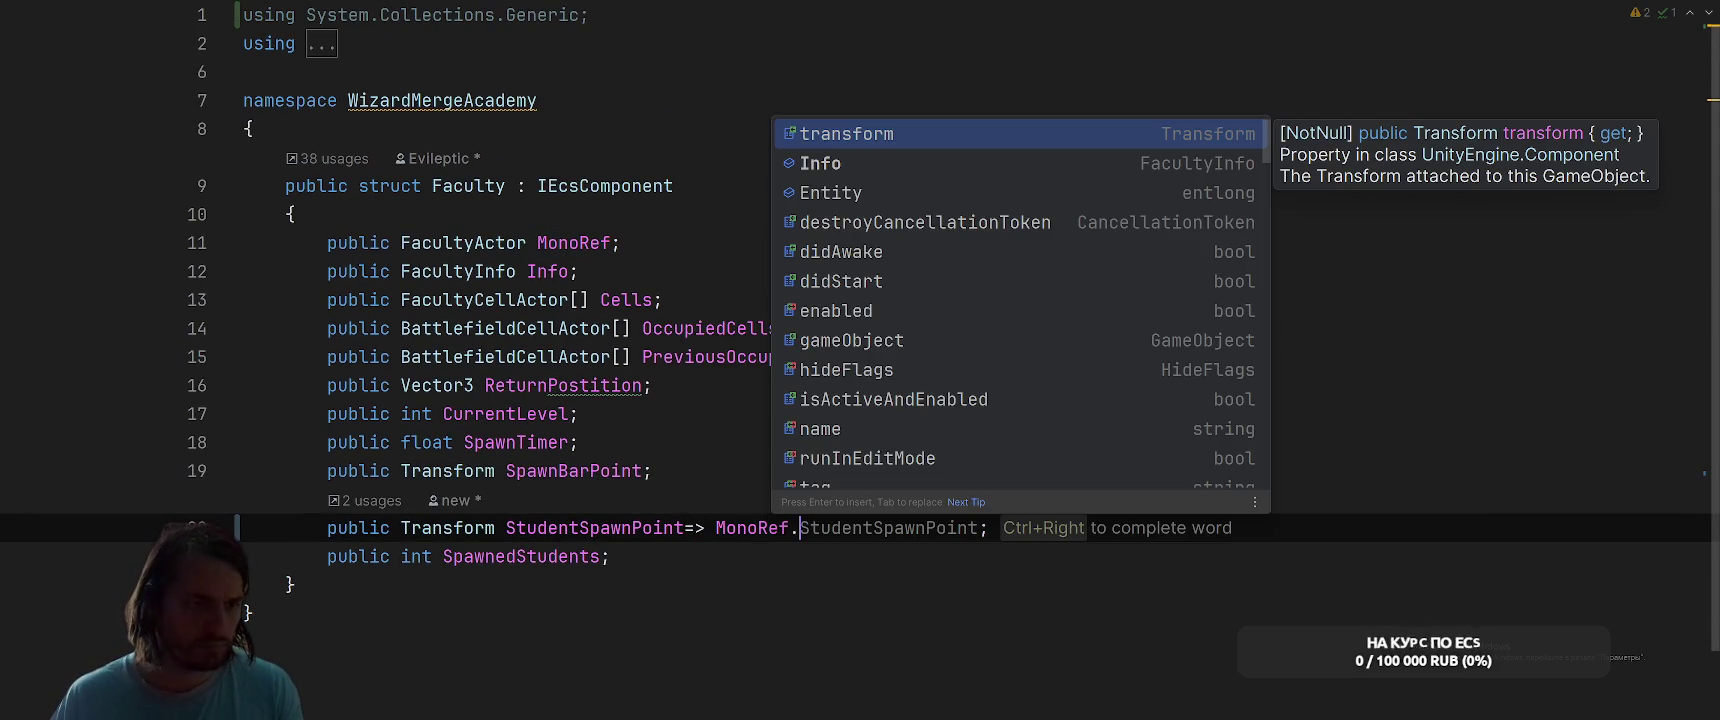
{"action": "key", "text": "ctrl+Right"}
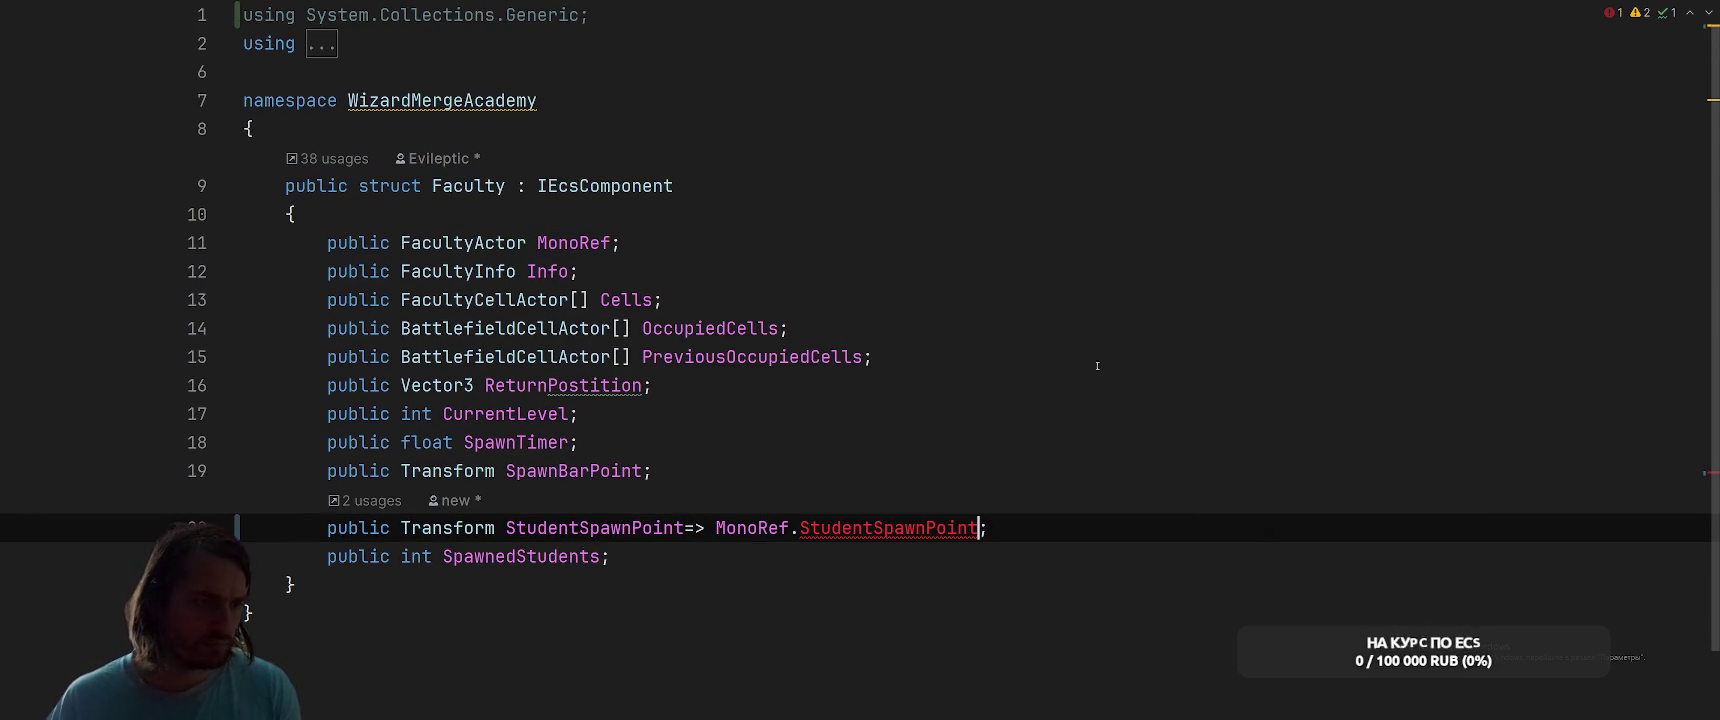
{"action": "key", "text": "ctrl+Tab"}
{"action": "scroll", "coordinate": [929, 430], "scroll_direction": "up", "scroll_amount": 15}
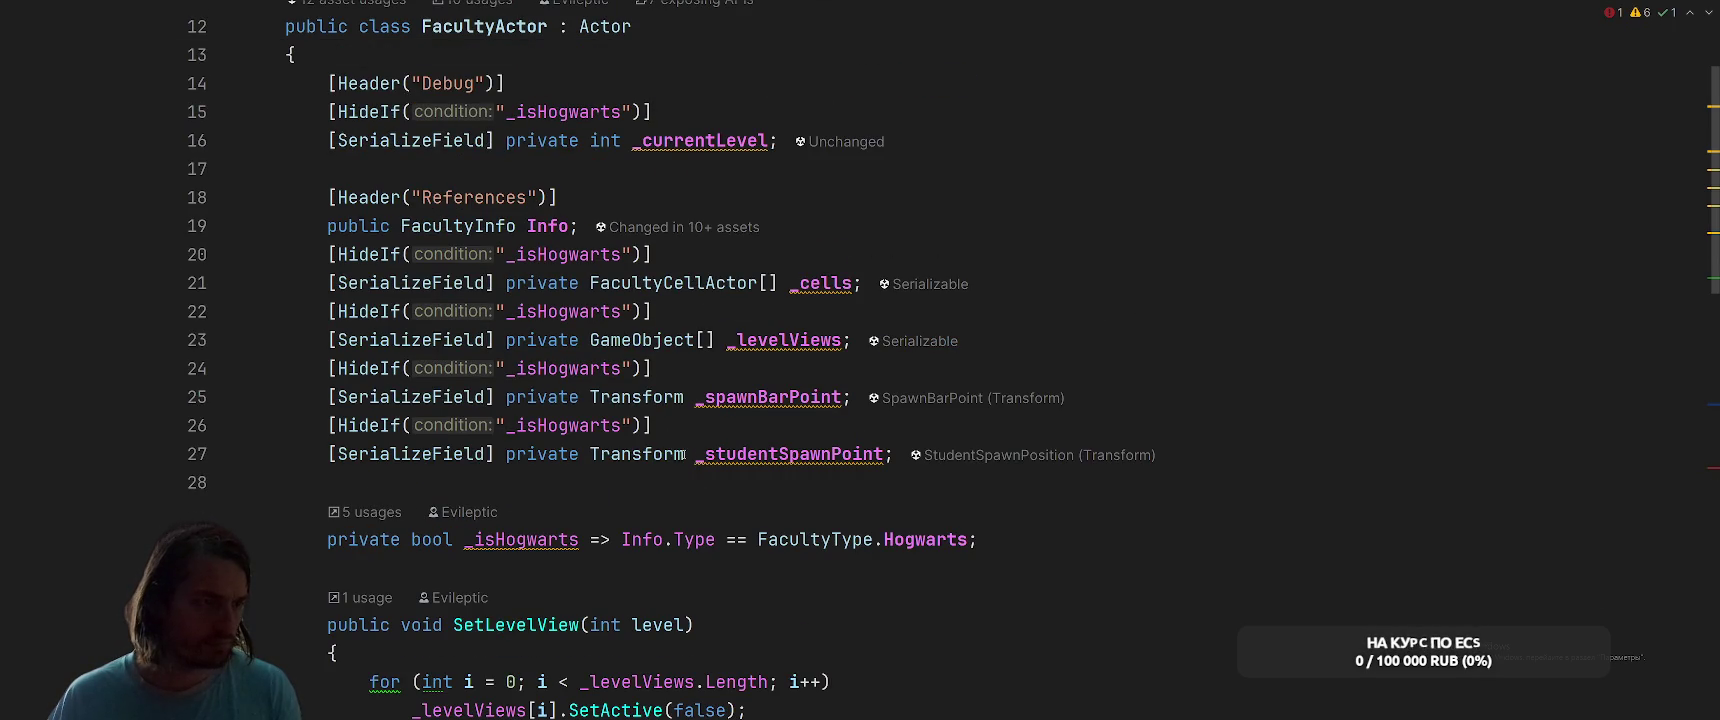
Make FacultyActor's _studentSpawnPoint field public and turn it into a Transform[] array
{"action": "left_click", "coordinate": [685, 455]}
{"action": "left_click", "coordinate": [548, 455]}
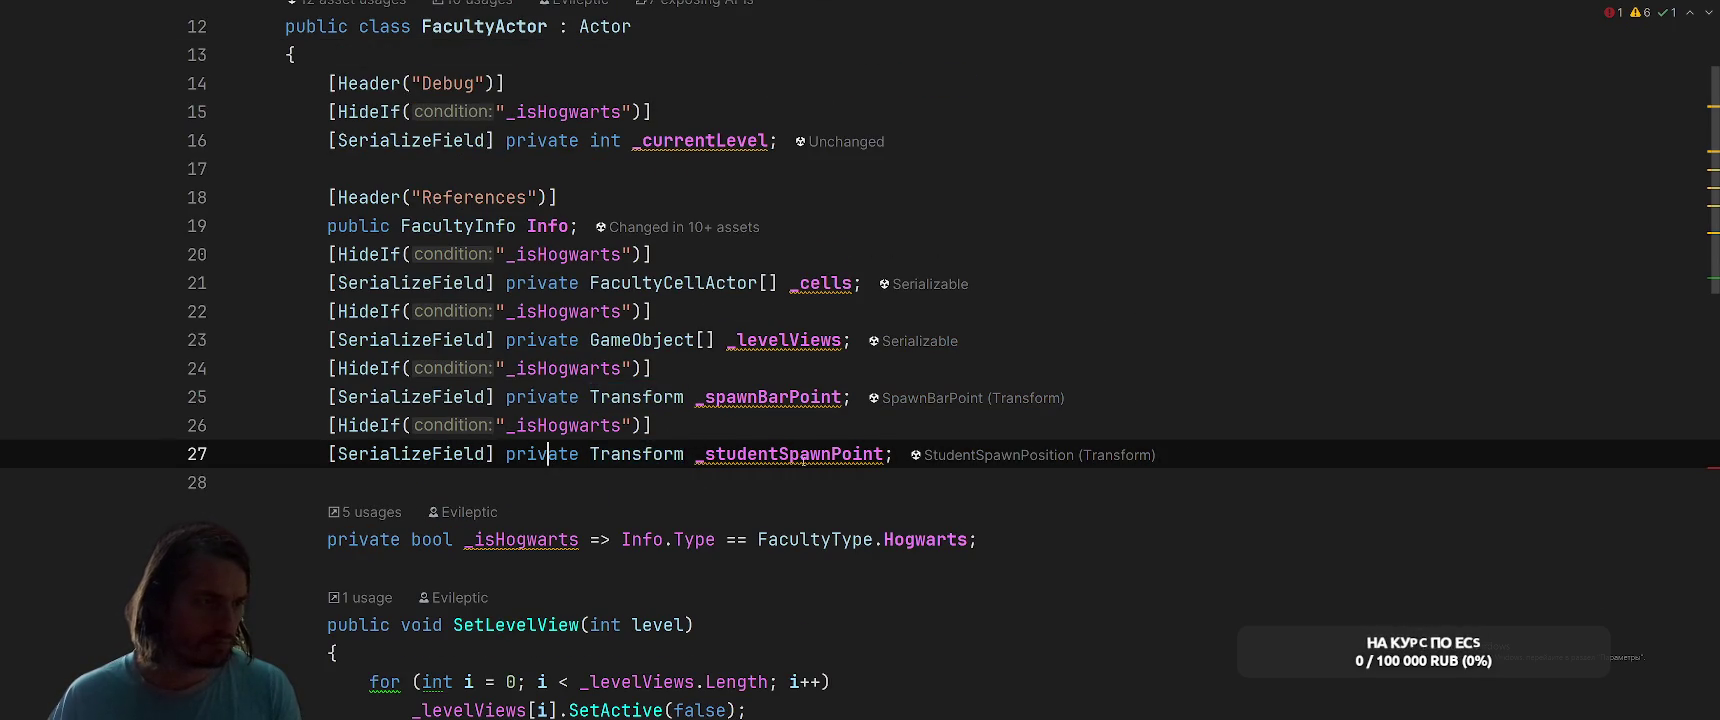
{"action": "scroll", "coordinate": [1024, 431], "scroll_direction": "down", "scroll_amount": 5}
{"action": "scroll", "coordinate": [1024, 431], "scroll_direction": "up", "scroll_amount": 4}
{"action": "key", "text": "alt+Return"}
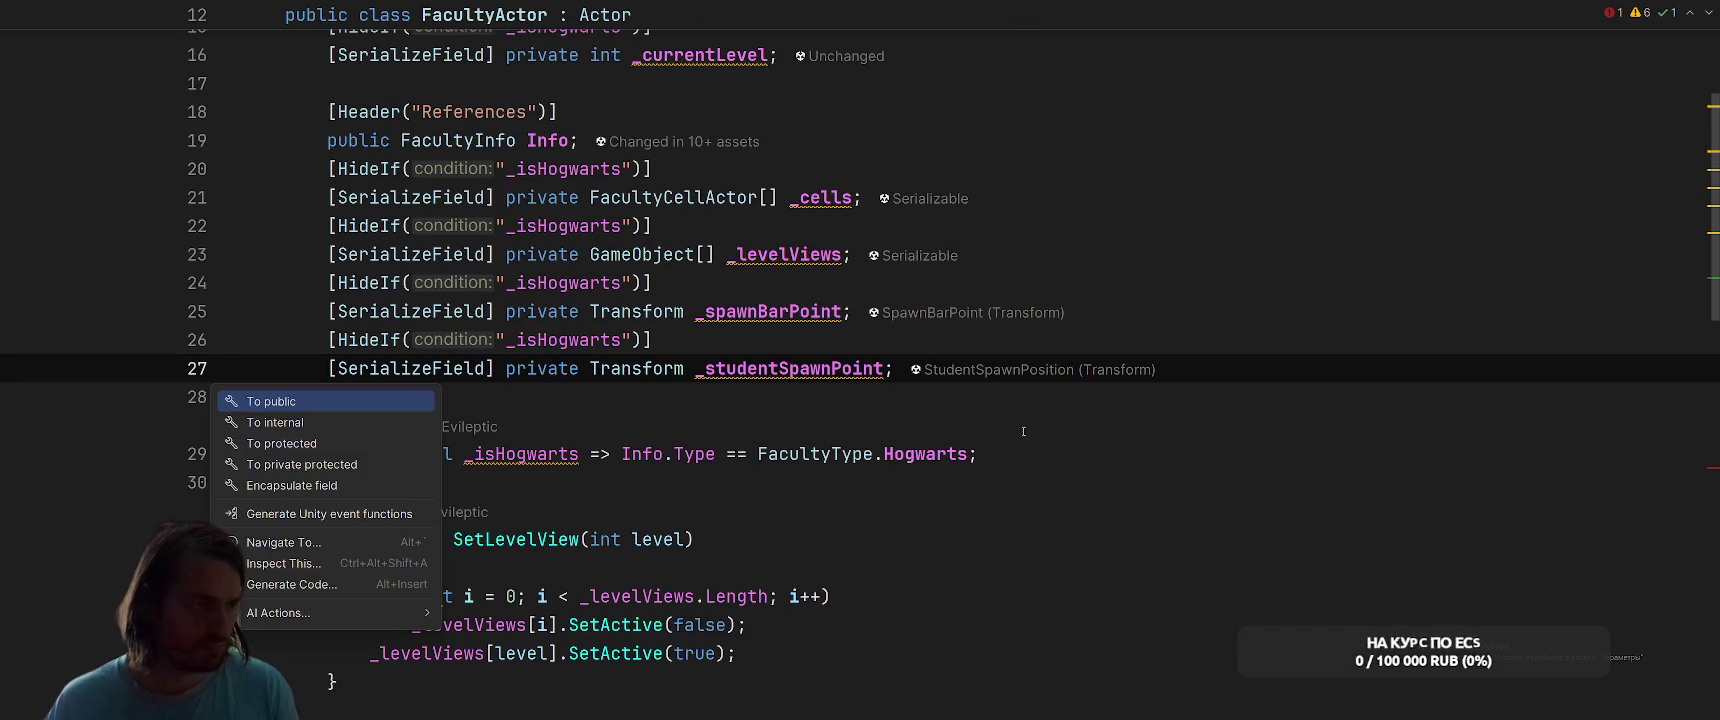
{"action": "key", "text": "Return"}
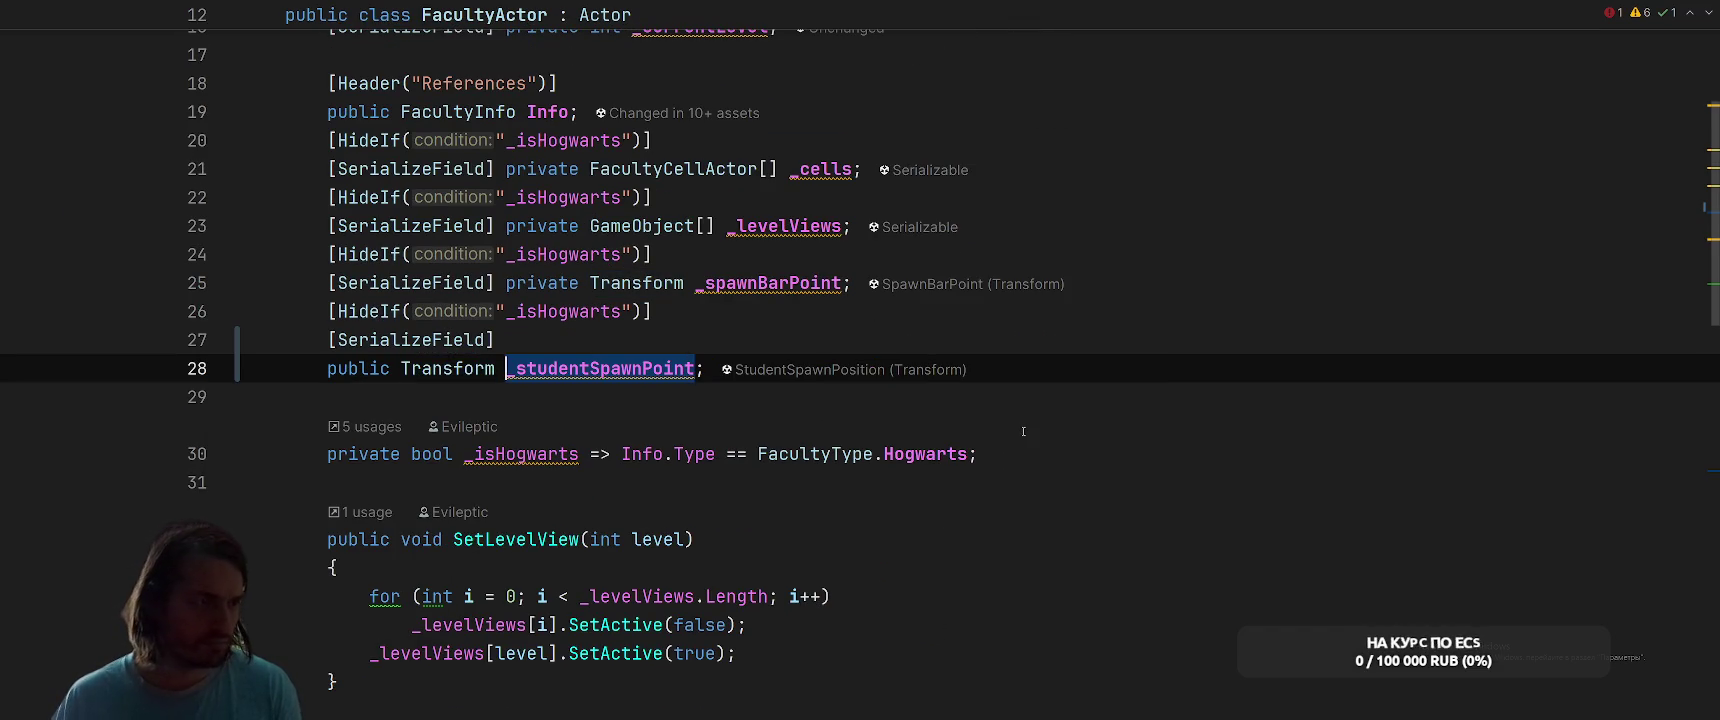
{"action": "type", "text": "["}
Rename the field to StudentSpawnPoints without keeping the old serialized name
{"action": "key", "text": "Up"}
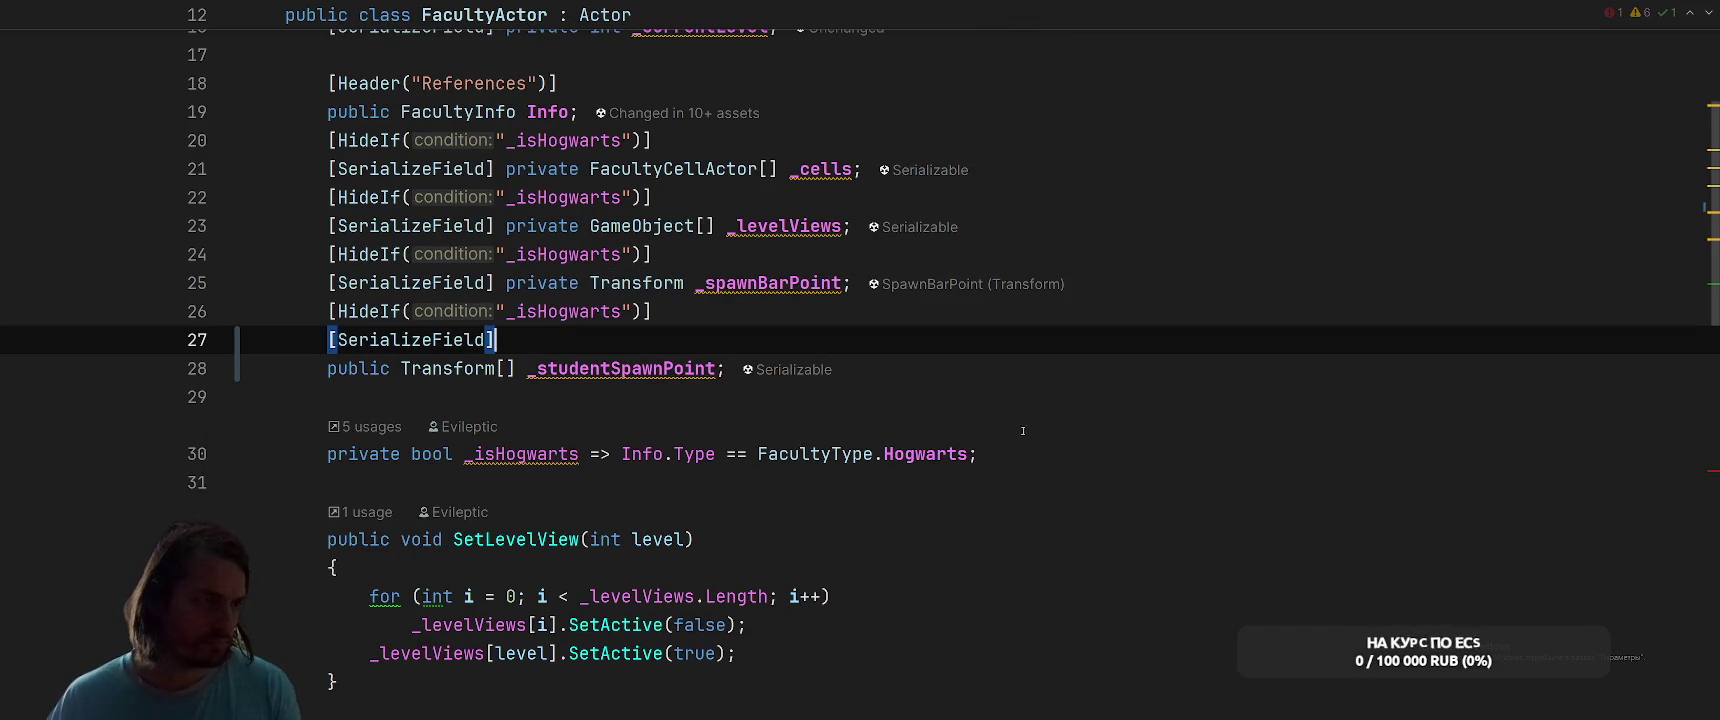
{"action": "left_click", "coordinate": [757, 369]}
{"action": "key", "text": "ctrl+r"}
{"action": "key", "text": "ctrl+r"}
{"action": "key", "text": "BackSpace"}
{"action": "key", "text": "BackSpace"}
{"action": "type", "text": "S"}
{"action": "key", "text": "Left"}
{"action": "type", "text": "s"}
{"action": "key", "text": "Delete"}
{"action": "key", "text": "Return"}
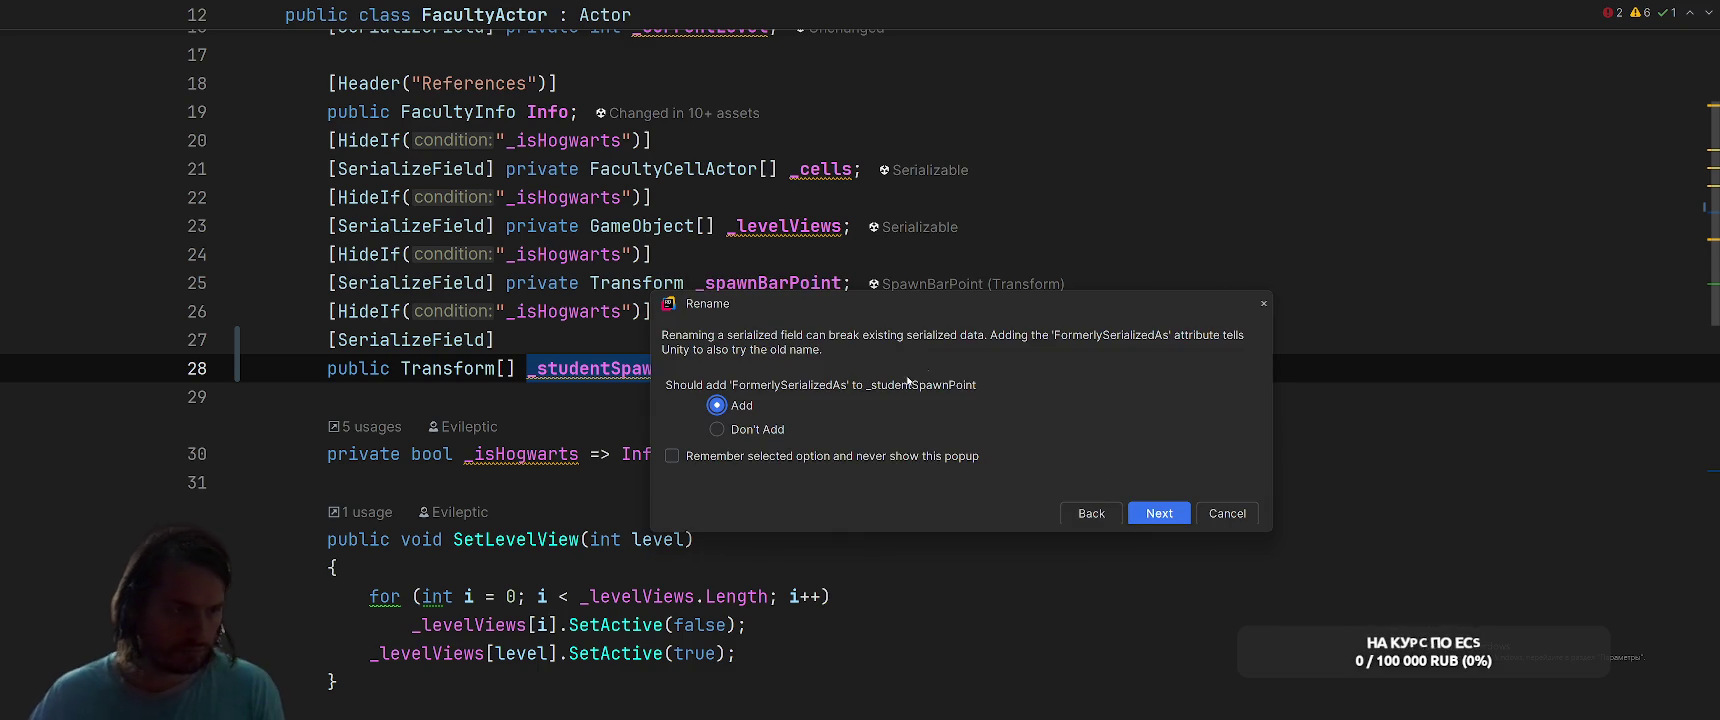
{"action": "left_click", "coordinate": [747, 428]}
{"action": "key", "text": "Return"}
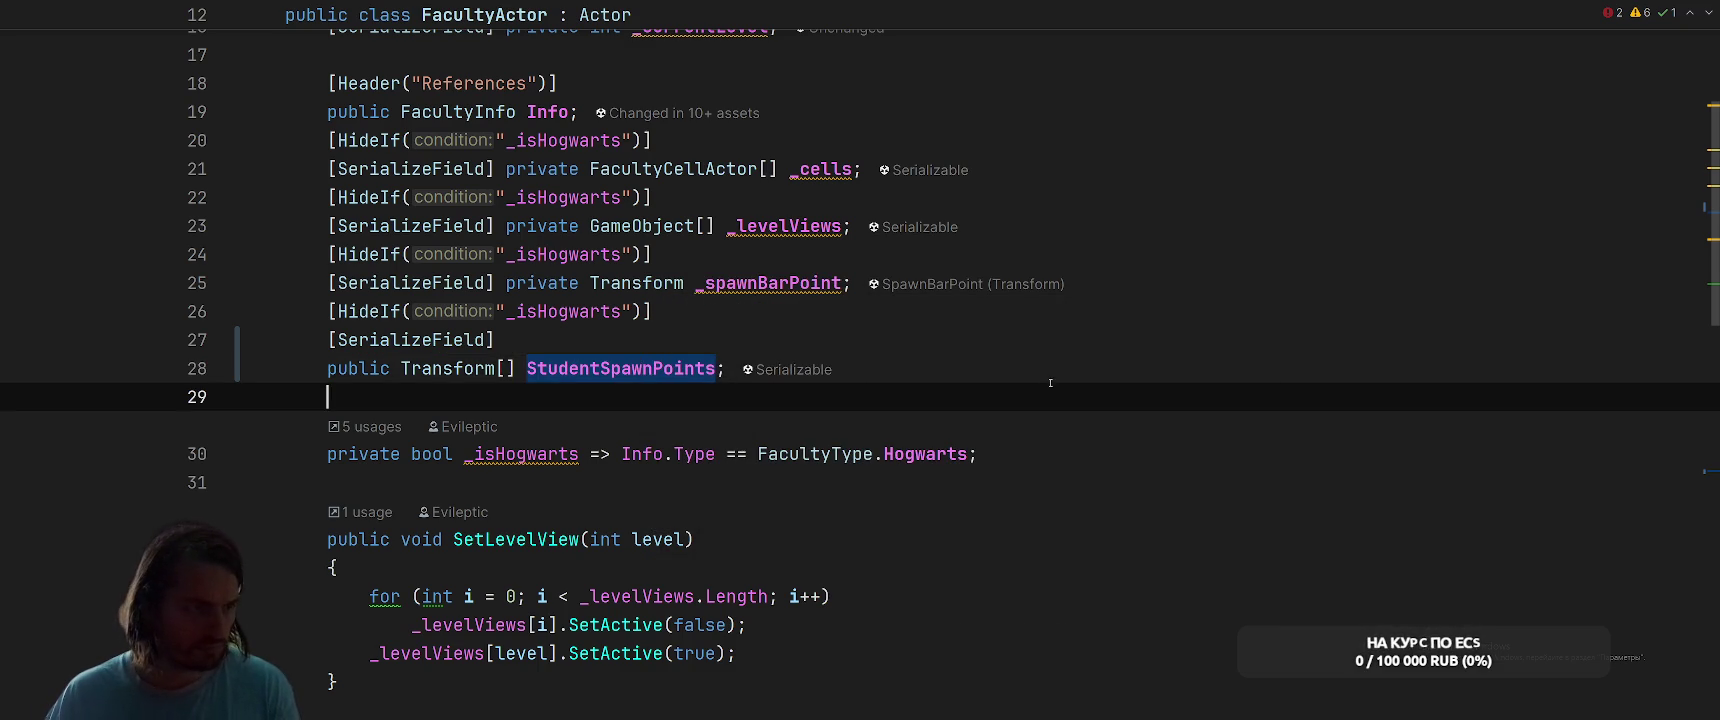
Delete the StudentSpawnPoint initializer line in ExpandEntity
{"action": "key", "text": "ctrl+minus"}
{"action": "key", "text": "shift+Up"}
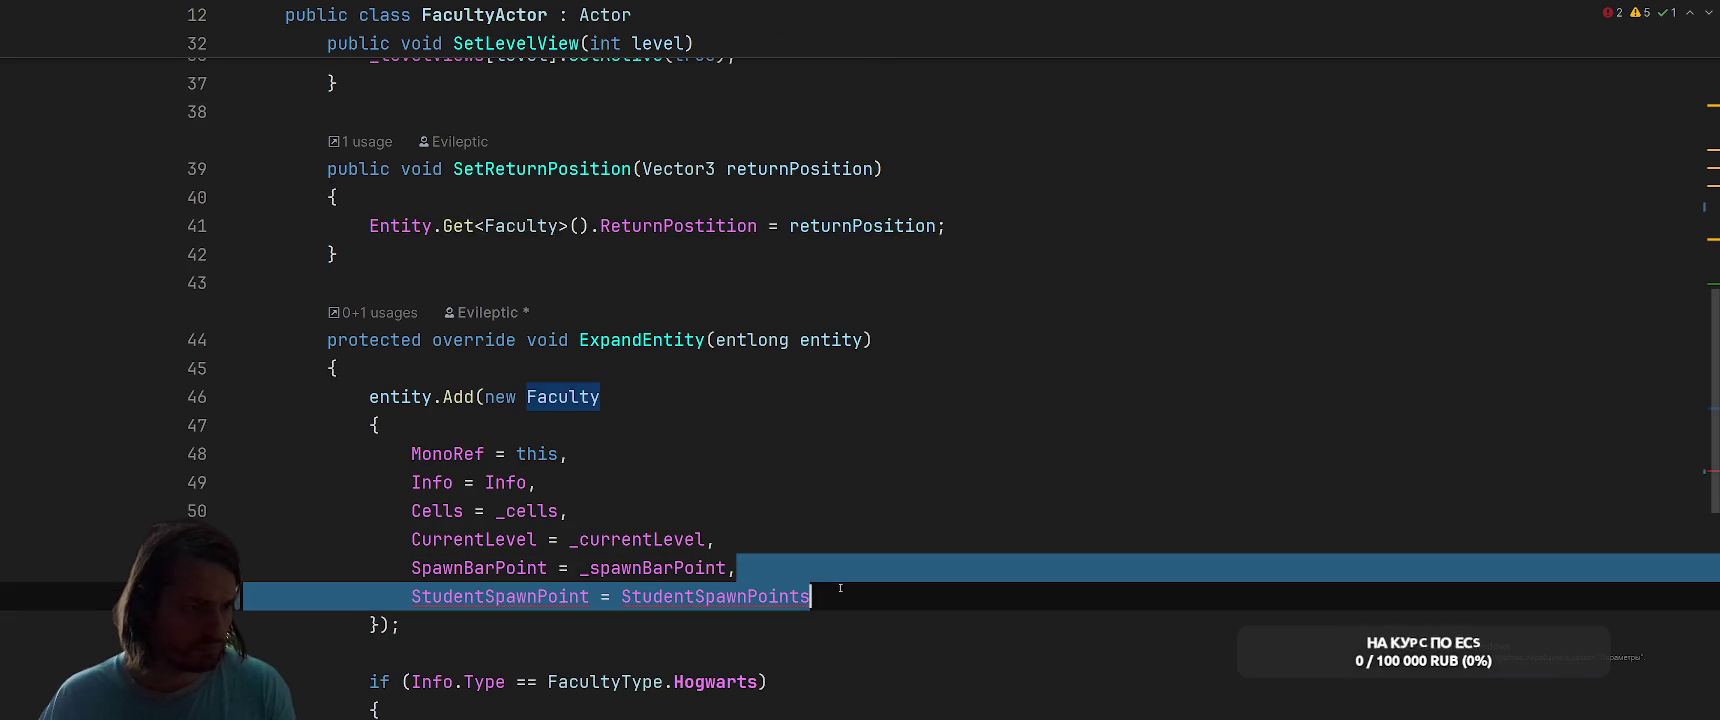
{"action": "key", "text": "BackSpace"}
{"action": "key", "text": "ctrl+minus"}
Have Faculty return MonoRef.StudentSpawnPoints[SpawnedStudents % MonoRef.StudentSpawnPoints.Length]
{"action": "left_click", "coordinate": [849, 528]}
{"action": "key", "text": "ctrl+space"}
{"action": "key", "text": "Tab"}
{"action": "type", "text": "["}
{"action": "key", "text": "ctrl+space"}
{"action": "type", "text": "Spa"}
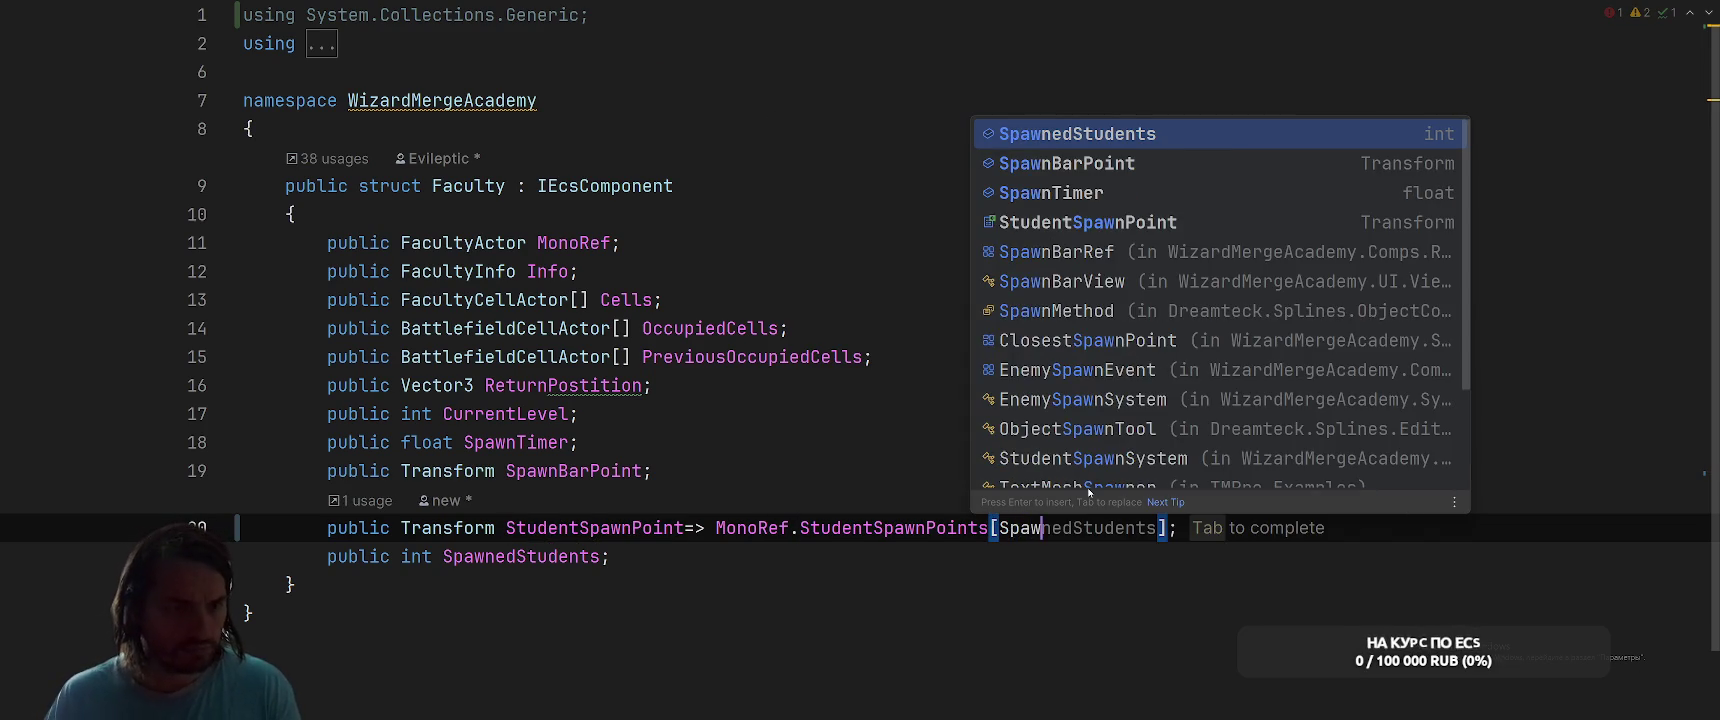
{"action": "key", "text": "Return"}
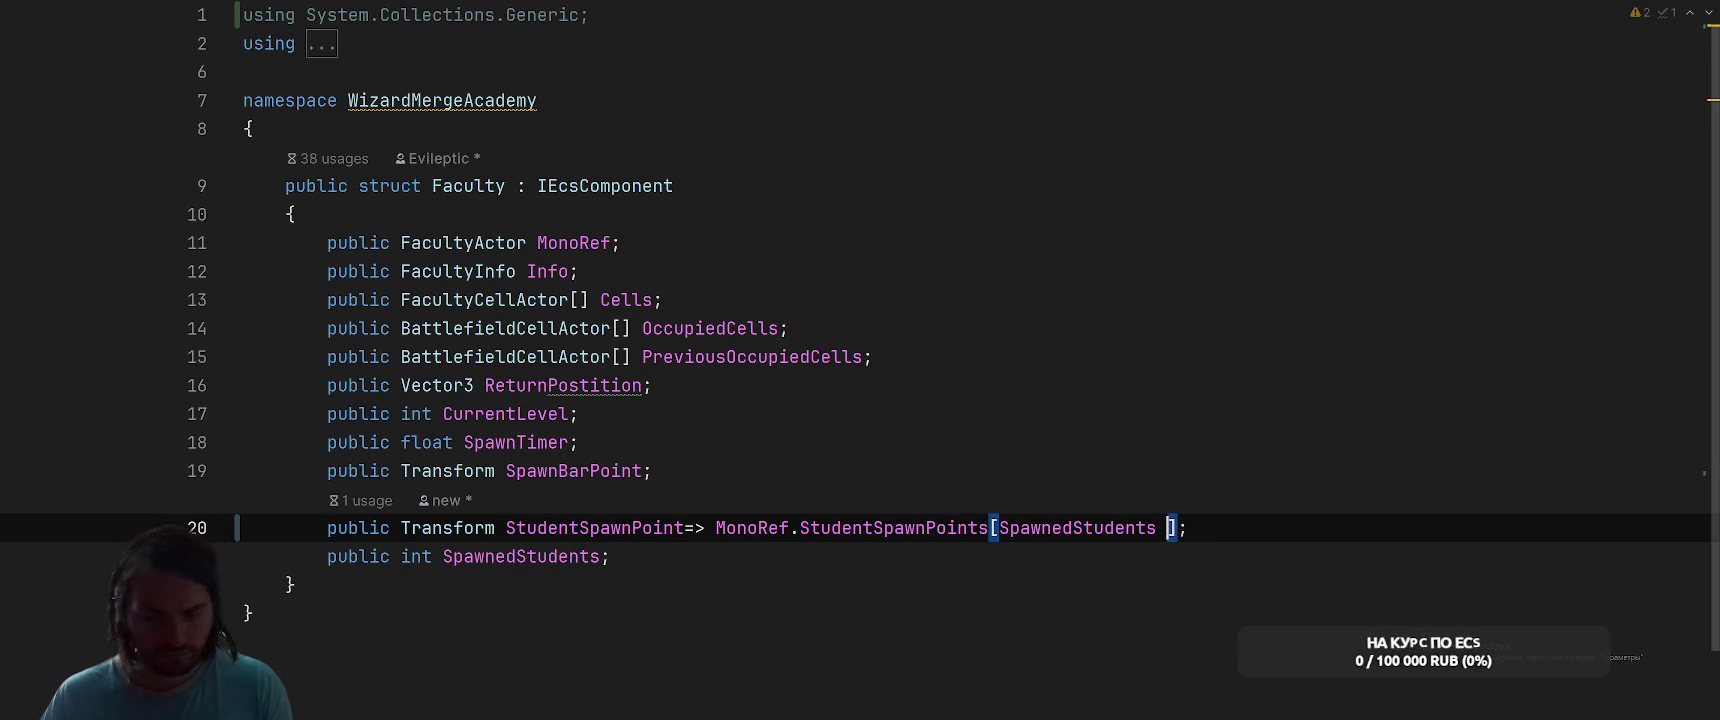
{"action": "type", "text": "%"}
{"action": "key", "text": "Tab"}
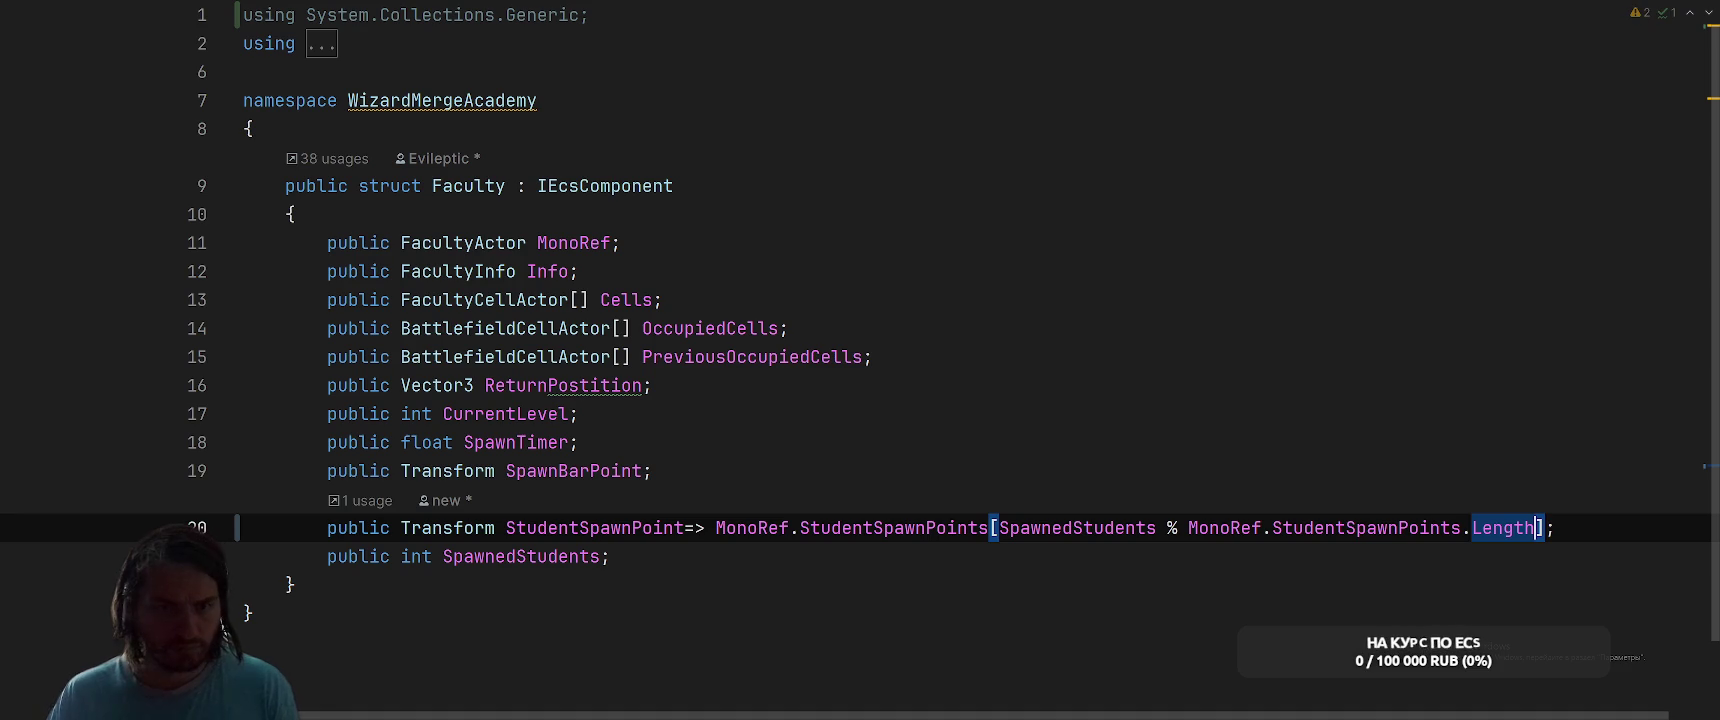
Switch to StudentSpawnSystem and inspect the student prefab lookup line
{"action": "left_click", "coordinate": [1021, 442]}
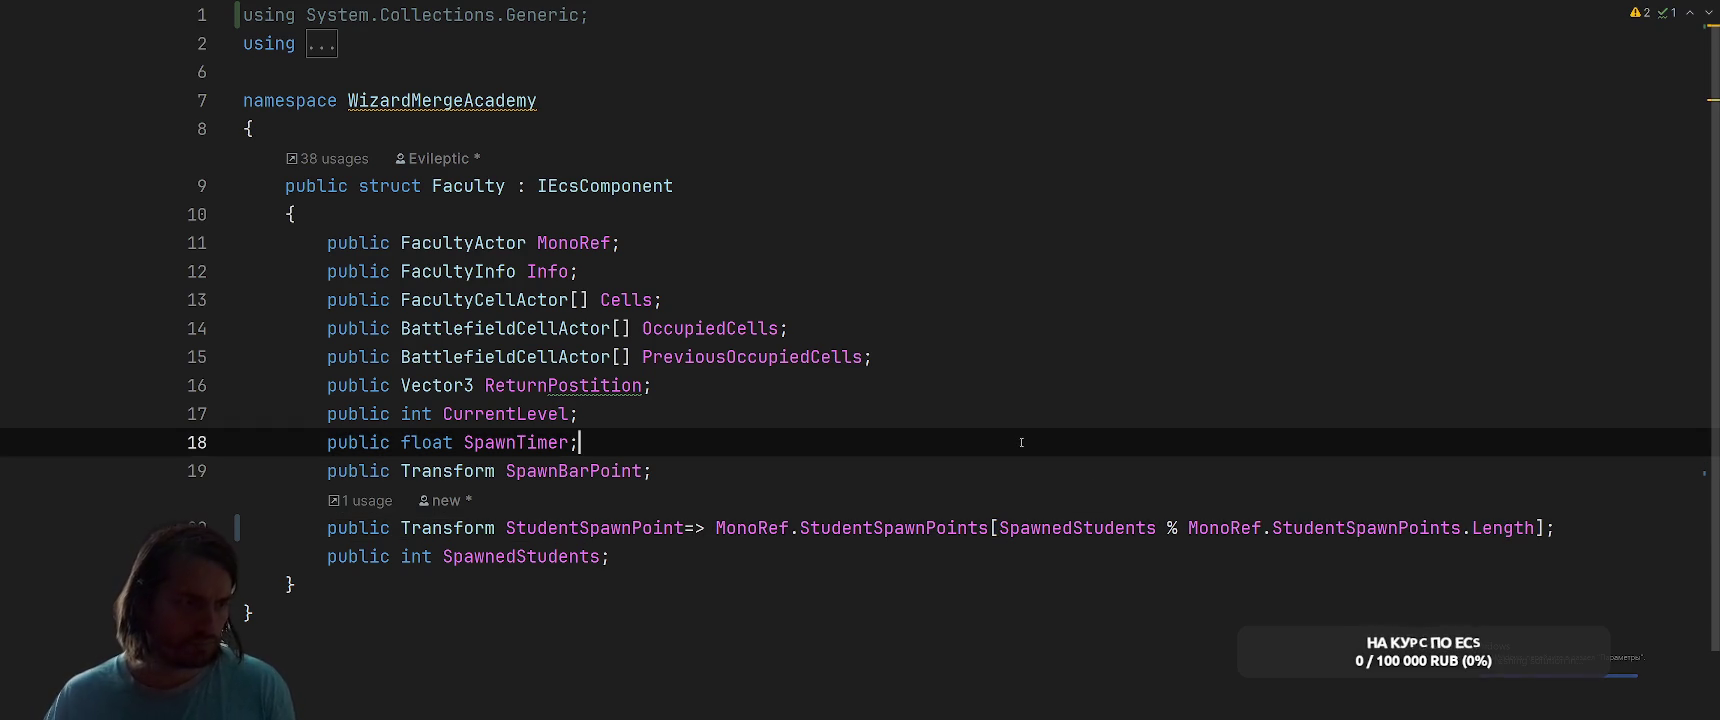
{"action": "key", "text": "ctrl+Tab"}
{"action": "left_click", "coordinate": [1289, 312]}
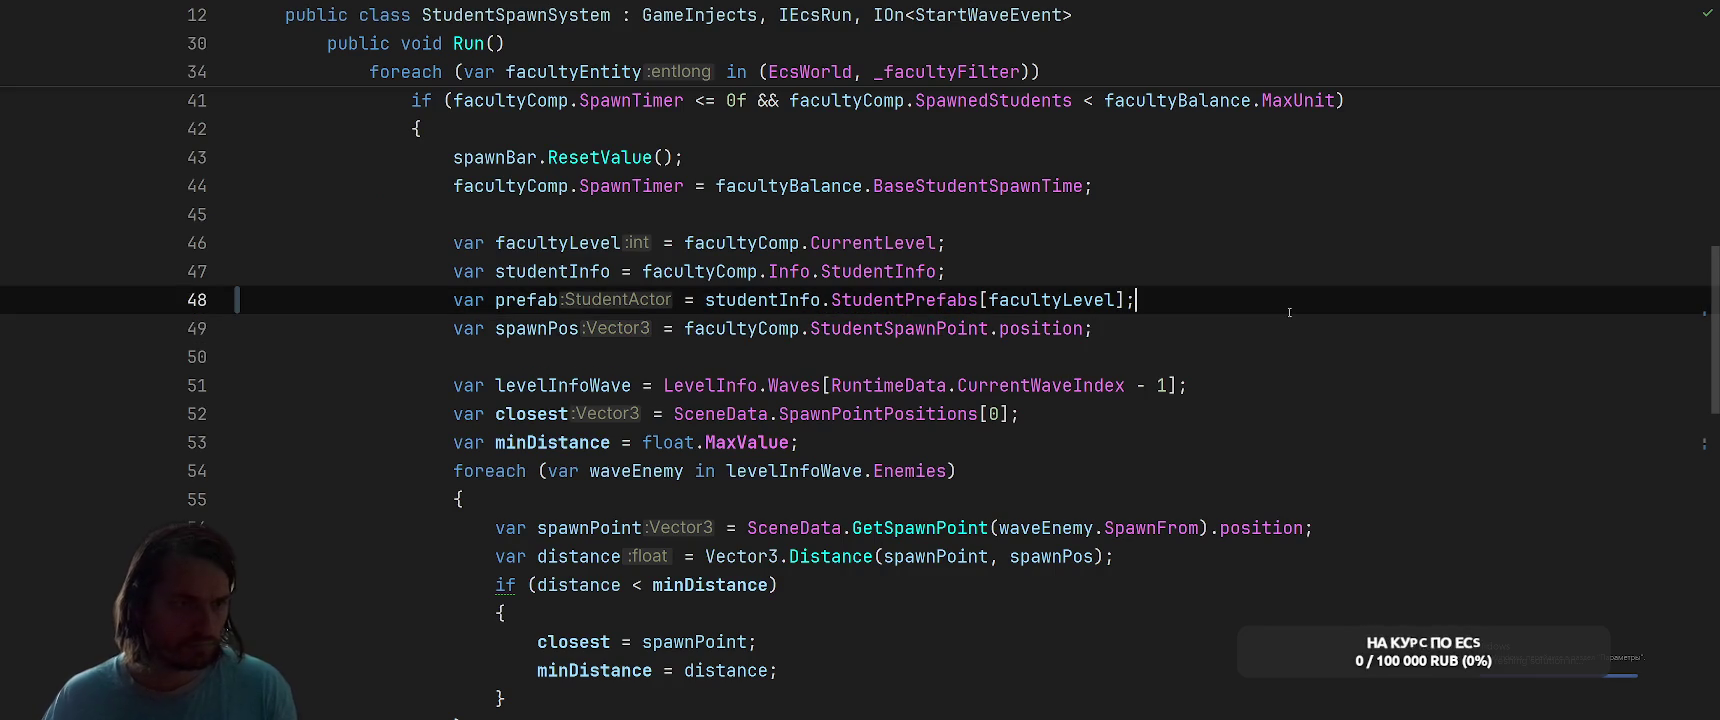
Check the spawnPos and closest spawn point lines, then move to the Unity Editor
{"action": "left_click", "coordinate": [1319, 321]}
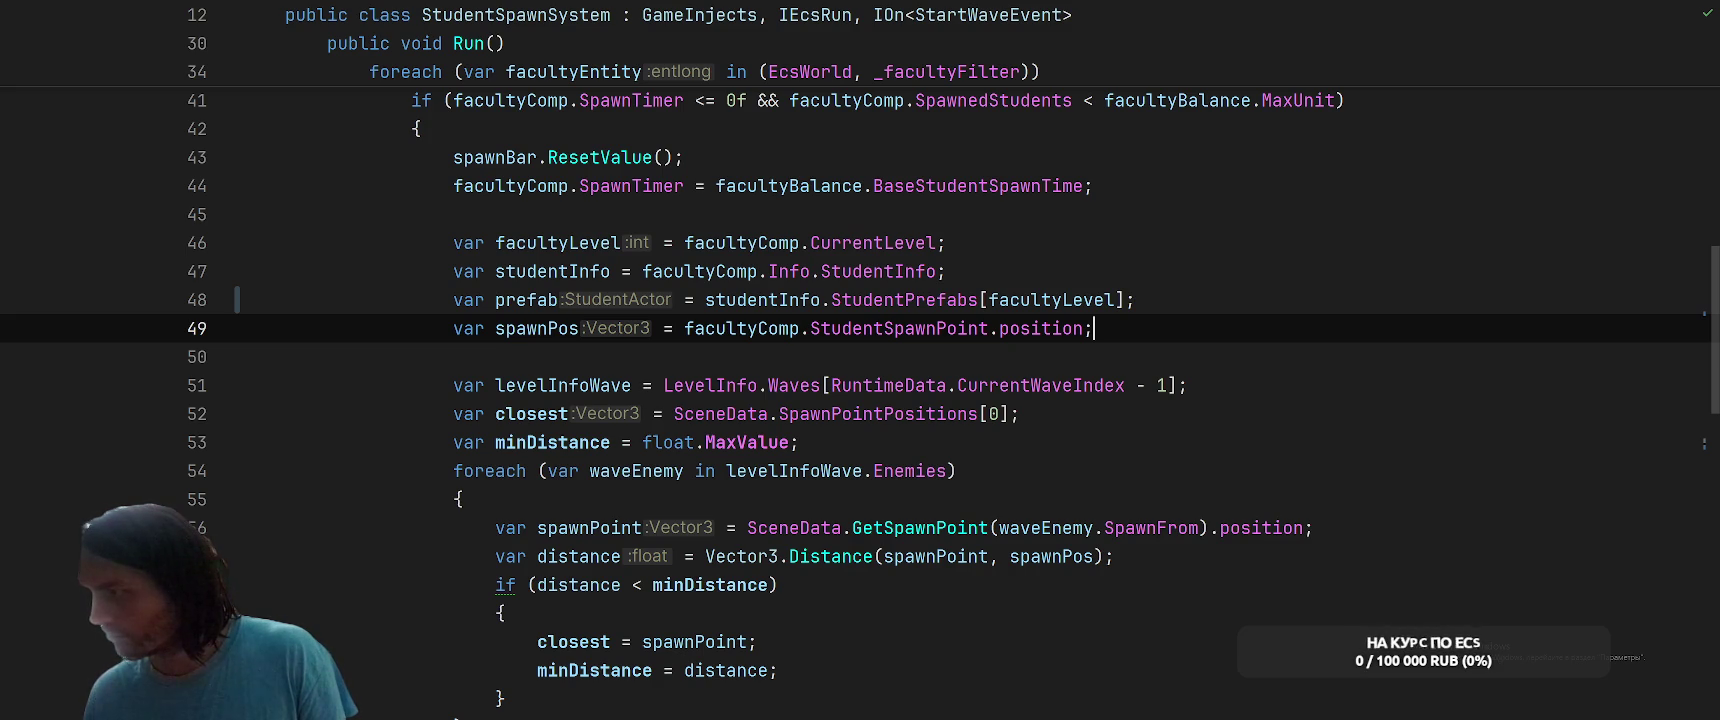
{"action": "left_click", "coordinate": [1324, 423]}
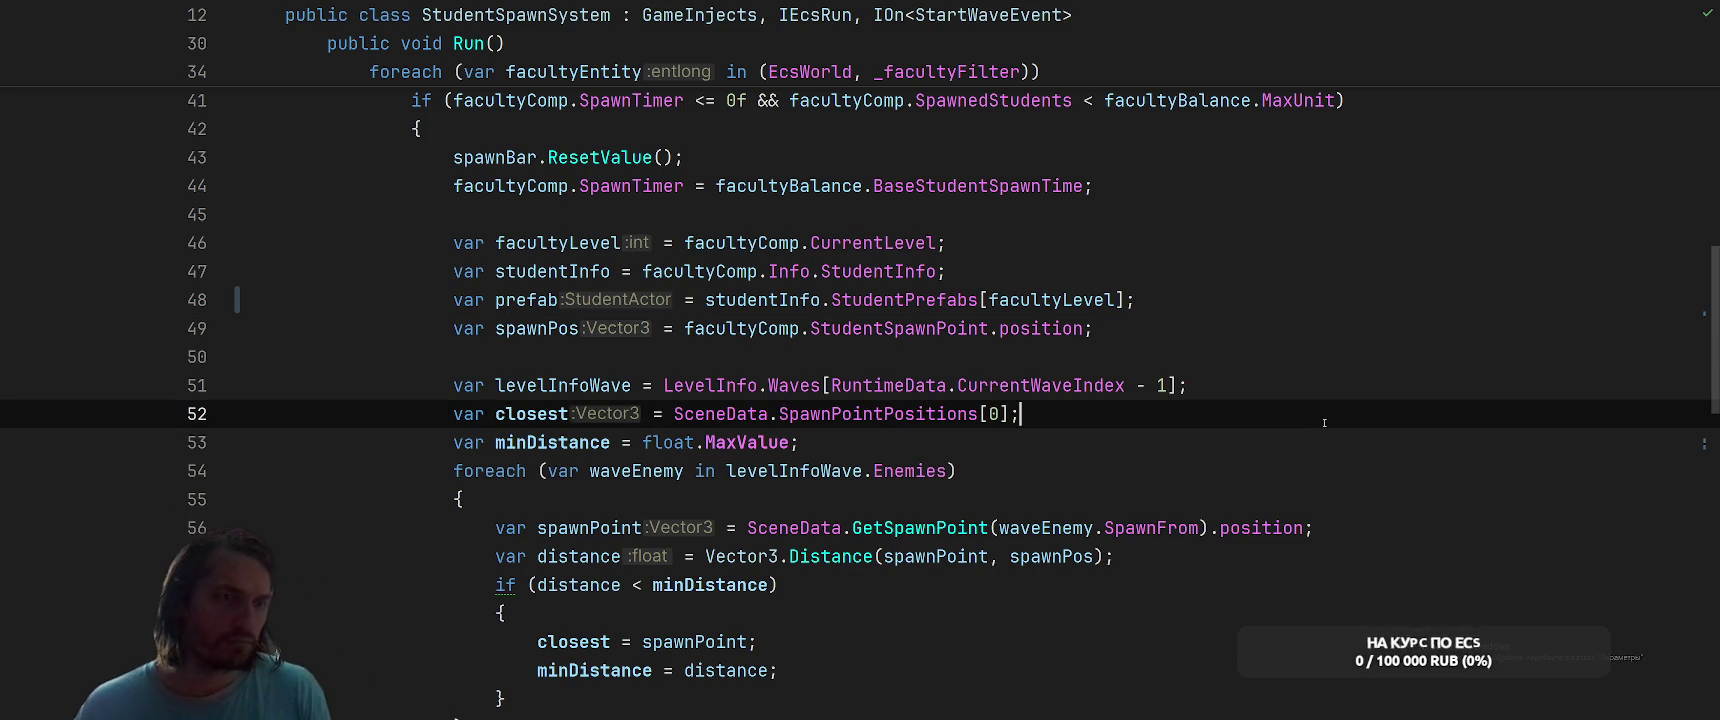
{"action": "key", "text": "alt+Tab"}
{"action": "key", "text": "alt+Tab"}
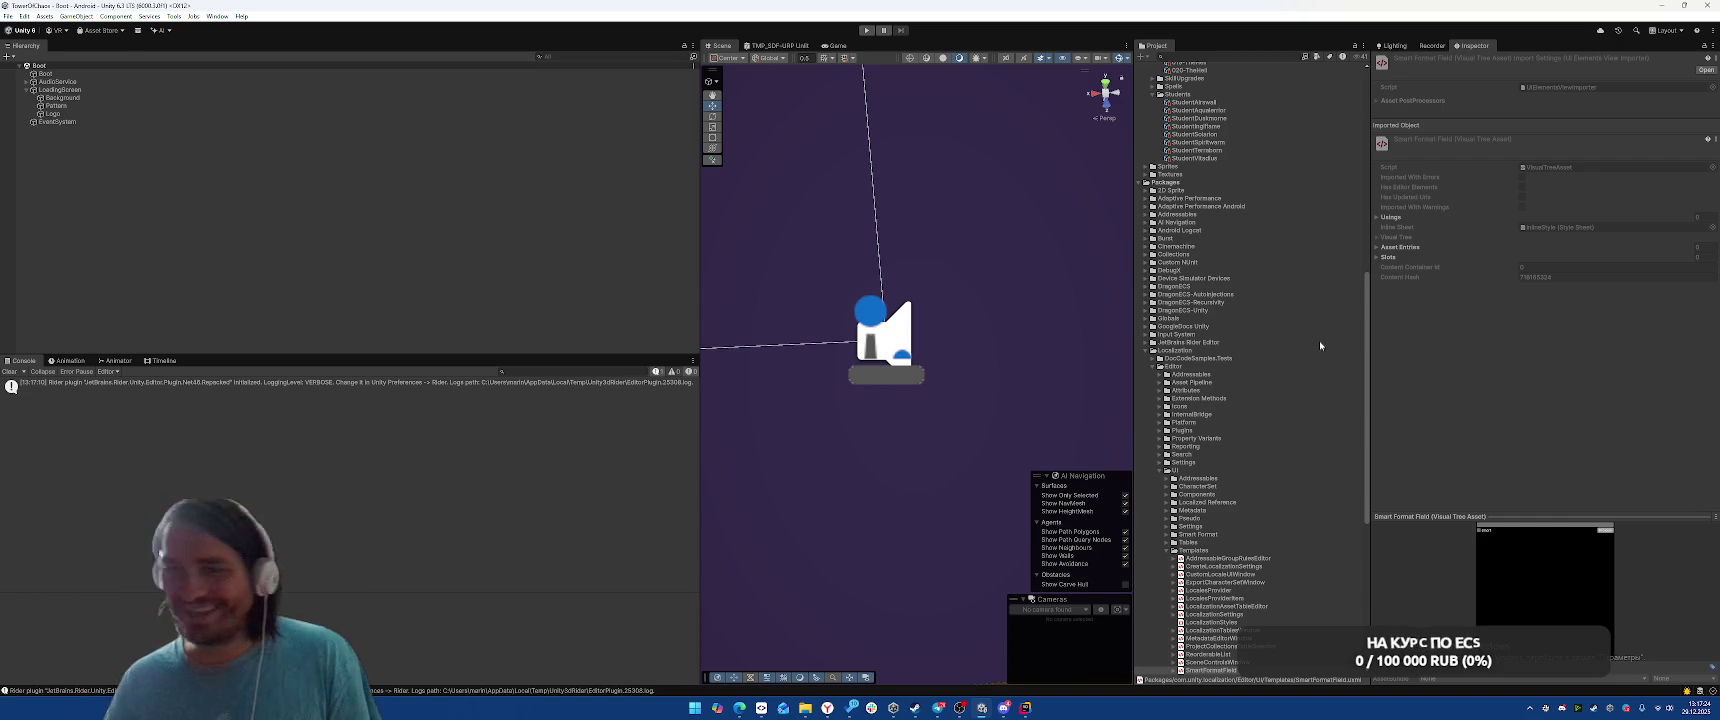
Collapse SO, browse to Prefabs > Facilities, and open the Airwall prefab in Prefab Mode
{"action": "scroll", "coordinate": [1277, 361], "scroll_direction": "up", "scroll_amount": 15}
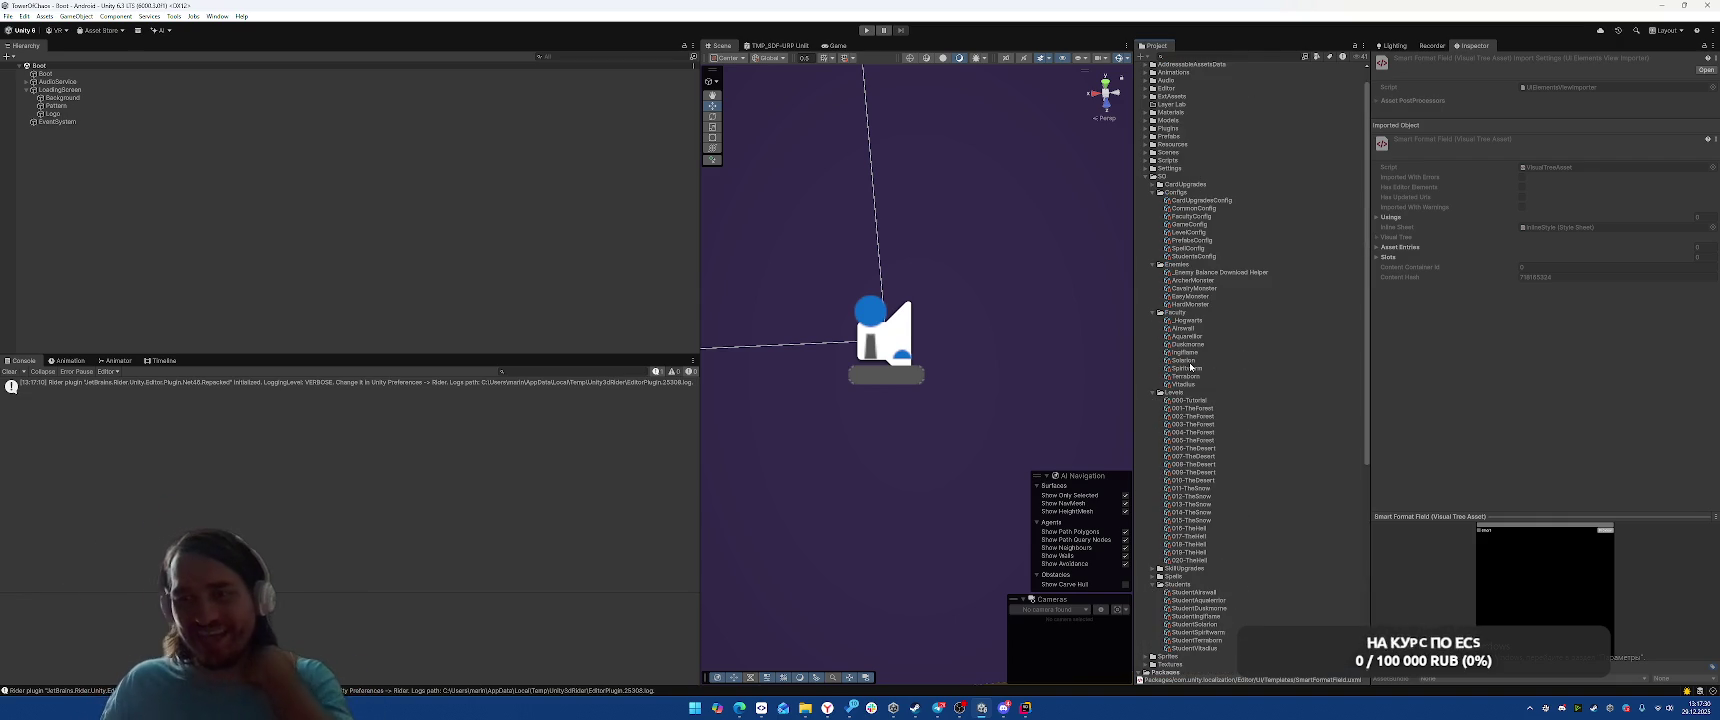
{"action": "scroll", "coordinate": [1240, 320], "scroll_direction": "down", "scroll_amount": 4}
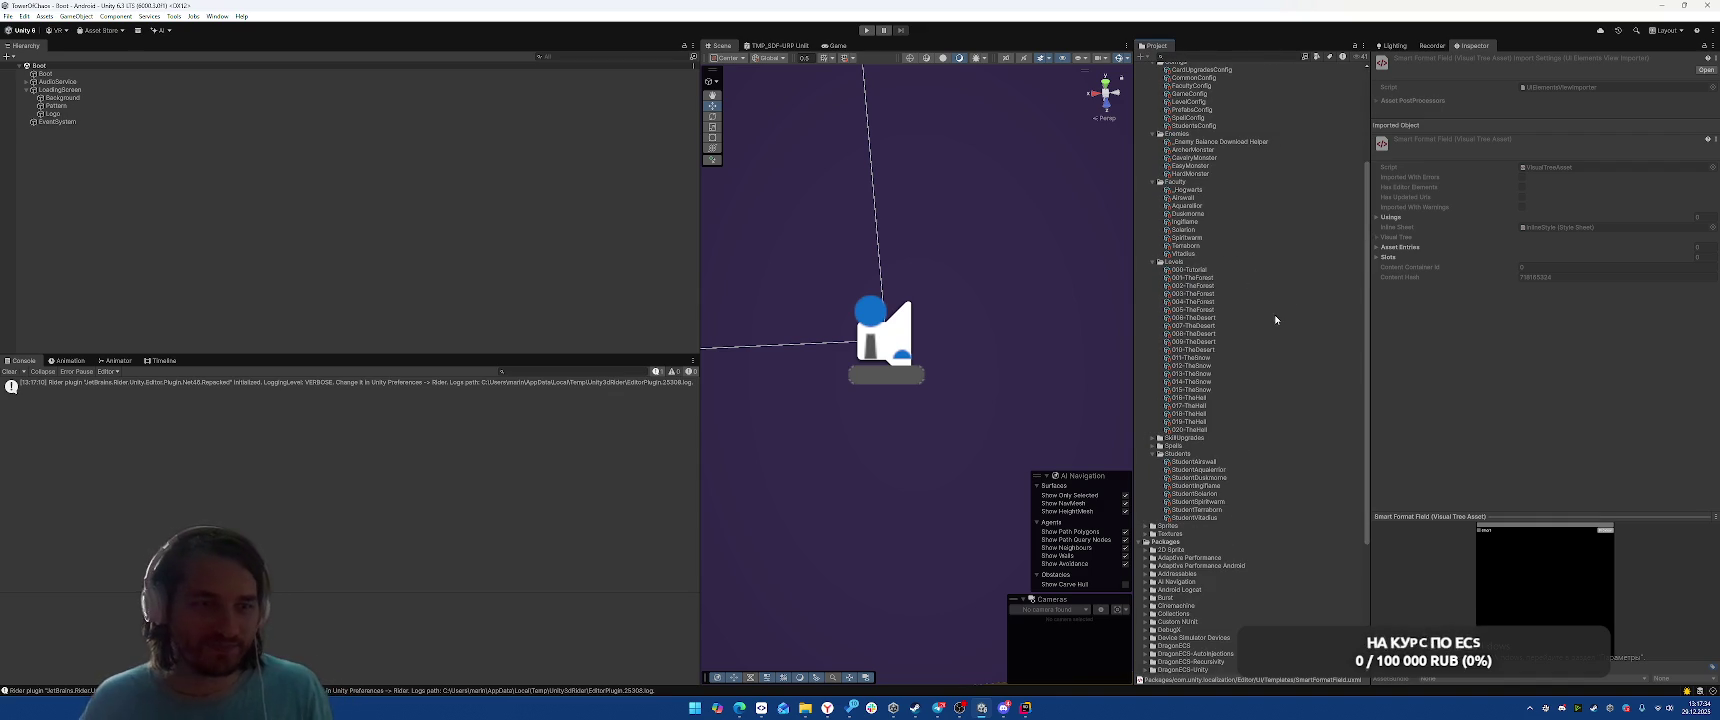
{"action": "scroll", "coordinate": [1282, 313], "scroll_direction": "up", "scroll_amount": 5}
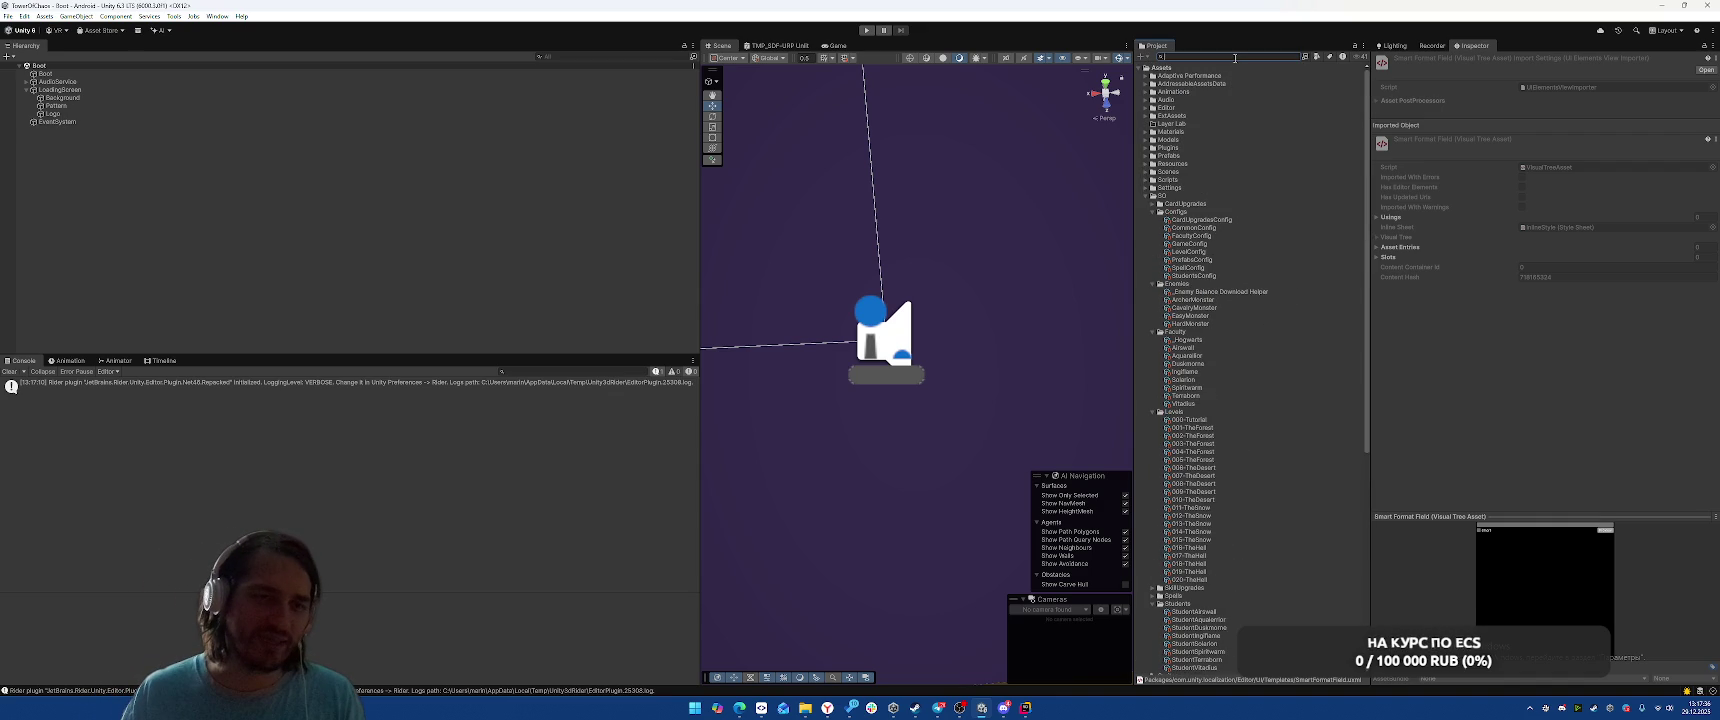
{"action": "left_click", "coordinate": [1146, 197]}
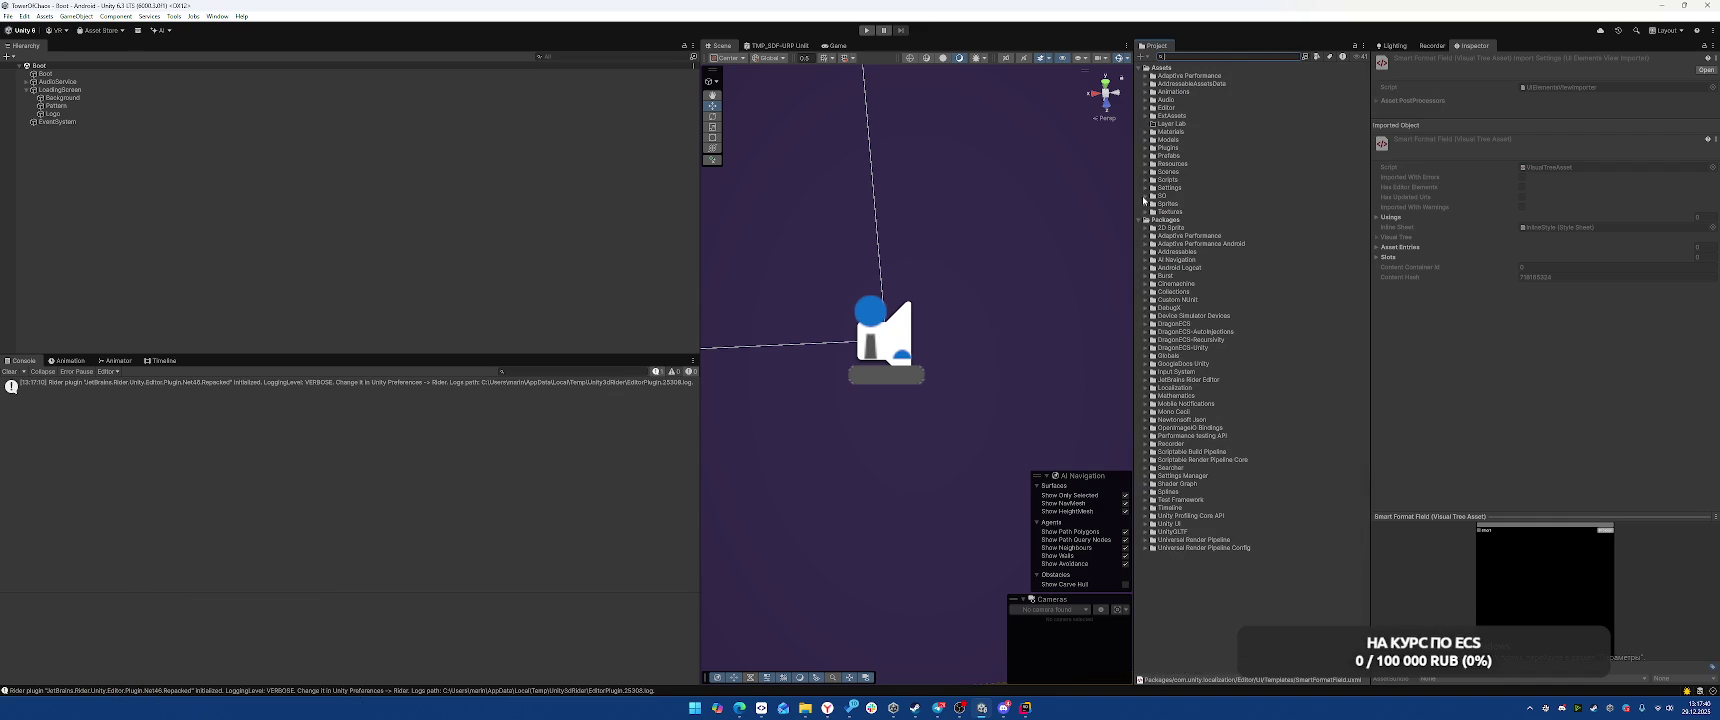
{"action": "left_click", "coordinate": [1146, 156]}
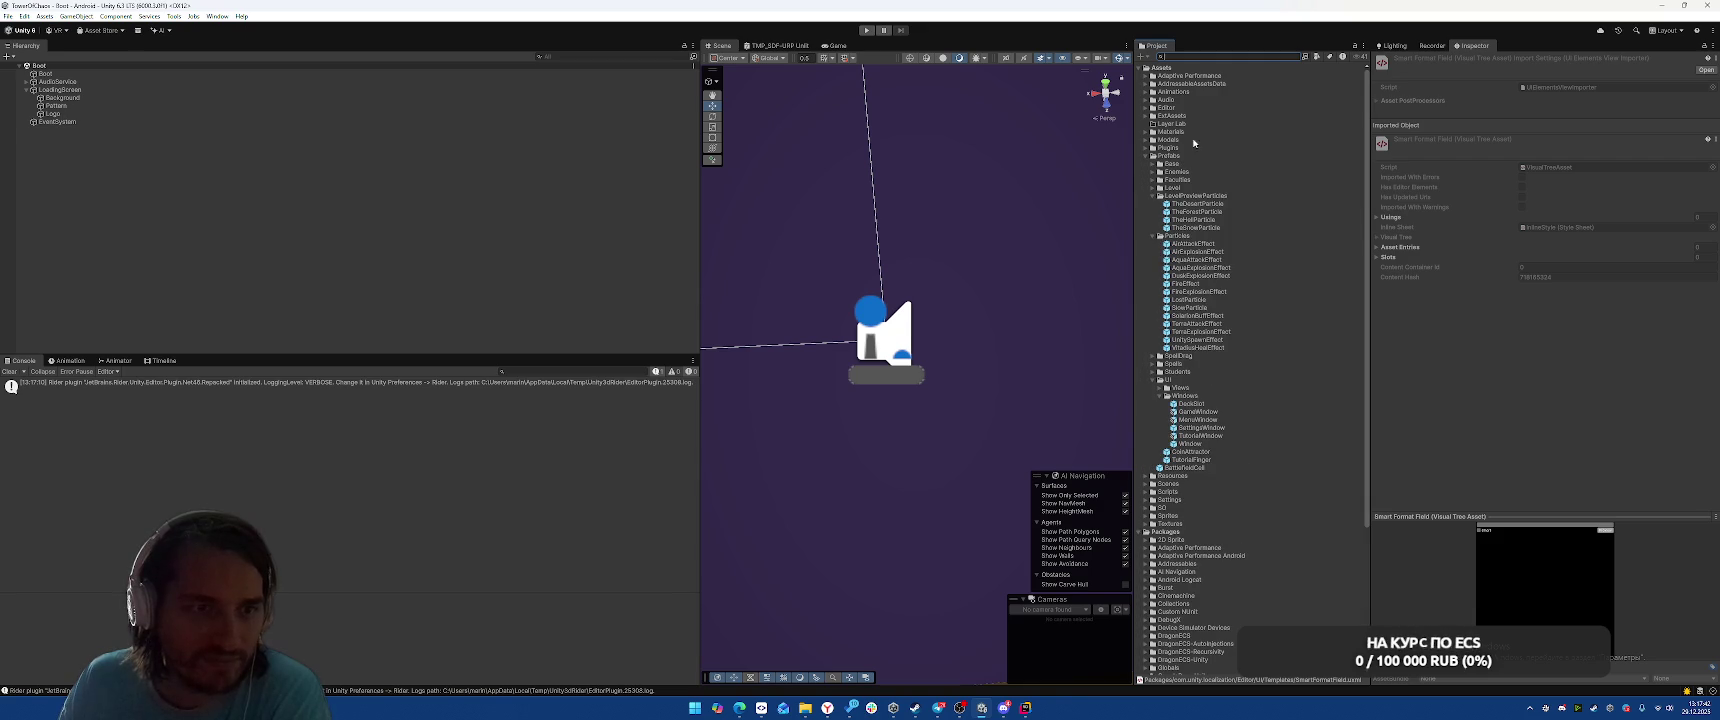
{"action": "double_click", "coordinate": [1152, 181]}
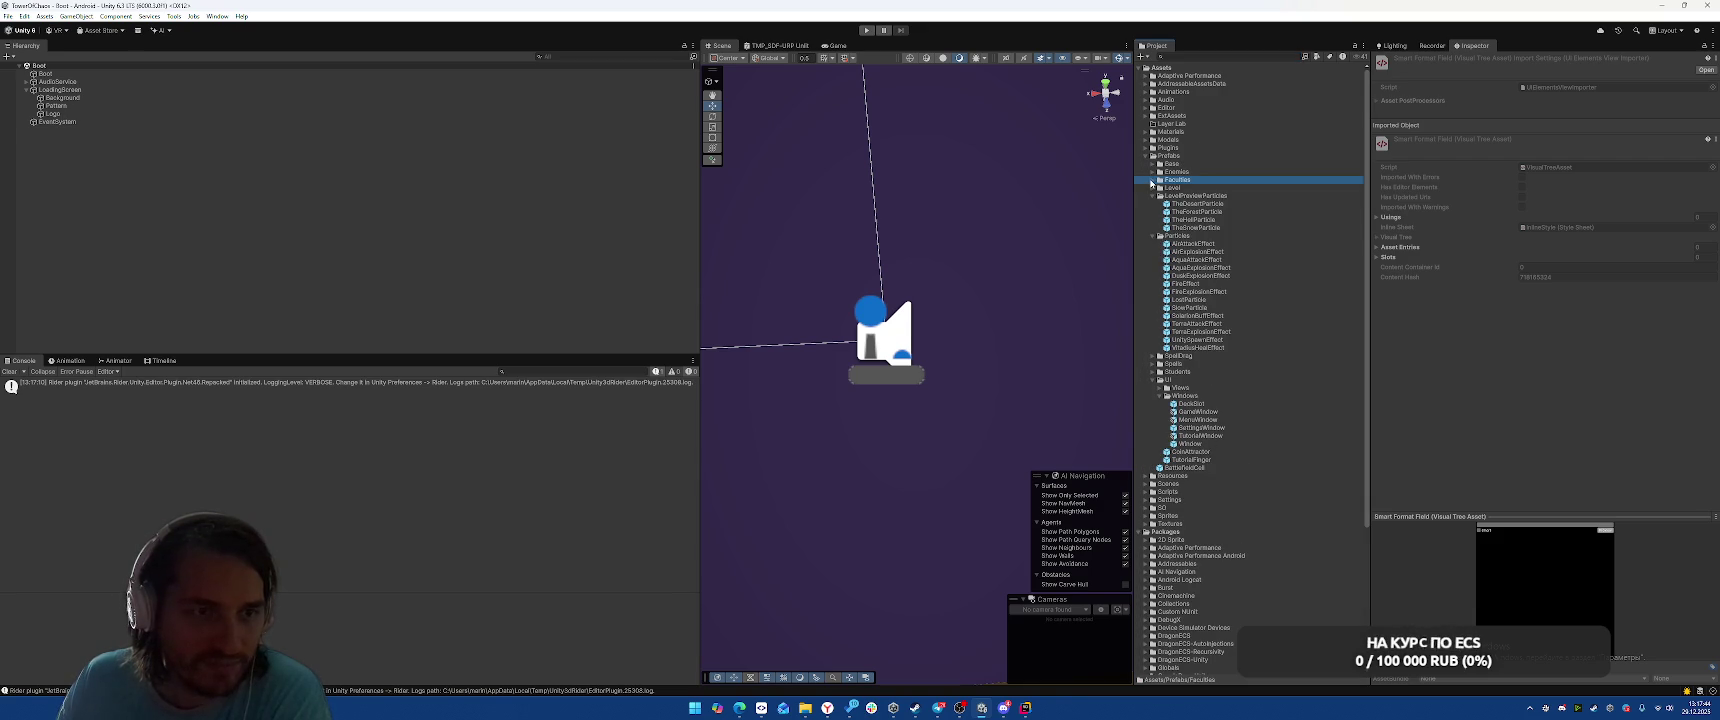
{"action": "double_click", "coordinate": [1195, 214]}
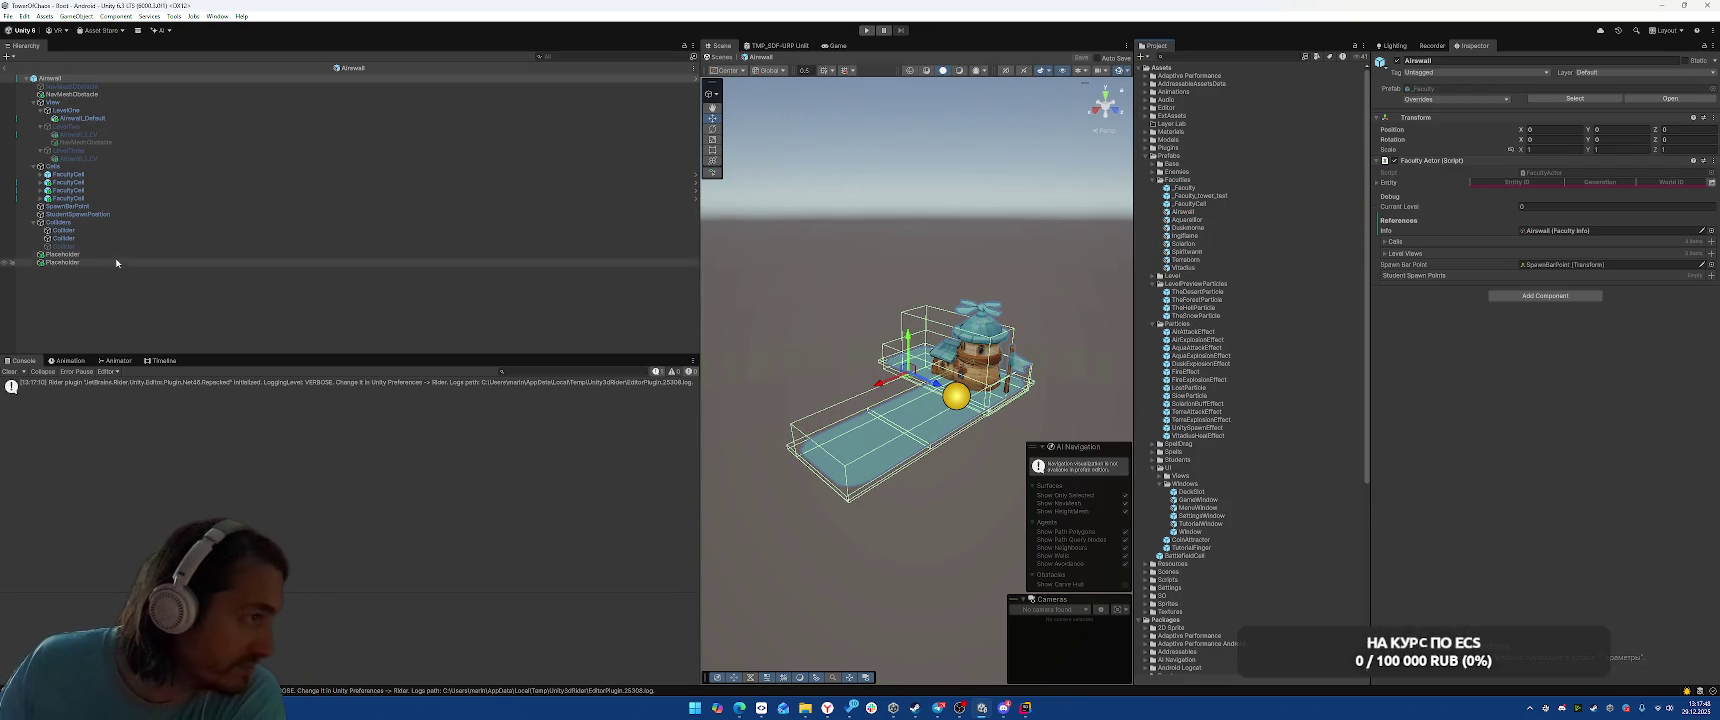
Switch the scene to a top-down view and move the spawn sphere to the right
{"action": "left_click", "coordinate": [176, 222]}
{"action": "left_click", "coordinate": [1105, 104]}
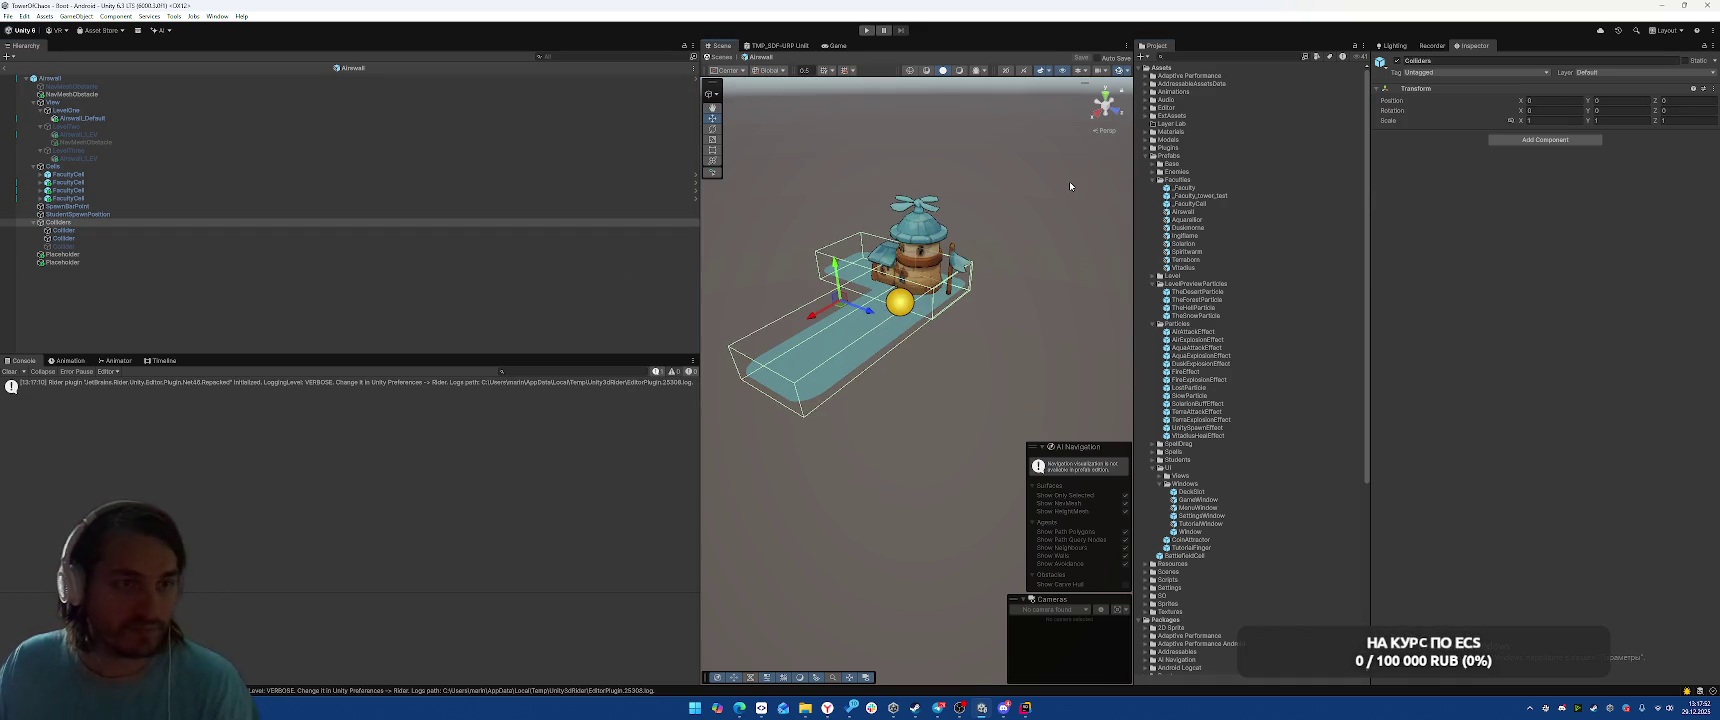
{"action": "left_click", "coordinate": [1105, 104]}
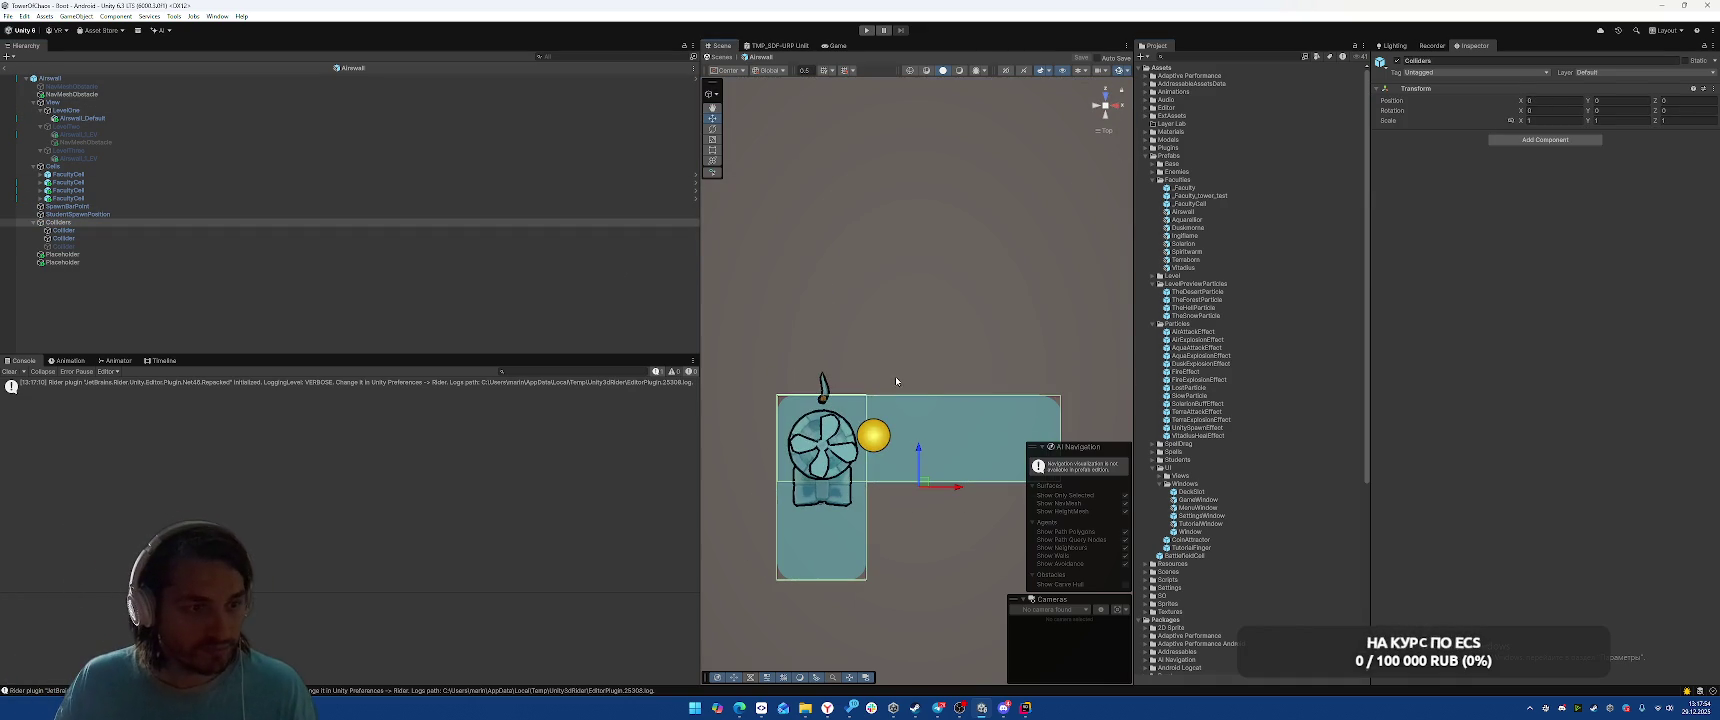
{"action": "left_click", "coordinate": [877, 444]}
{"action": "left_click", "coordinate": [877, 444]}
{"action": "mouse_move", "coordinate": [877, 444]}
{"action": "left_mouse_down"}
{"action": "mouse_move", "coordinate": [1085, 437]}
{"action": "mouse_move", "coordinate": [1071, 437]}
{"action": "left_mouse_up"}
Duplicate the student spawn position twice, shifting the original along X between copies
{"action": "key", "text": "ctrl+d"}
{"action": "left_click", "coordinate": [886, 443]}
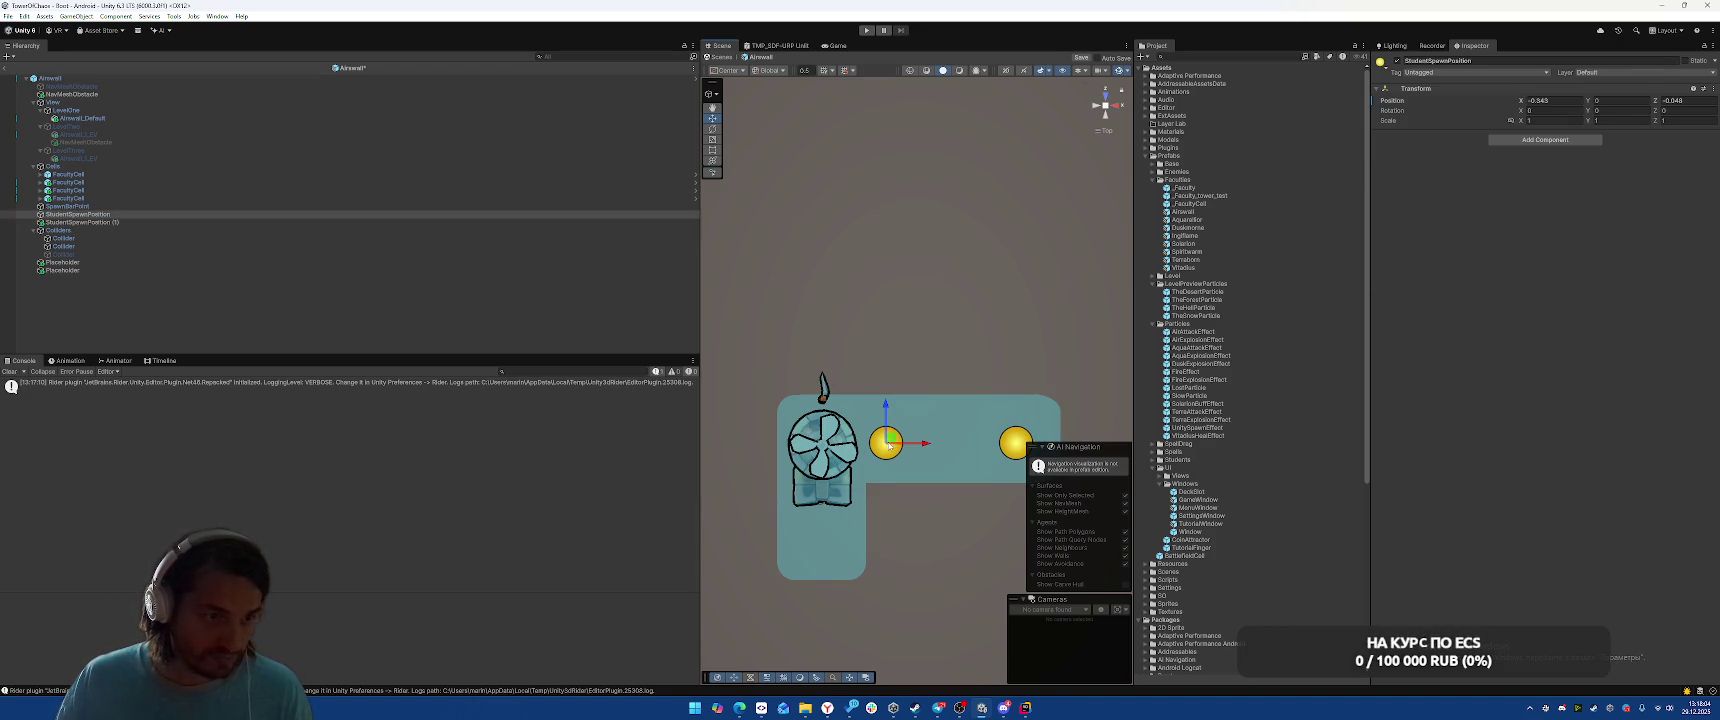
{"action": "mouse_move", "coordinate": [929, 443]}
{"action": "left_mouse_down"}
{"action": "mouse_move", "coordinate": [953, 447]}
{"action": "mouse_move", "coordinate": [822, 513]}
{"action": "mouse_move", "coordinate": [824, 538]}
{"action": "mouse_move", "coordinate": [963, 443]}
{"action": "left_mouse_up"}
{"action": "key", "text": "ctrl+d"}
{"action": "key", "text": "ctrl+d"}
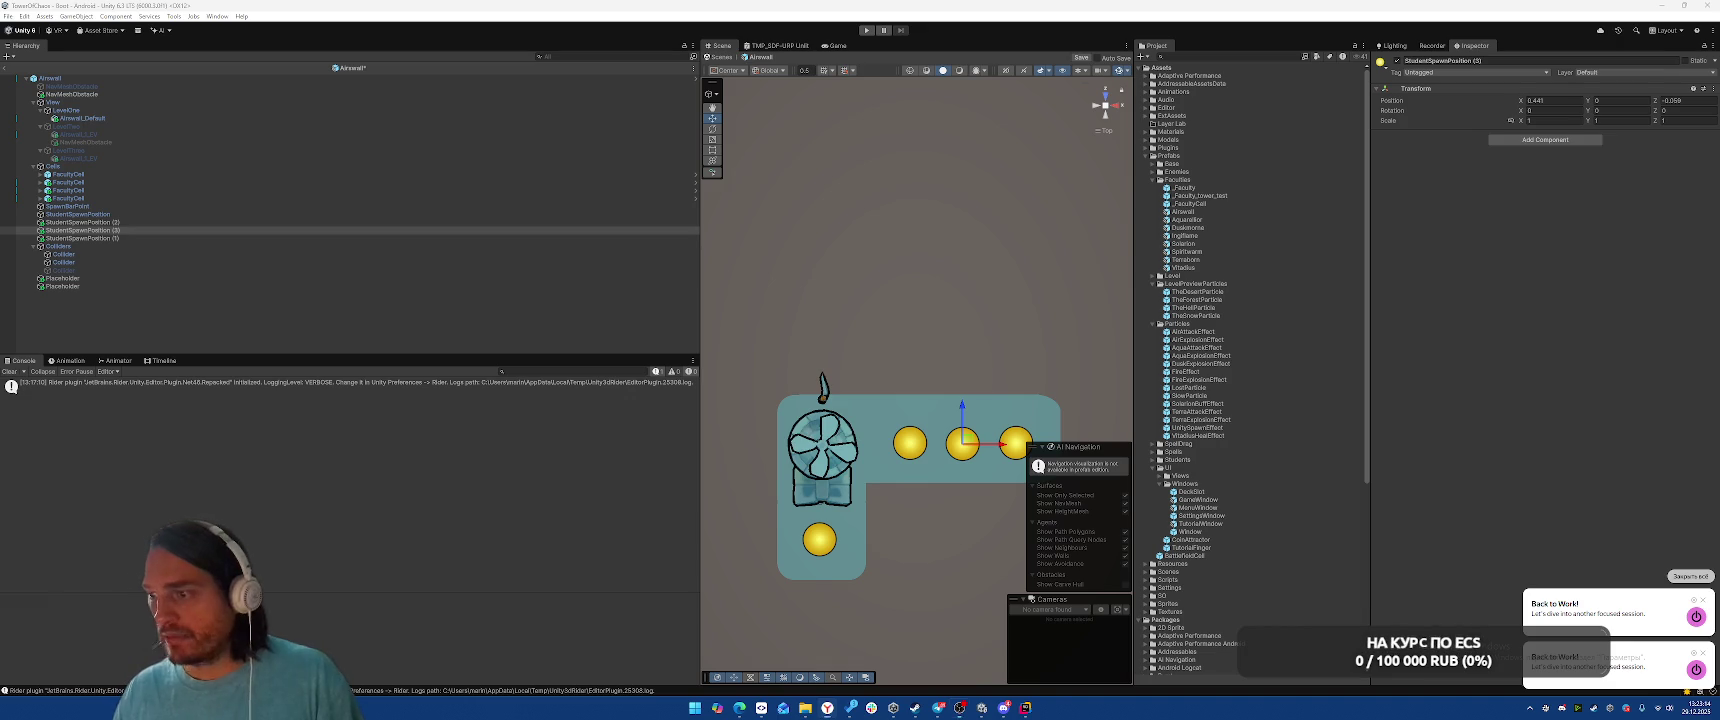
Select the Airwall prefab root, then select all four StudentSpawnPosition objects
{"action": "left_click", "coordinate": [340, 79]}
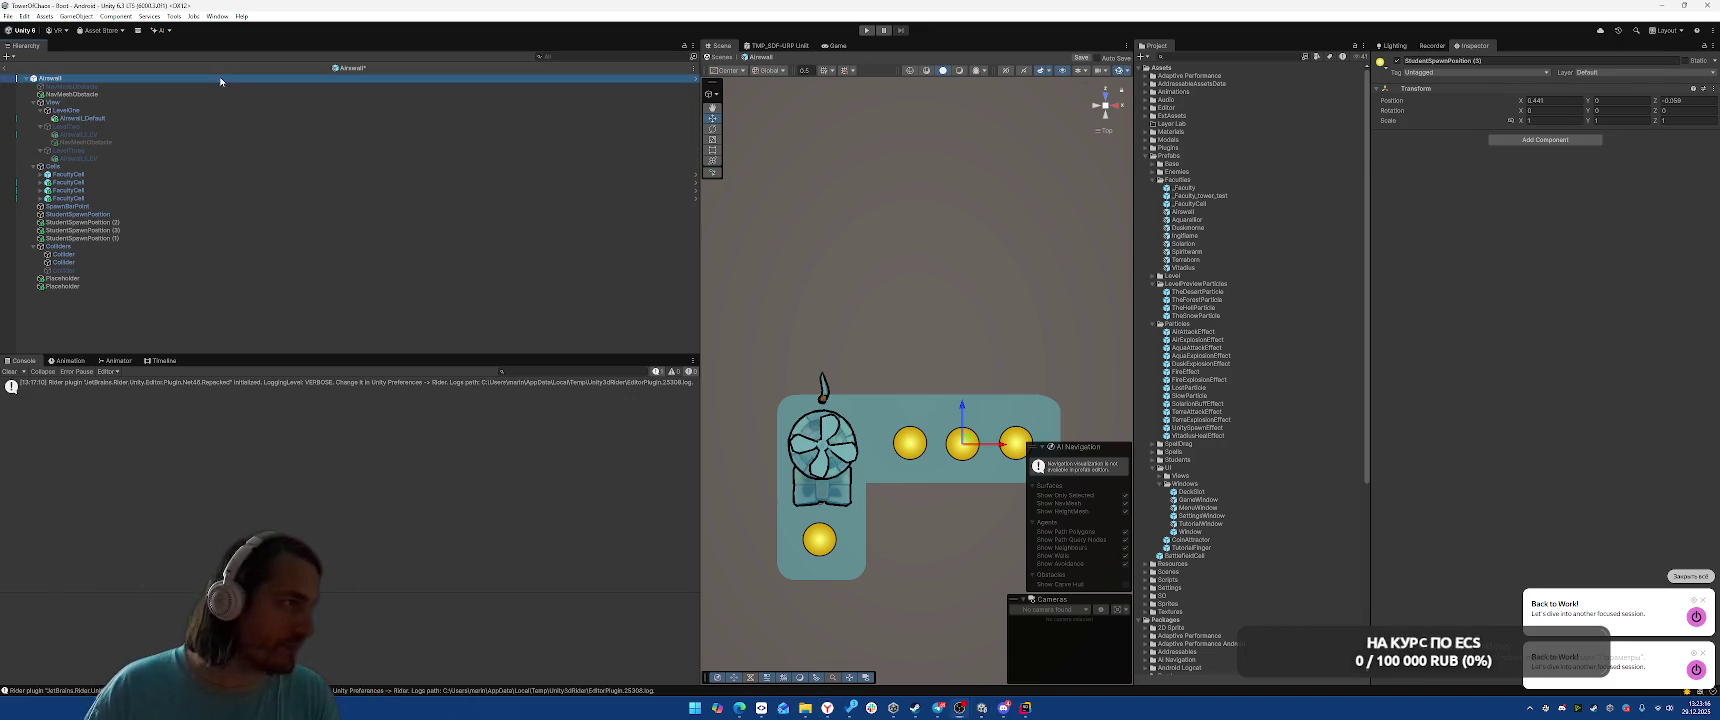
{"action": "left_click", "coordinate": [250, 215]}
{"action": "left_click", "coordinate": [236, 238], "text": "shift"}
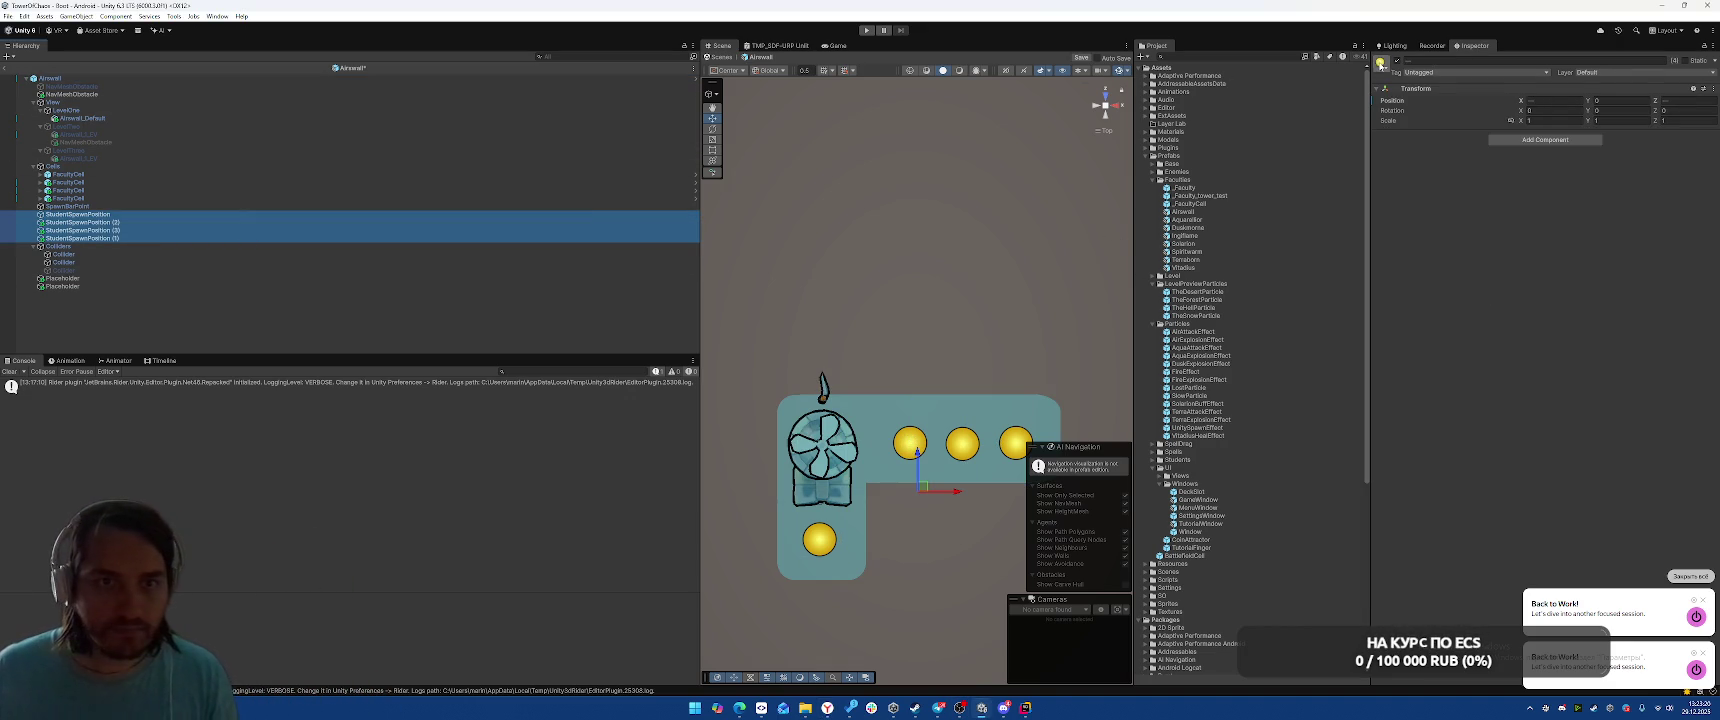
Give the four spawn positions red scene labels and rename the first one SP1
{"action": "left_click", "coordinate": [1381, 61]}
{"action": "left_click", "coordinate": [1416, 98]}
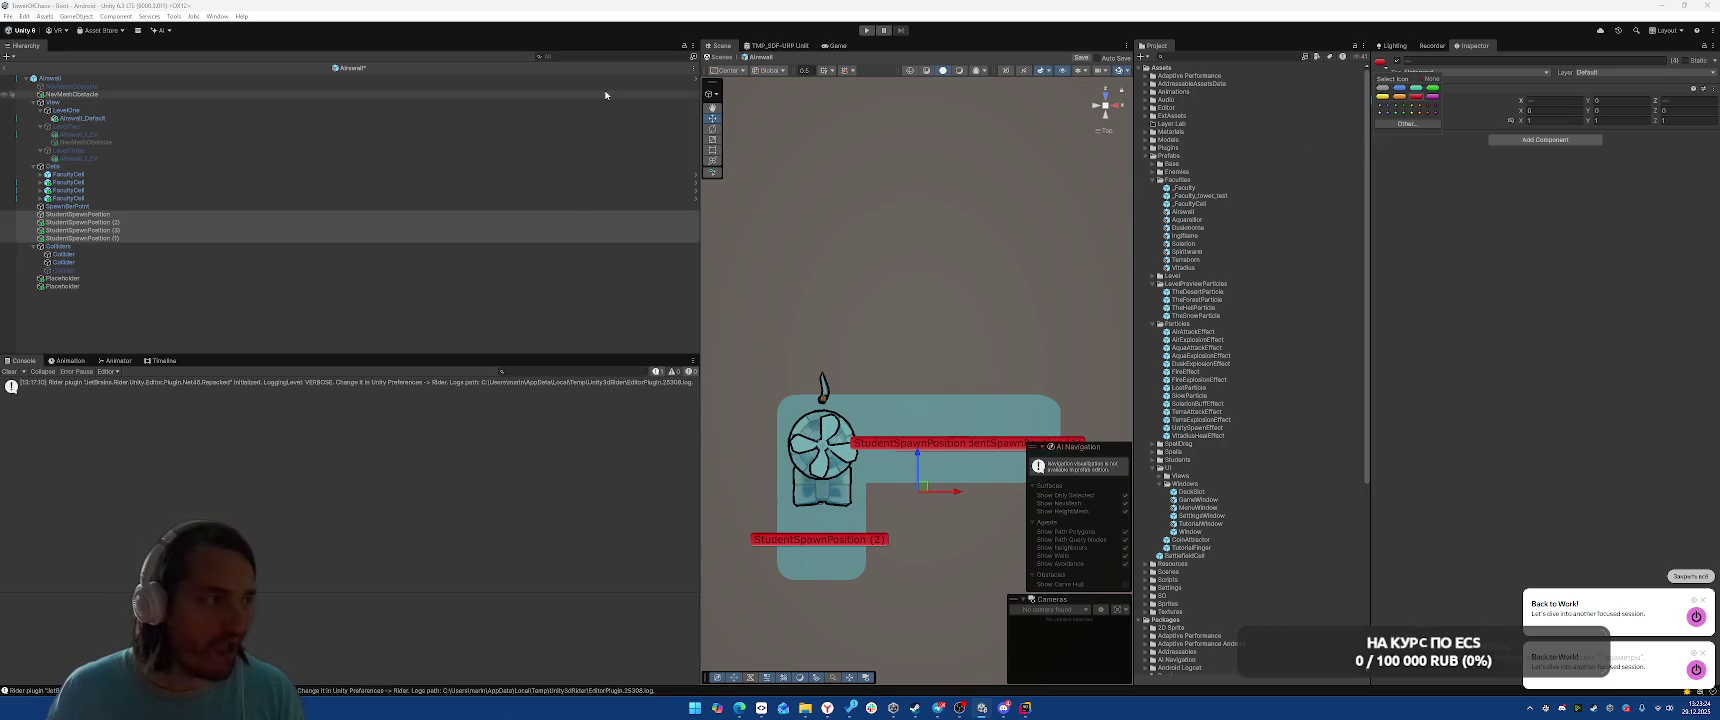
{"action": "left_click", "coordinate": [118, 217]}
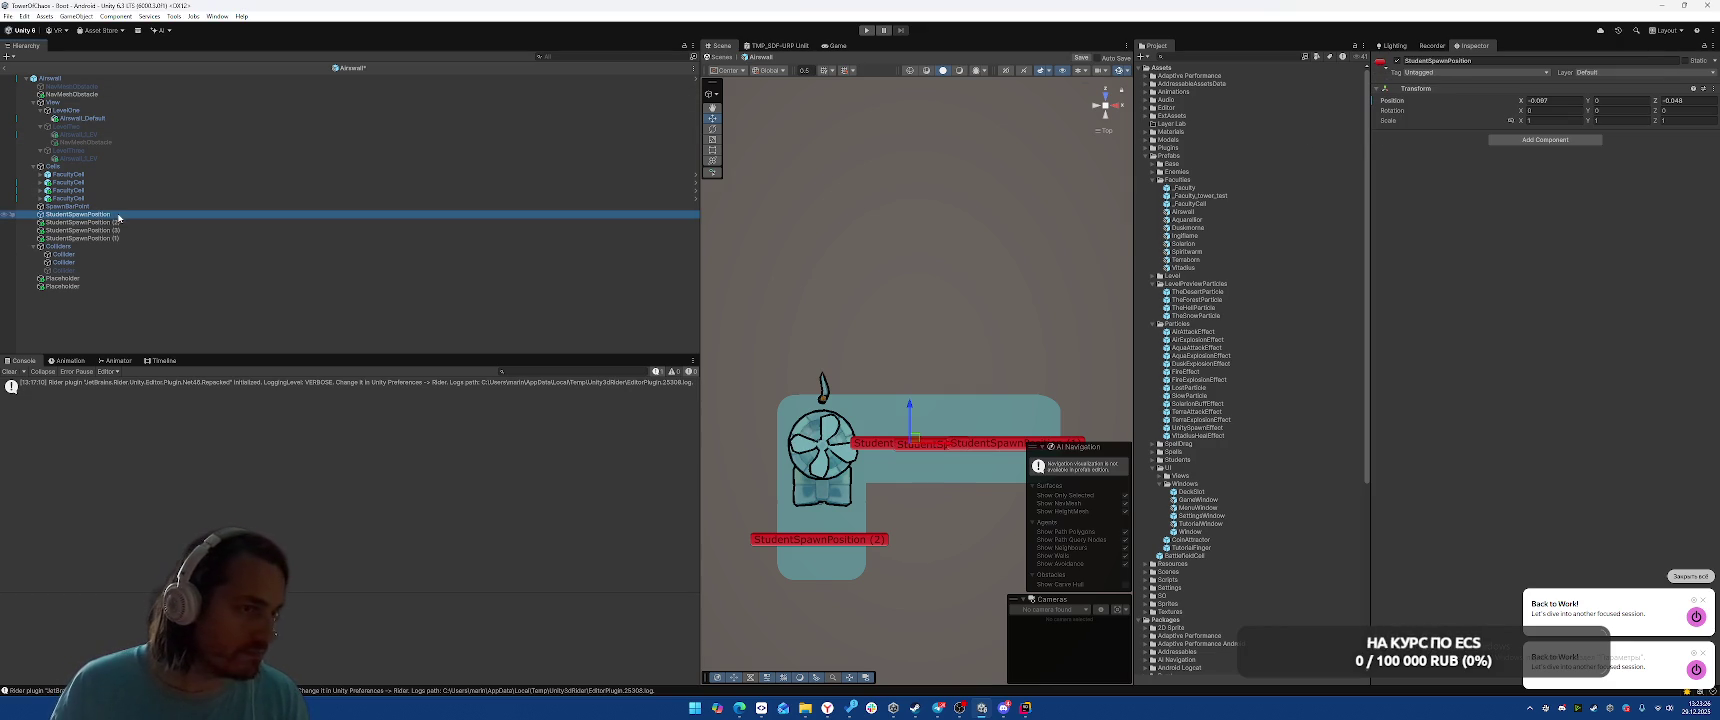
{"action": "left_click", "coordinate": [192, 214]}
{"action": "type", "text": "StP1"}
{"action": "key", "text": "Return"}
Rename the remaining three spawn positions Sp2, Sp3 and Sp4
{"action": "key", "text": "Down"}
{"action": "key", "text": "F2"}
{"action": "type", "text": "Sp2"}
{"action": "key", "text": "Return"}
{"action": "key", "text": "Down"}
{"action": "key", "text": "F2"}
{"action": "type", "text": "Sp3"}
{"action": "key", "text": "Return"}
{"action": "key", "text": "Down"}
{"action": "key", "text": "F2"}
{"action": "type", "text": "Sp4"}
{"action": "key", "text": "Return"}
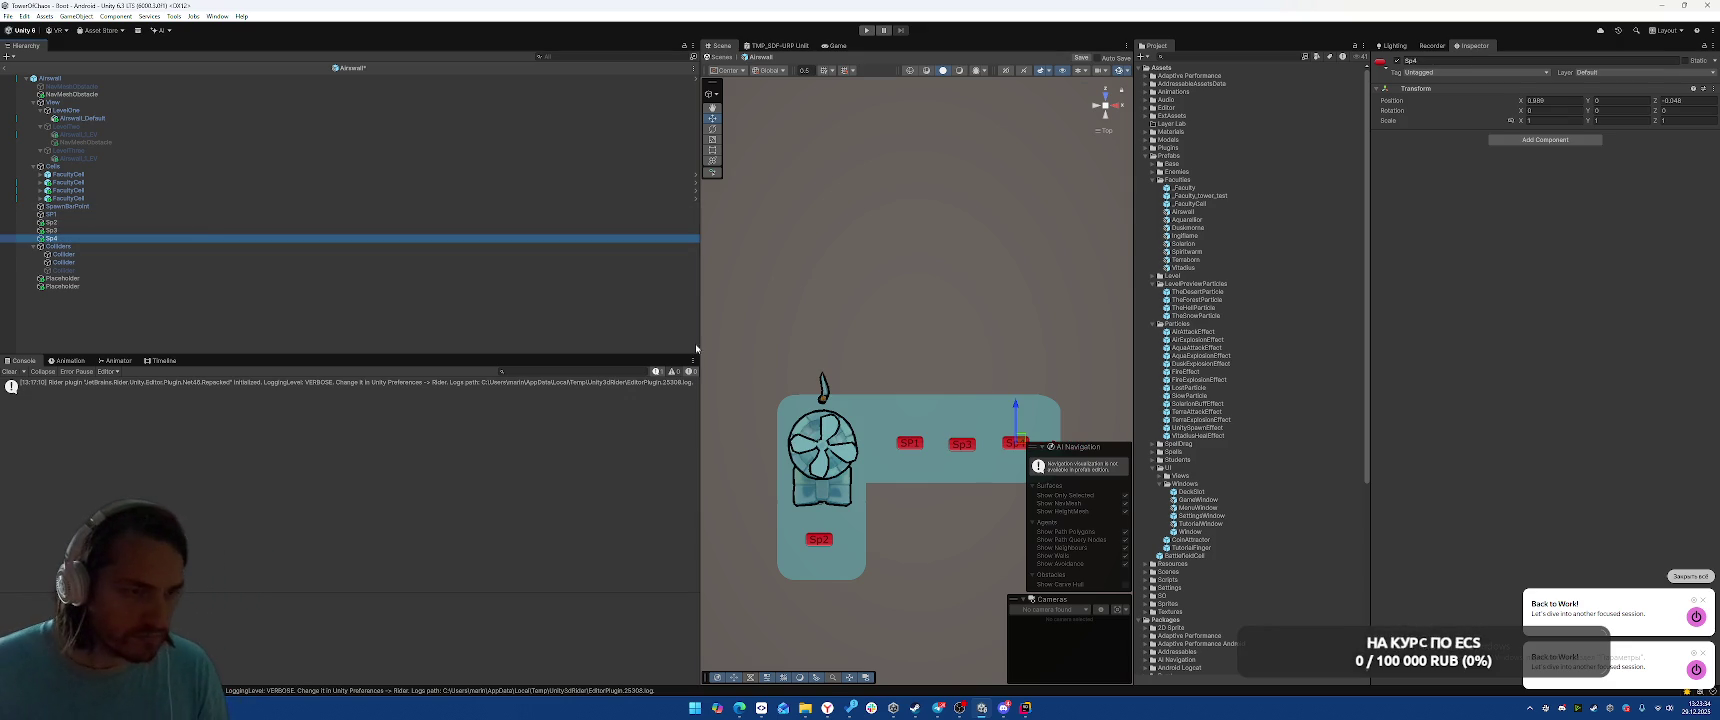
{"action": "mouse_move", "coordinate": [850, 260]}
{"action": "left_mouse_down"}
{"action": "mouse_move", "coordinate": [929, 230]}
{"action": "mouse_move", "coordinate": [967, 276]}
{"action": "left_mouse_up"}
Return to the top view and move Sp2 into the top row beside Sp3
{"action": "left_click", "coordinate": [1106, 107]}
{"action": "left_click", "coordinate": [1103, 92]}
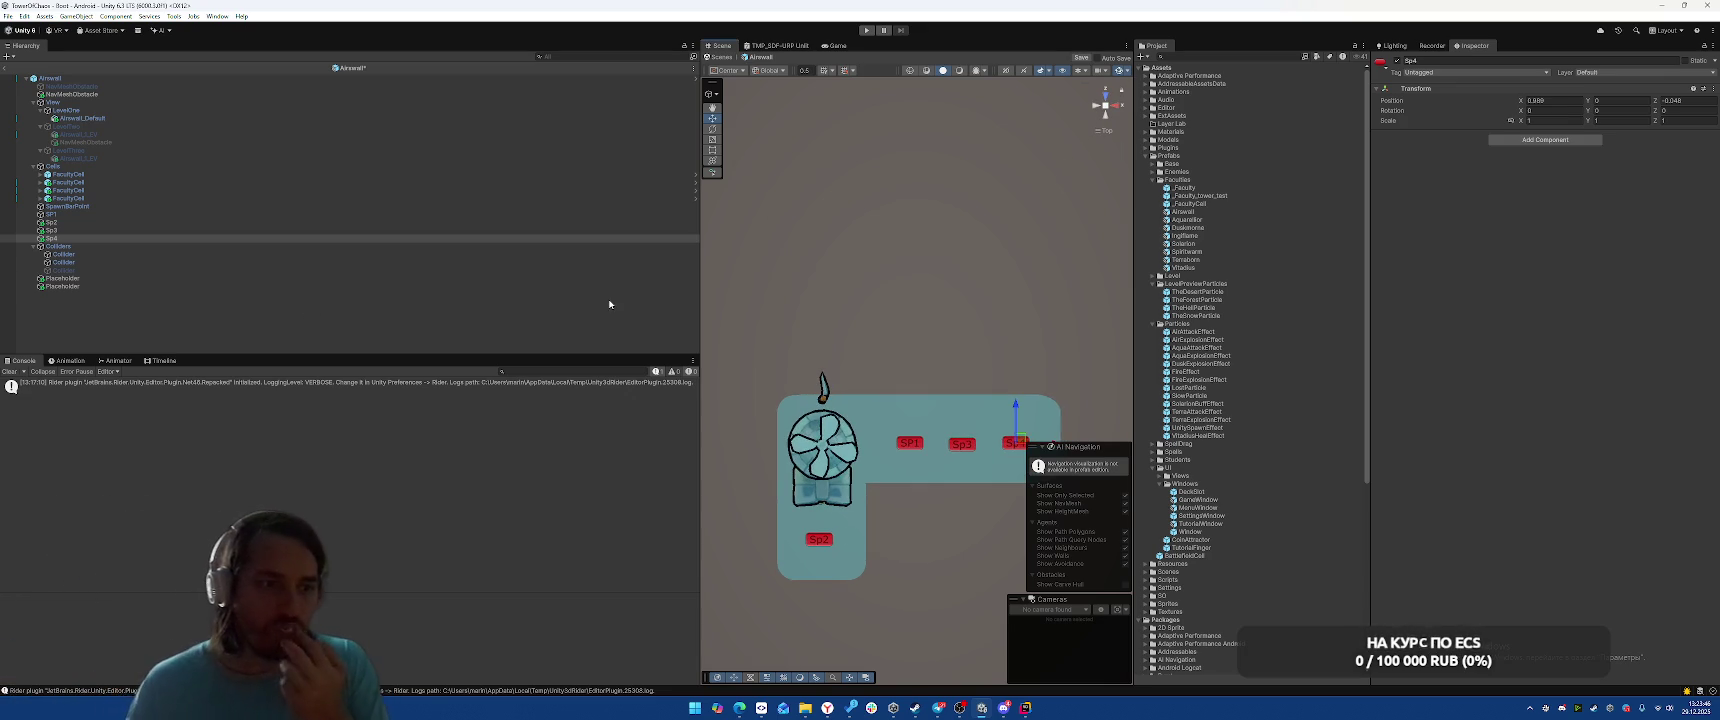
{"action": "left_click", "coordinate": [146, 222]}
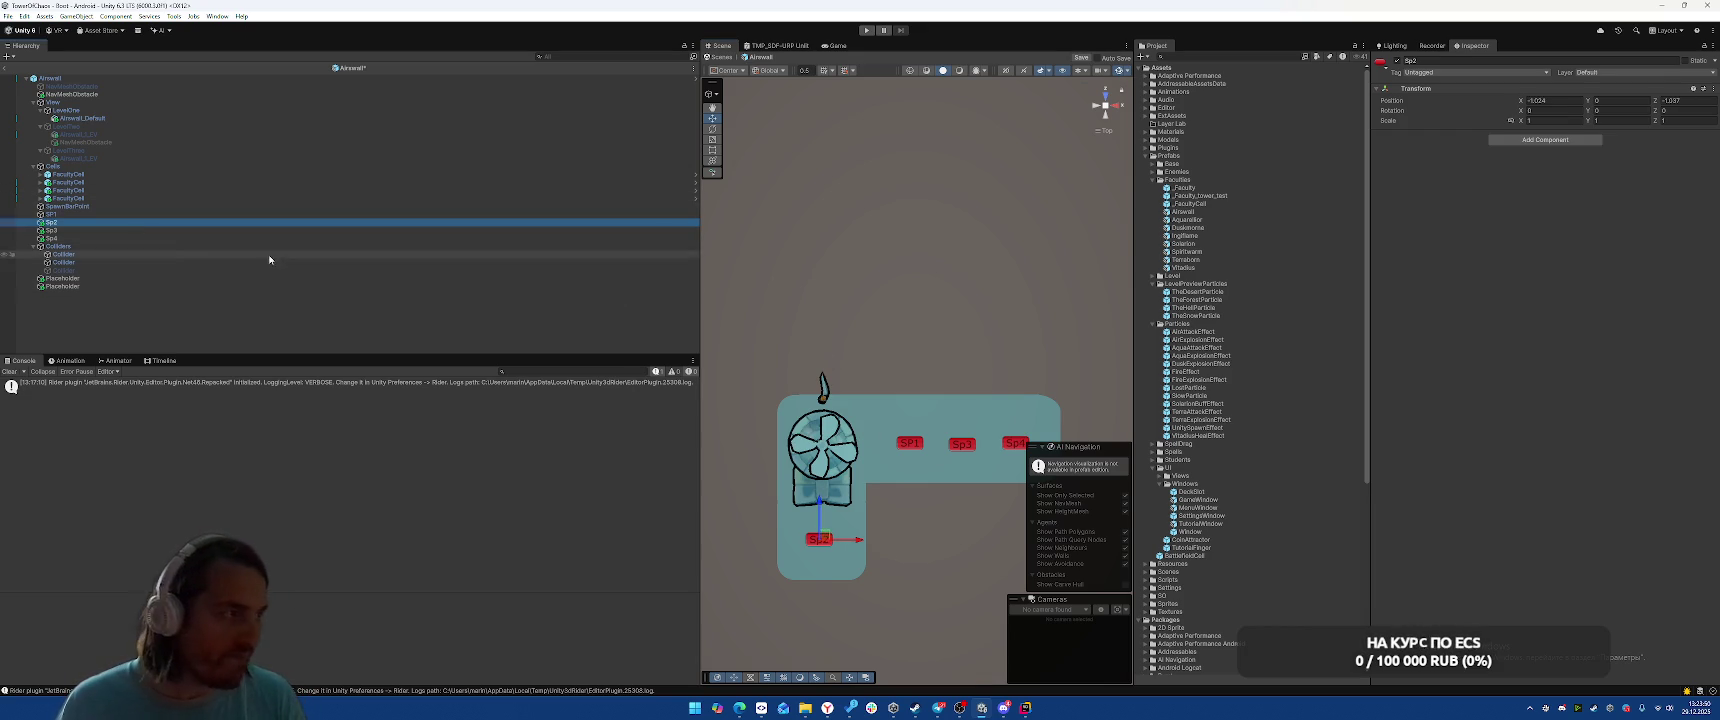
{"action": "left_click_drag", "start_coordinate": [821, 535], "coordinate": [1015, 452]}
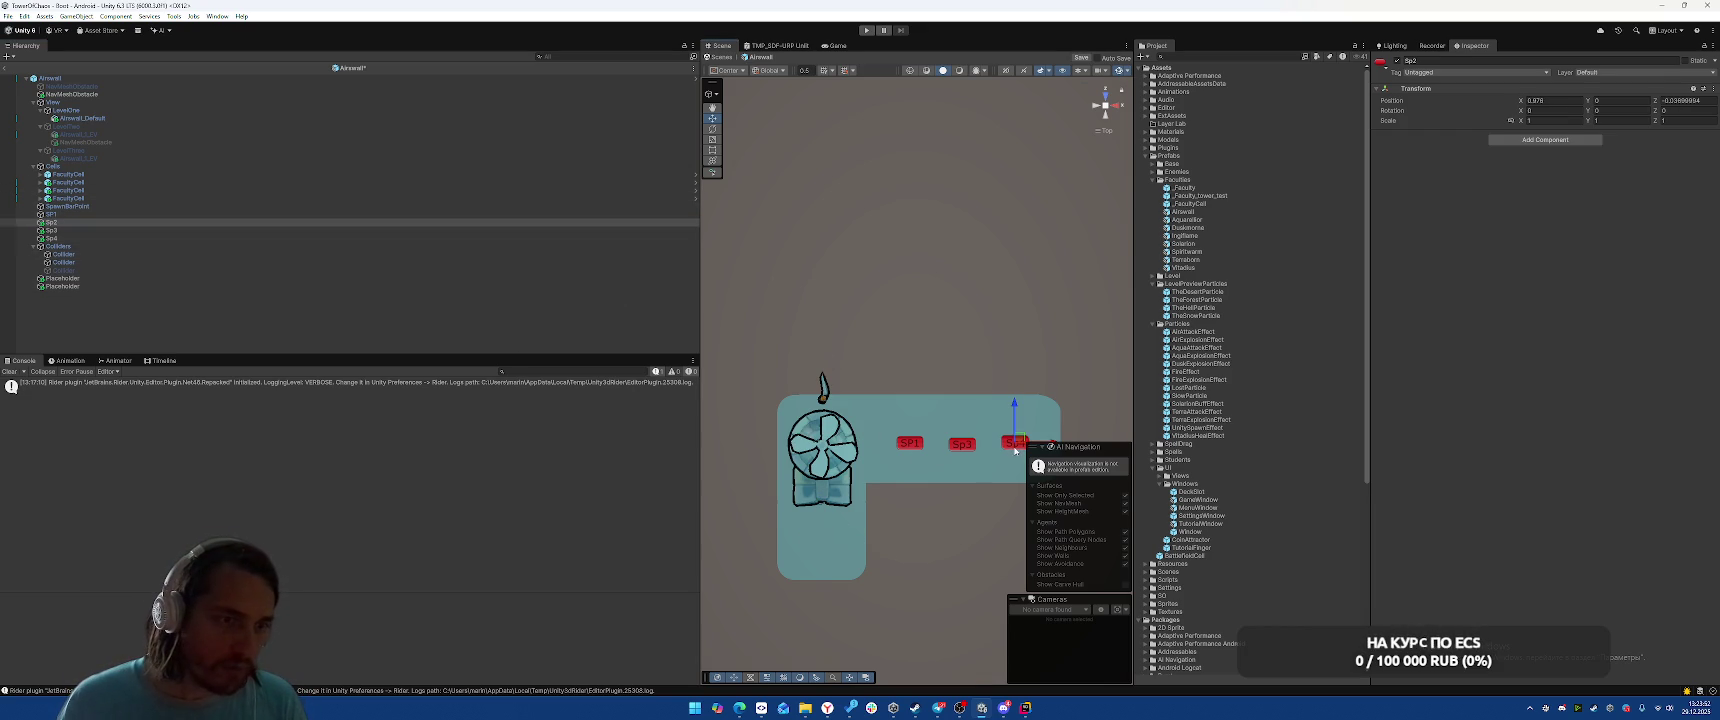
Move Sp4 down to the bottom-left of the floor
{"action": "left_click", "coordinate": [963, 443]}
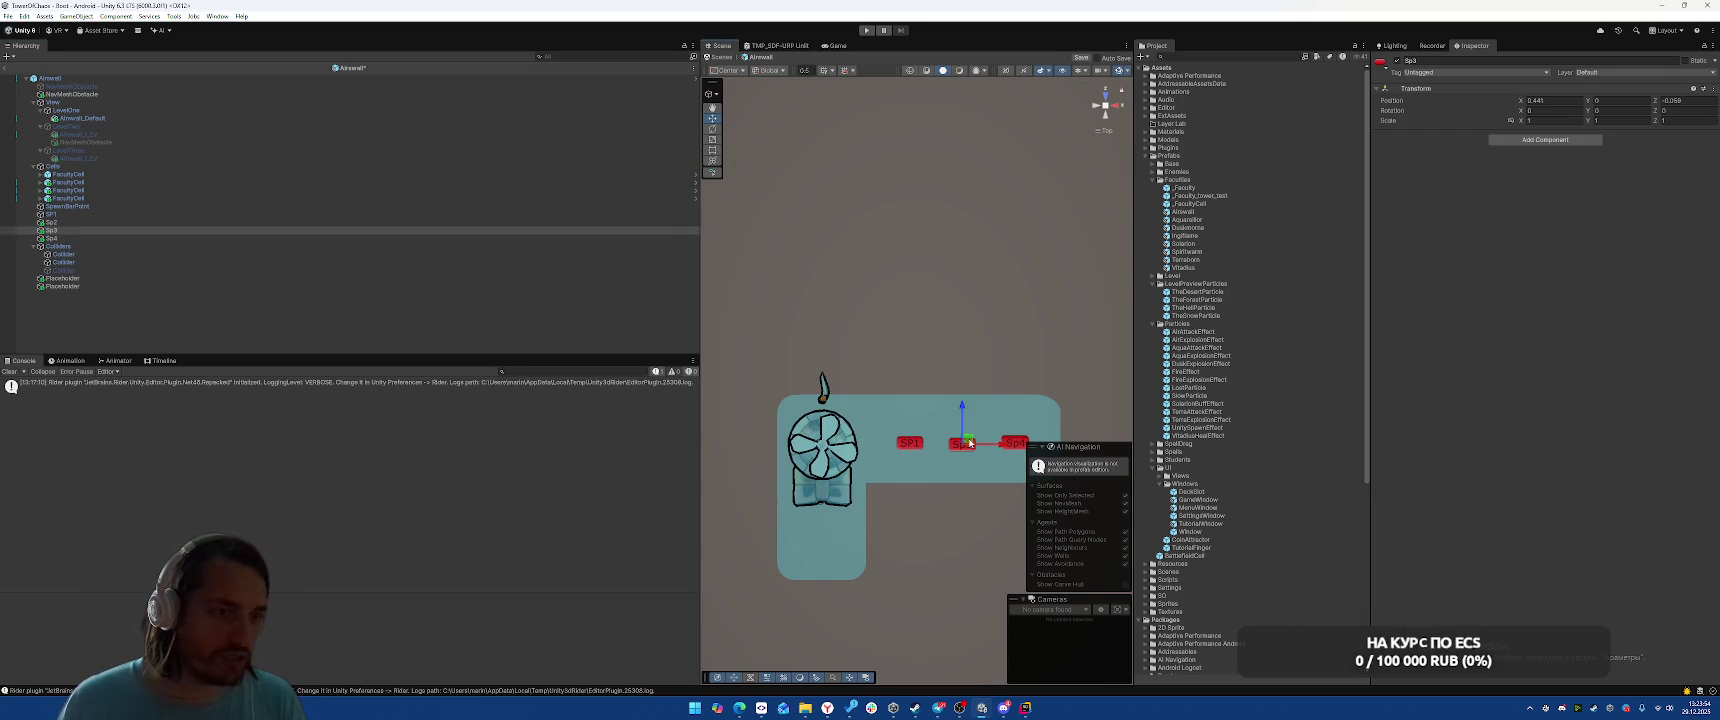
{"action": "left_click", "coordinate": [1012, 442]}
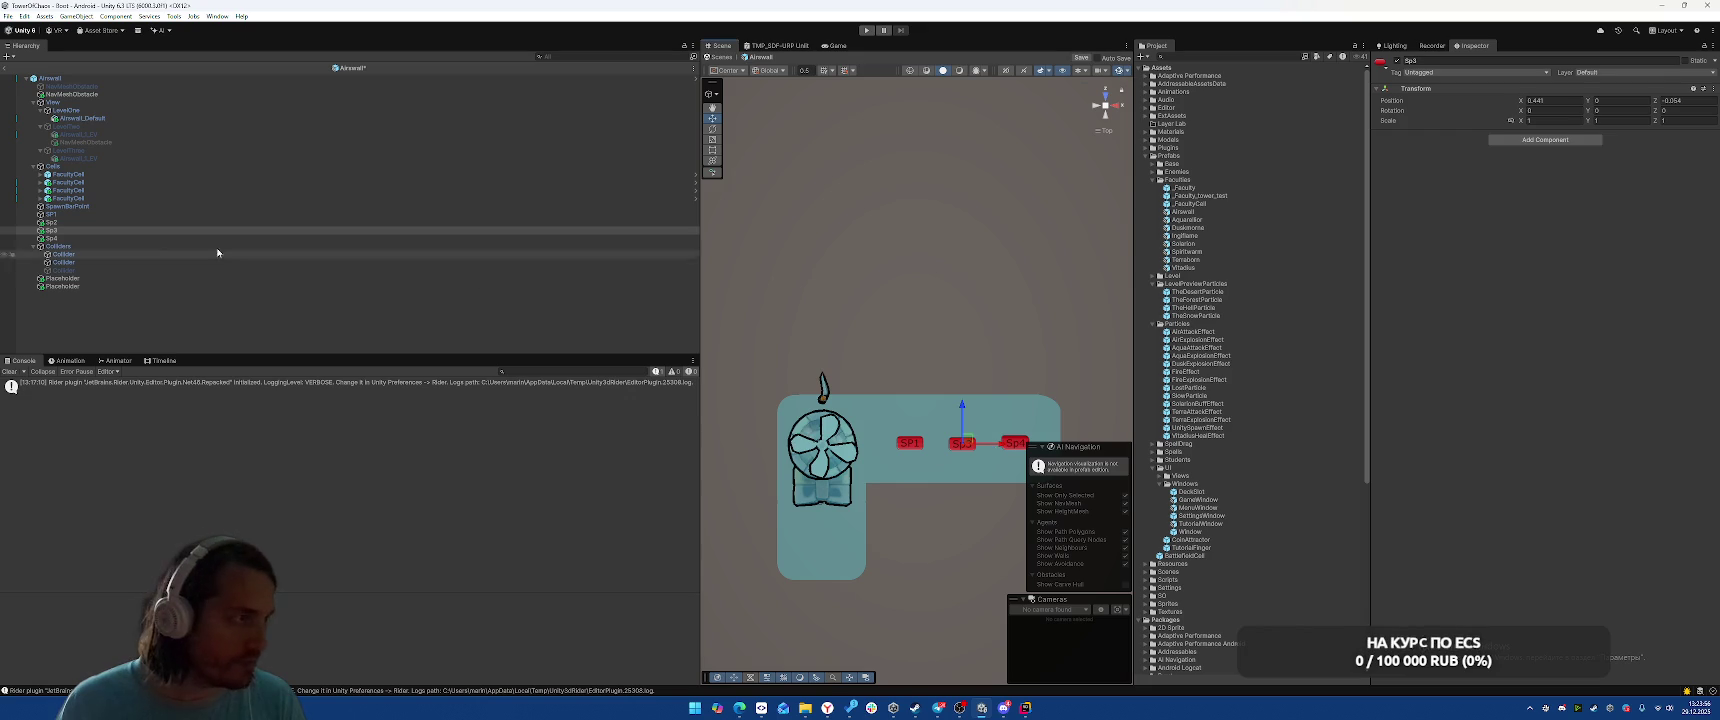
{"action": "left_click_drag", "start_coordinate": [1013, 442], "coordinate": [820, 540]}
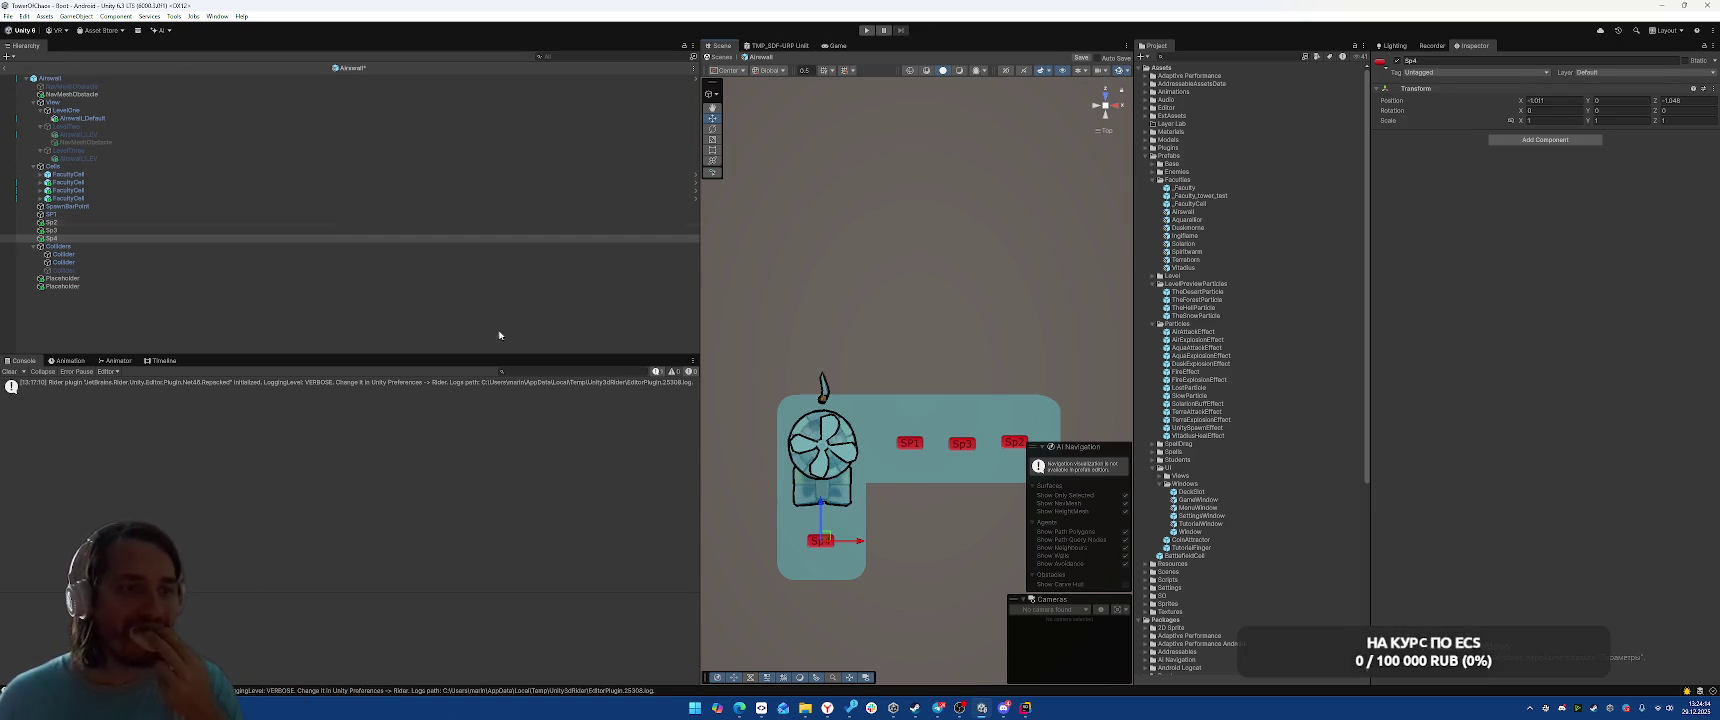
{"action": "left_click", "coordinate": [898, 439]}
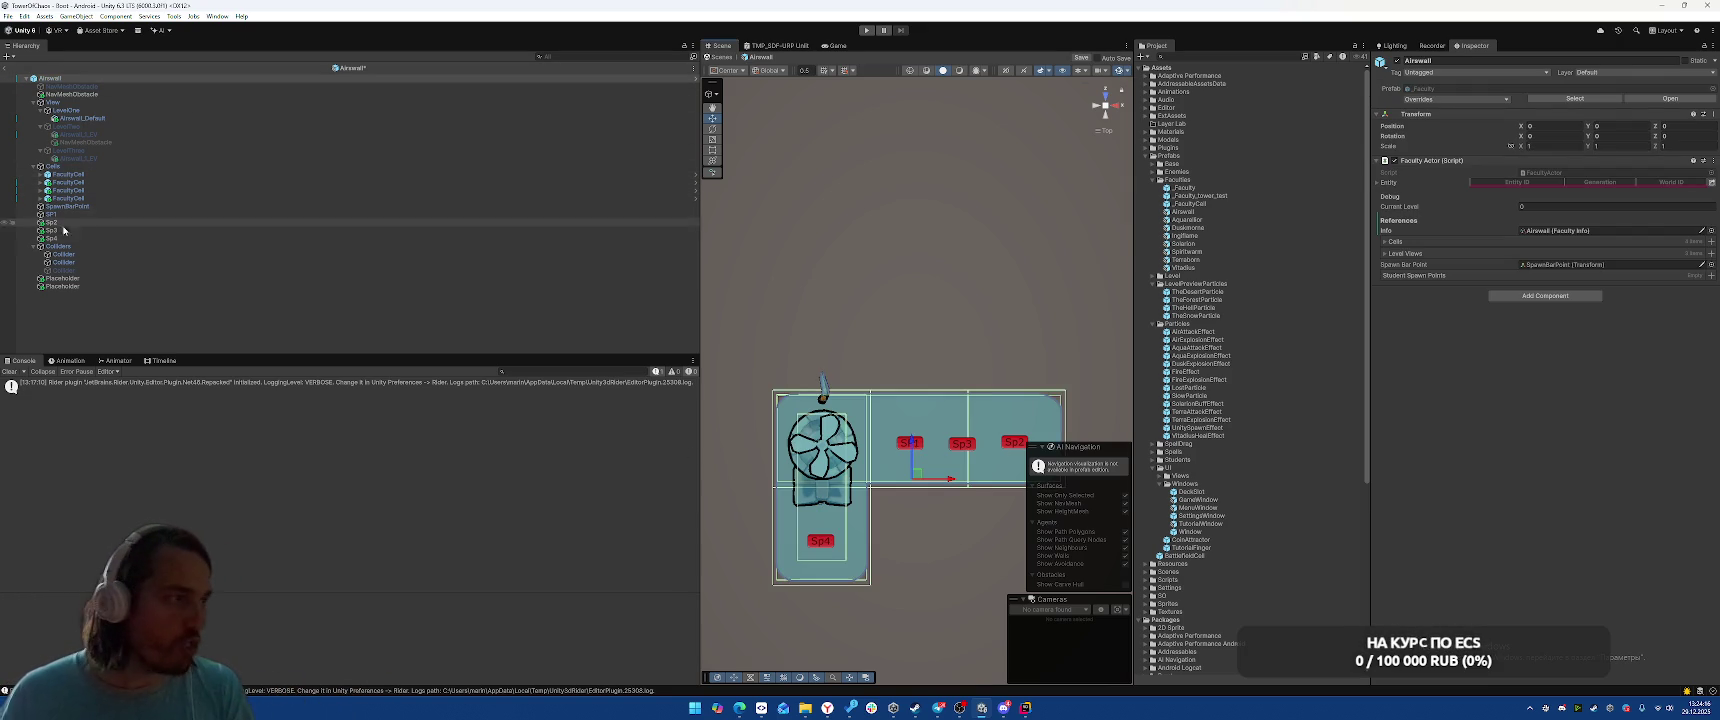
Set the Transform Position Z of SP1, Sp2 and Sp3 to 0
{"action": "left_click", "coordinate": [110, 222]}
{"action": "key", "text": "Down"}
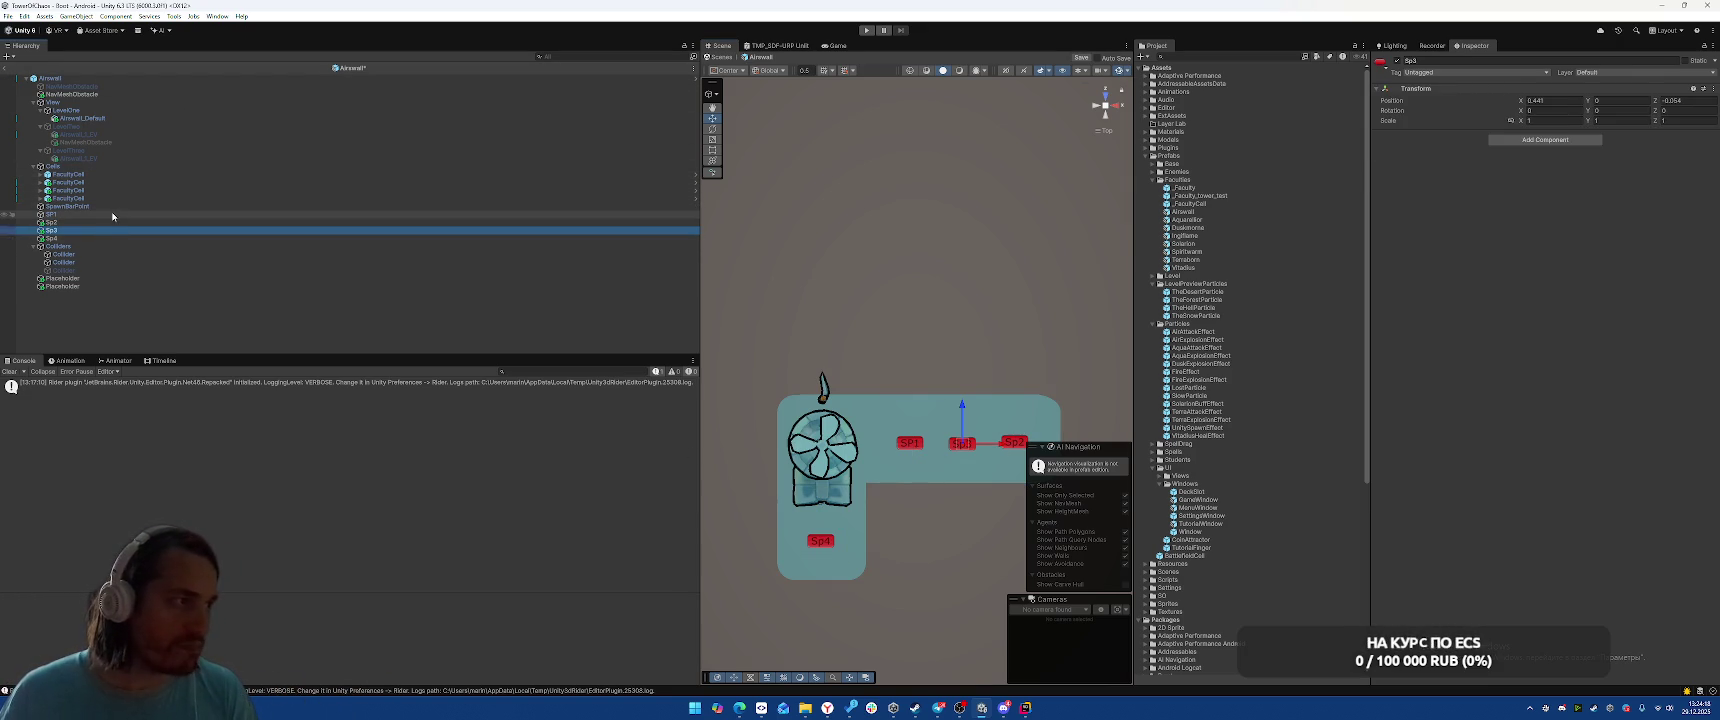
{"action": "left_click", "coordinate": [114, 214], "text": "shift"}
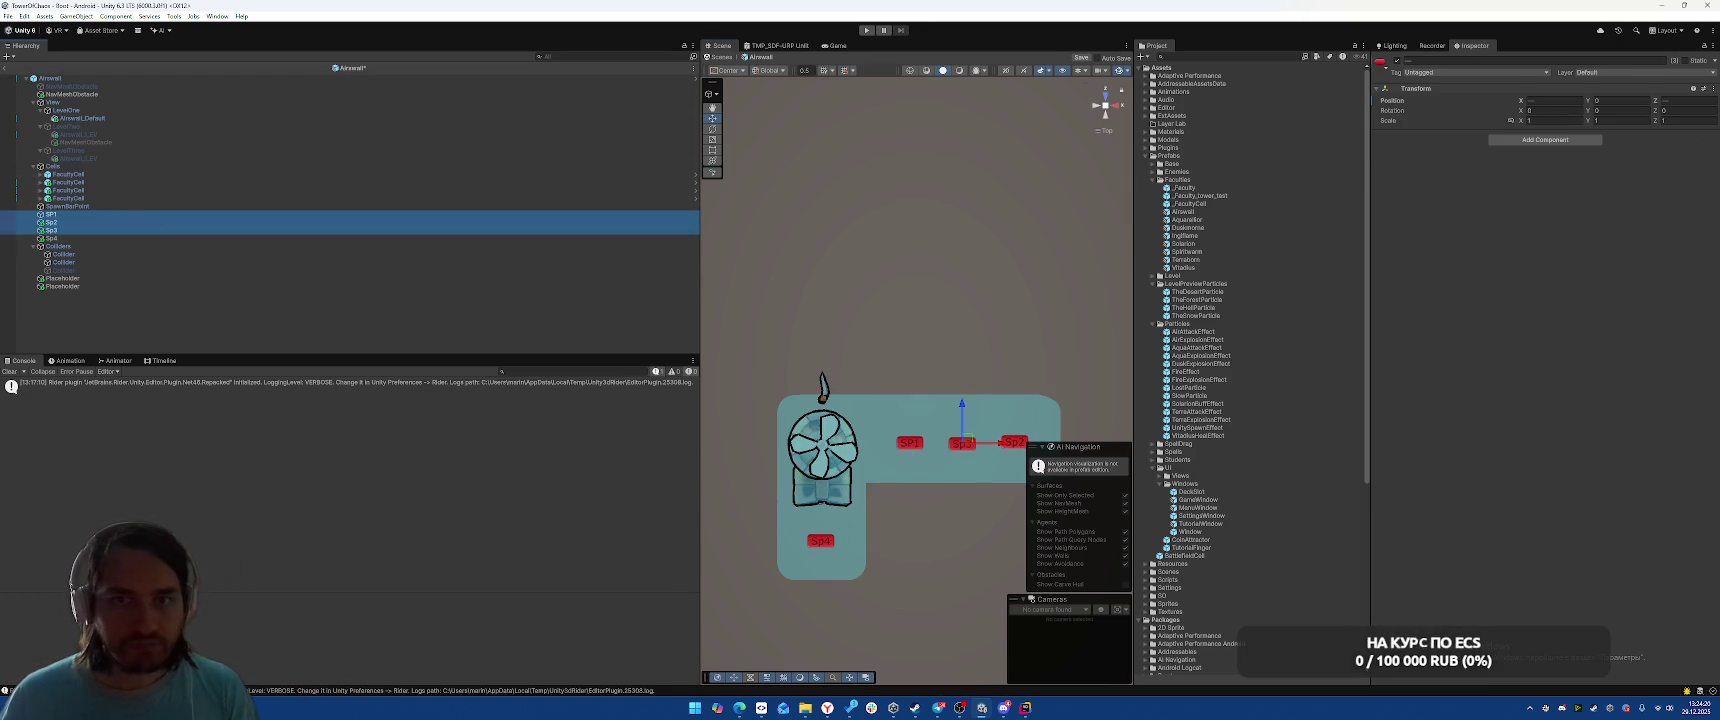
{"action": "left_click", "coordinate": [1698, 103]}
{"action": "type", "text": "0"}
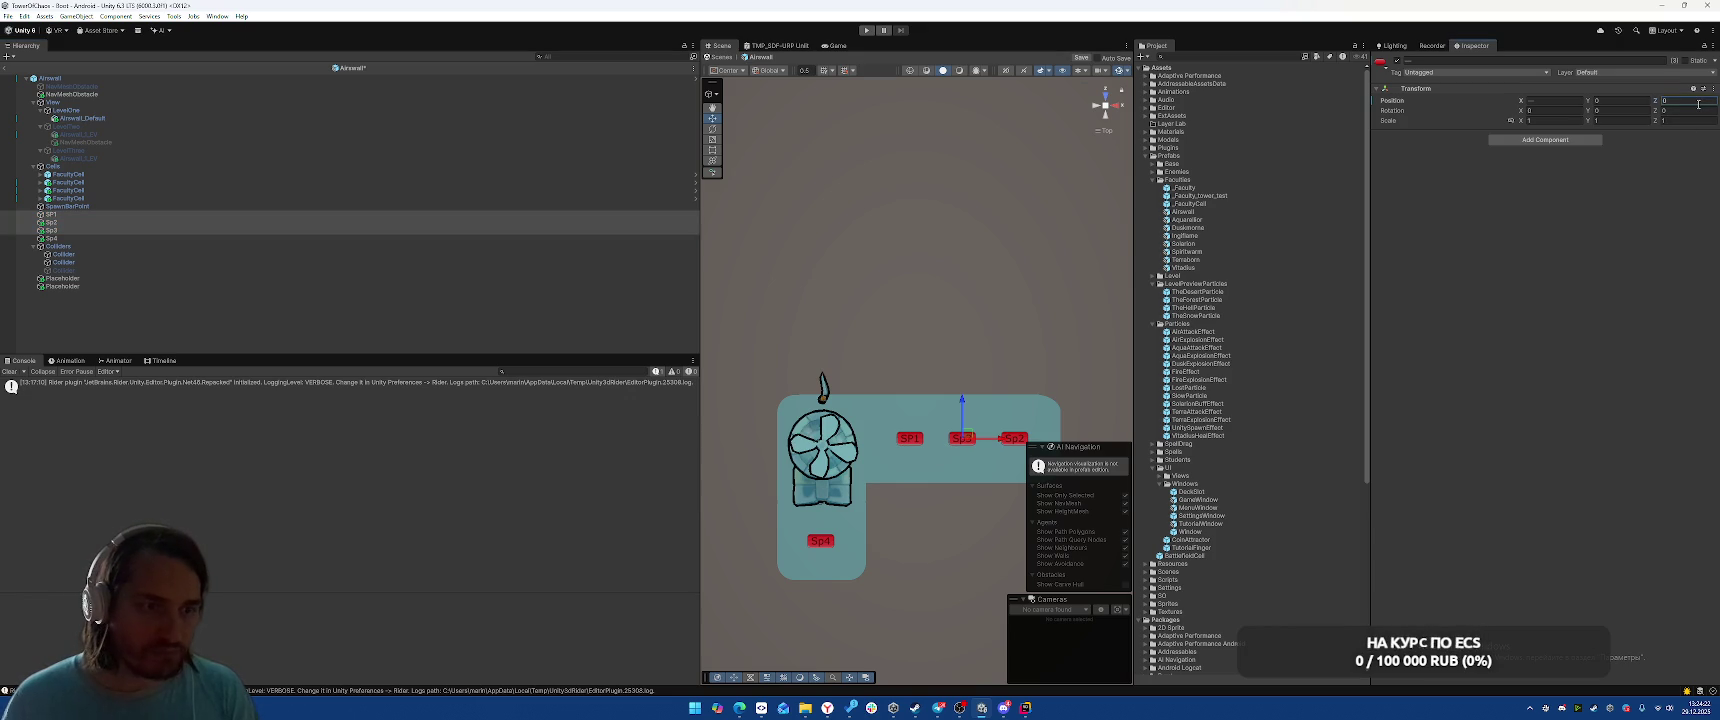
Place Sp4 at Position X -5, Z -1
{"action": "left_click", "coordinate": [189, 238]}
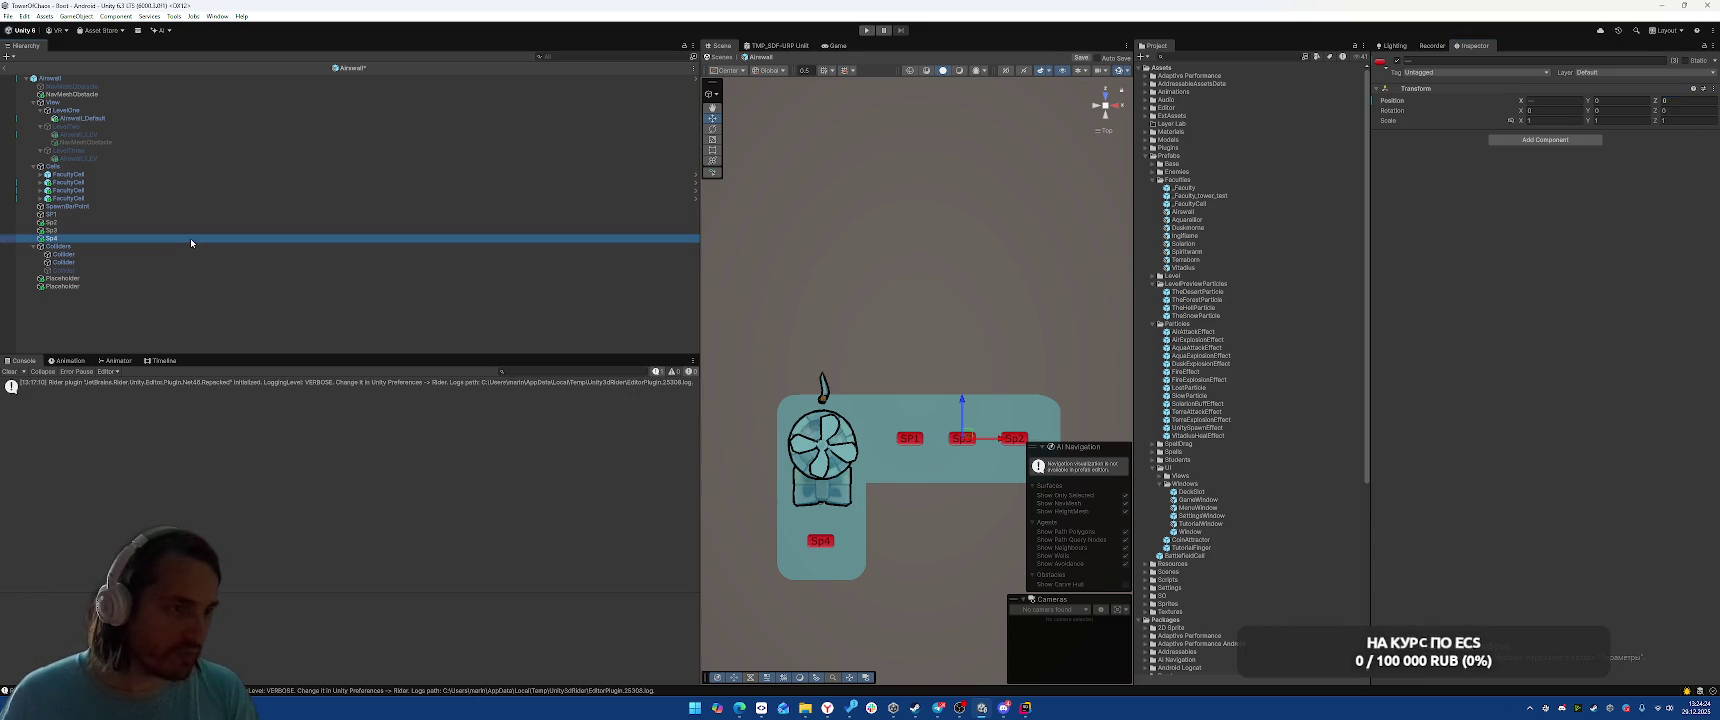
{"action": "left_click", "coordinate": [1567, 101]}
{"action": "type", "text": "-5"}
{"action": "left_click", "coordinate": [1693, 100]}
{"action": "type", "text": "-1"}
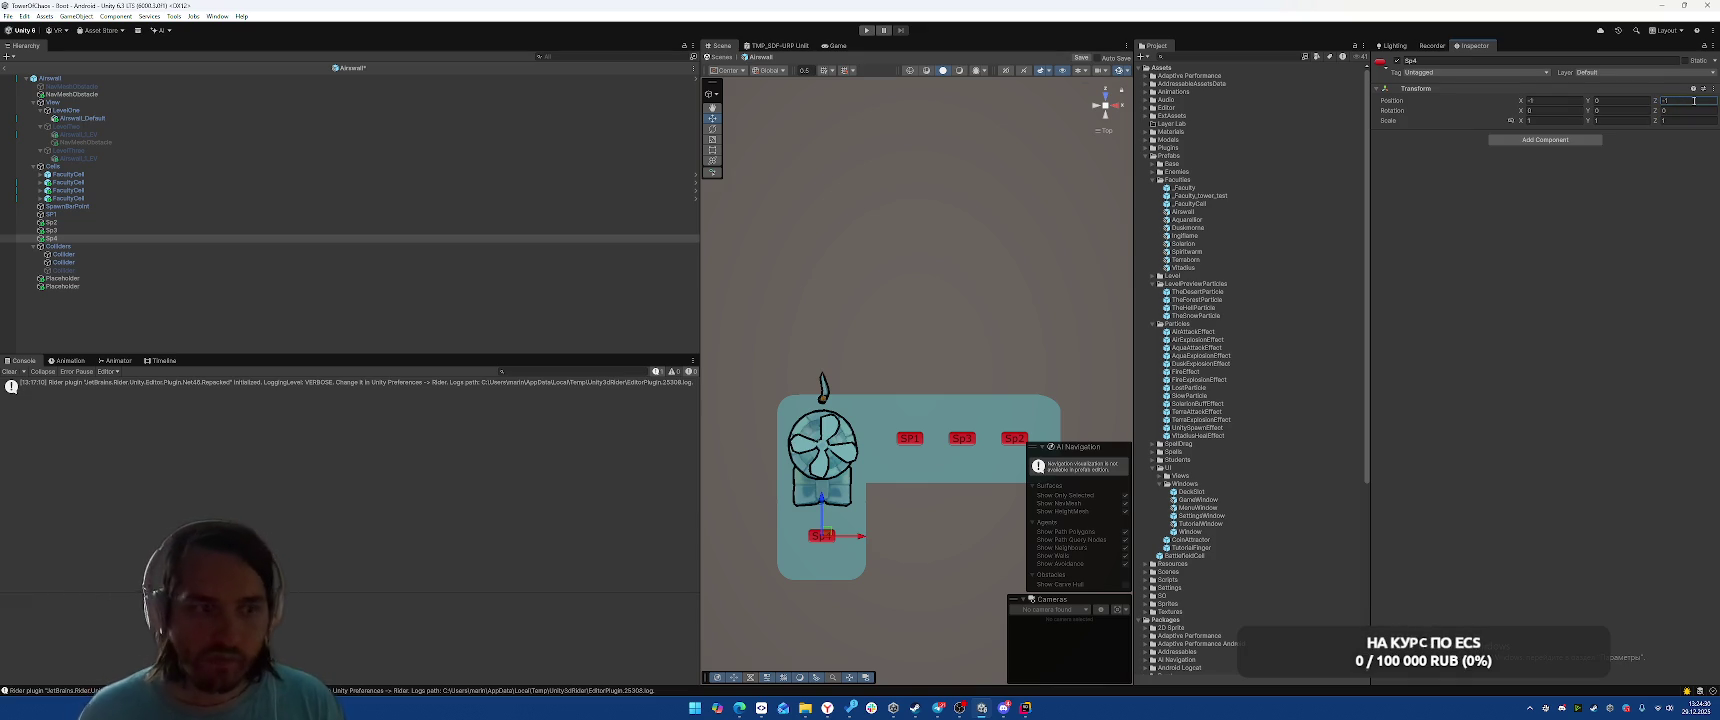
{"action": "key", "text": "Return"}
{"action": "left_click", "coordinate": [911, 441]}
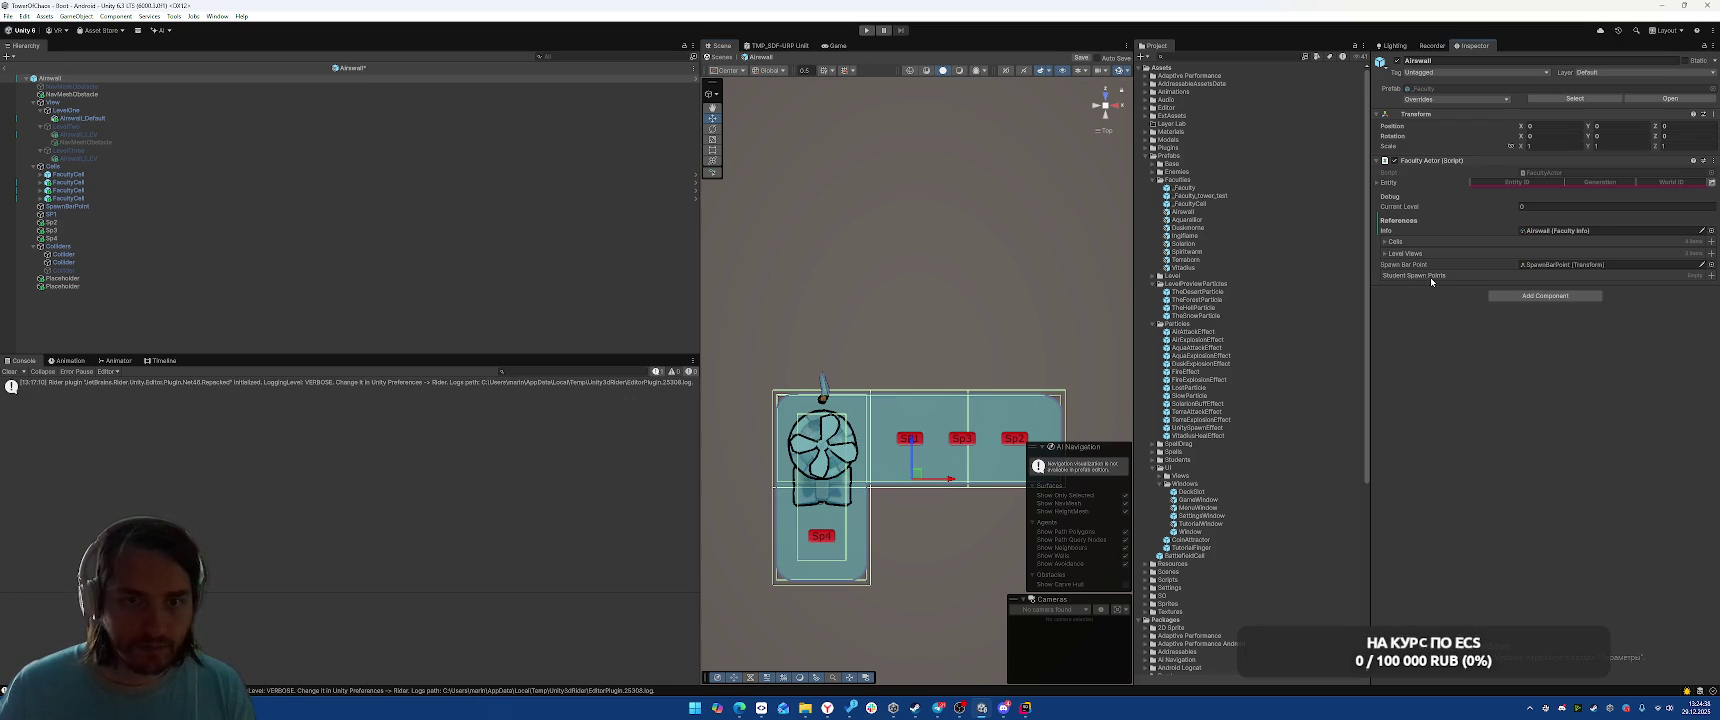
Lock the Inspector on Airswell and drag SP1–Sp4 into the Student Spawn Points list
{"action": "left_click", "coordinate": [60, 214]}
{"action": "left_click", "coordinate": [50, 78]}
{"action": "left_click", "coordinate": [1703, 46]}
{"action": "left_click", "coordinate": [101, 220]}
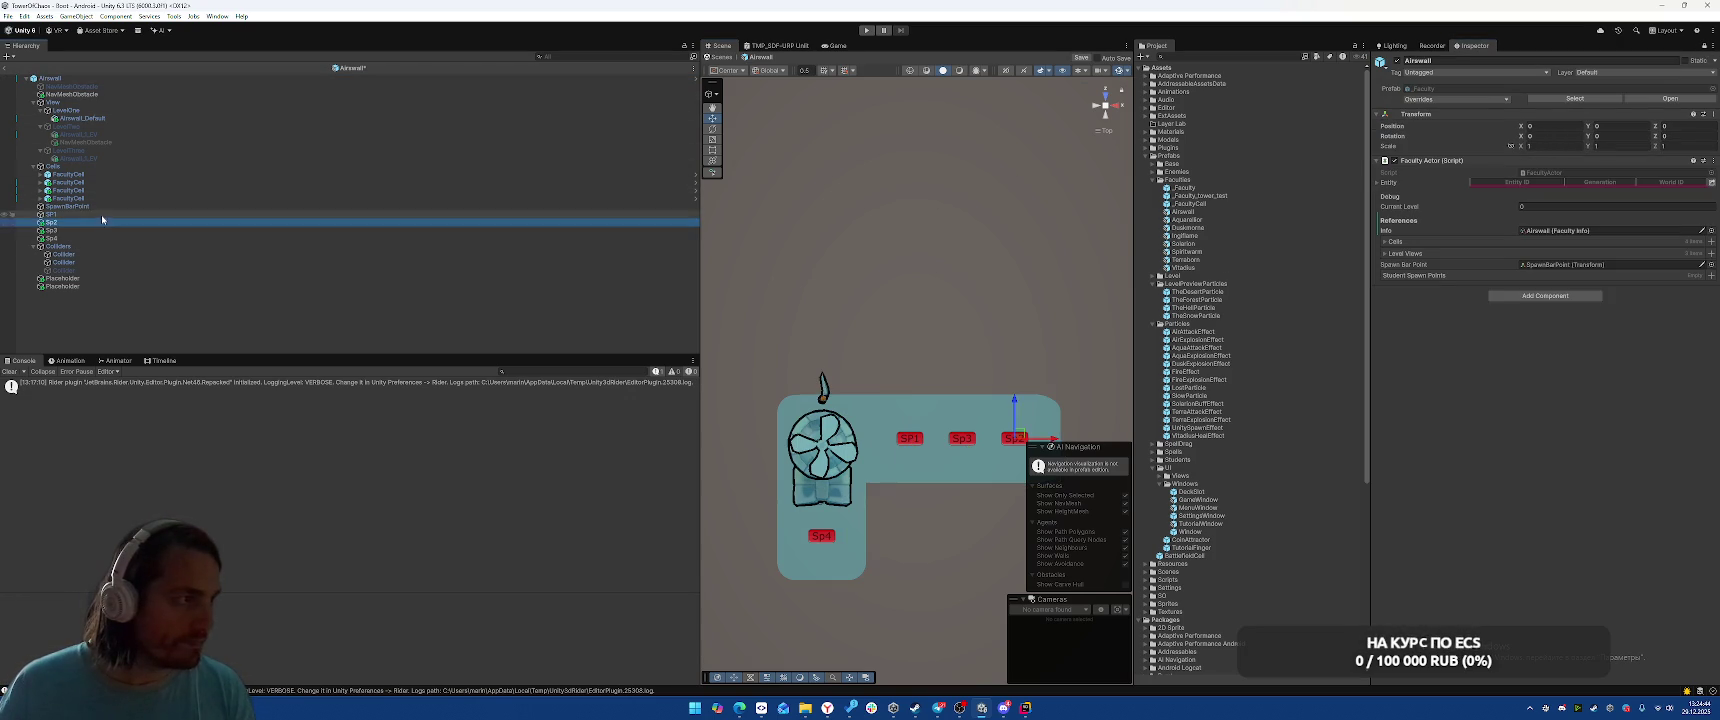
{"action": "left_click", "coordinate": [101, 214]}
{"action": "left_click", "coordinate": [86, 238], "text": "shift"}
{"action": "left_click_drag", "start_coordinate": [86, 234], "coordinate": [1487, 281]}
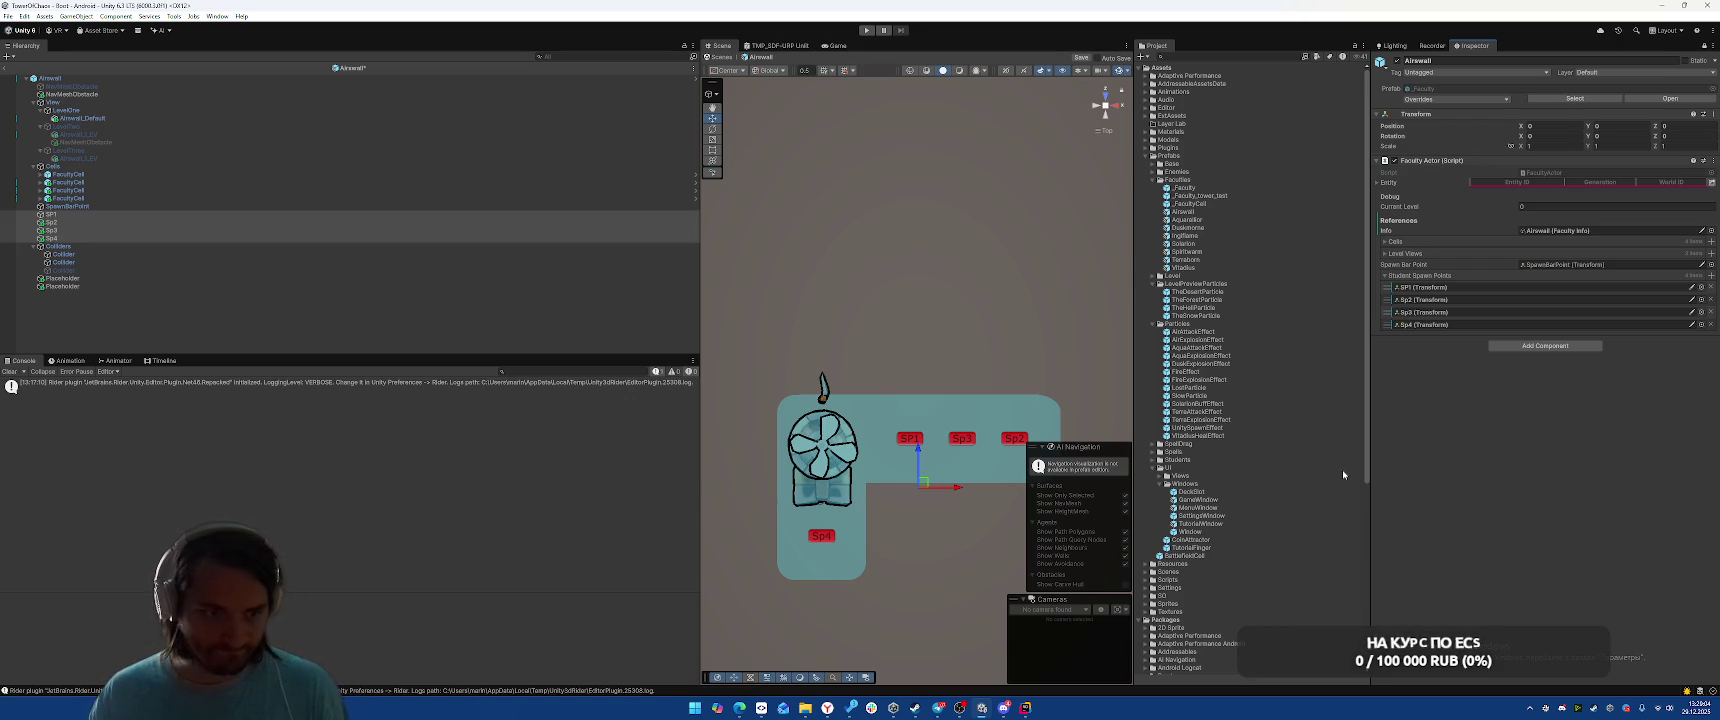
{"action": "key", "text": "alt+Tab"}
{"action": "left_click", "coordinate": [1229, 337]}
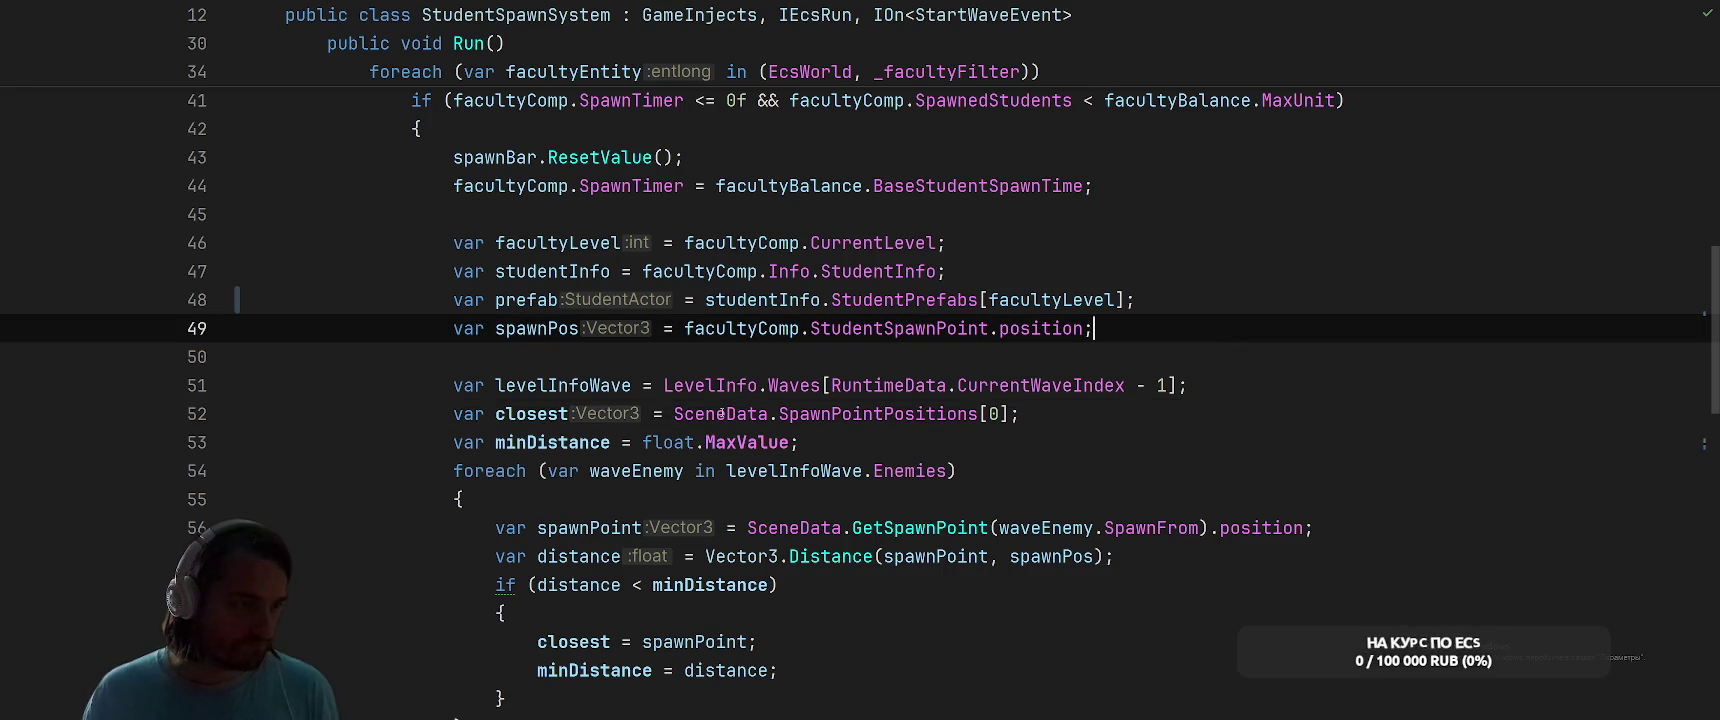
{"action": "left_click", "coordinate": [569, 413]}
{"action": "left_click", "coordinate": [537, 328]}
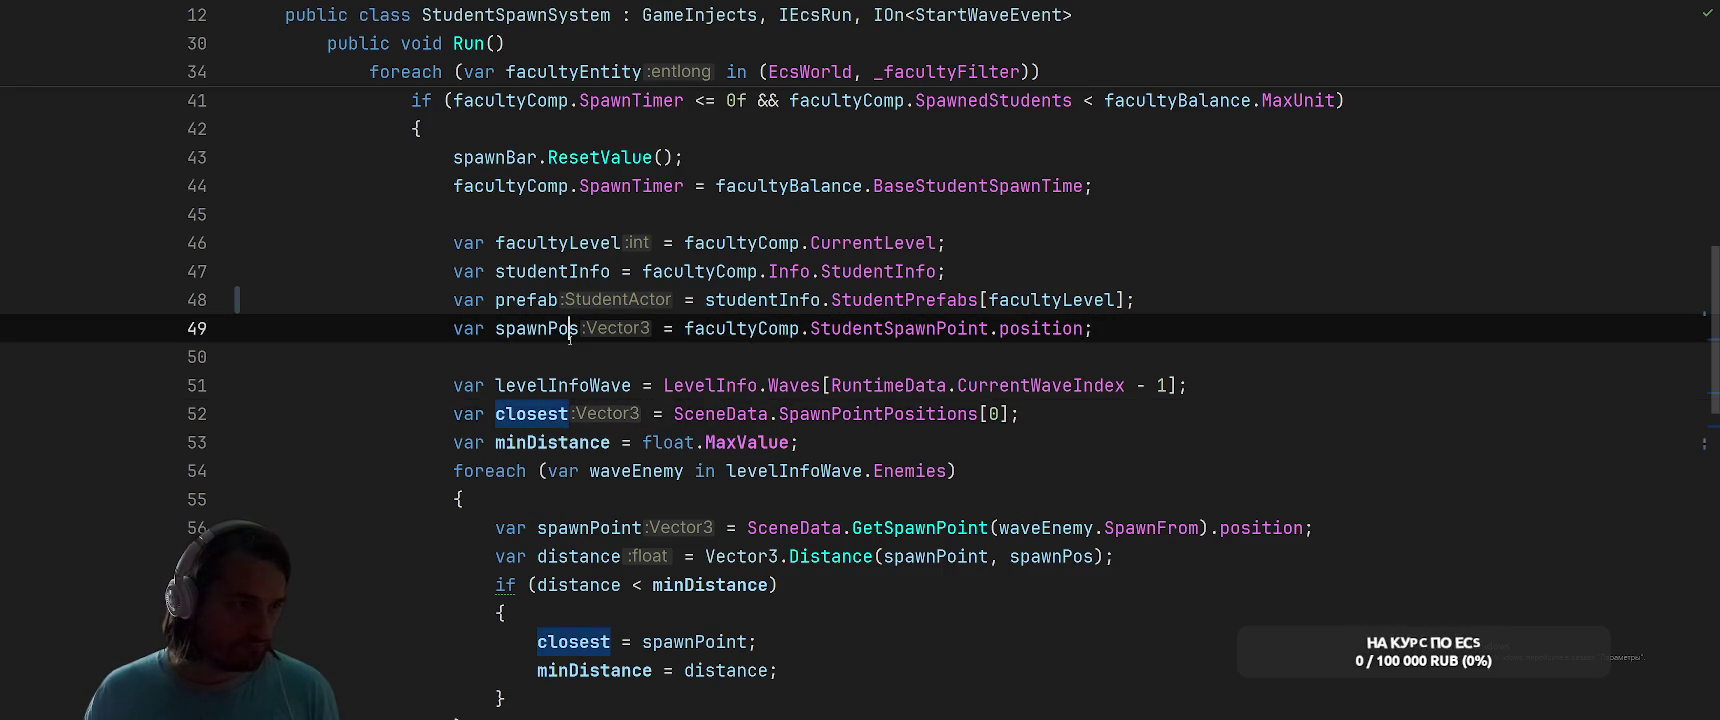
{"action": "scroll", "coordinate": [1095, 384], "scroll_direction": "down", "scroll_amount": 10}
{"action": "scroll", "coordinate": [1130, 376], "scroll_direction": "down", "scroll_amount": 5}
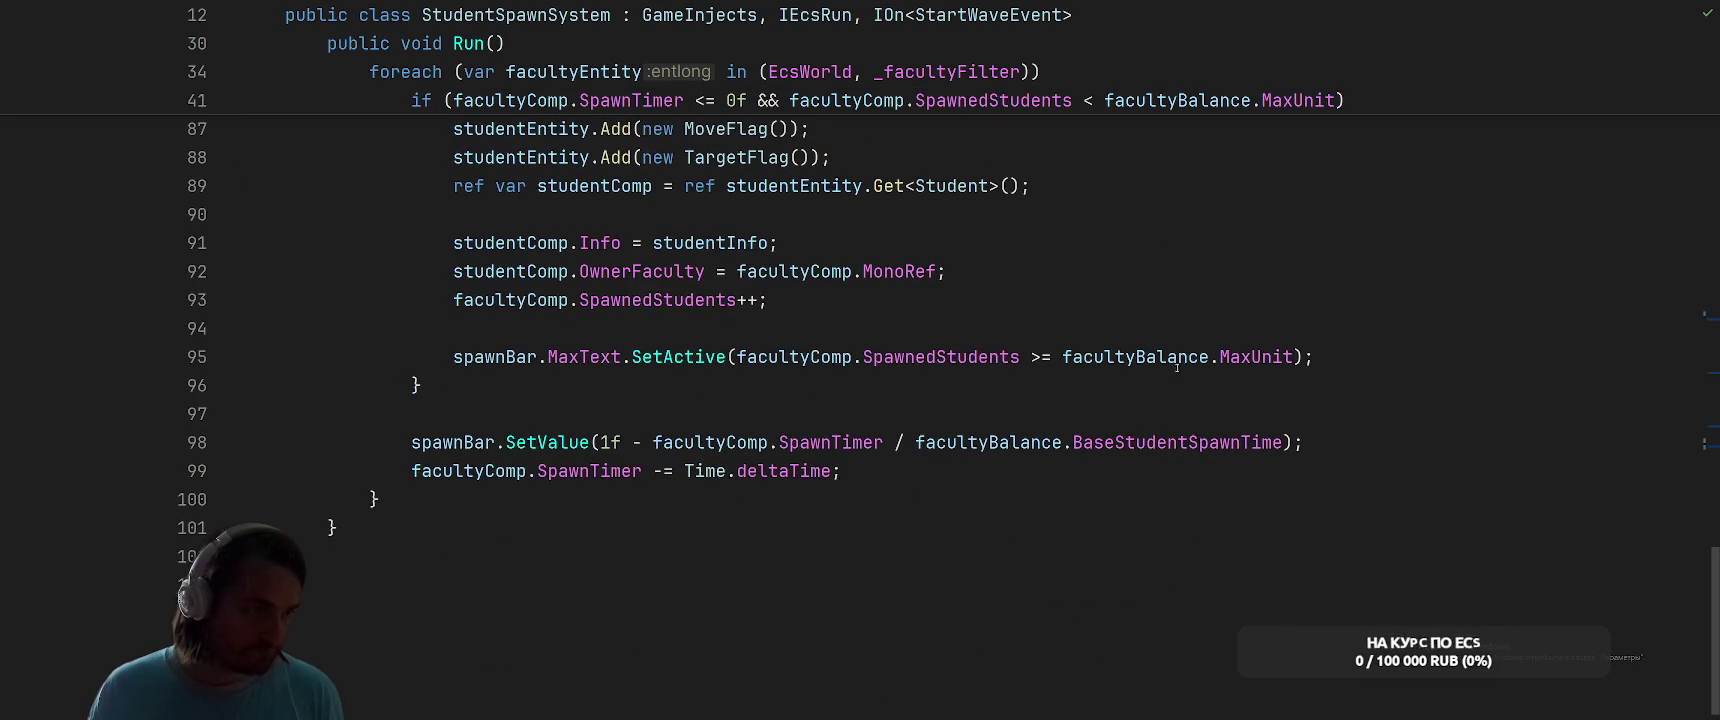
{"action": "scroll", "coordinate": [1230, 369], "scroll_direction": "up", "scroll_amount": 4}
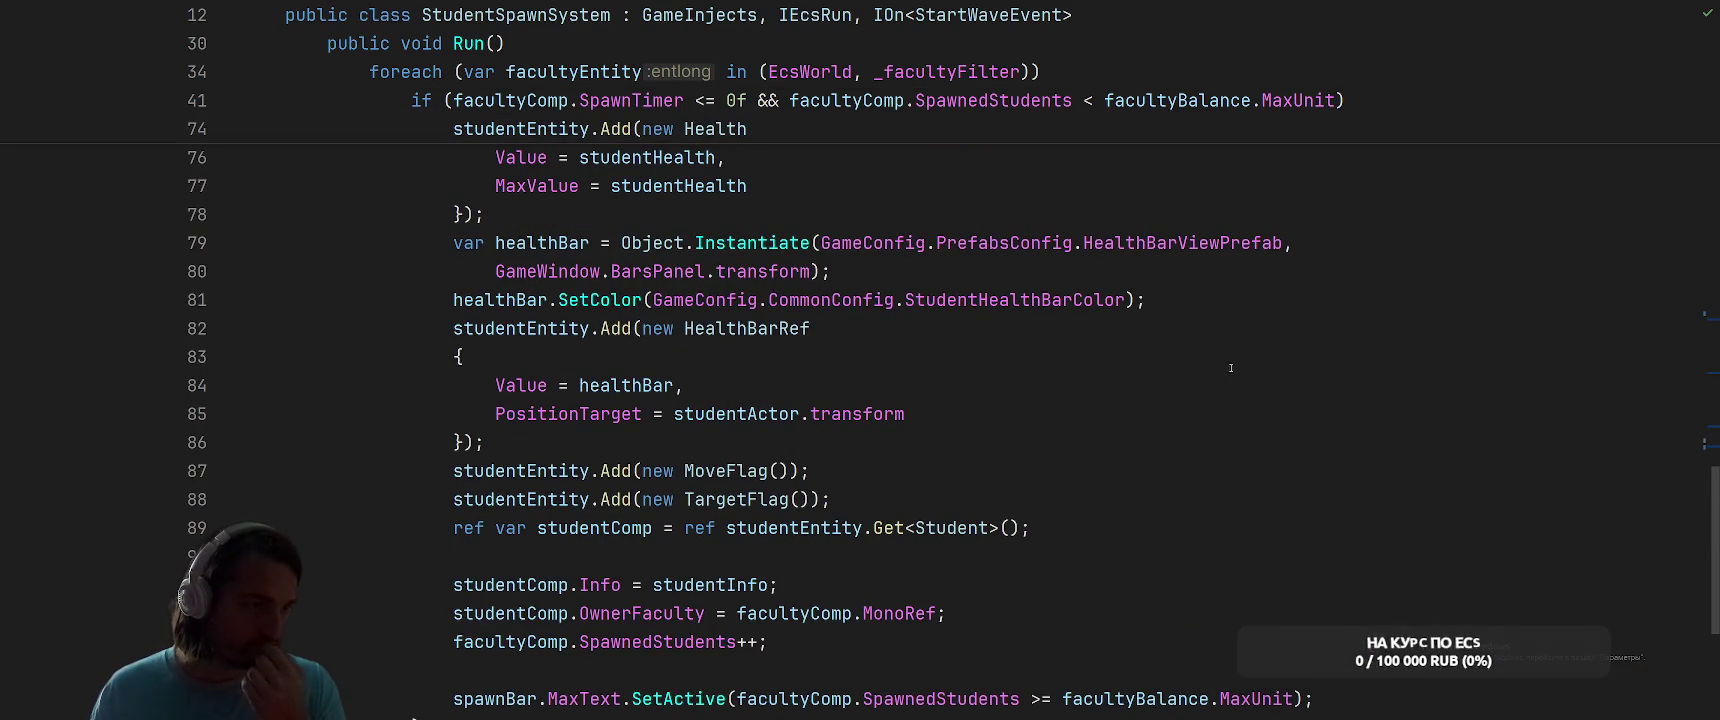
{"action": "scroll", "coordinate": [1230, 369], "scroll_direction": "up", "scroll_amount": 5}
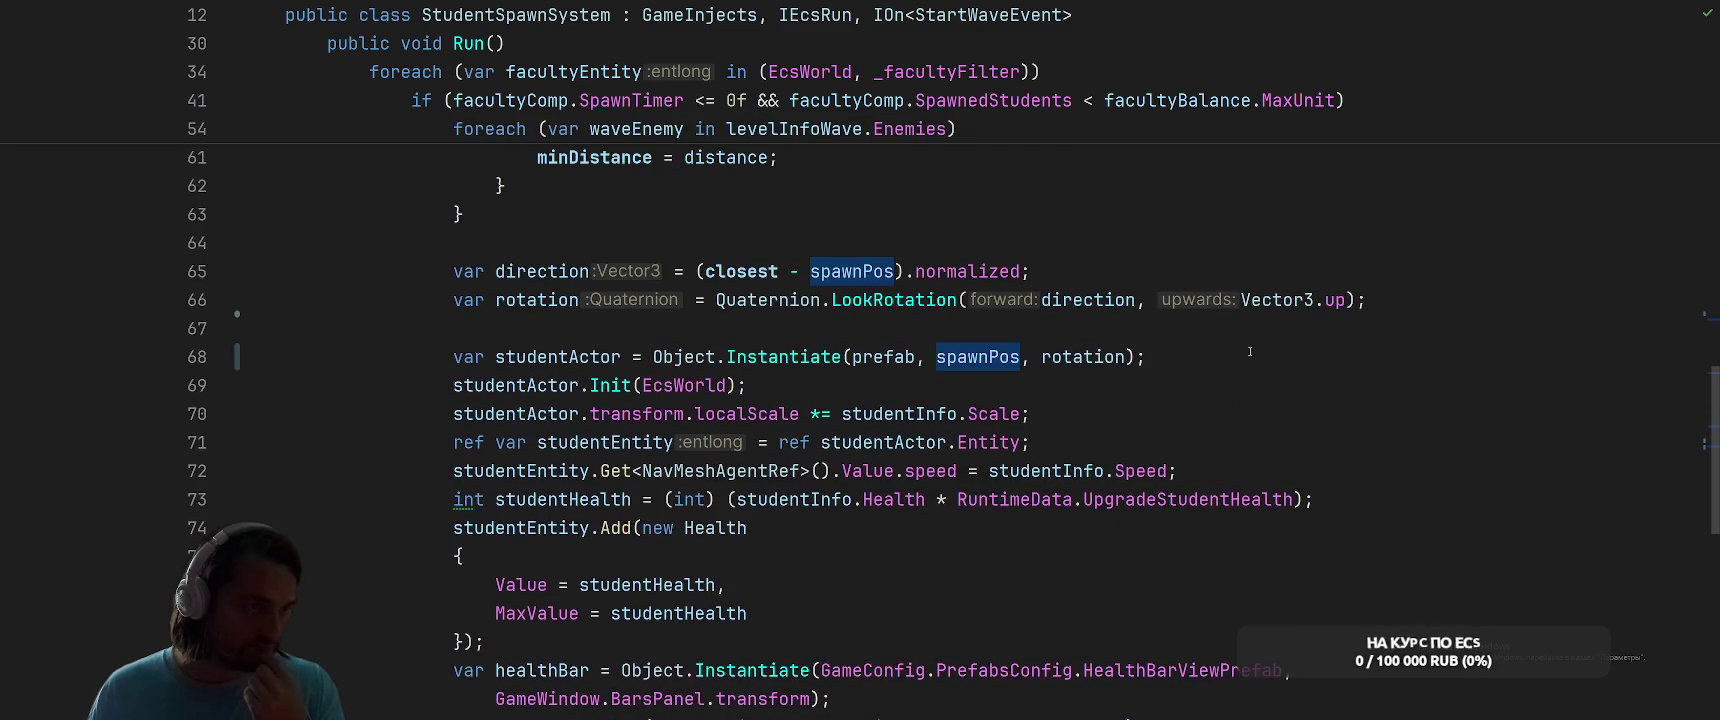
{"action": "left_click", "coordinate": [1326, 240]}
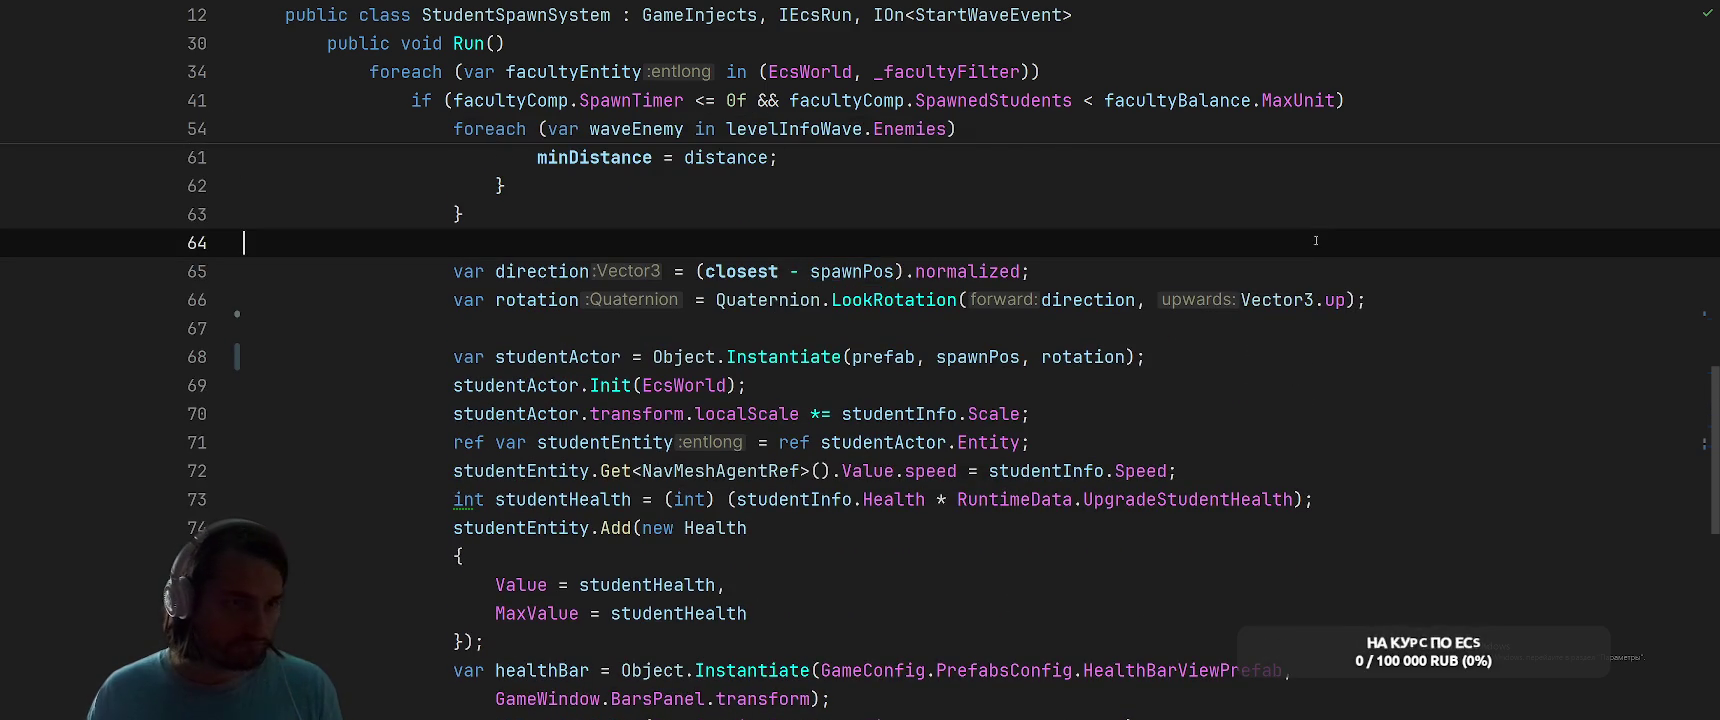
{"action": "key", "text": "ctrl+Tab"}
{"action": "key", "text": "Escape"}
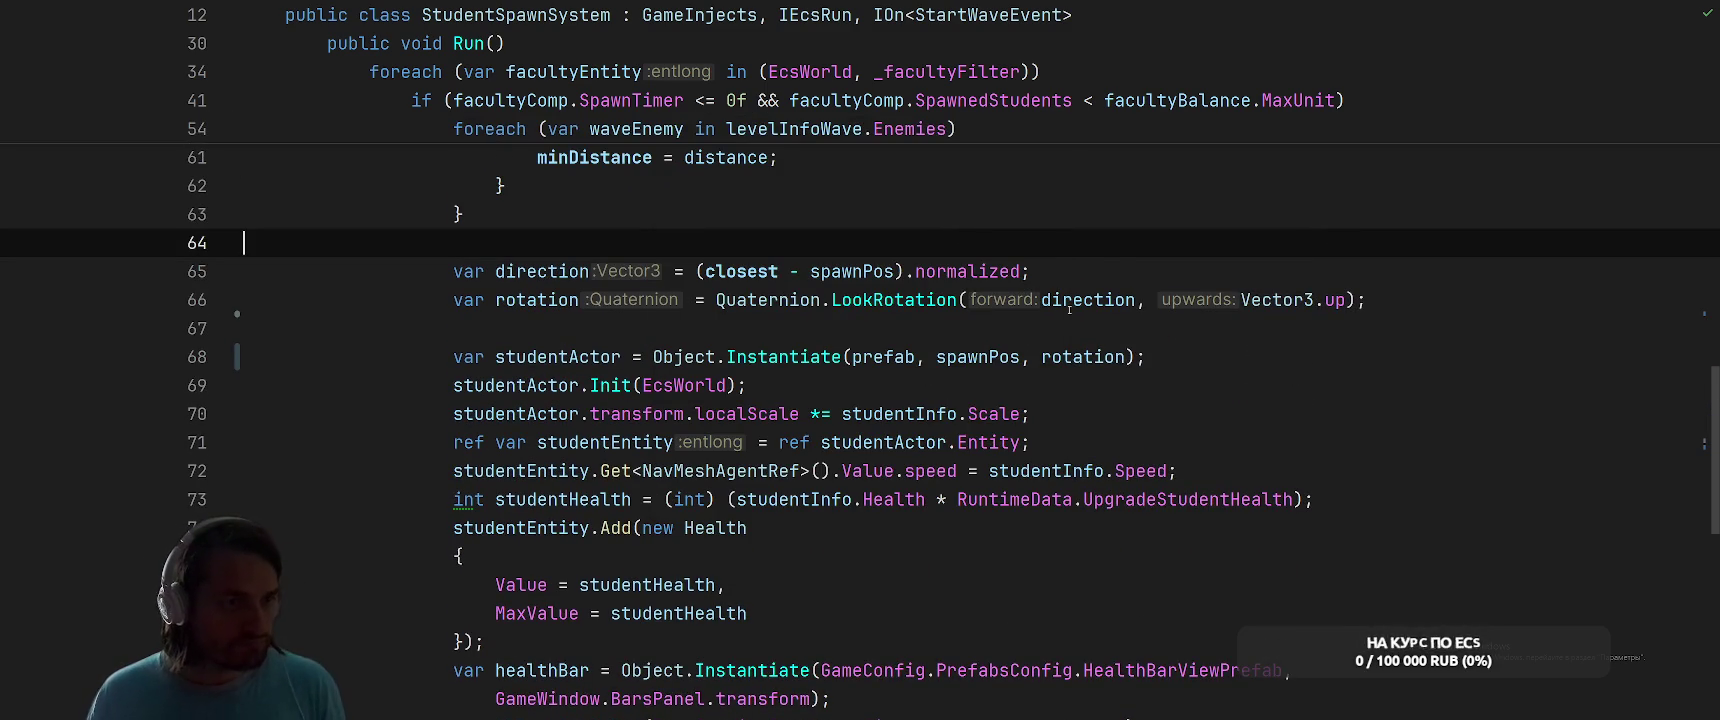
{"action": "scroll", "coordinate": [1359, 326], "scroll_direction": "up", "scroll_amount": 10}
{"action": "scroll", "coordinate": [1000, 400], "scroll_direction": "down", "scroll_amount": 4}
{"action": "right_click", "coordinate": [882, 414]}
{"action": "double_click", "coordinate": [785, 442]}
{"action": "right_click", "coordinate": [951, 333]}
{"action": "left_click", "coordinate": [957, 253]}
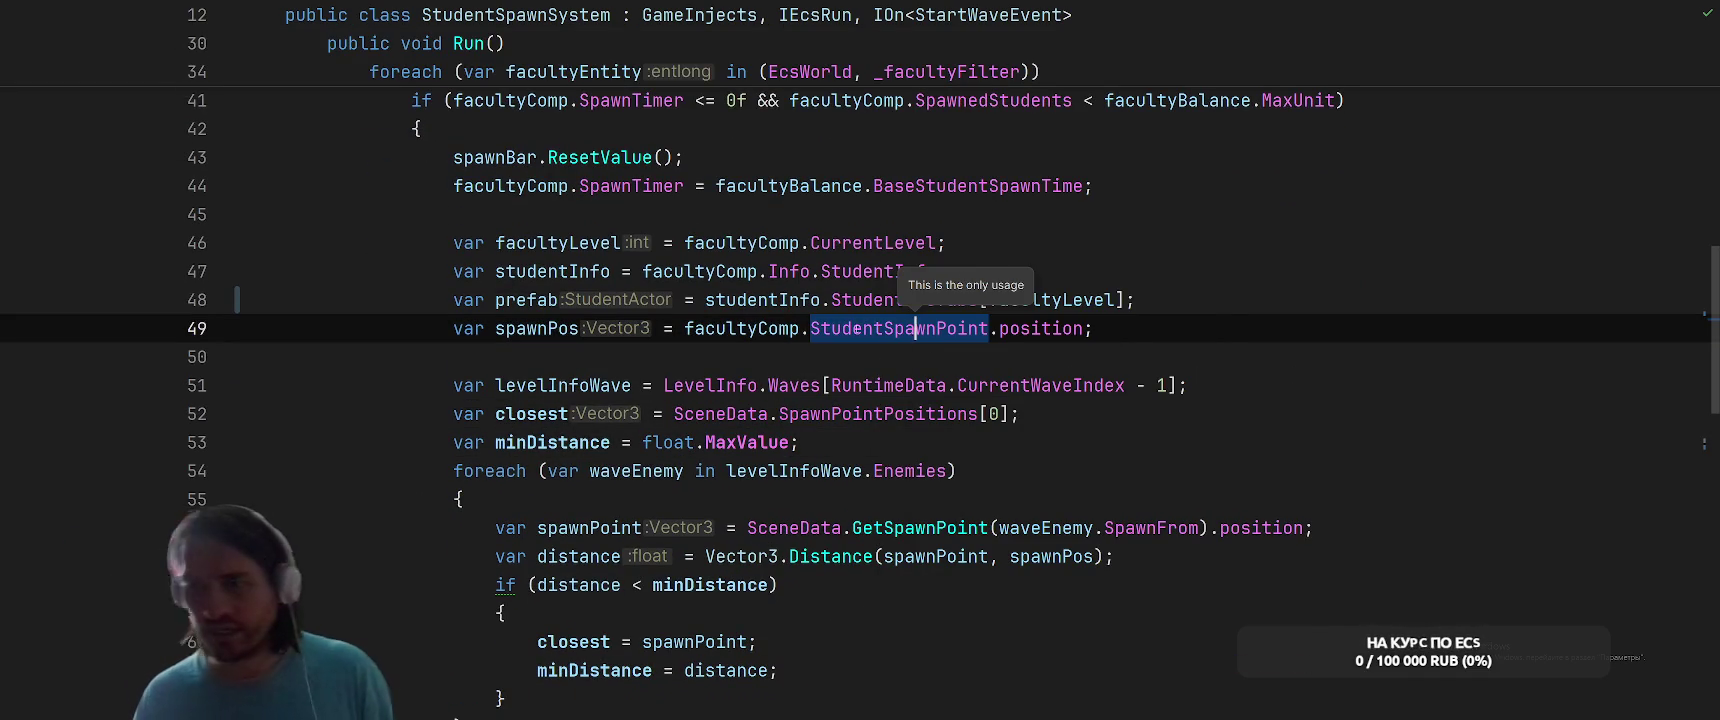
{"action": "left_click", "coordinate": [915, 328]}
{"action": "right_click", "coordinate": [894, 328]}
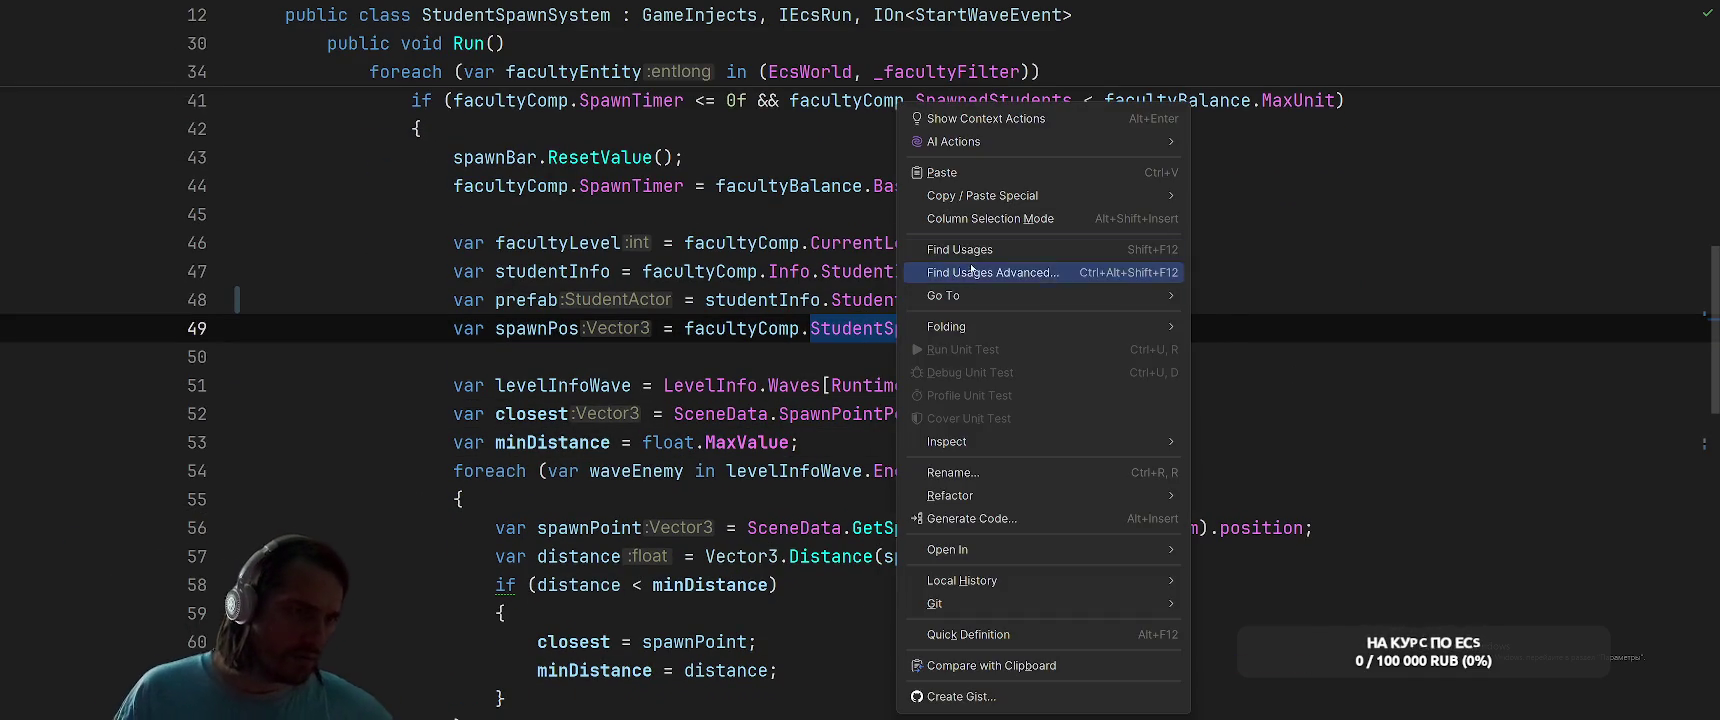
{"action": "left_click", "coordinate": [950, 257]}
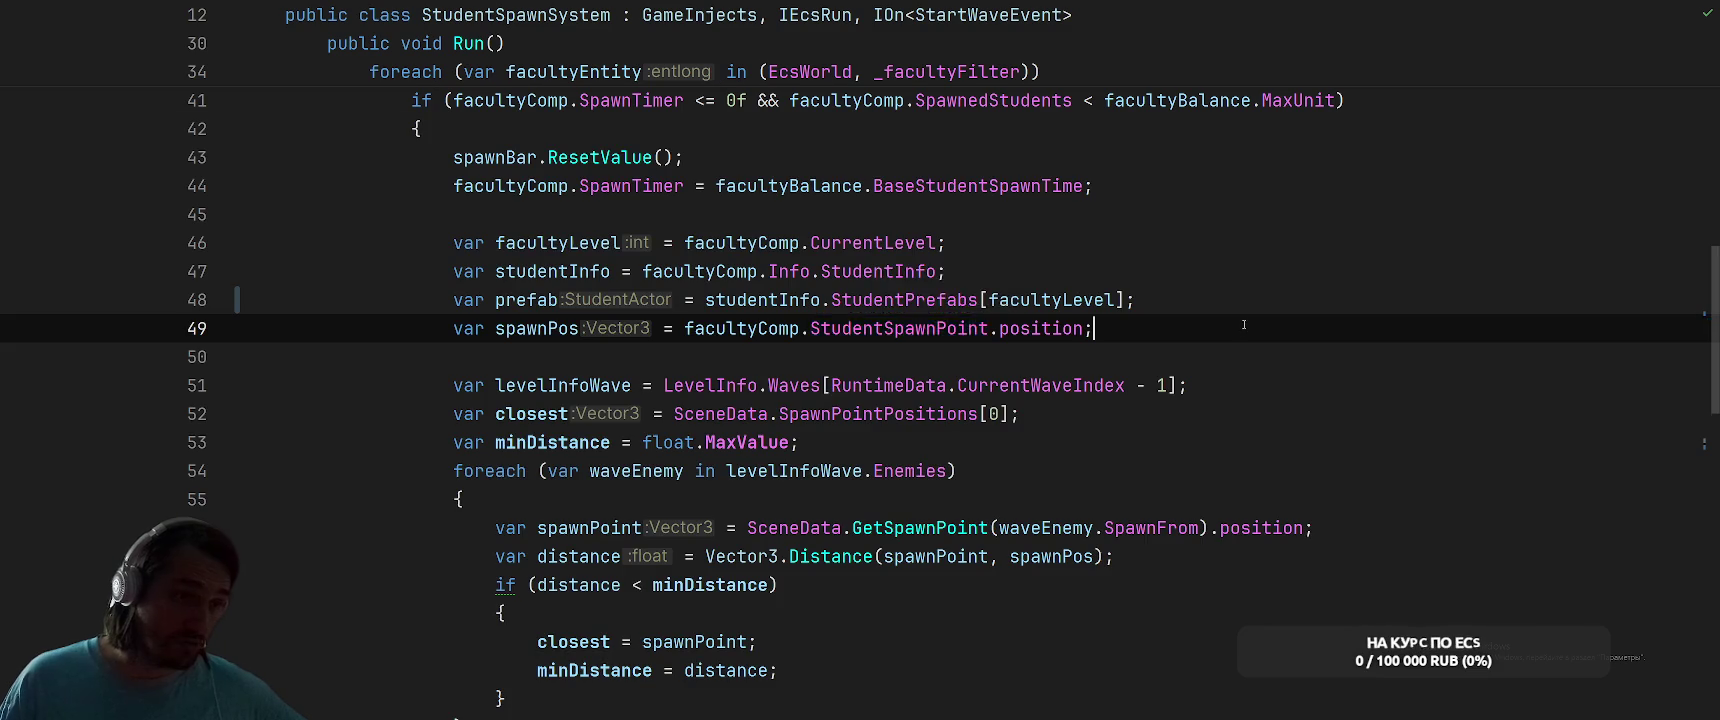
{"action": "scroll", "coordinate": [1152, 320], "scroll_direction": "down", "scroll_amount": 13}
{"action": "key", "text": "End"}
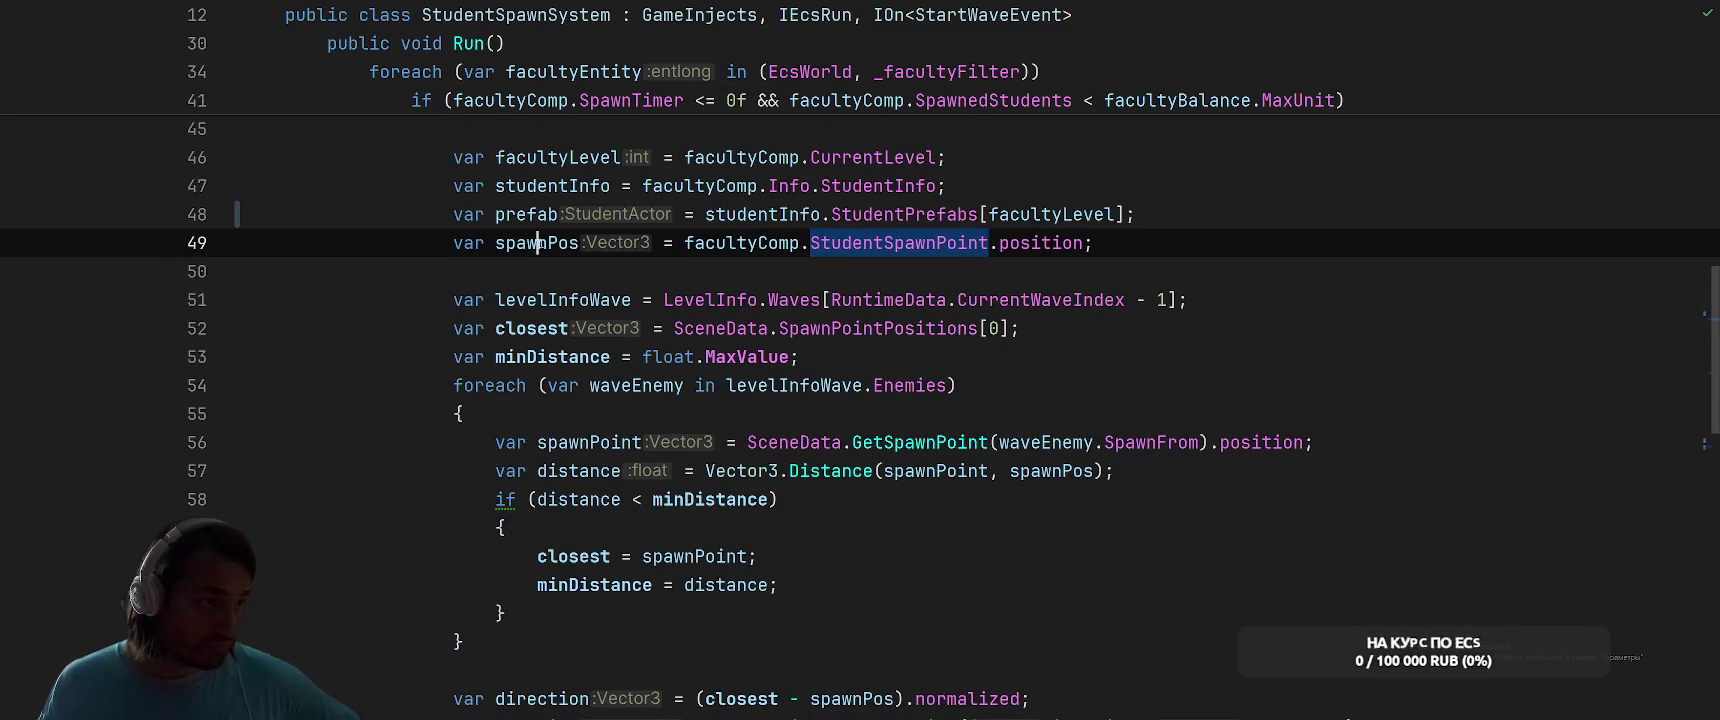
{"action": "right_click", "coordinate": [545, 243]}
{"action": "left_click", "coordinate": [607, 250]}
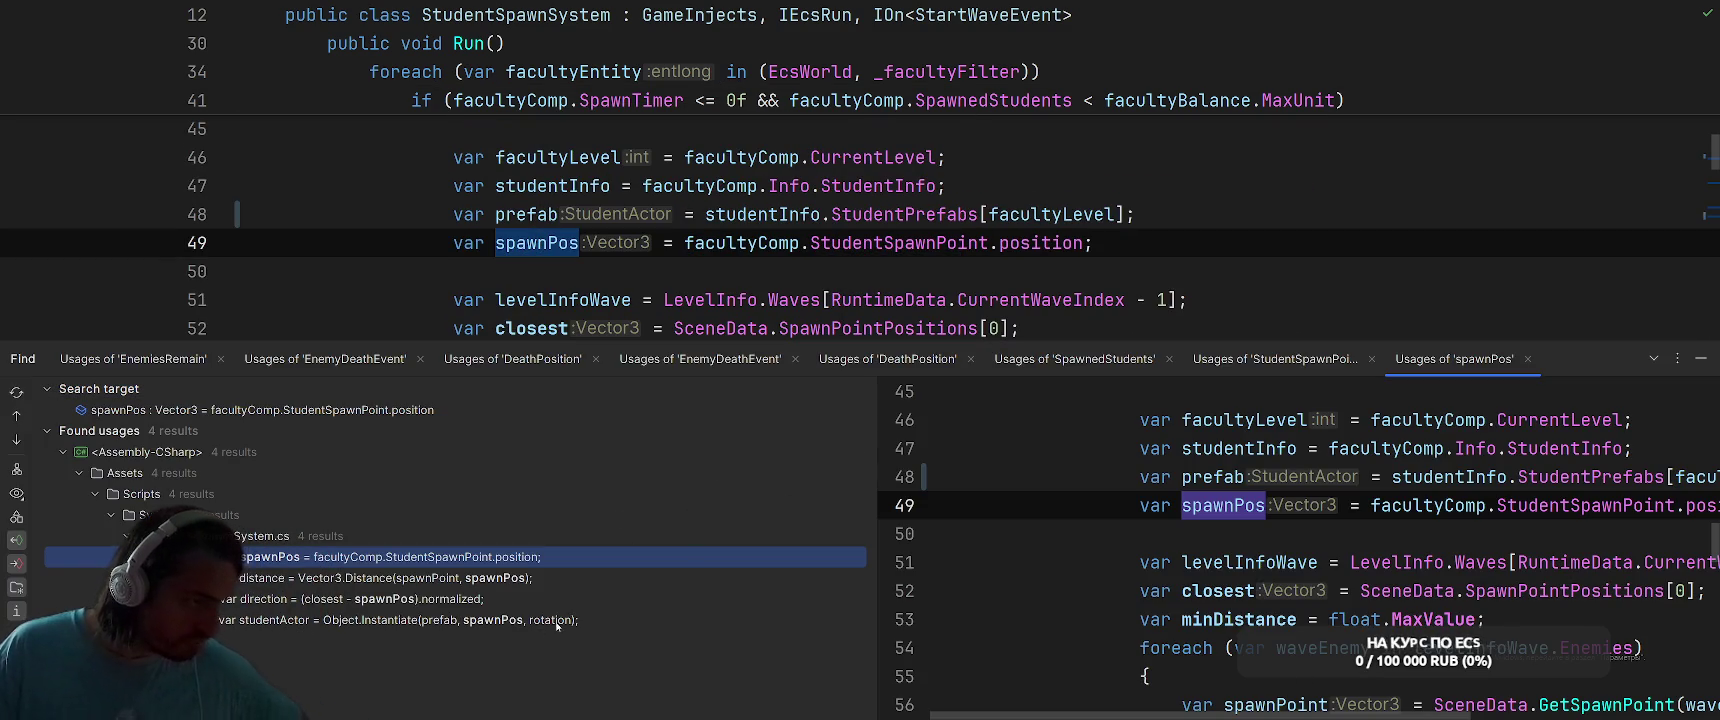
{"action": "left_click", "coordinate": [1701, 358]}
{"action": "scroll", "coordinate": [995, 271], "scroll_direction": "down", "scroll_amount": 5}
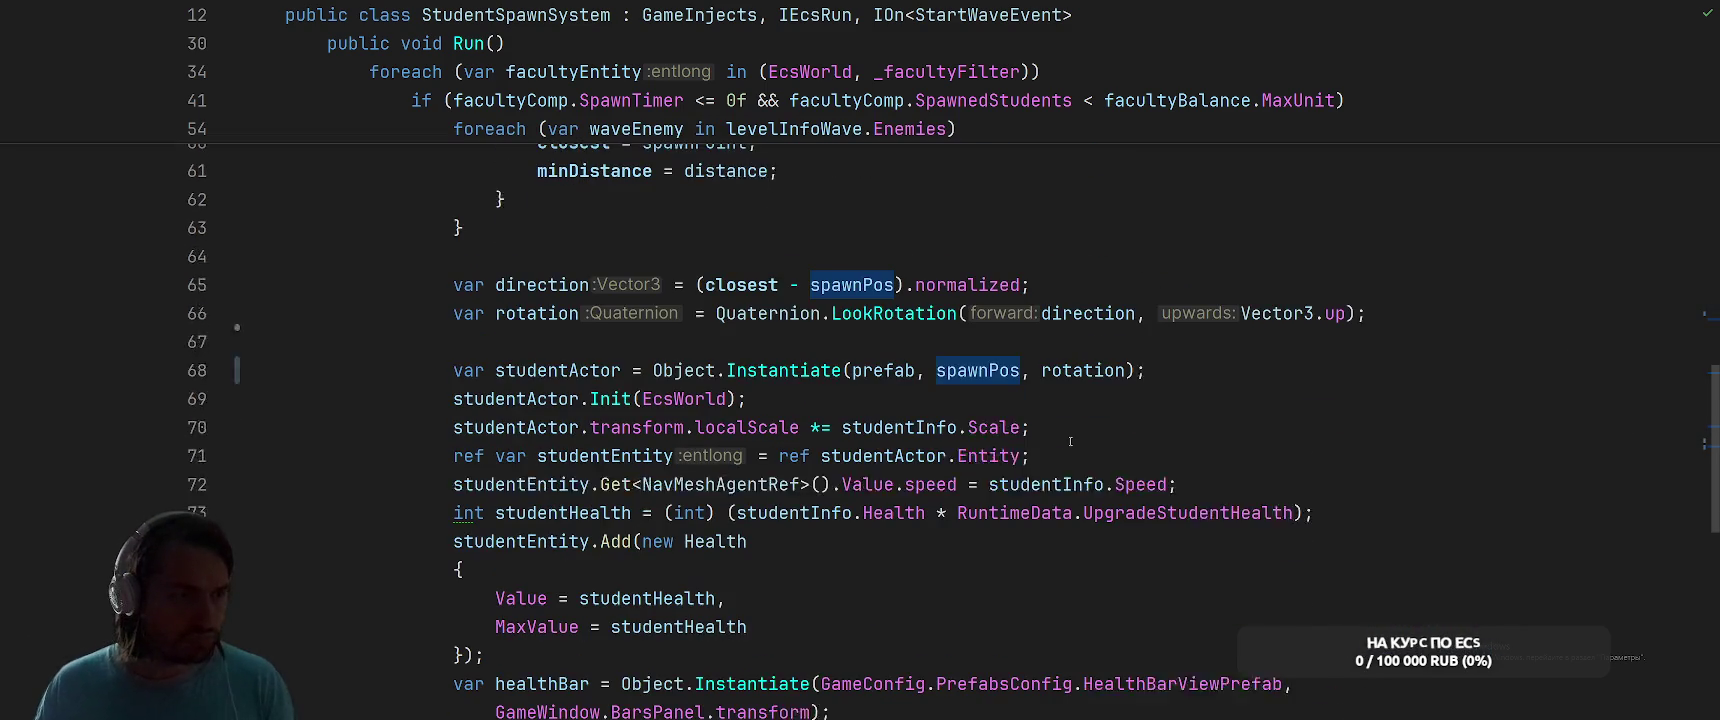
{"action": "left_click", "coordinate": [495, 386]}
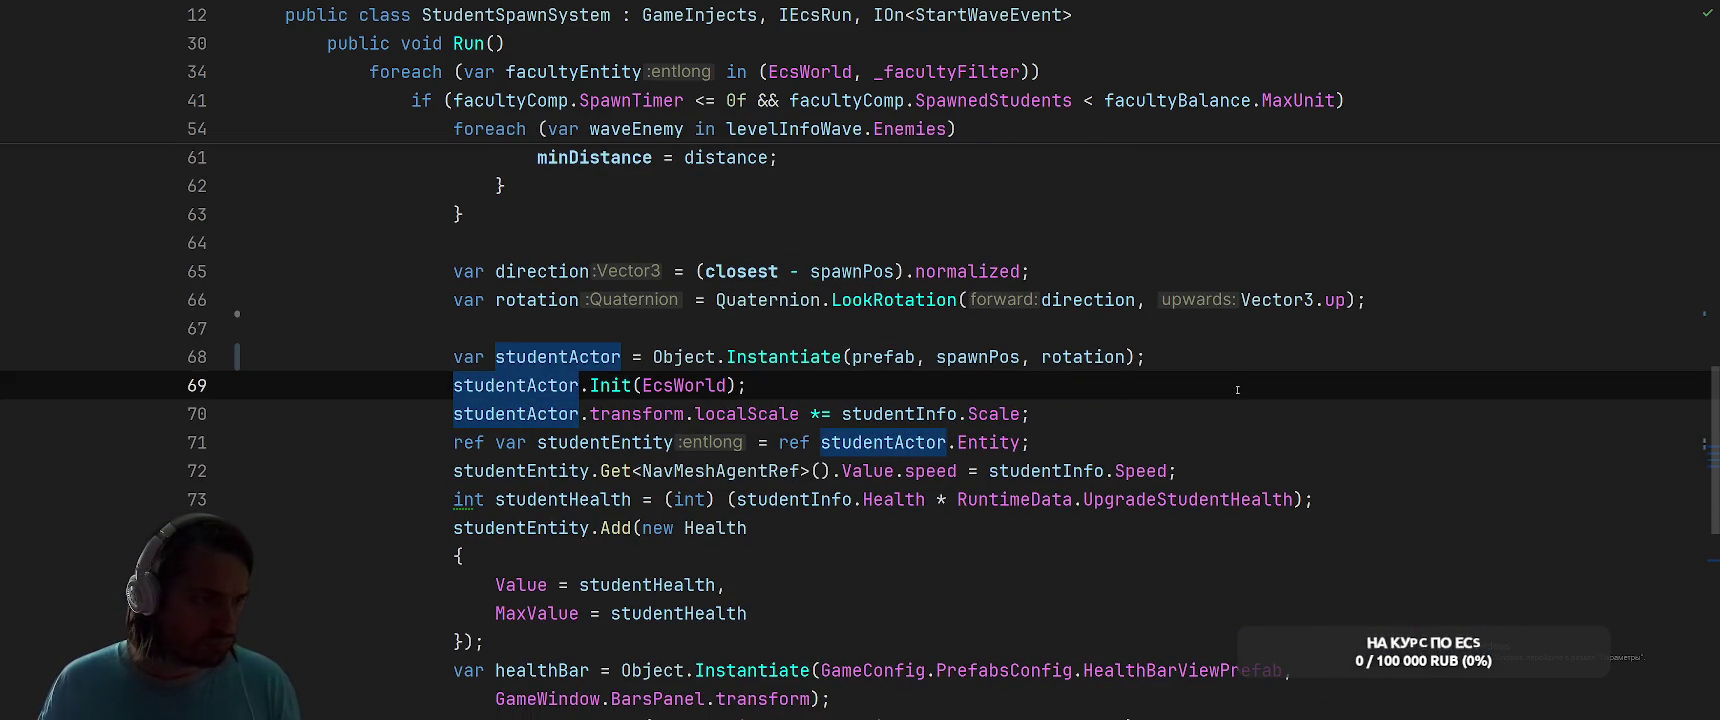
{"action": "scroll", "coordinate": [1240, 386], "scroll_direction": "down", "scroll_amount": 2}
{"action": "left_click", "coordinate": [1278, 358]}
{"action": "key", "text": "shift"}
{"action": "key", "text": "shift"}
{"action": "type", "text": "St"}
{"action": "key", "text": "Return"}
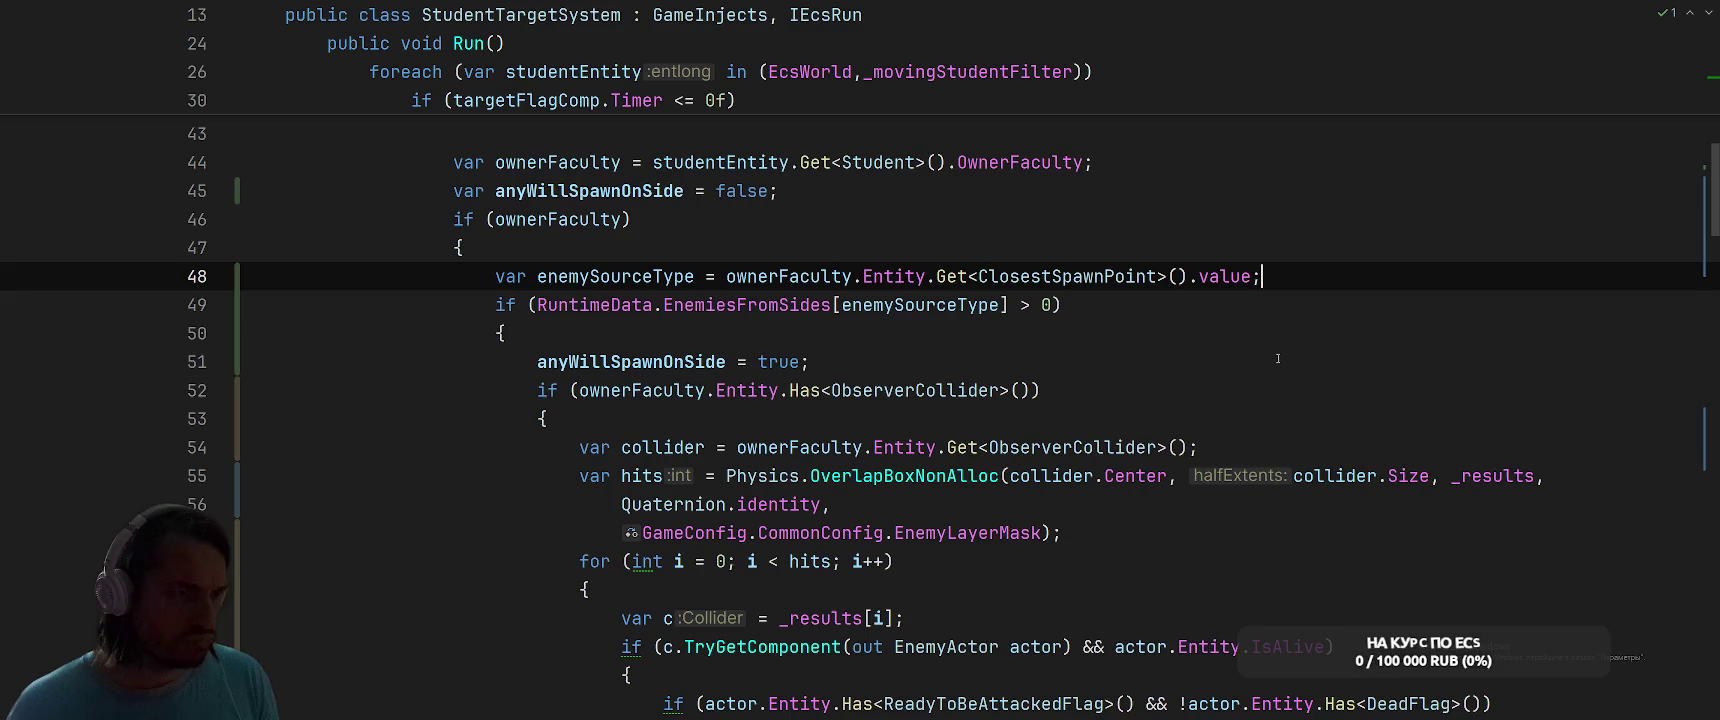
{"action": "scroll", "coordinate": [1296, 400], "scroll_direction": "down", "scroll_amount": 6}
{"action": "key", "text": "ctrl+Tab"}
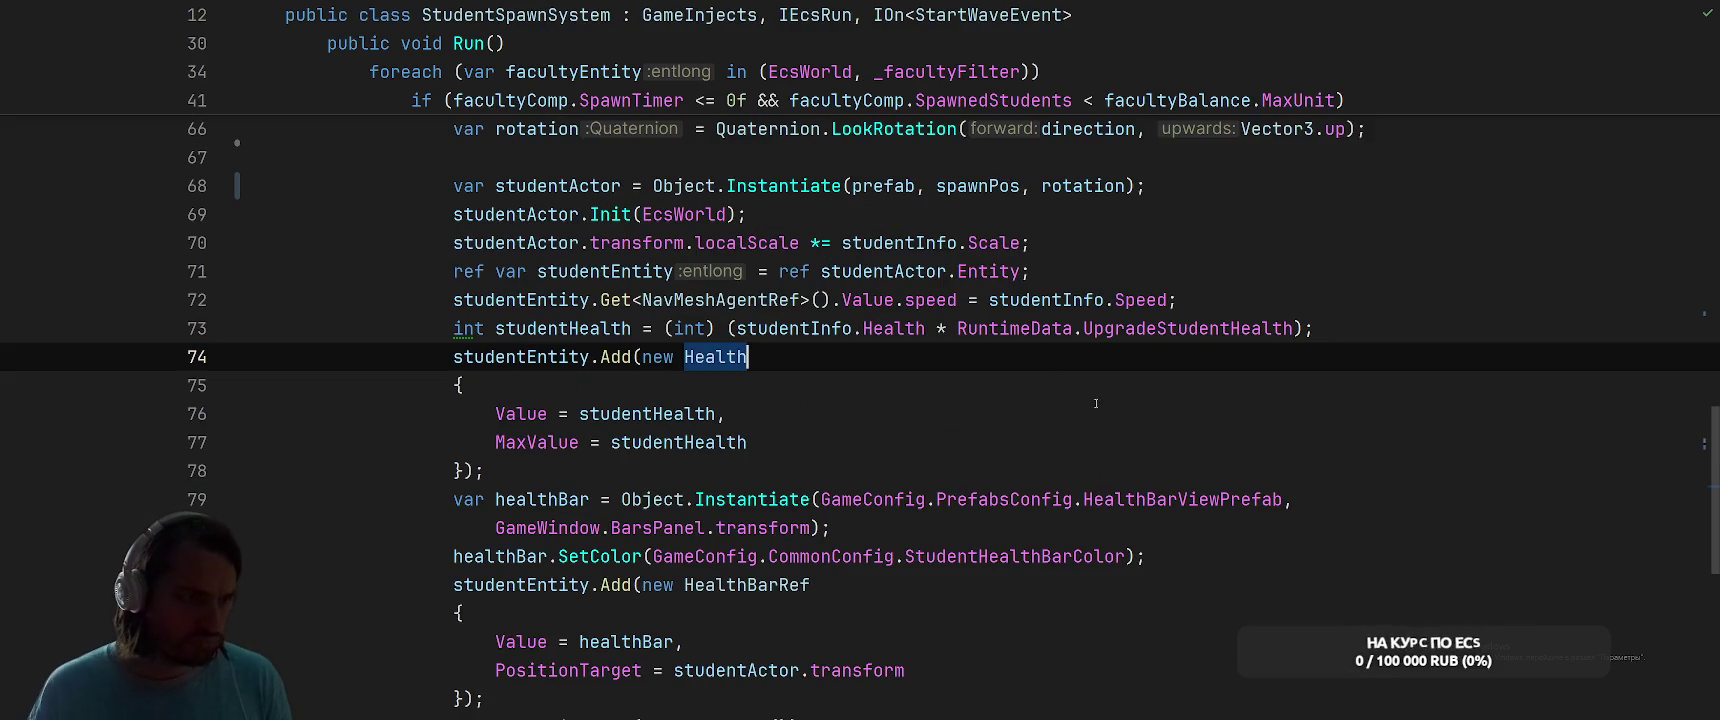
{"action": "scroll", "coordinate": [1186, 436], "scroll_direction": "down", "scroll_amount": 2}
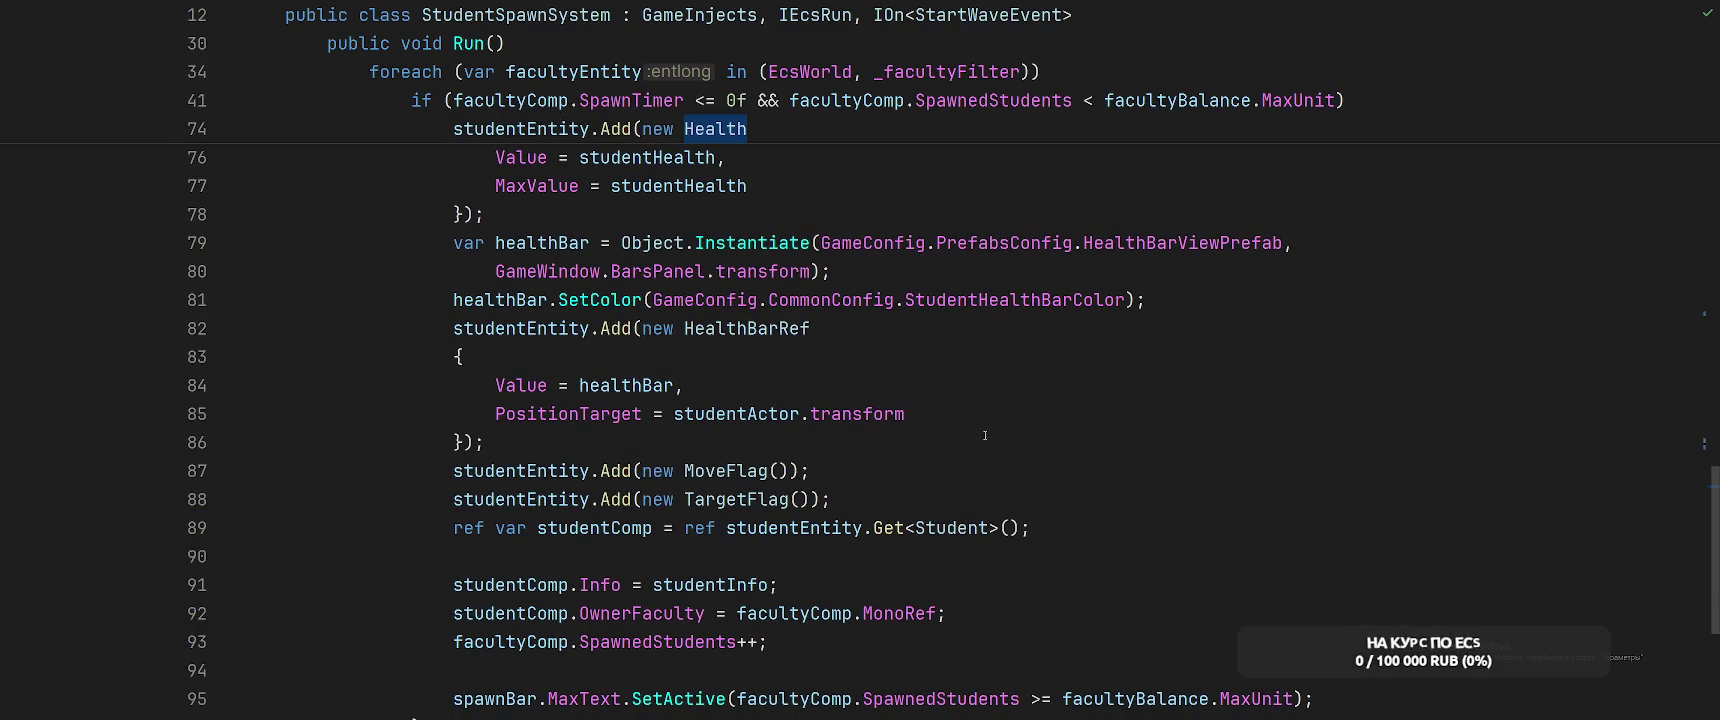
{"action": "scroll", "coordinate": [989, 431], "scroll_direction": "down", "scroll_amount": 3}
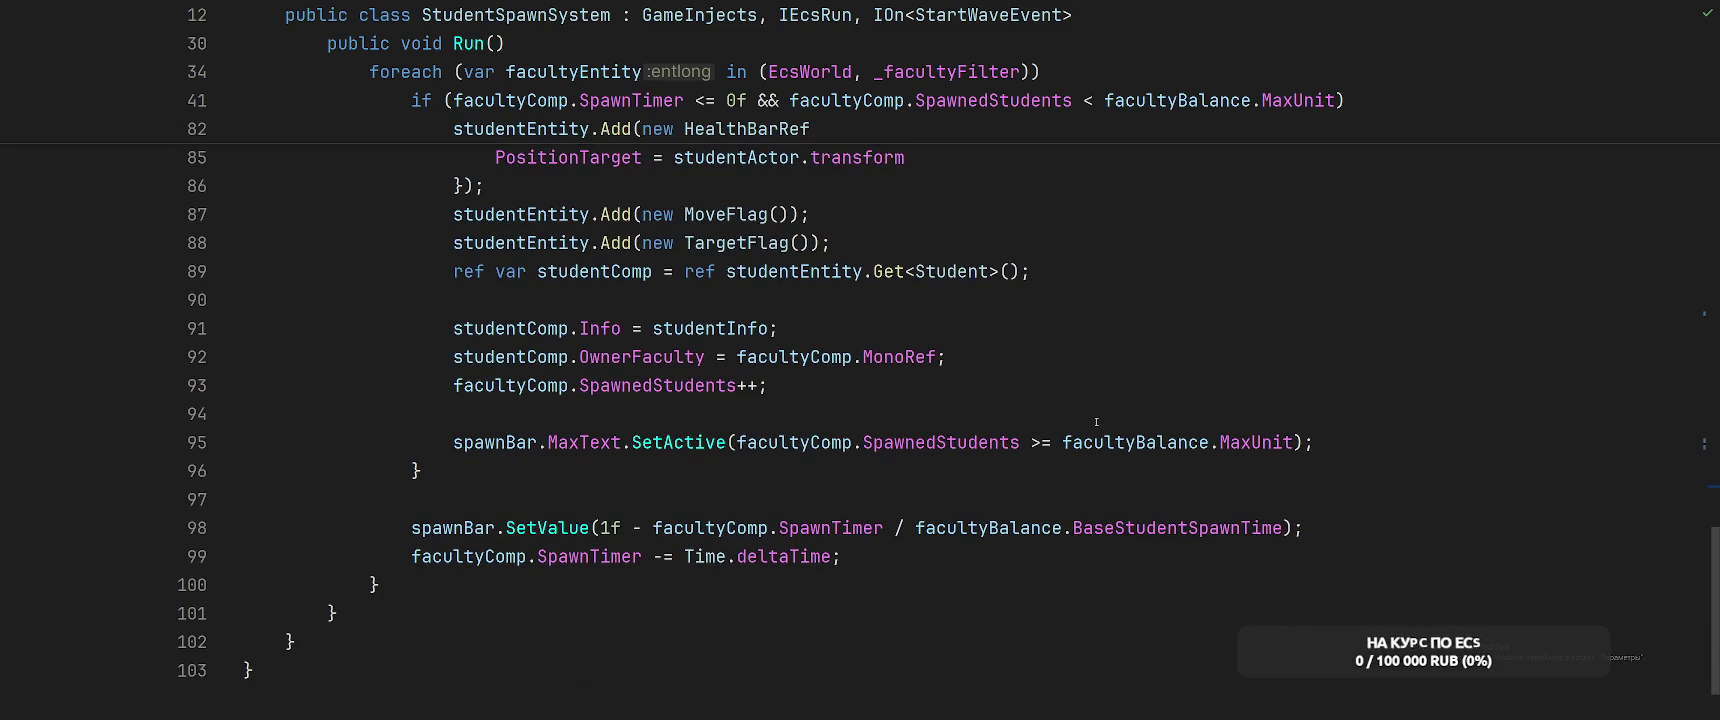
{"action": "left_click", "coordinate": [1095, 357]}
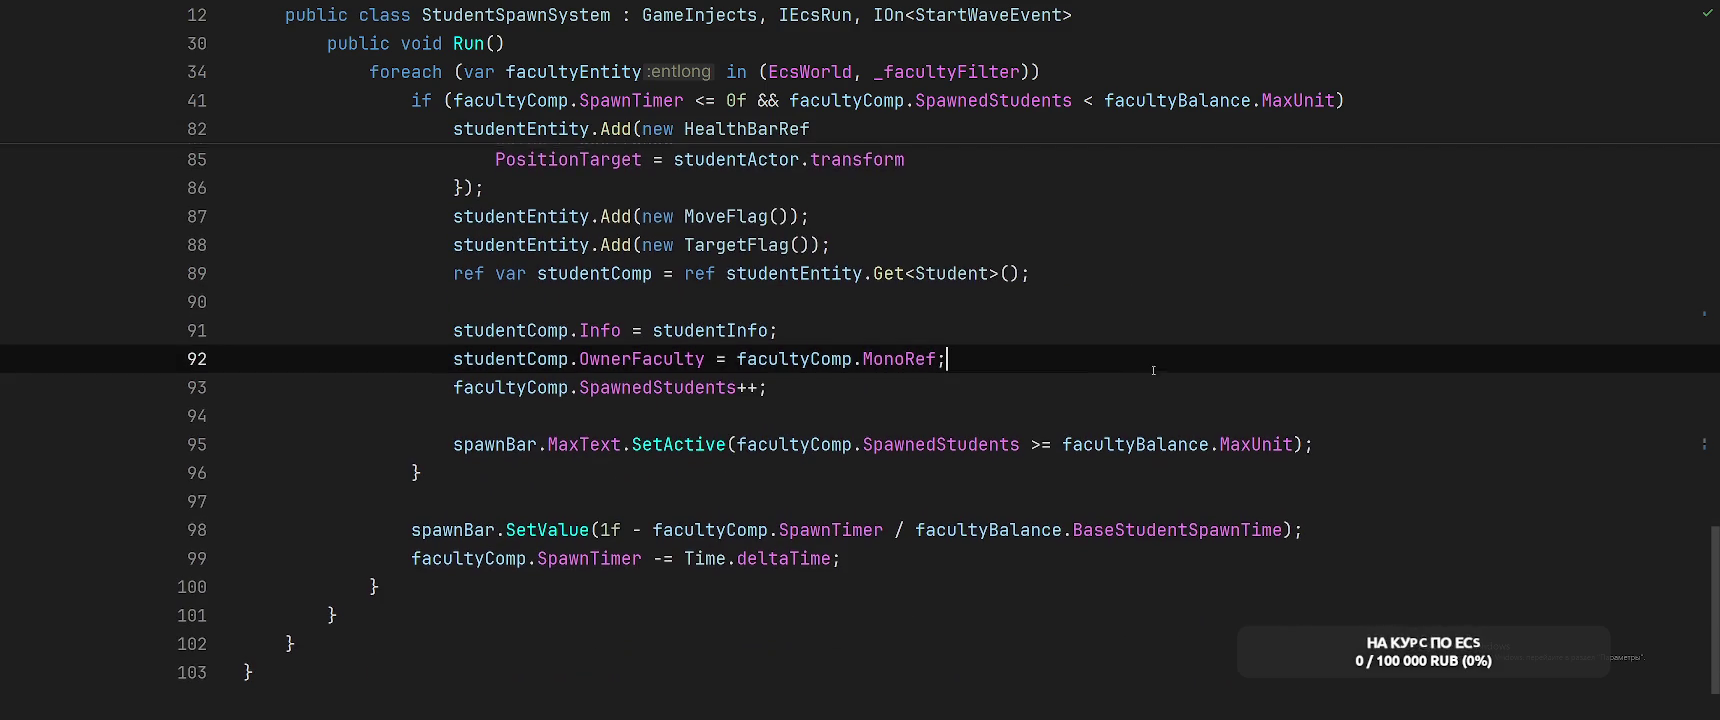
Add 'studentComp.SpawnPosition = spawnPos;' below the OwnerFaculty assignment
{"action": "scroll", "coordinate": [1091, 436], "scroll_direction": "up", "scroll_amount": 1}
{"action": "key", "text": "Return"}
{"action": "type", "text": "su"}
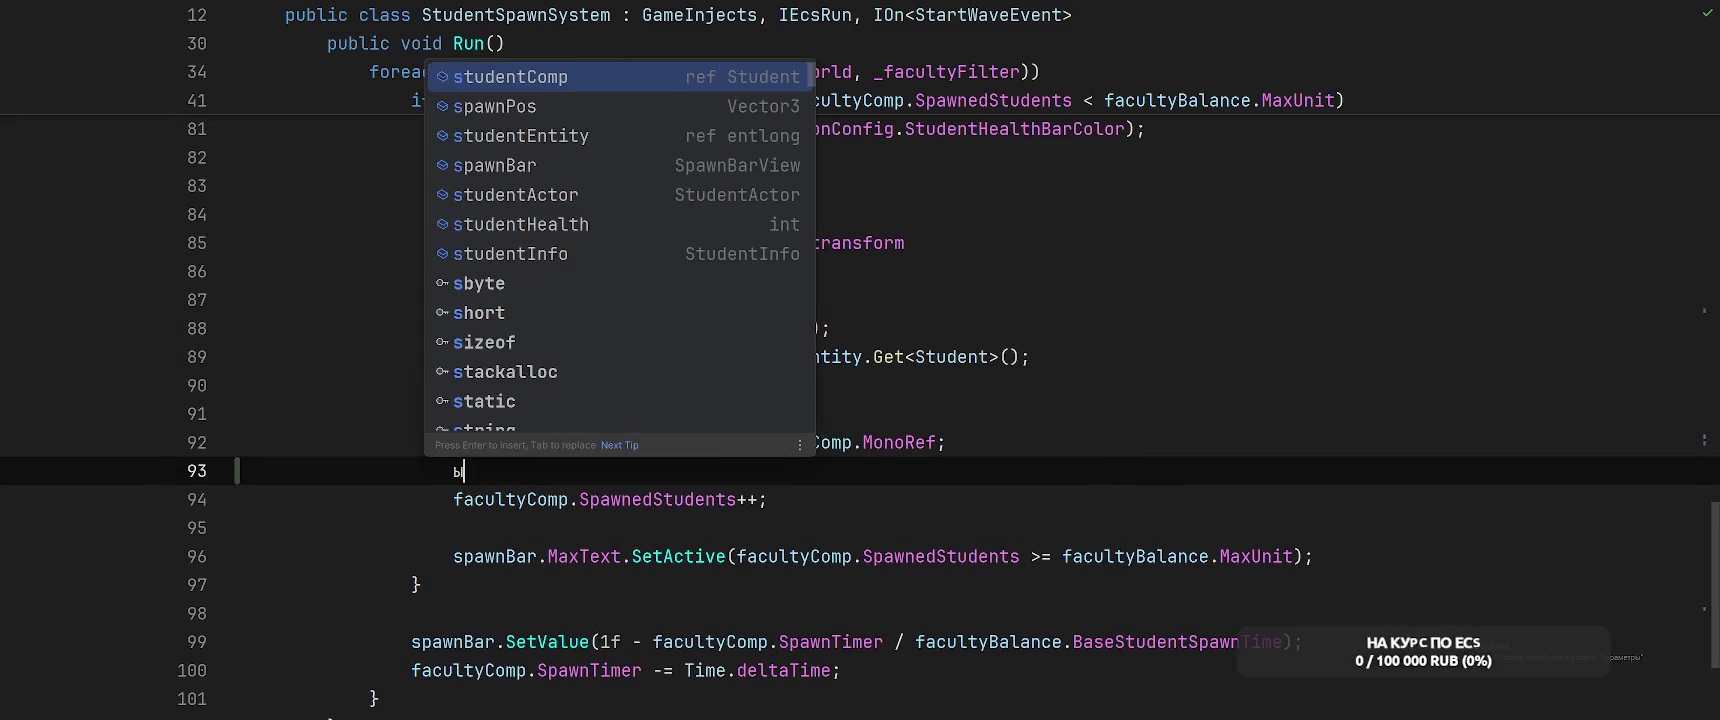
{"action": "key", "text": "BackSpace"}
{"action": "type", "text": "tu"}
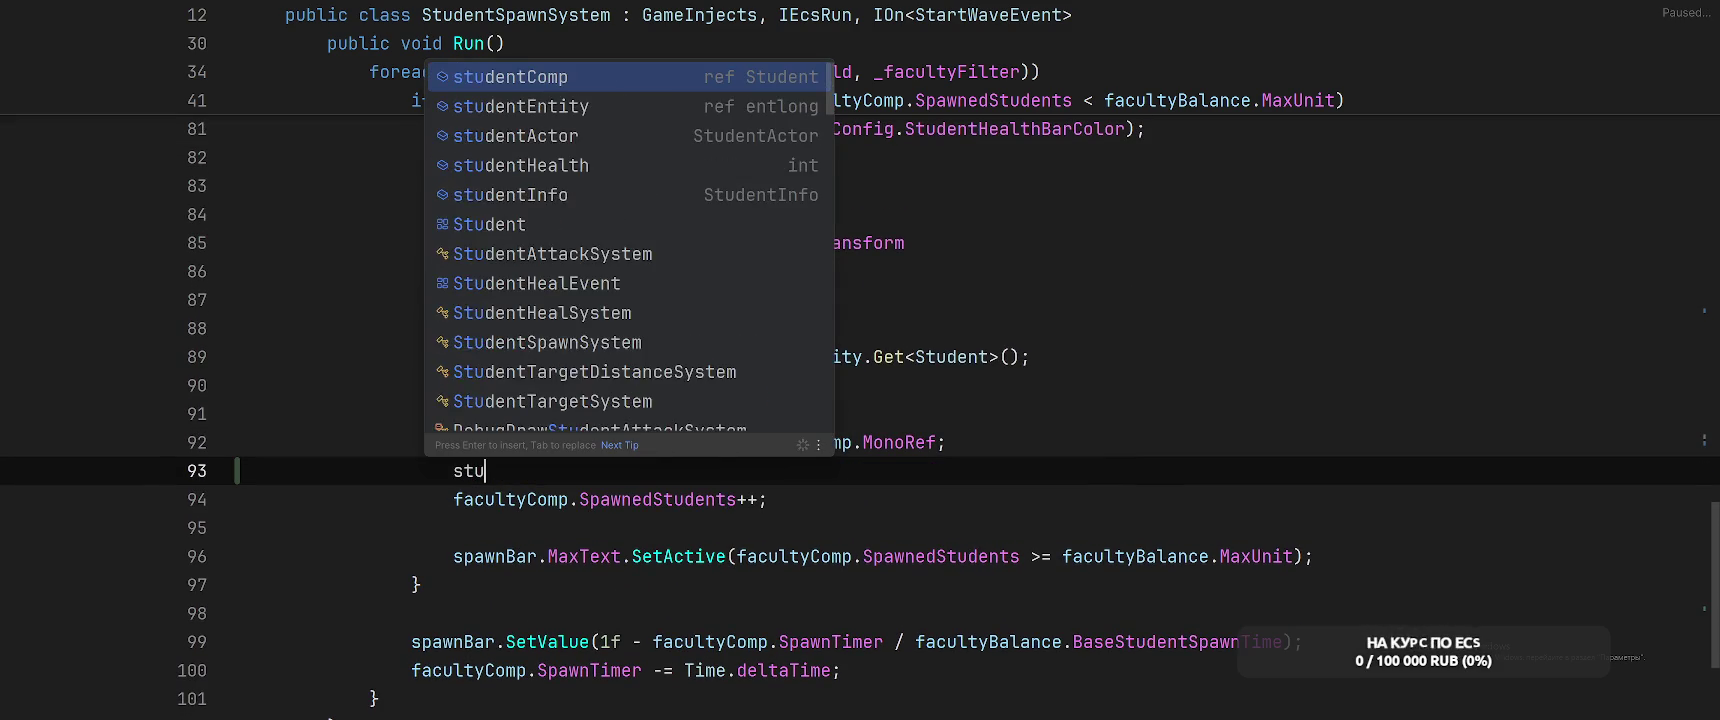
{"action": "type", "text": "dentComp.SpawnPosition = spawnPos;"}
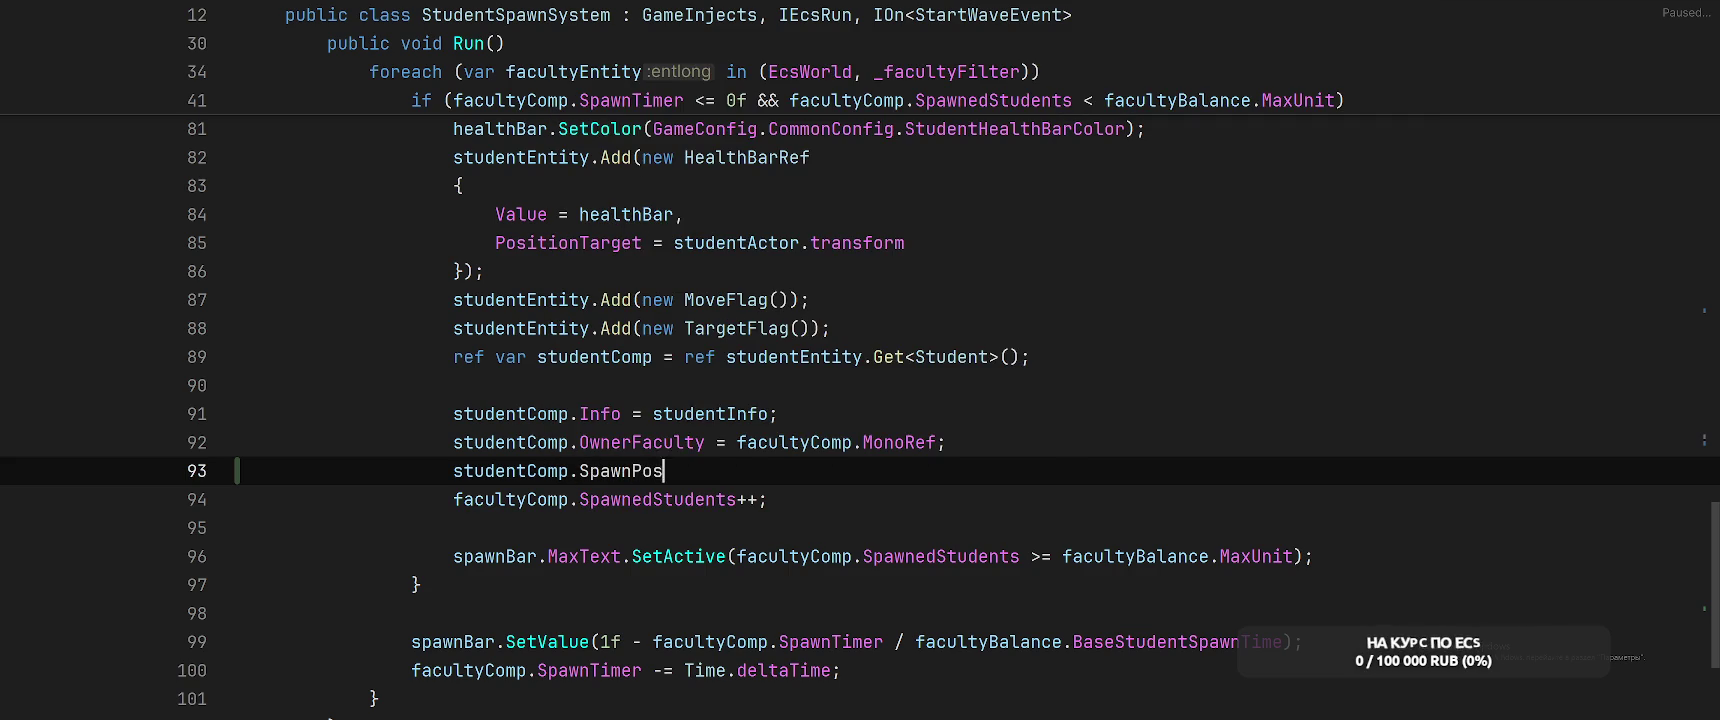
Generate the missing SpawnPosition field on Student and switch to StudentTargetSystem.cs
{"action": "key", "text": "F2"}
{"action": "key", "text": "alt+Return"}
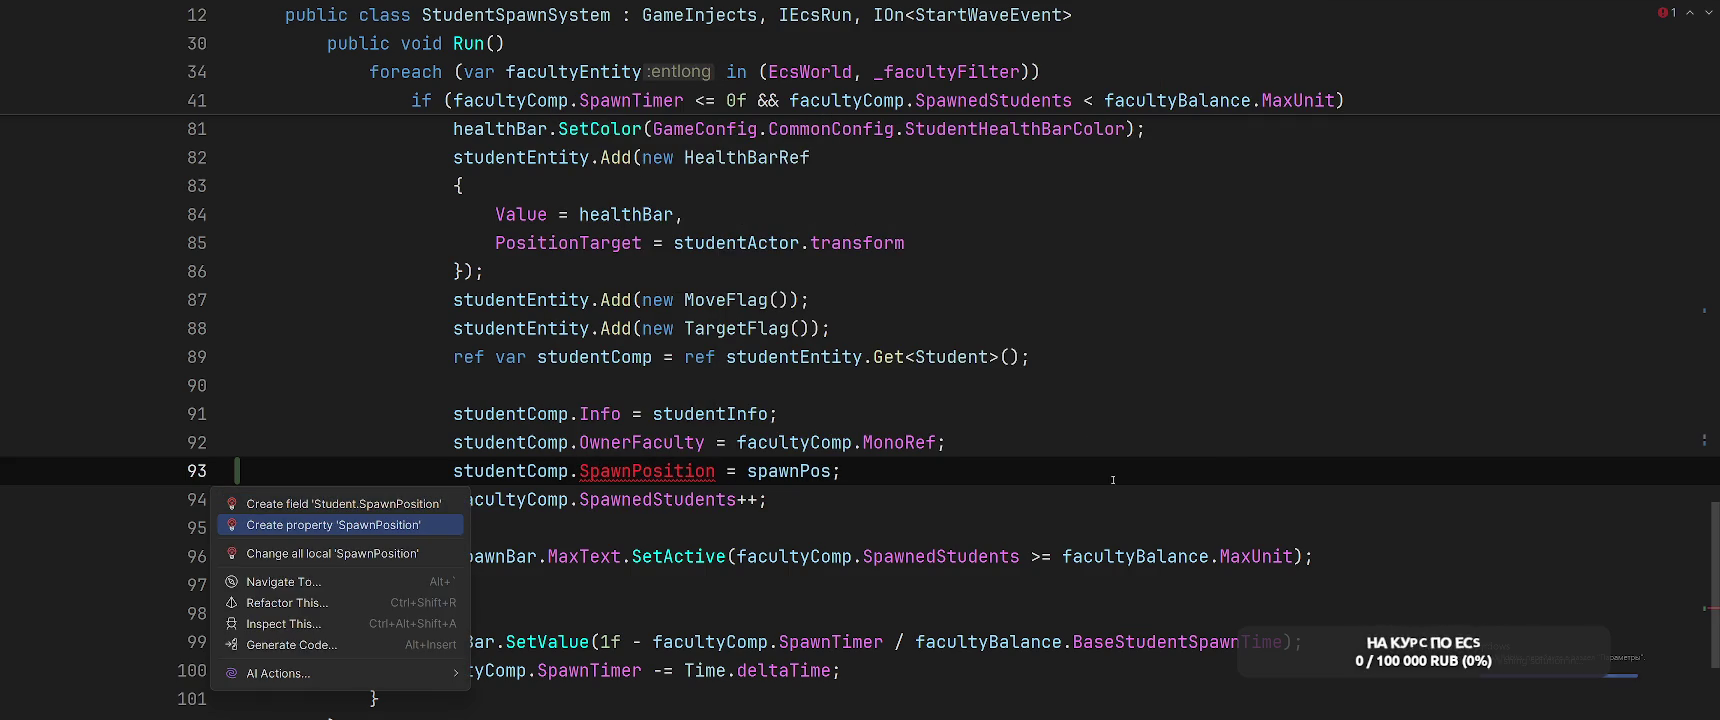
{"action": "key", "text": "Up"}
{"action": "key", "text": "Return"}
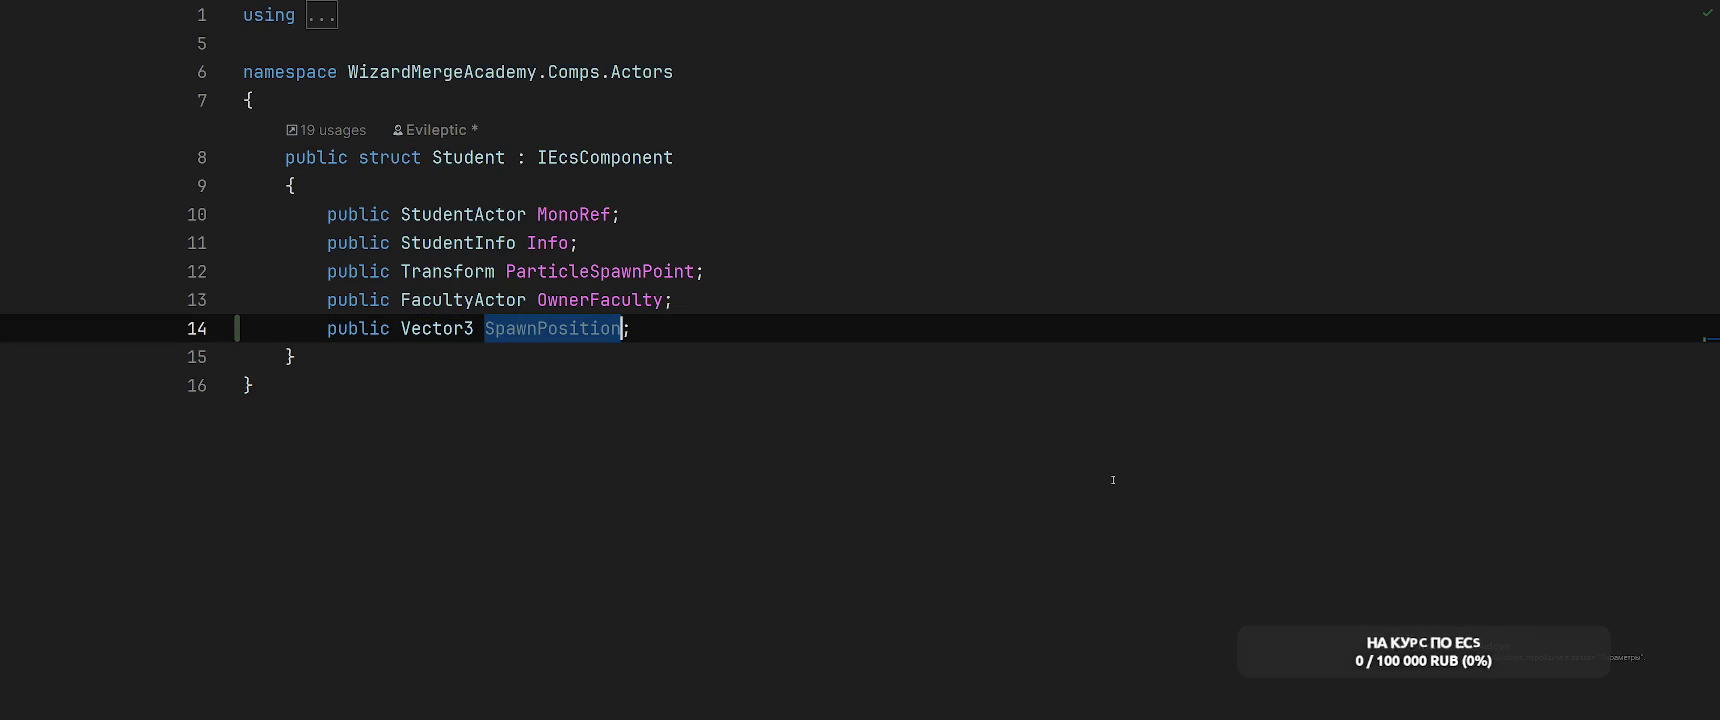
{"action": "left_click", "coordinate": [1087, 240]}
{"action": "left_click", "coordinate": [1144, 216]}
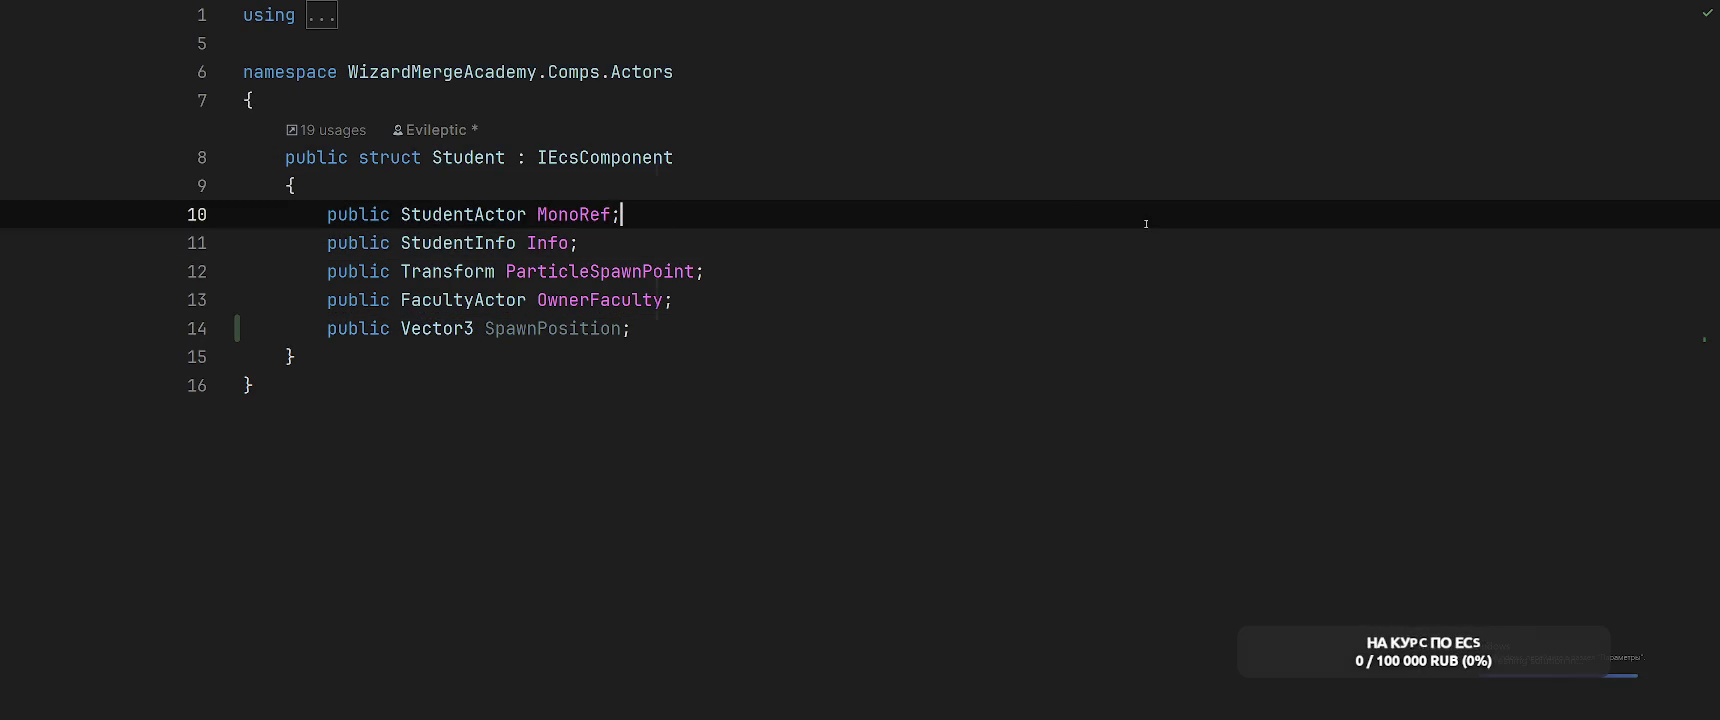
{"action": "key", "text": "ctrl+Tab"}
{"action": "key", "text": "ctrl+Tab"}
{"action": "scroll", "coordinate": [526, 431], "scroll_direction": "up", "scroll_amount": 5}
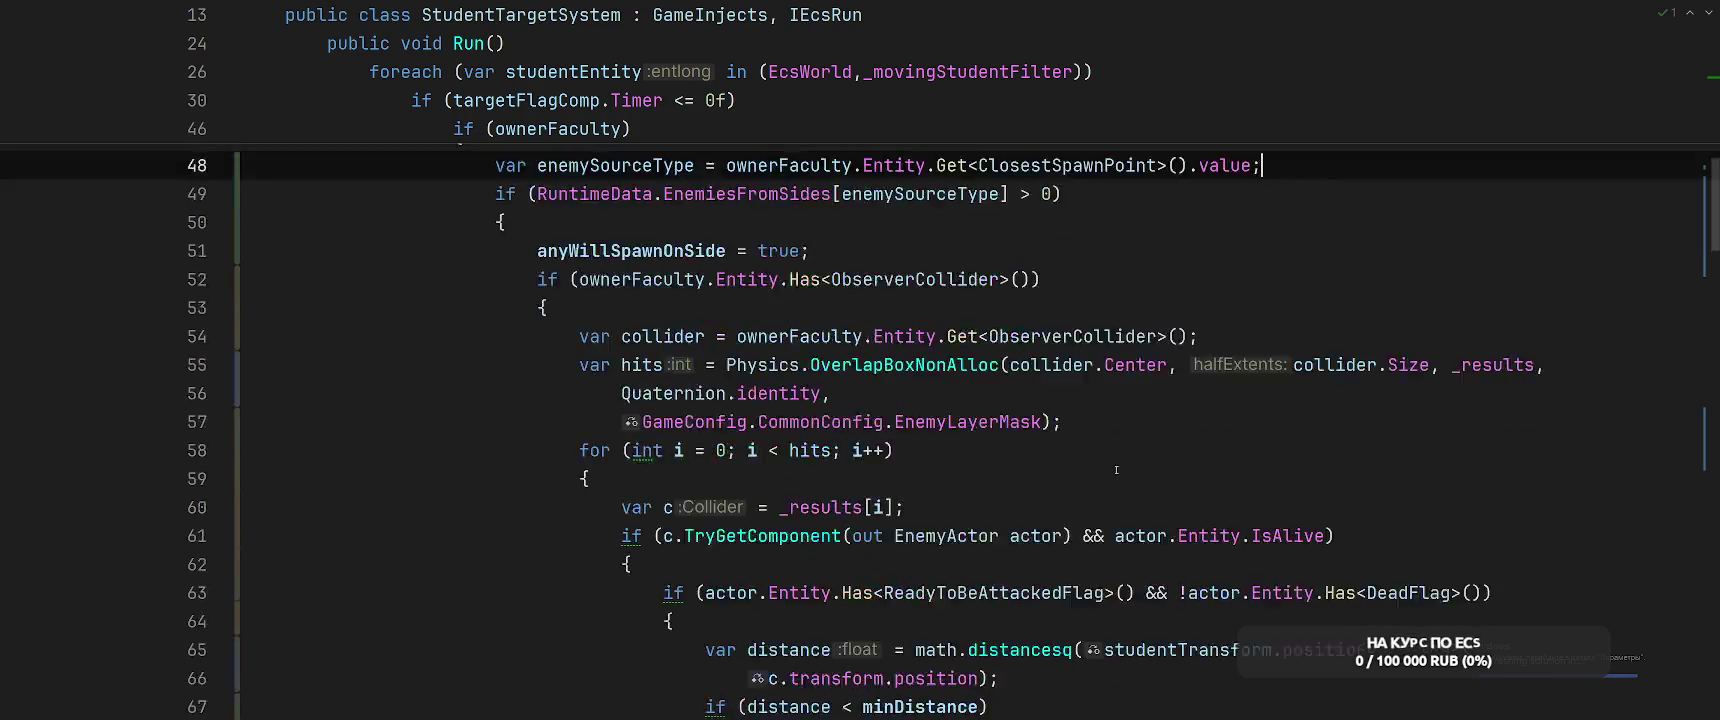
Comment out the four-line GetRandomPointAround call in StudentTargetSystem
{"action": "left_click", "coordinate": [446, 495]}
{"action": "scroll", "coordinate": [905, 421], "scroll_direction": "down", "scroll_amount": 15}
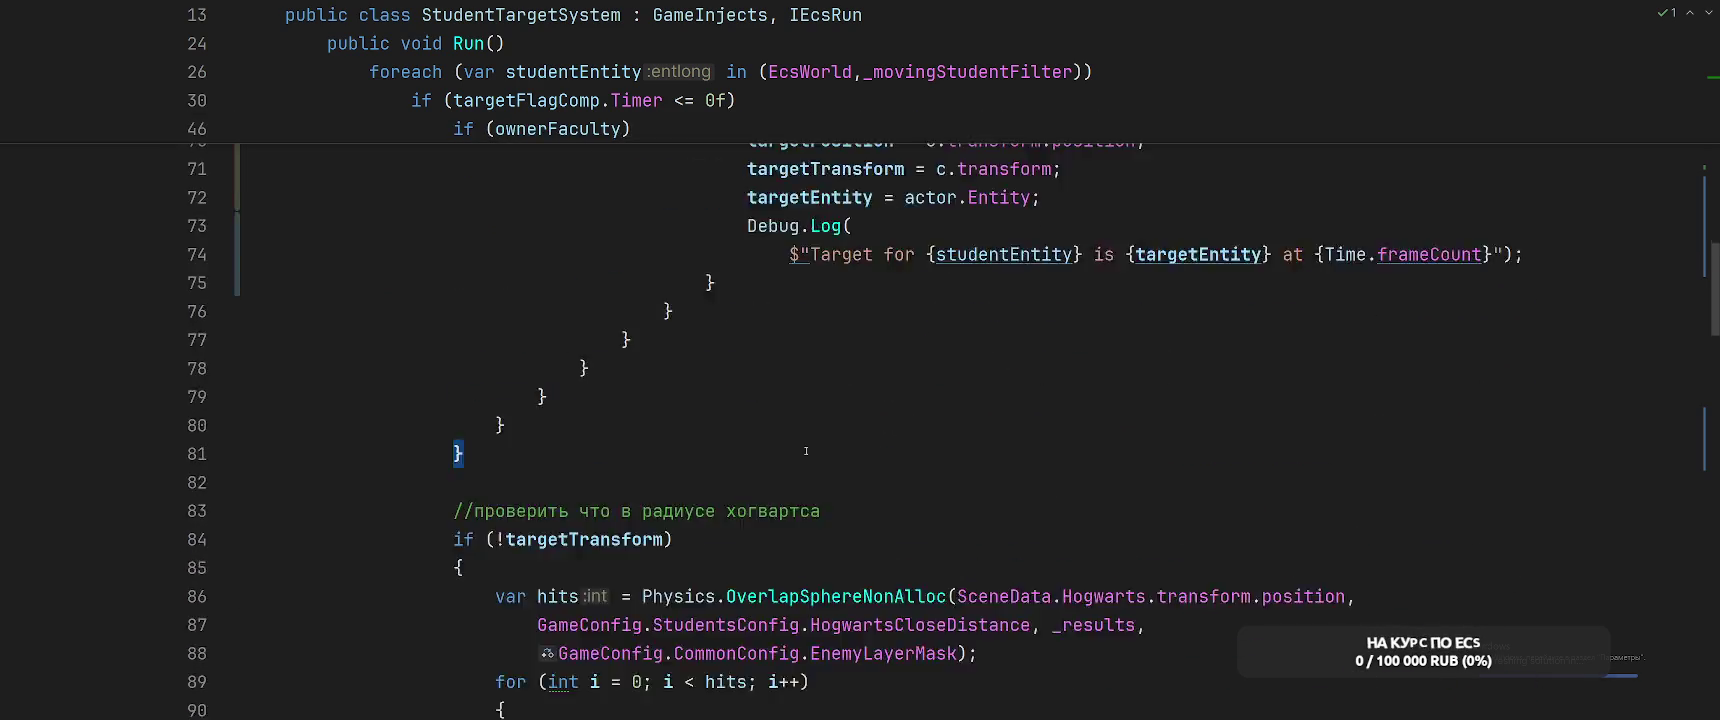
{"action": "scroll", "coordinate": [905, 421], "scroll_direction": "down", "scroll_amount": 9}
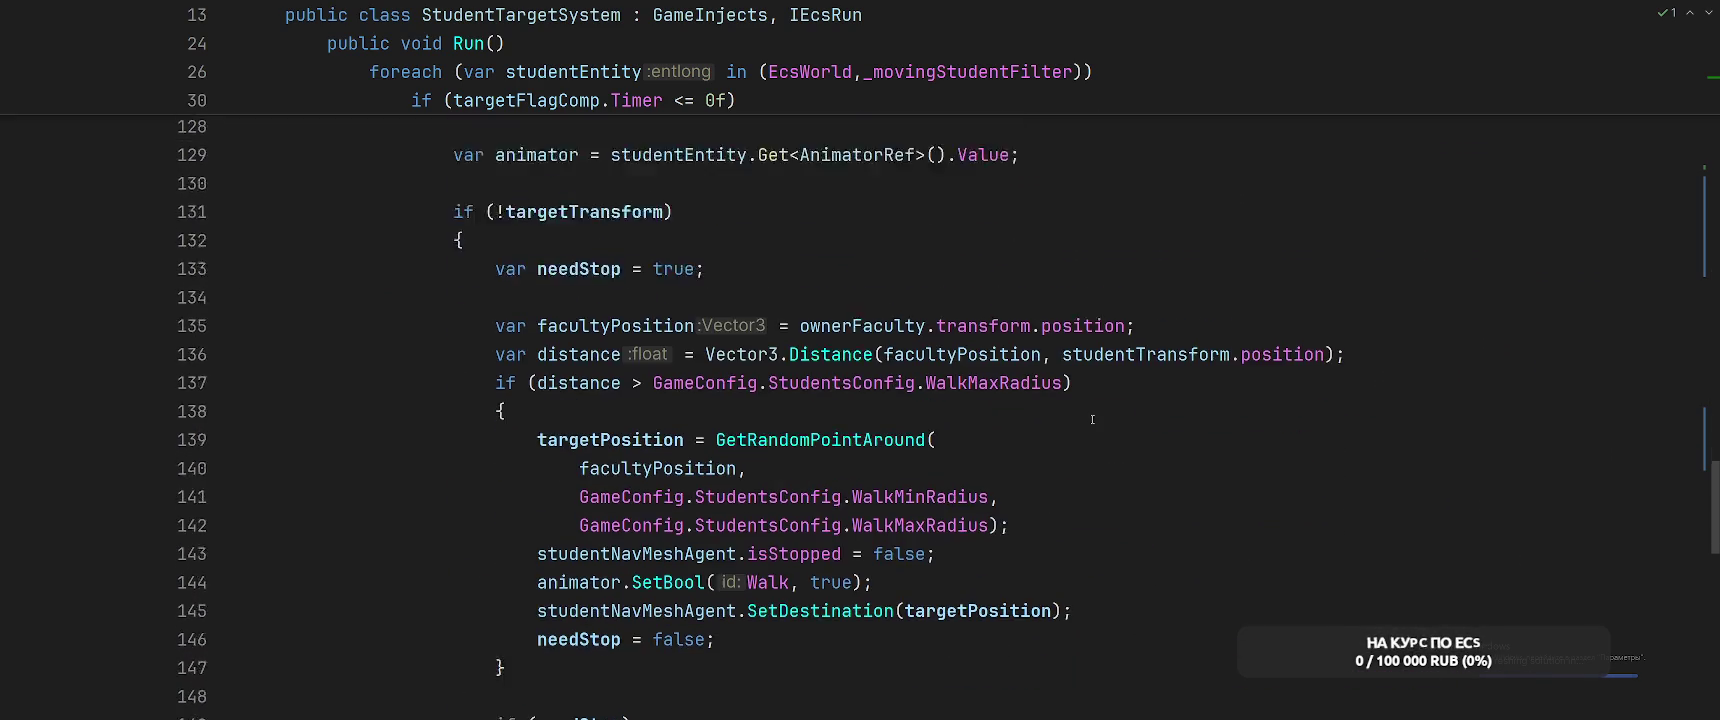
{"action": "scroll", "coordinate": [1153, 401], "scroll_direction": "up", "scroll_amount": 2}
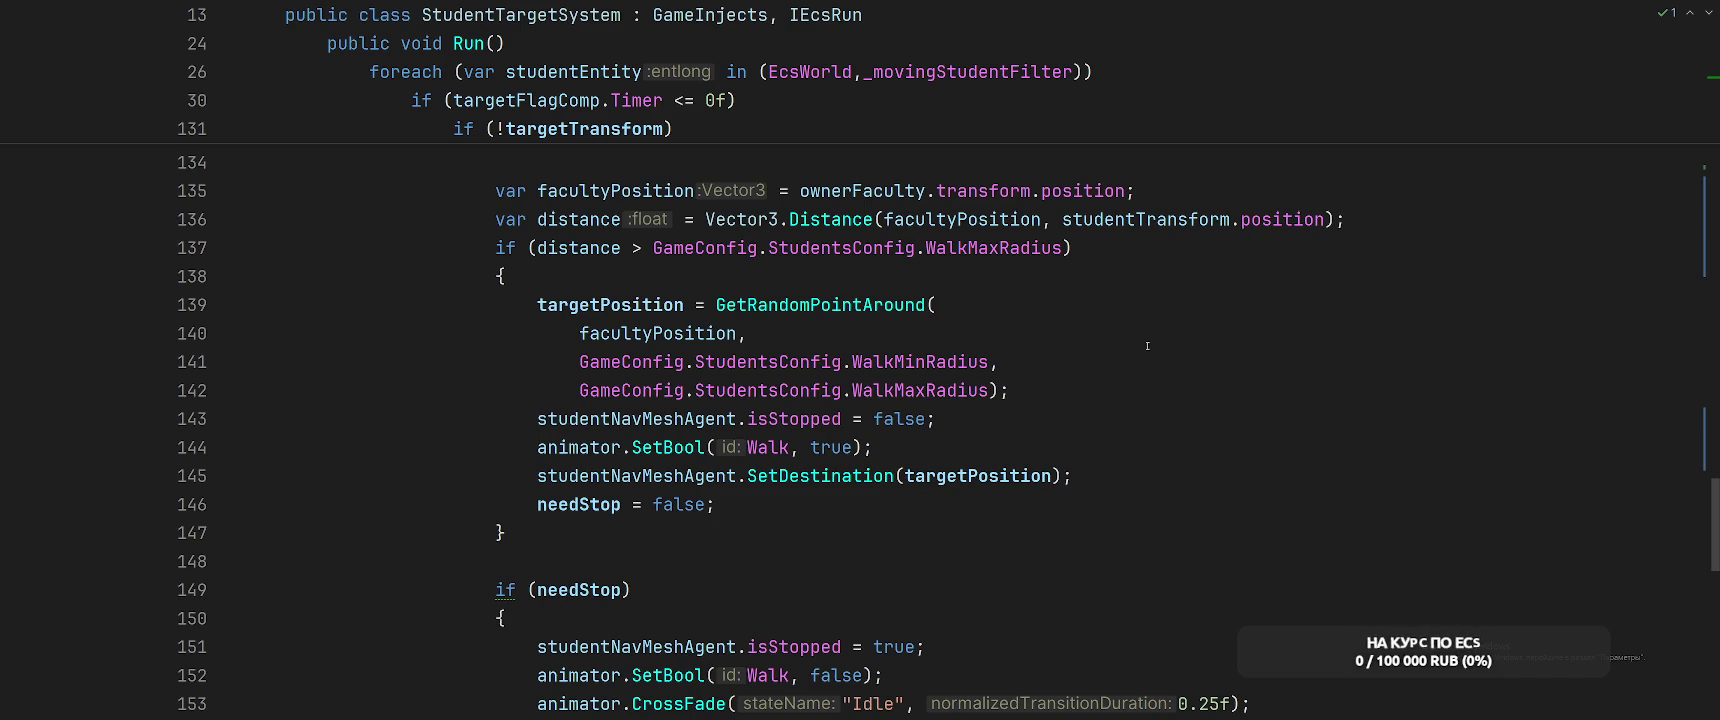
{"action": "double_click", "coordinate": [751, 305]}
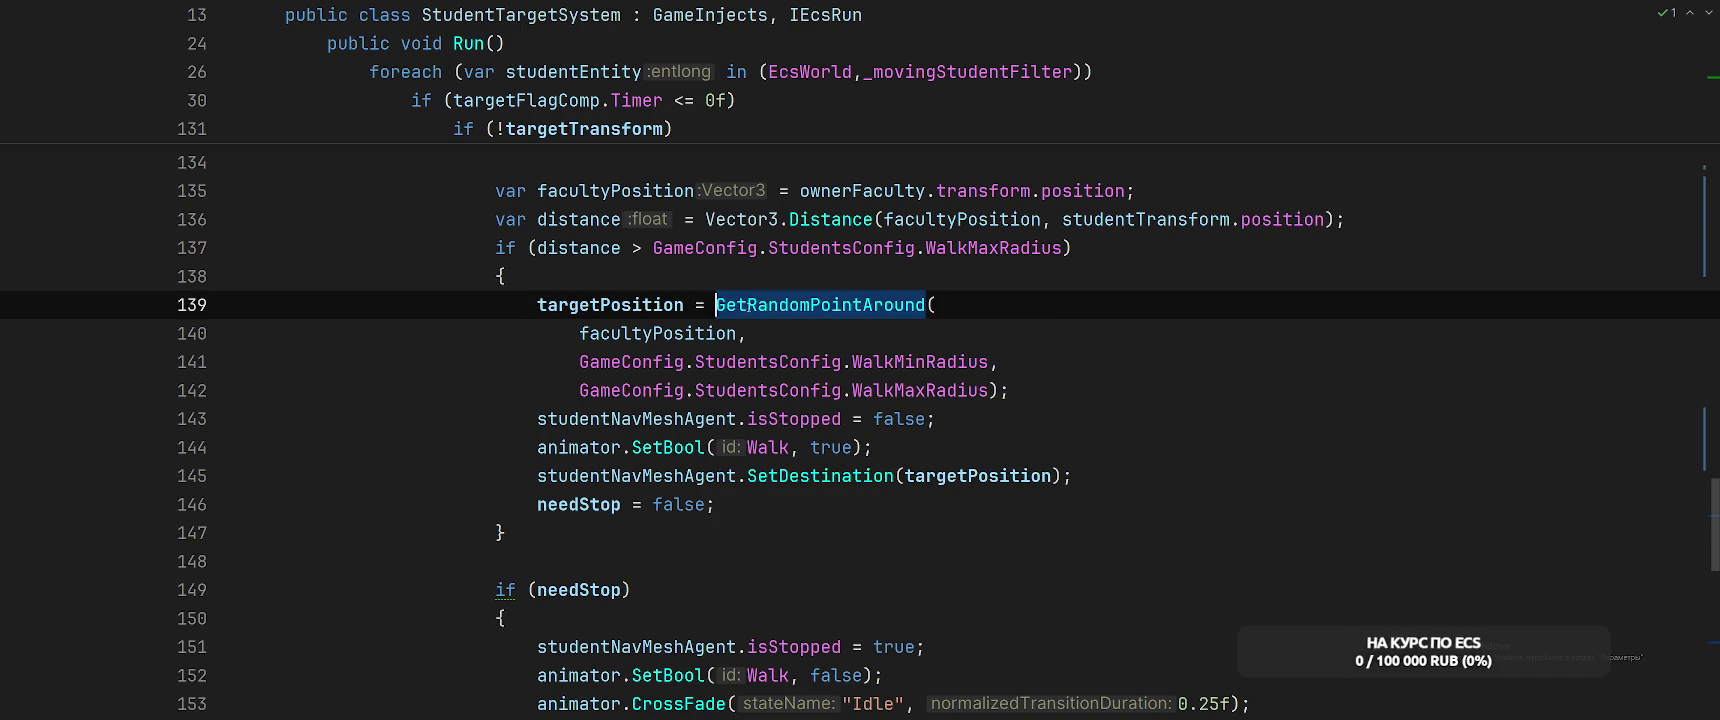
{"action": "key", "text": "Return"}
{"action": "mouse_move", "coordinate": [580, 334]}
{"action": "left_mouse_down"}
{"action": "mouse_move", "coordinate": [945, 447]}
{"action": "mouse_move", "coordinate": [1012, 419]}
{"action": "left_mouse_up"}
{"action": "key", "text": "ctrl+slash"}
Start a new assignment by typing 's' after 'targetPosition =', dismissing completions
{"action": "left_click", "coordinate": [1054, 312]}
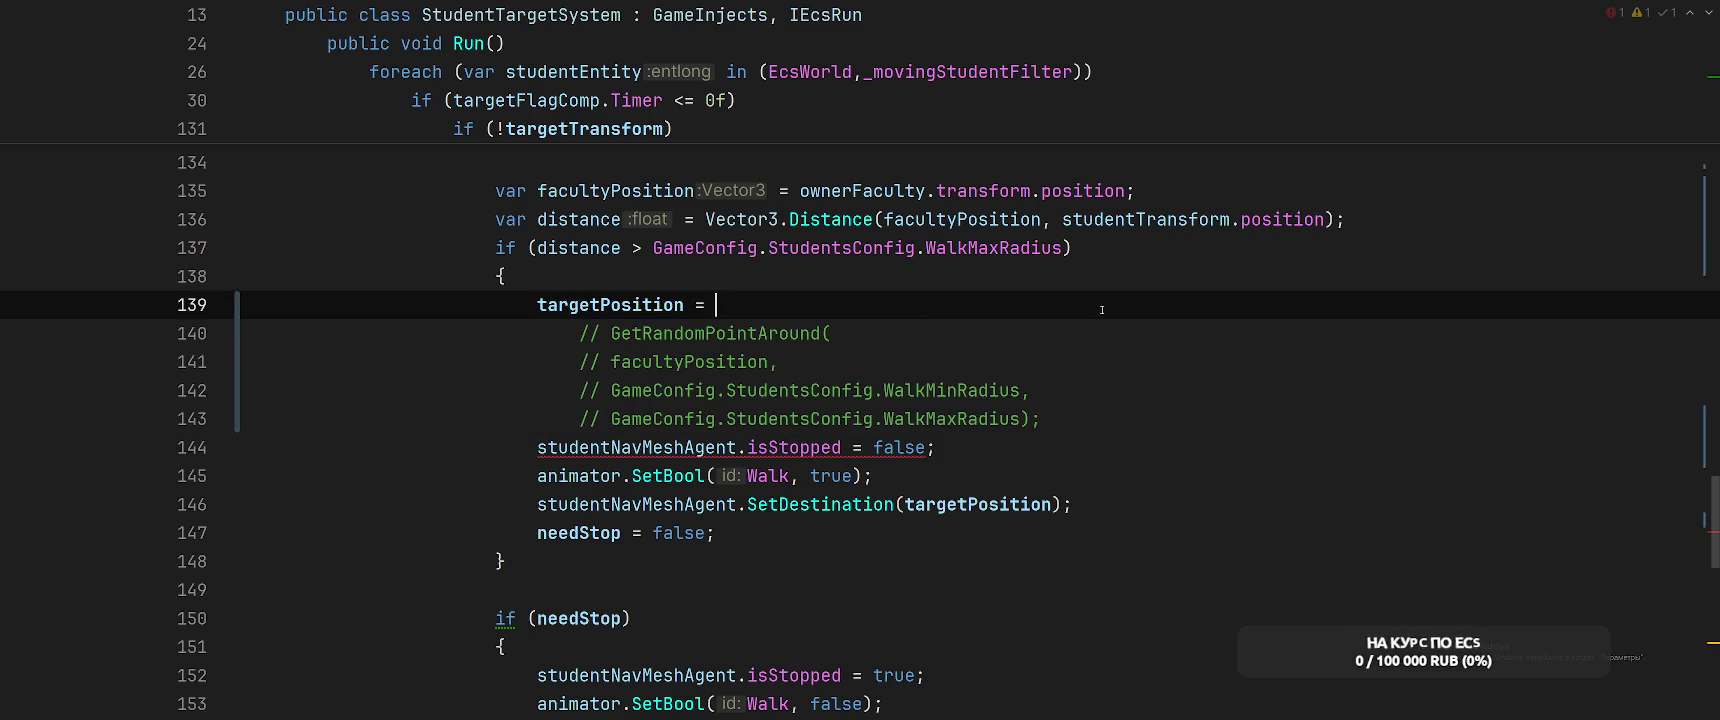
{"action": "type", "text": "s"}
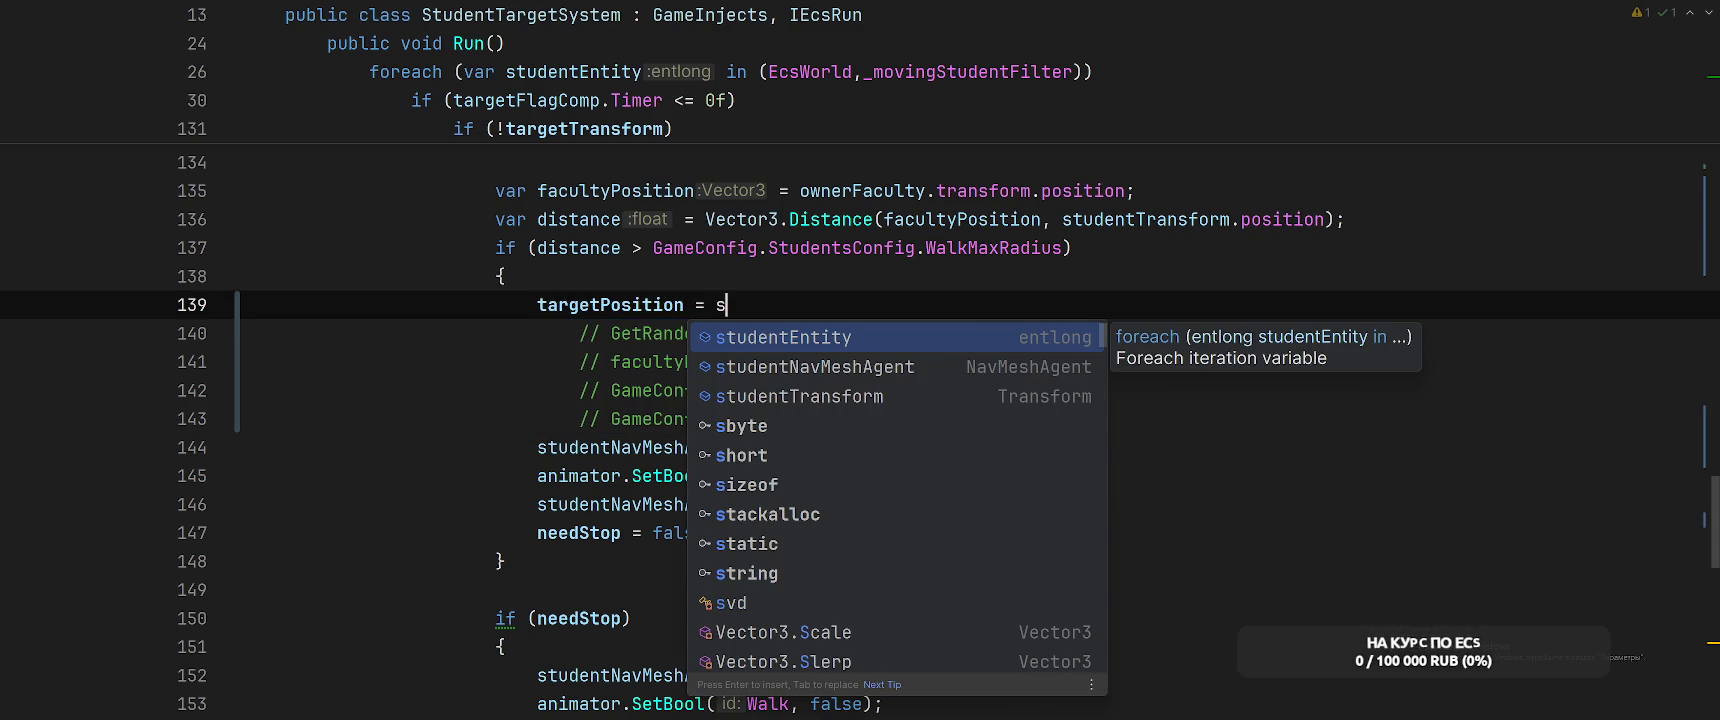
{"action": "key", "text": "Escape"}
{"action": "scroll", "coordinate": [1135, 307], "scroll_direction": "up", "scroll_amount": 20}
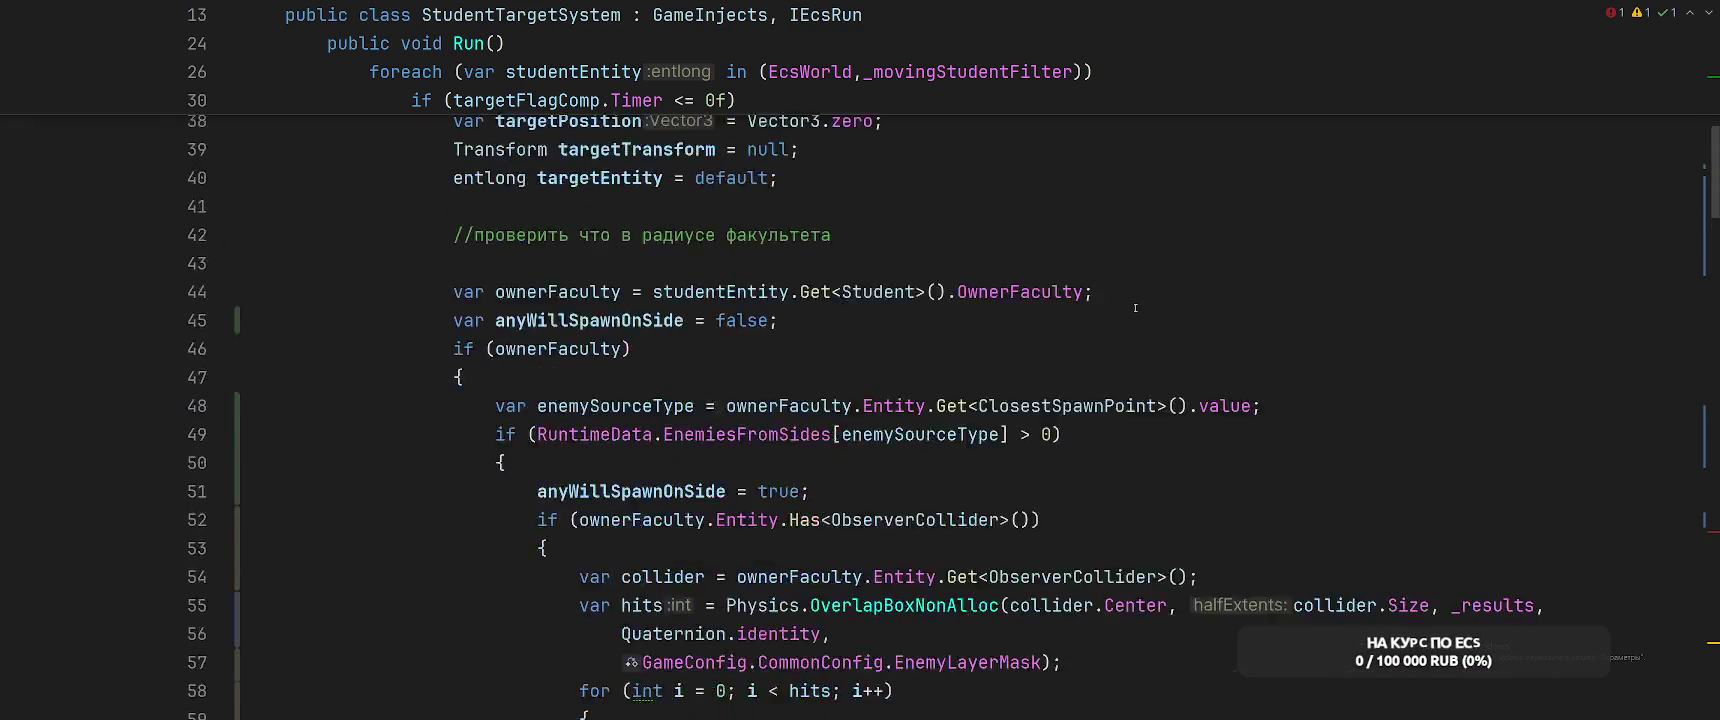
{"action": "scroll", "coordinate": [1135, 307], "scroll_direction": "up", "scroll_amount": 8}
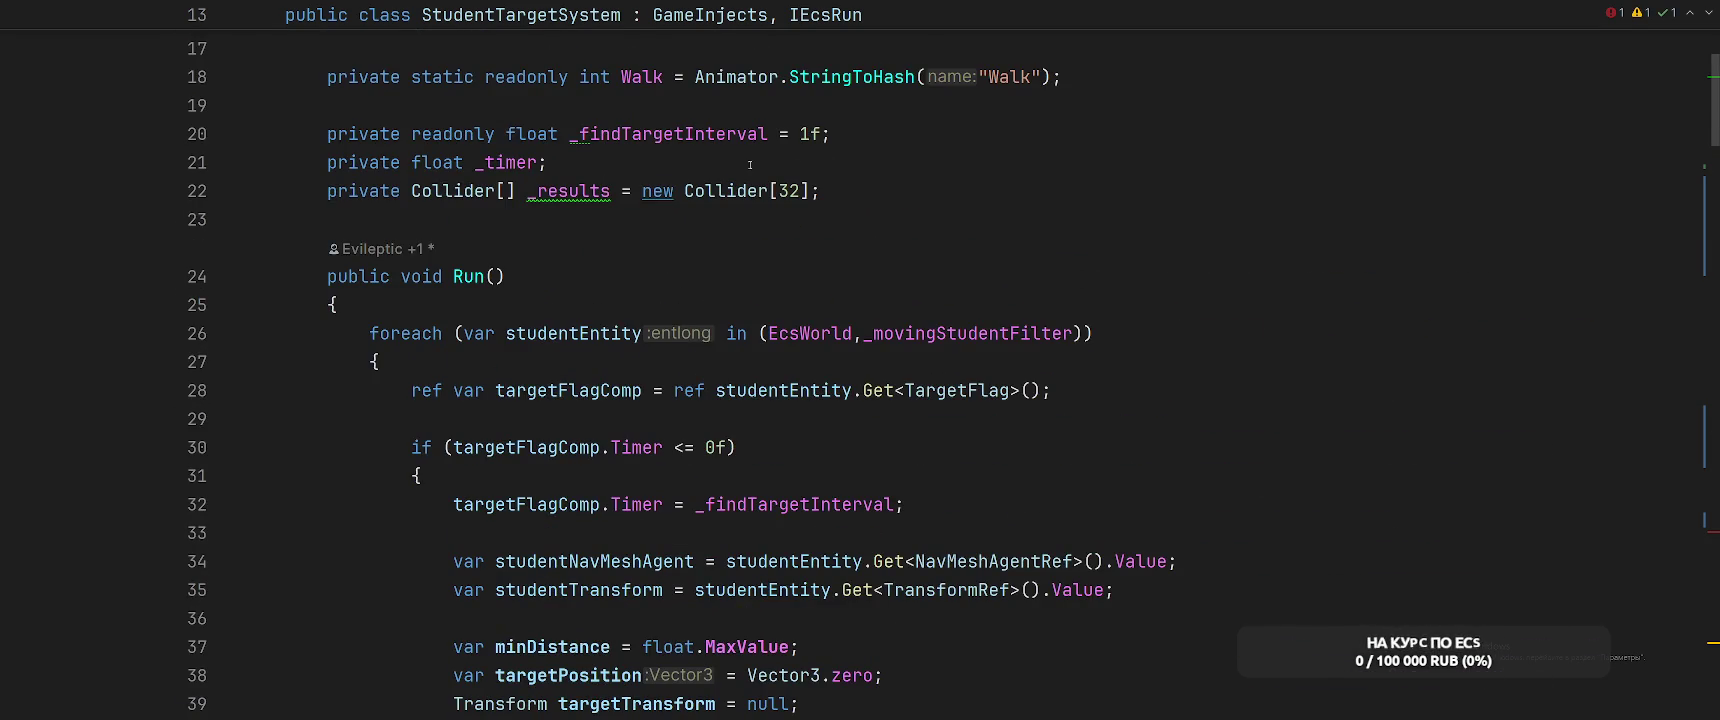
Extract studentEntity.Get<Student>() on line 44 into a variable named student
{"action": "scroll", "coordinate": [1079, 233], "scroll_direction": "up", "scroll_amount": 3}
{"action": "left_click", "coordinate": [470, 214]}
{"action": "scroll", "coordinate": [1083, 301], "scroll_direction": "down", "scroll_amount": 8}
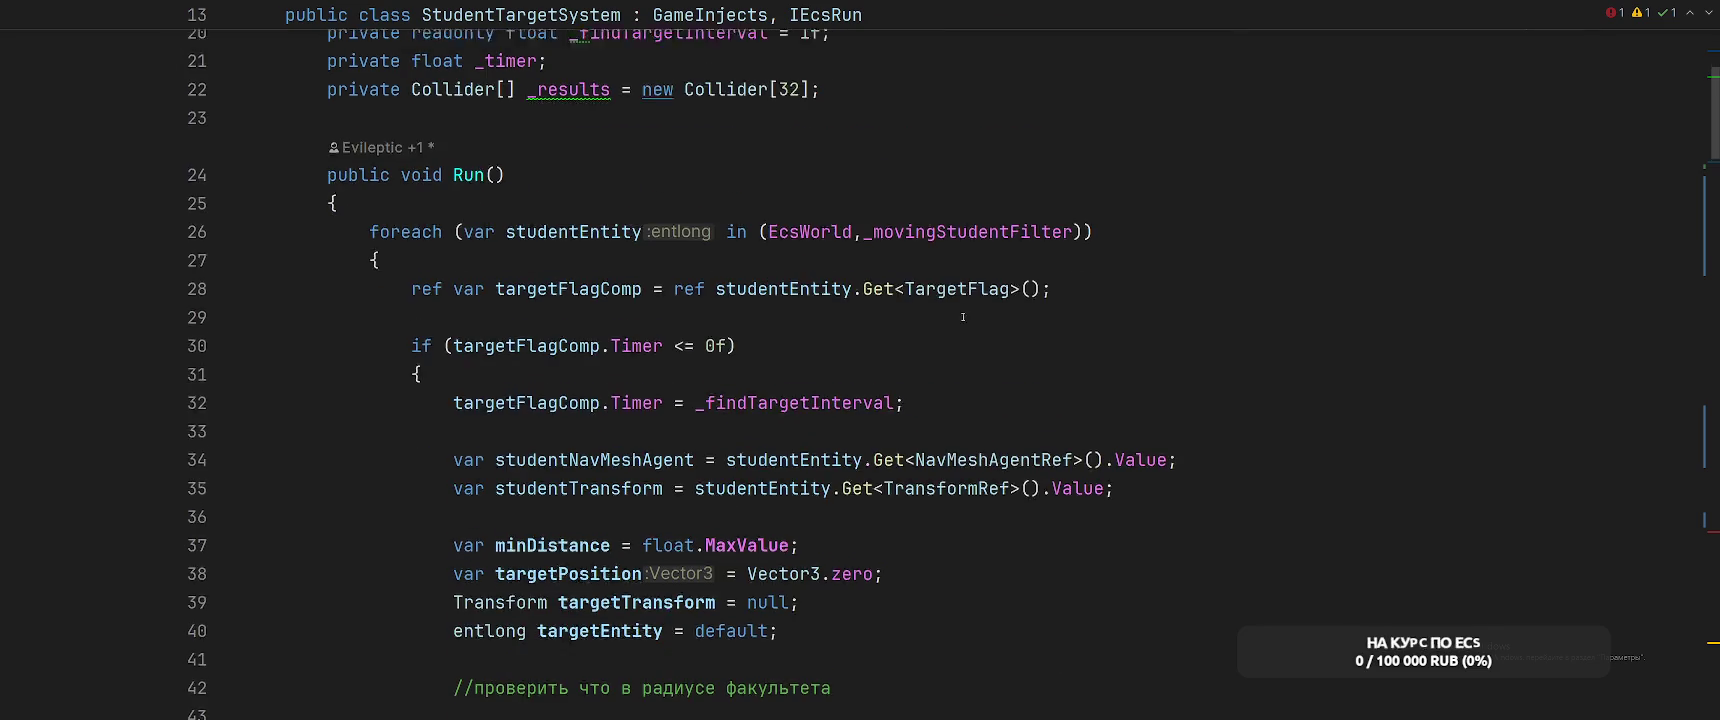
{"action": "left_click_drag", "start_coordinate": [652, 385], "coordinate": [945, 387]}
{"action": "key", "text": "ctrl+alt+v"}
{"action": "key", "text": "Return"}
Complete line 140 as 'targetPosition = student.SpawnPosition;'
{"action": "scroll", "coordinate": [950, 400], "scroll_direction": "down", "scroll_amount": 15}
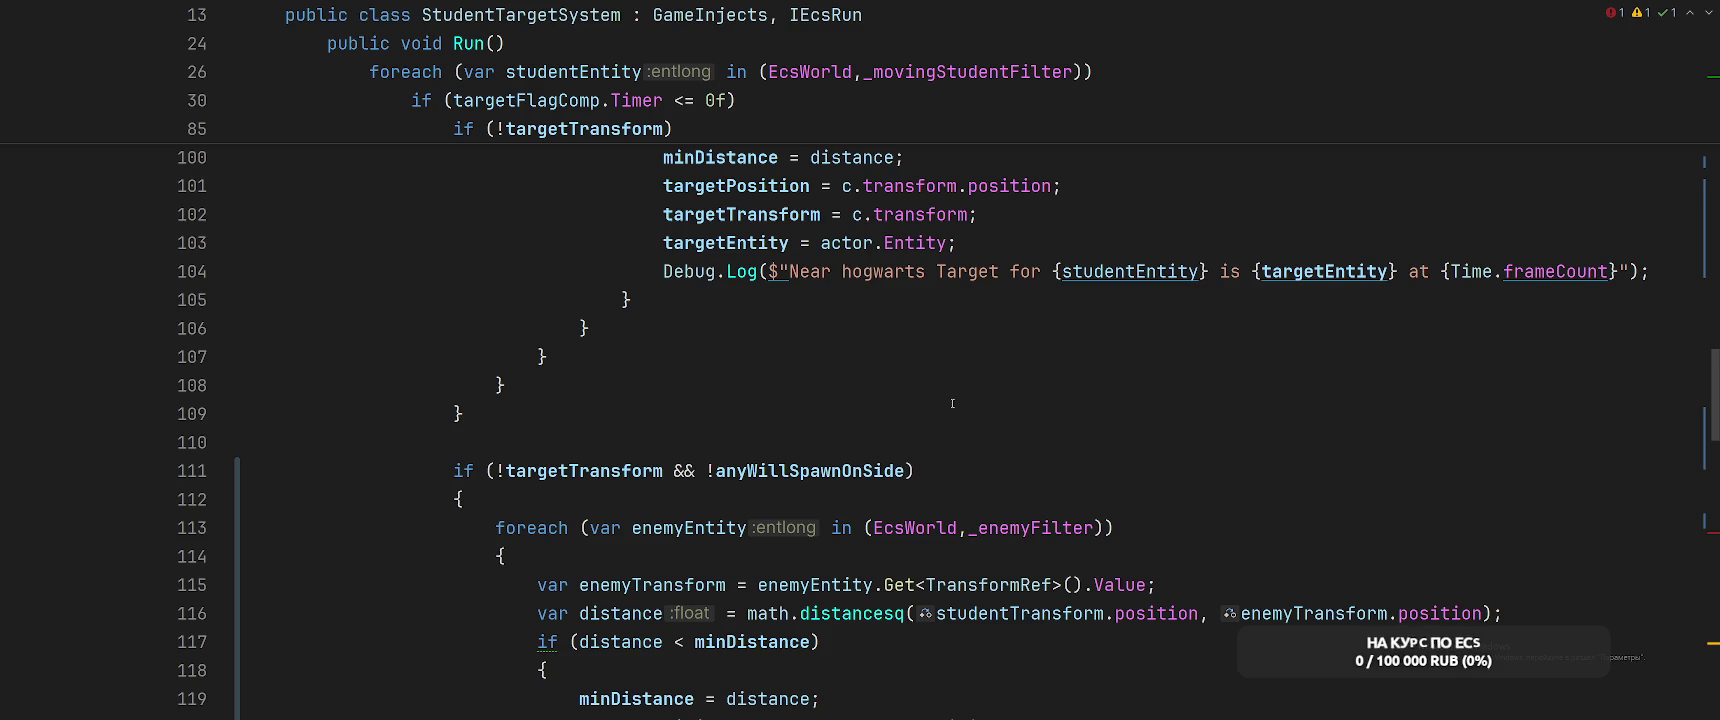
{"action": "scroll", "coordinate": [479, 450], "scroll_direction": "down", "scroll_amount": 10}
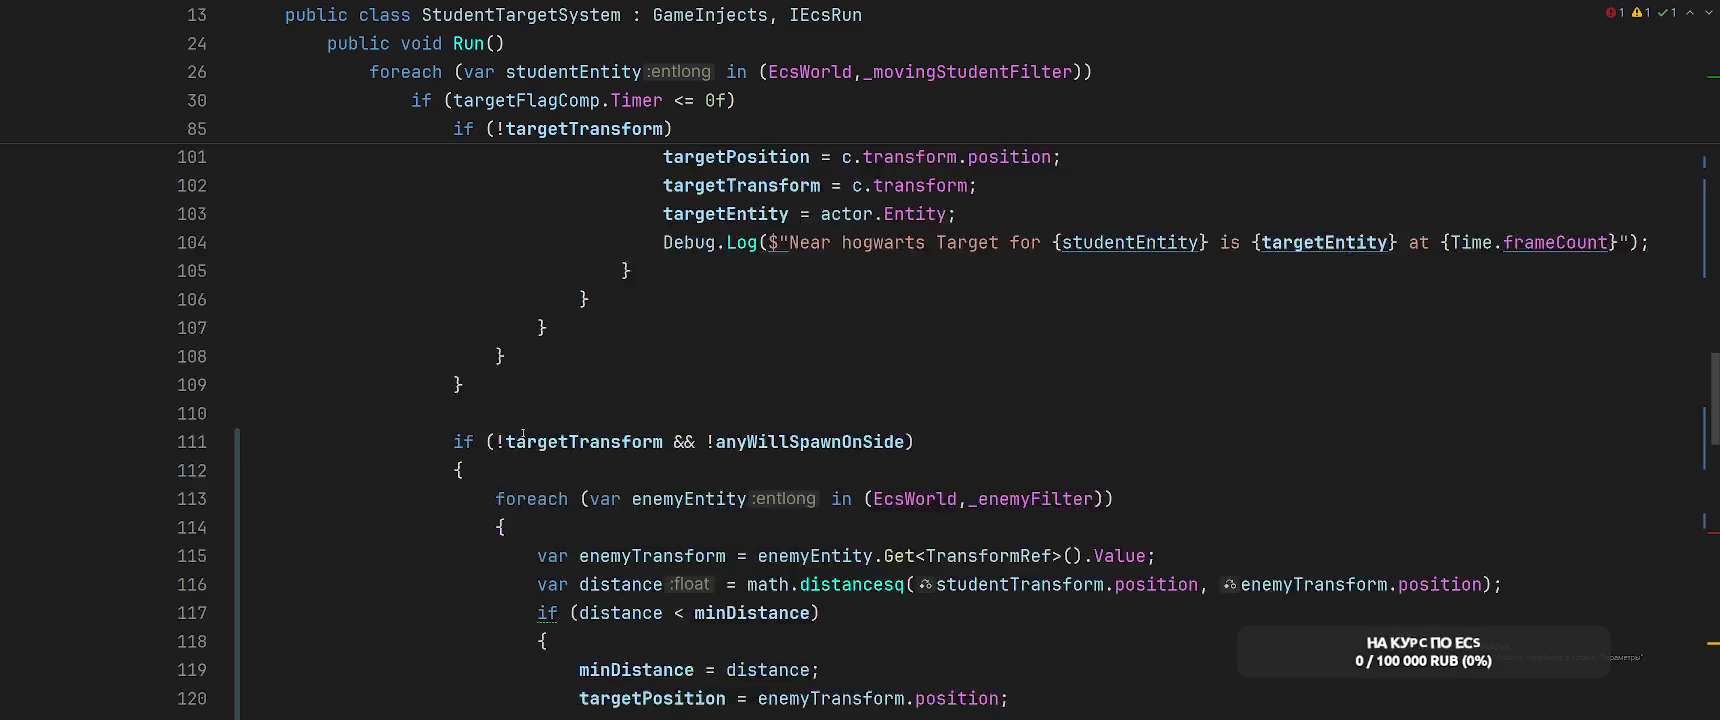
{"action": "left_click", "coordinate": [895, 359]}
{"action": "type", "text": "student."}
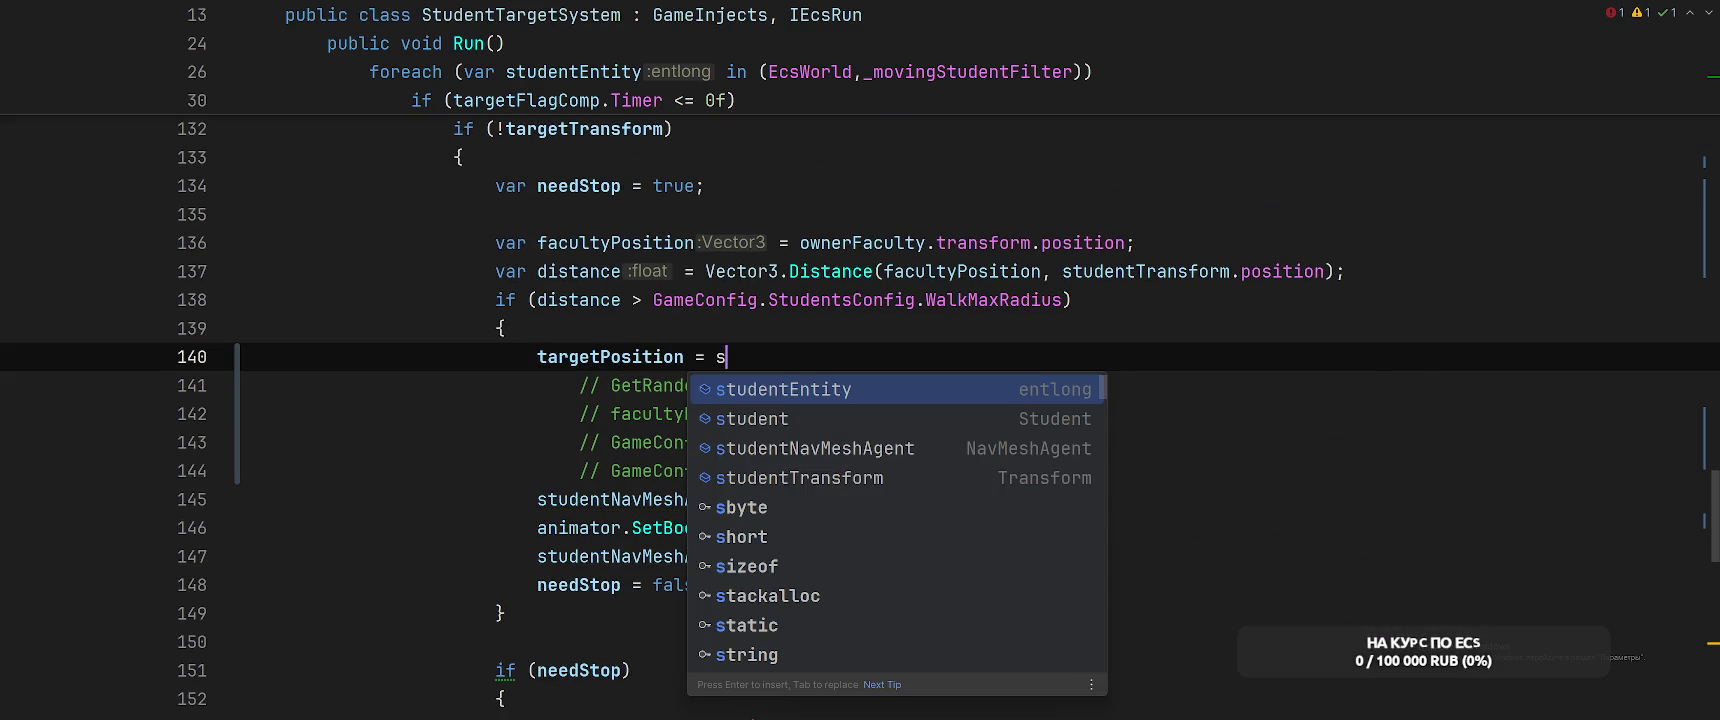
{"action": "key", "text": "Return"}
{"action": "type", "text": ";"}
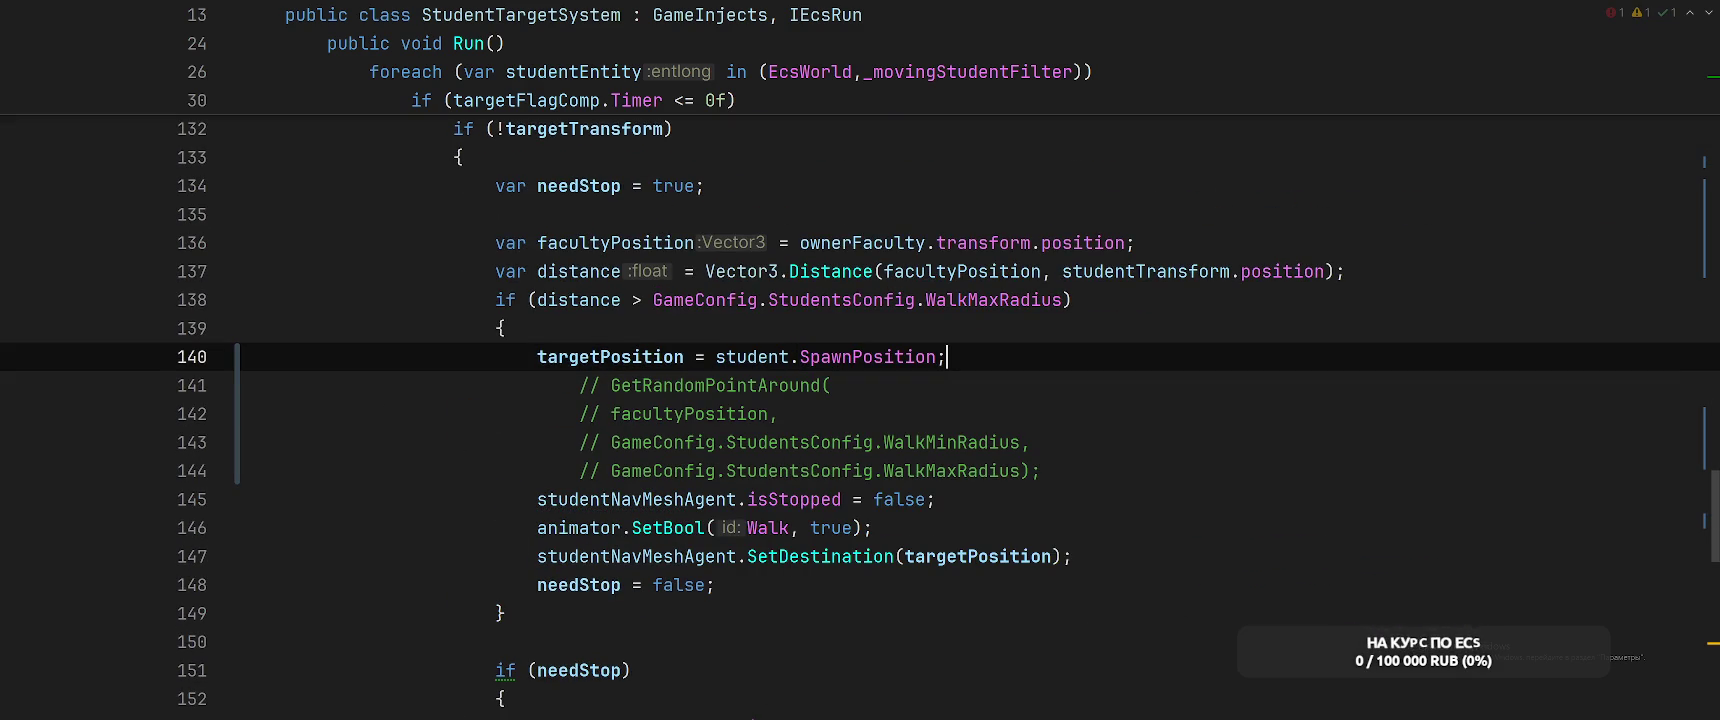
{"action": "key", "text": "alt+Tab"}
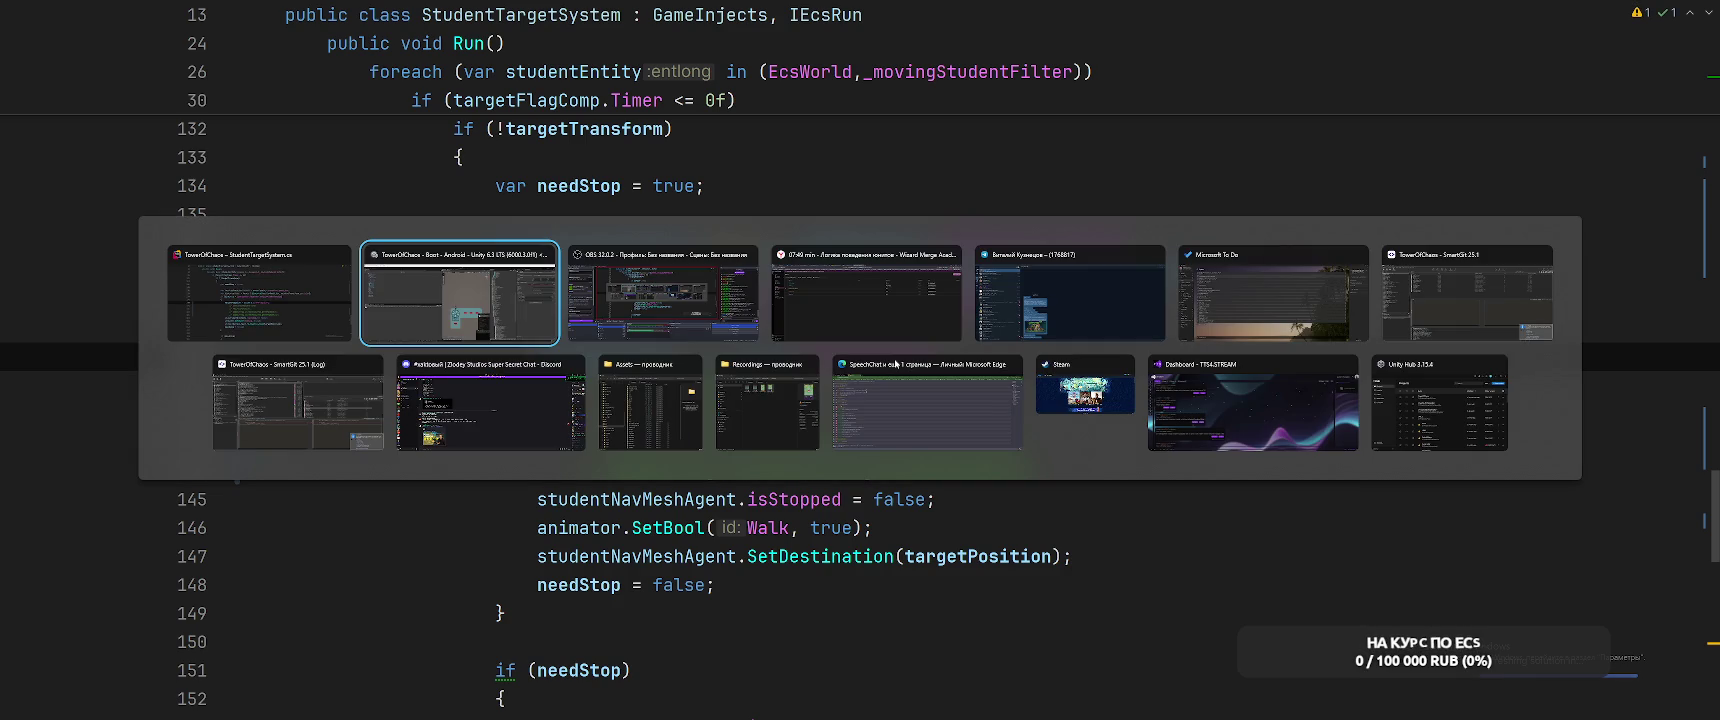
Switch from Rider to the Unity Editor showing the Airwest prefab
{"action": "key", "text": "Escape"}
{"action": "left_click", "coordinate": [1187, 465]}
{"action": "key", "text": "super"}
{"action": "left_click", "coordinate": [1130, 385]}
{"action": "key", "text": "alt+Tab"}
{"action": "key", "text": "Escape"}
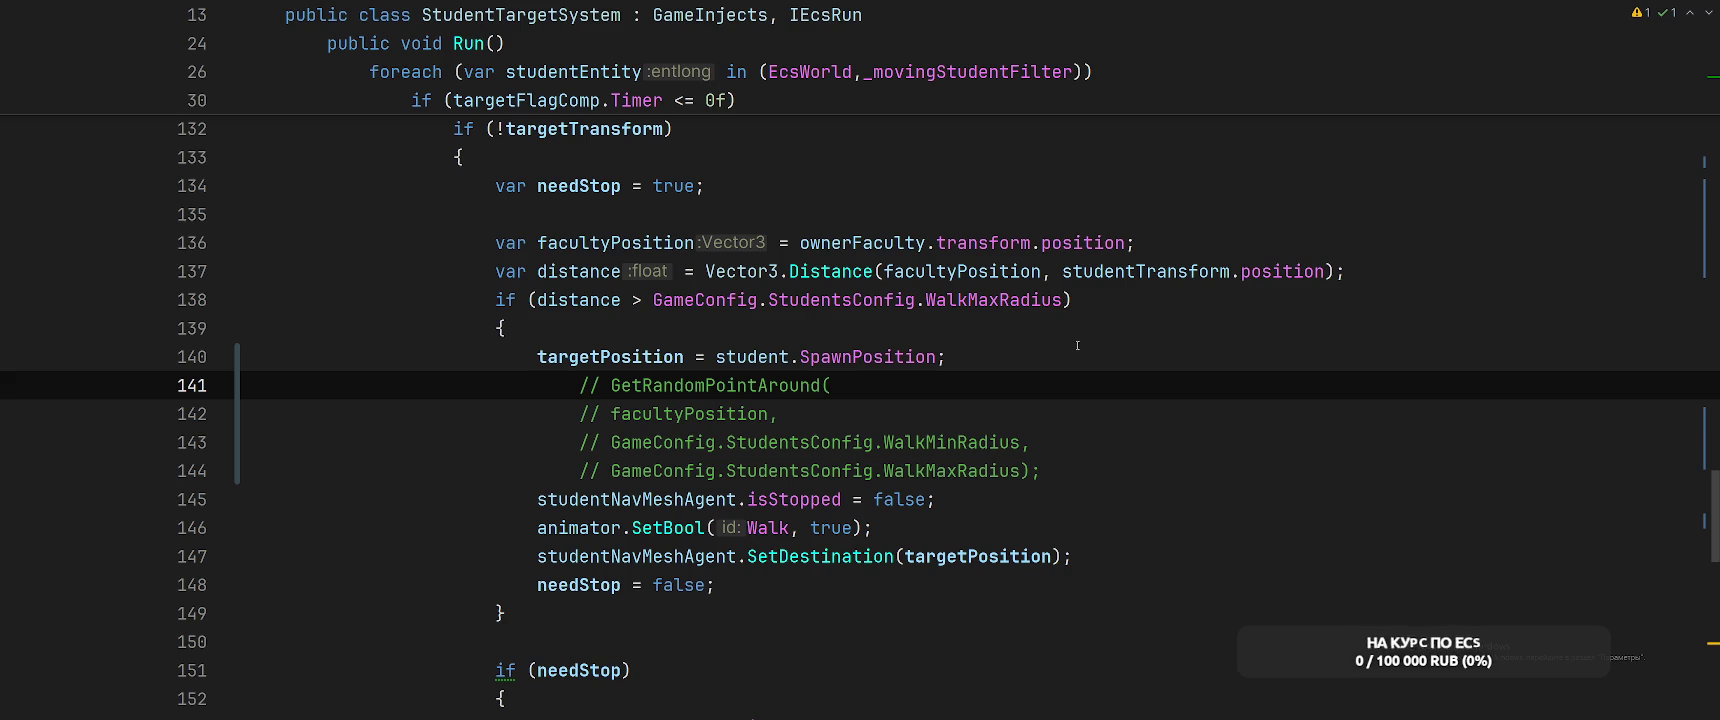
{"action": "left_click", "coordinate": [1174, 311]}
{"action": "key", "text": "alt+Tab"}
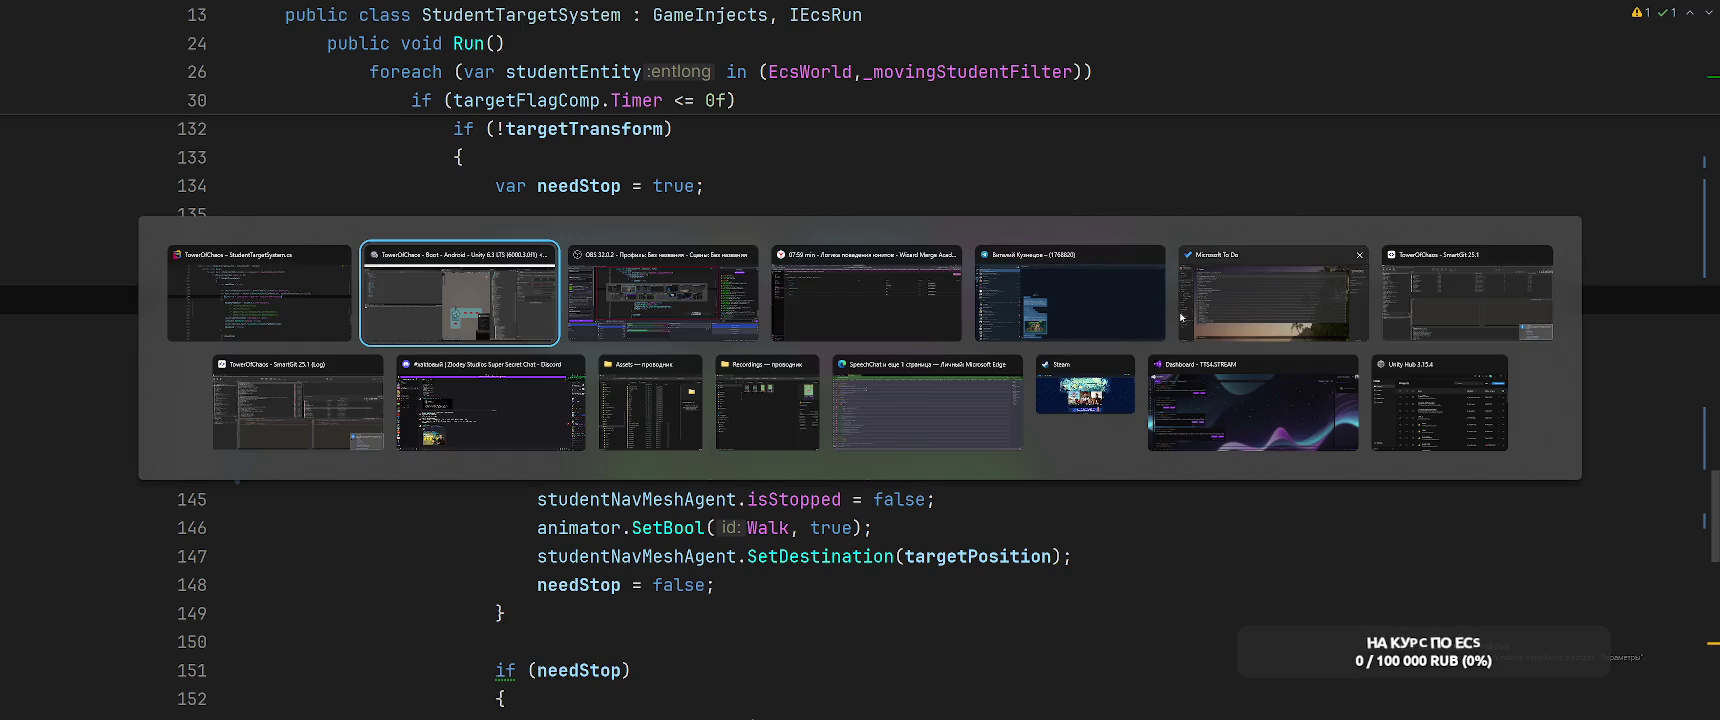
{"action": "scroll", "coordinate": [1283, 360], "scroll_direction": "up", "scroll_amount": 15}
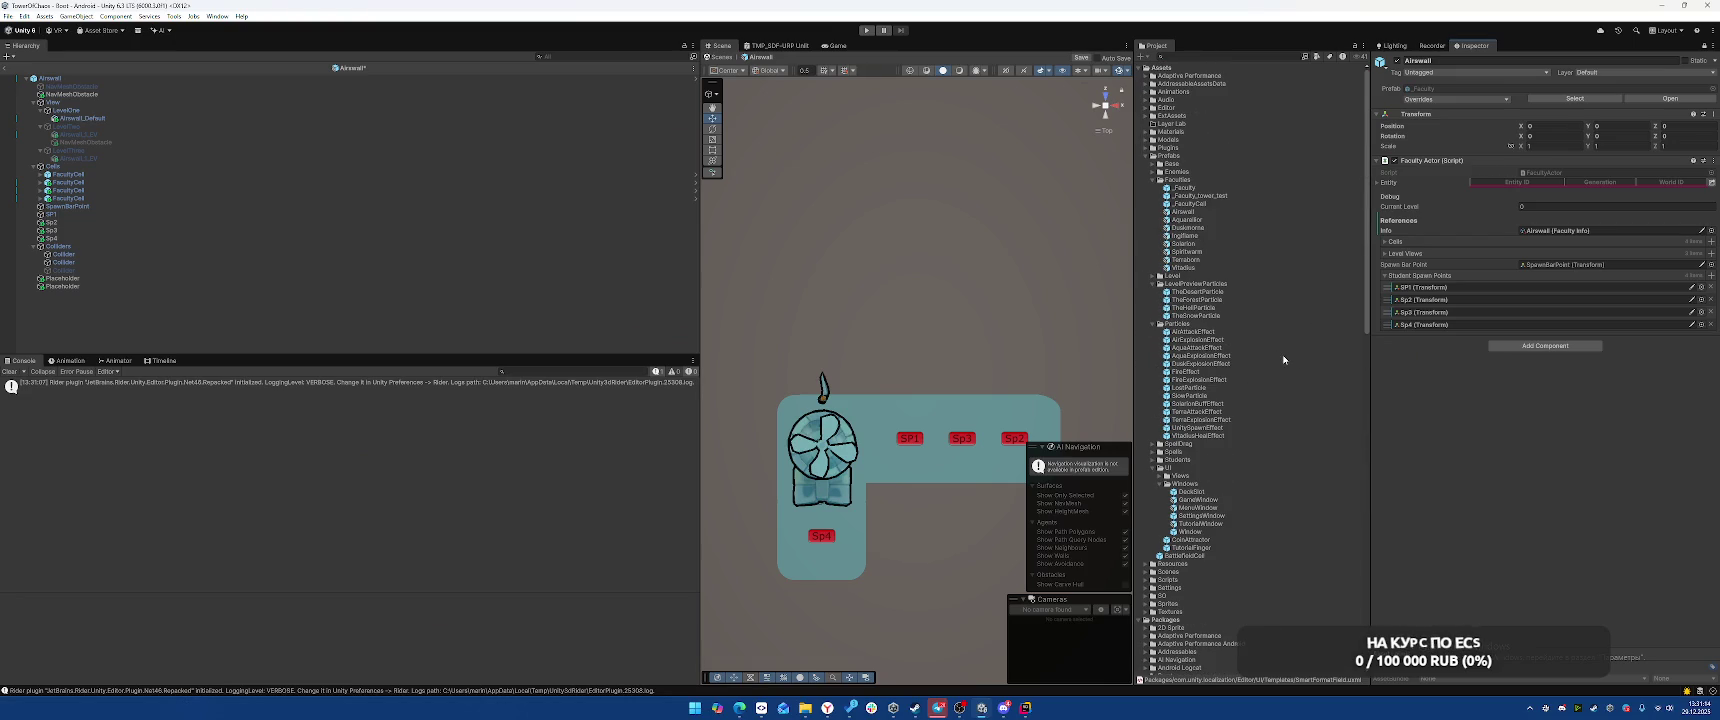
Open the faculty prefab, rename StudentSpawnPosition to SP1, and place it at X -0.5, Z 0.5
{"action": "double_click", "coordinate": [1178, 221]}
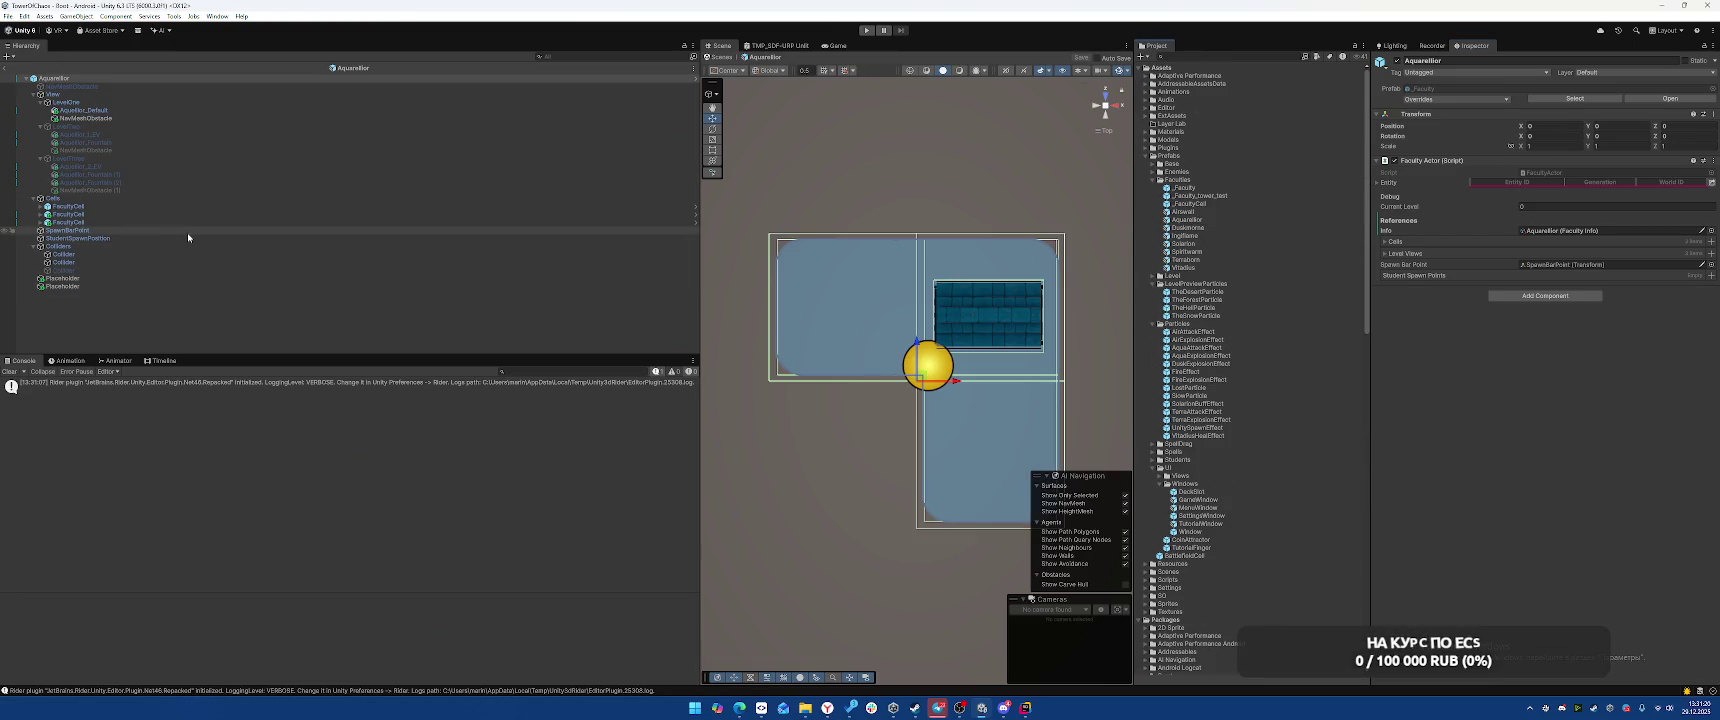
{"action": "left_click", "coordinate": [189, 238]}
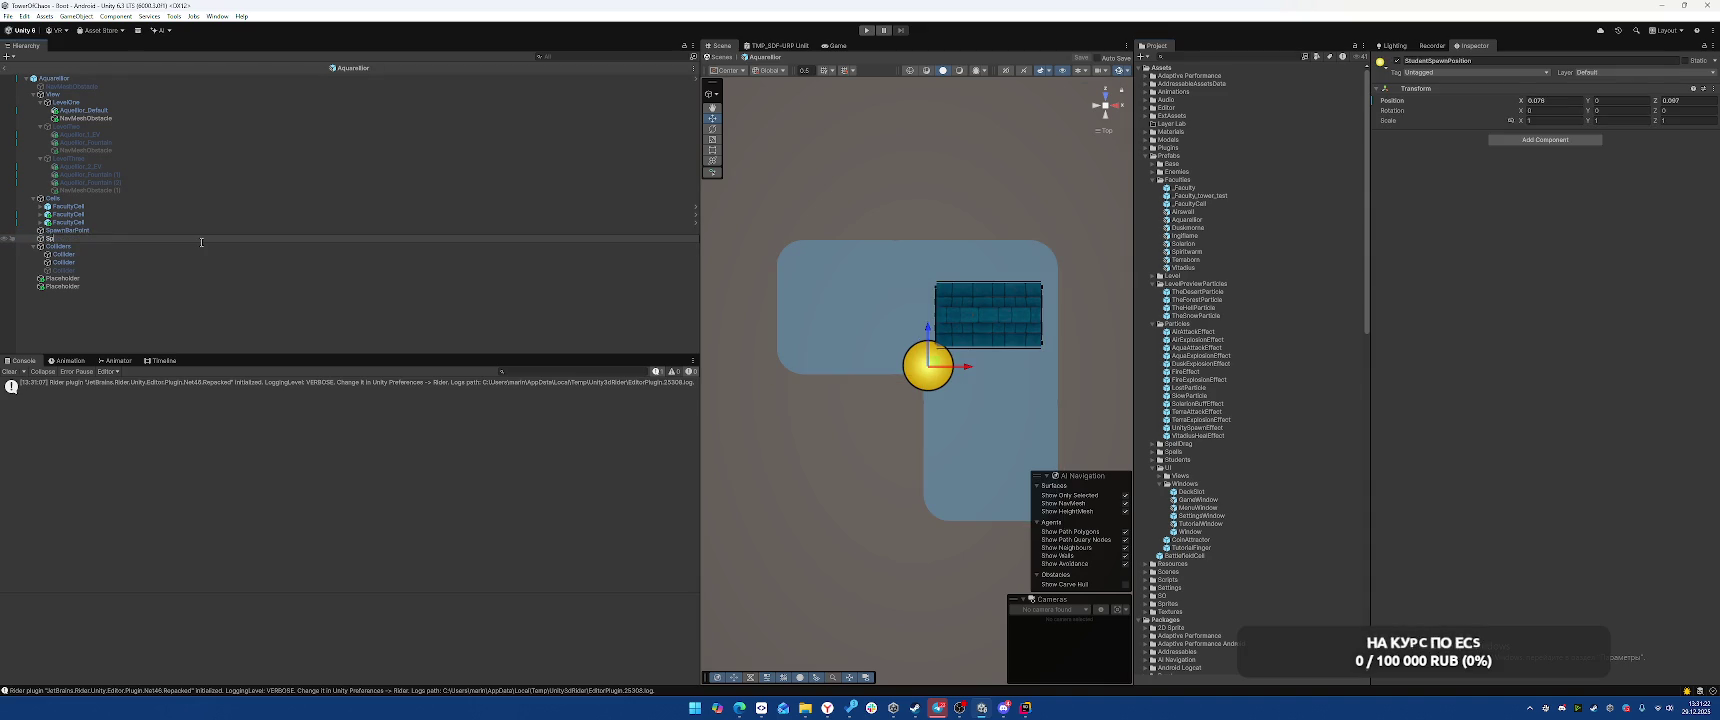
{"action": "key", "text": "Return"}
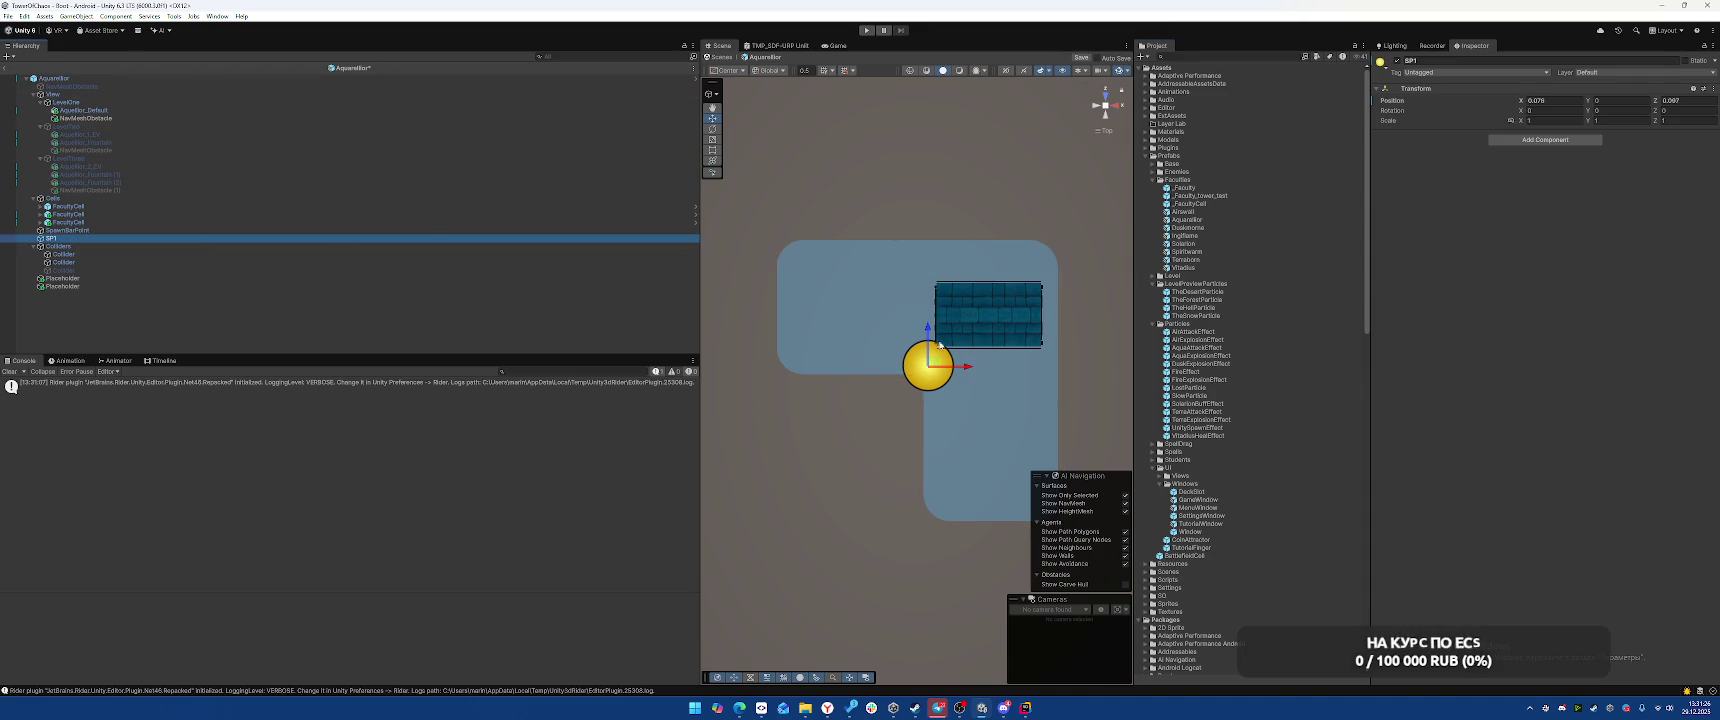
{"action": "left_click_drag", "start_coordinate": [930, 370], "coordinate": [870, 321]}
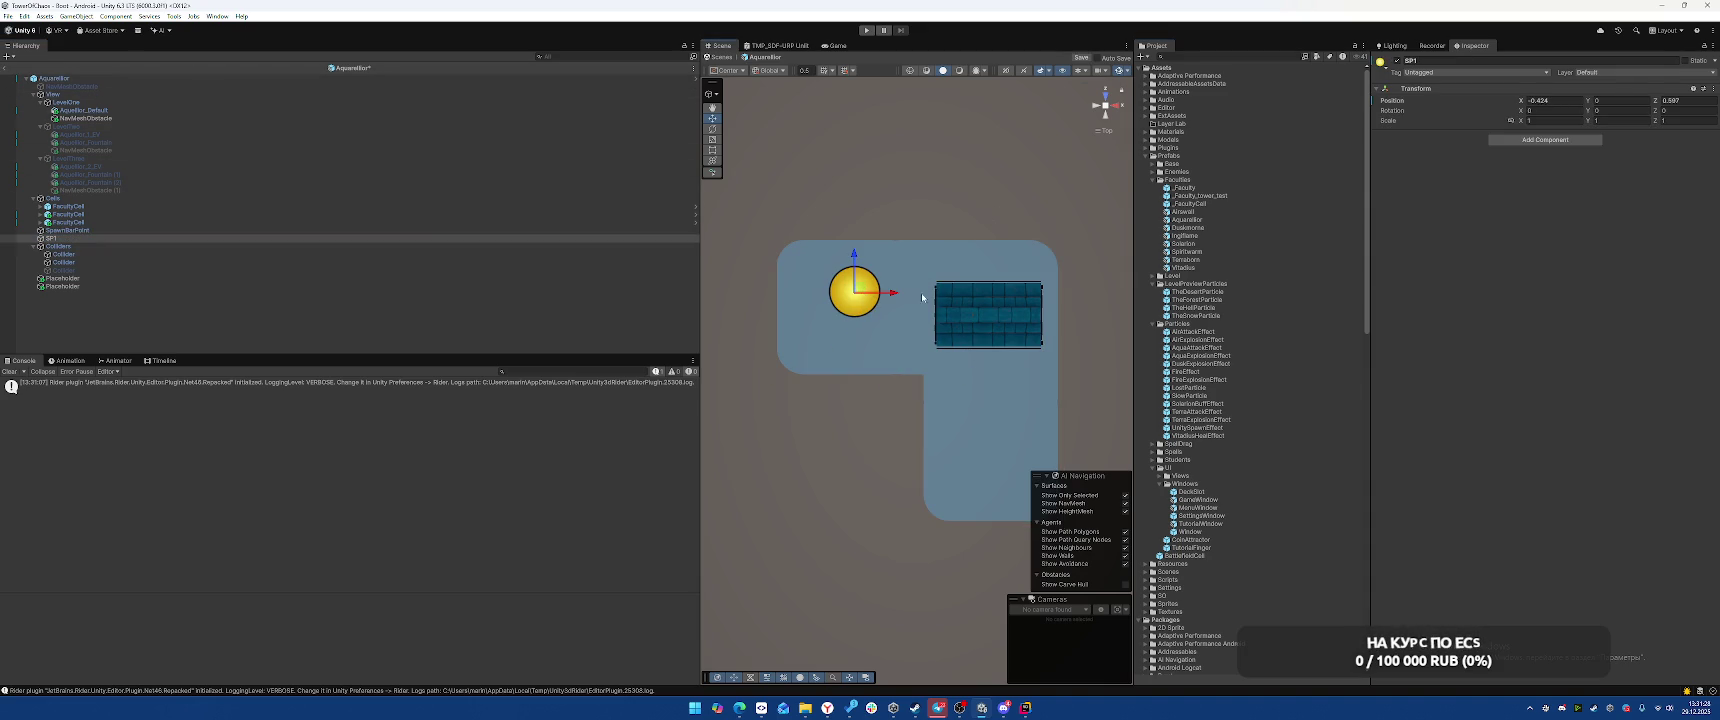
{"action": "left_click", "coordinate": [1572, 103]}
{"action": "type", "text": "-0.5"}
{"action": "left_click", "coordinate": [1700, 101]}
{"action": "type", "text": "0.5"}
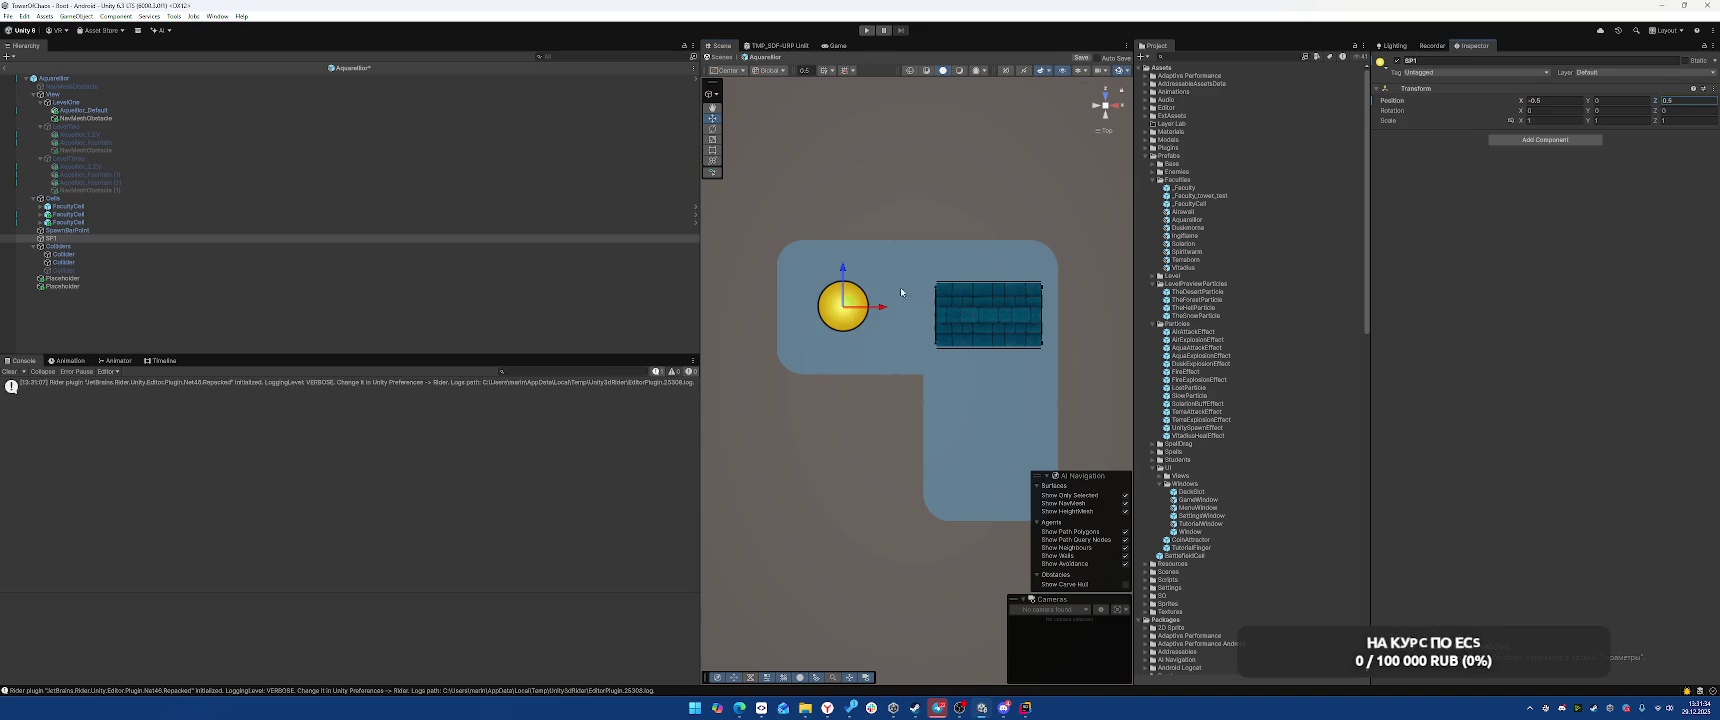
{"action": "left_click_drag", "start_coordinate": [884, 311], "coordinate": [897, 311]}
Duplicate SP1, name the pair SP (1) and SP (2), and move SP (2) into the lower bay
{"action": "left_click", "coordinate": [229, 240]}
{"action": "key", "text": "ctrl+d"}
{"action": "key", "text": "F2"}
{"action": "key", "text": "Up"}
{"action": "key", "text": "F2"}
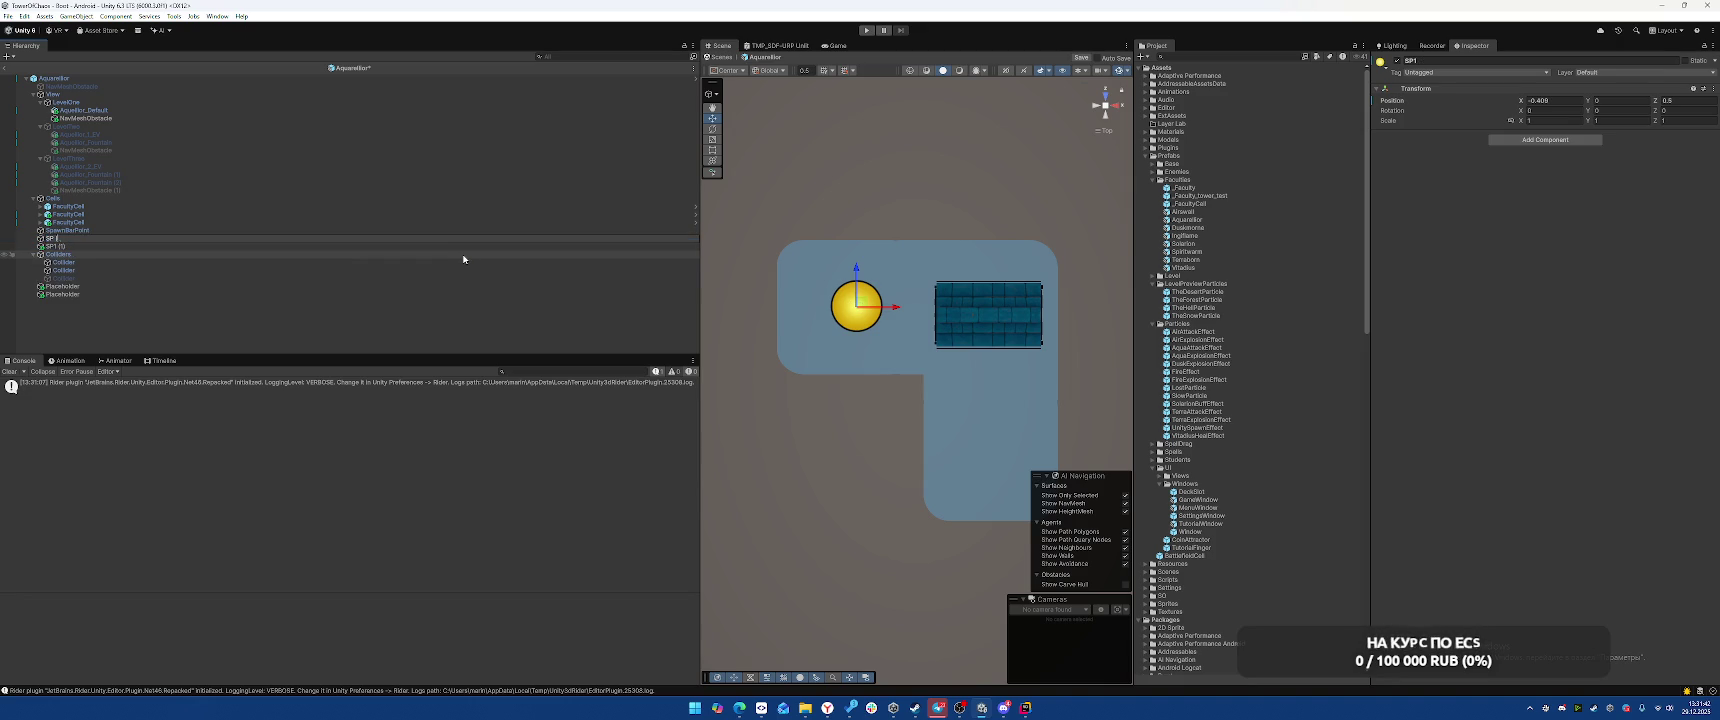
{"action": "key", "text": "Return"}
{"action": "key", "text": "Down"}
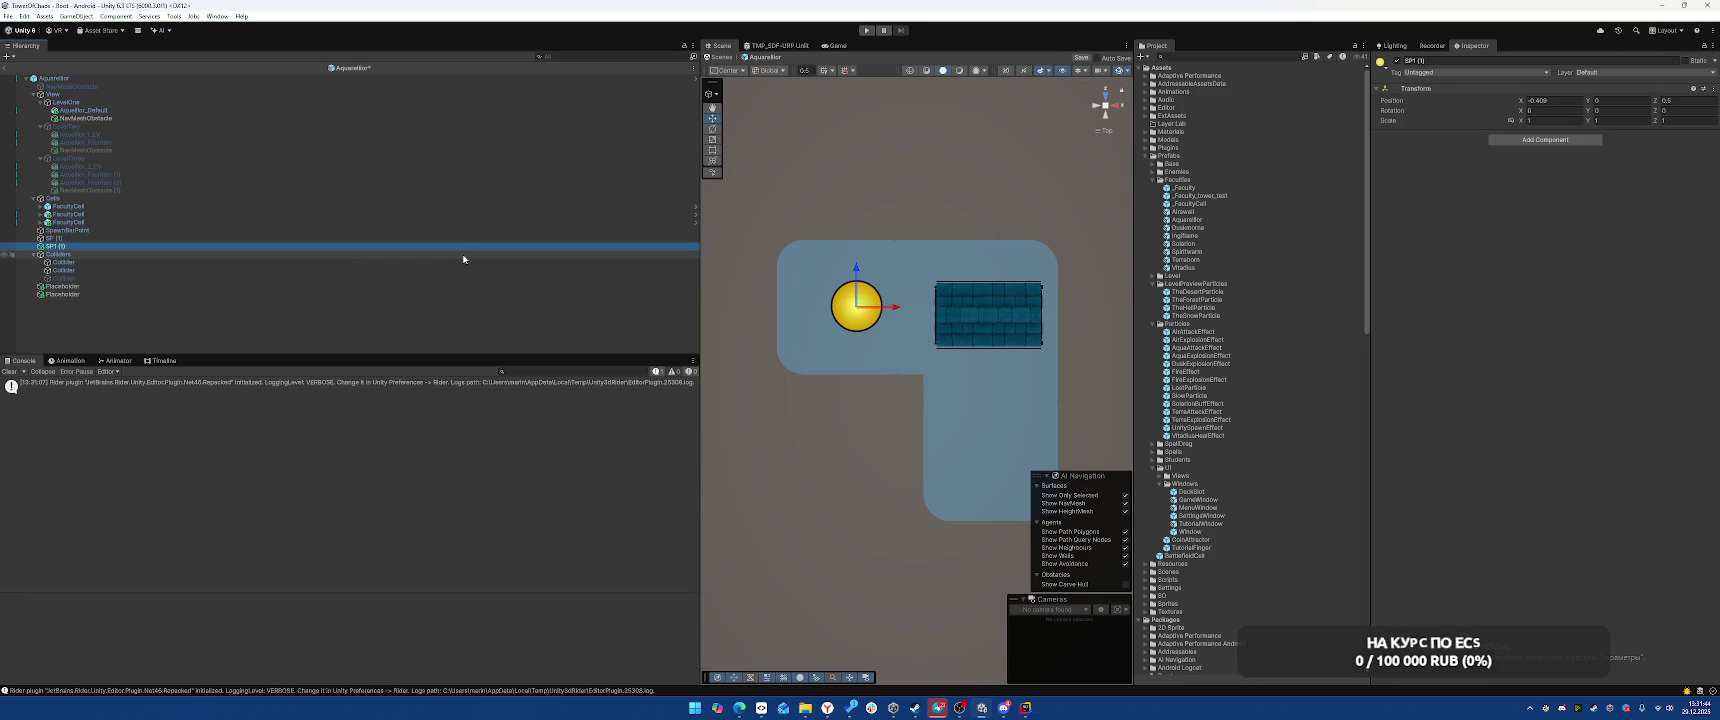
{"action": "key", "text": "F2"}
{"action": "type", "text": "SP (2)"}
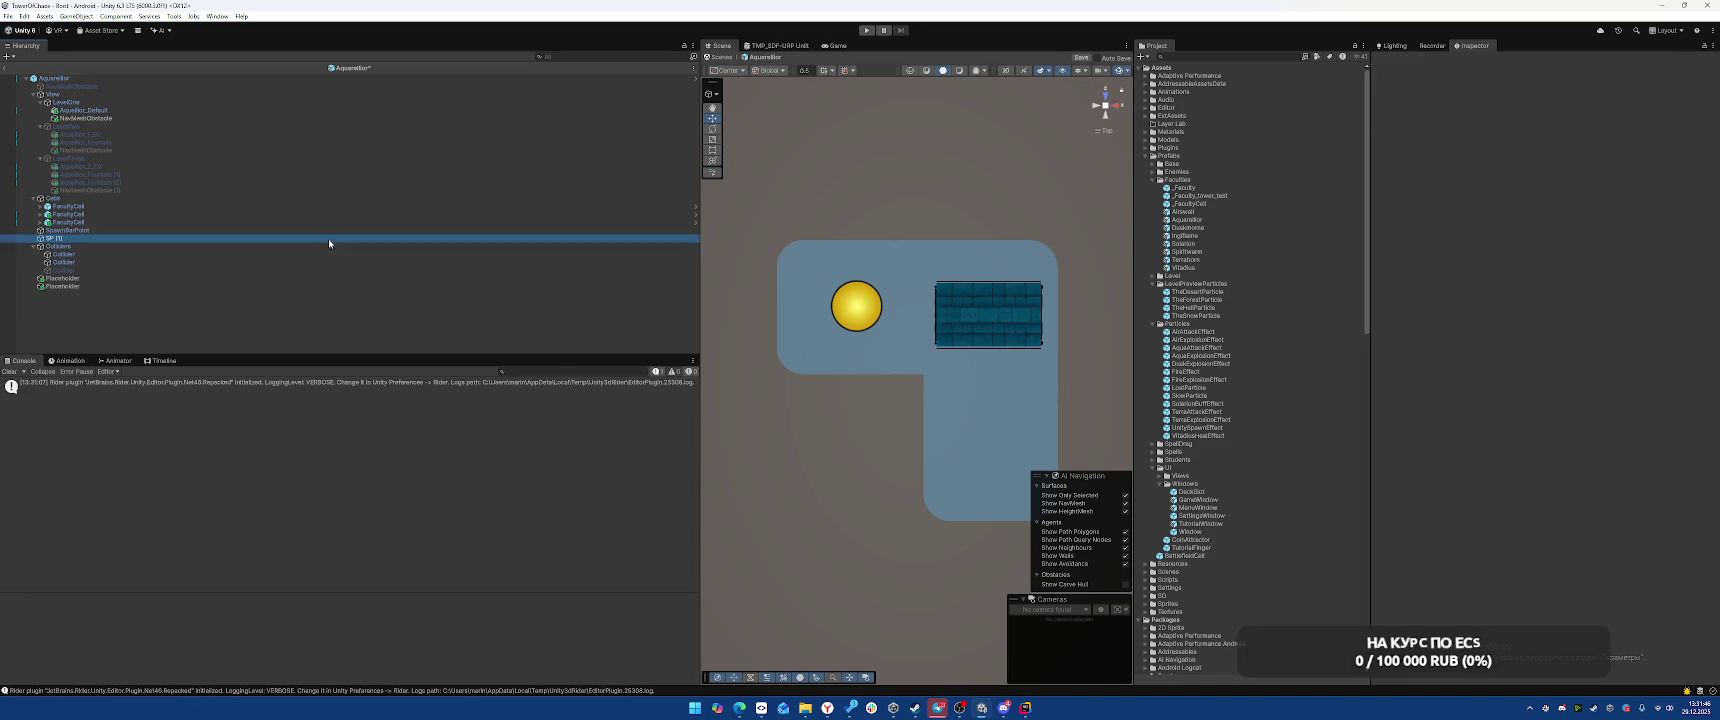
{"action": "key", "text": "Return"}
{"action": "mouse_move", "coordinate": [859, 305]}
{"action": "left_mouse_down"}
{"action": "mouse_move", "coordinate": [1014, 414]}
{"action": "mouse_move", "coordinate": [1006, 448]}
{"action": "mouse_move", "coordinate": [991, 421]}
{"action": "mouse_move", "coordinate": [991, 435]}
{"action": "left_mouse_up"}
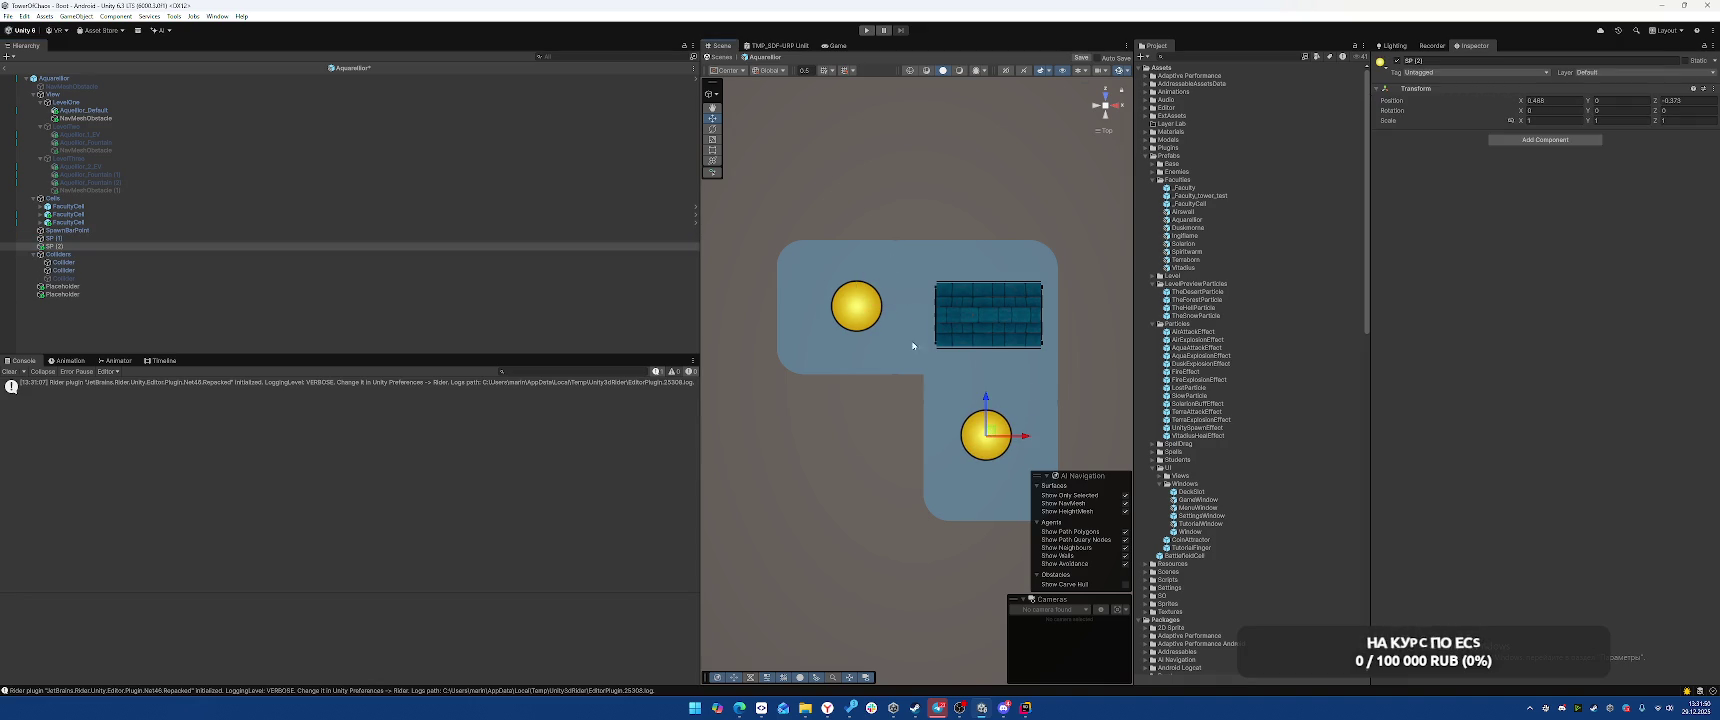
Add SP (3) beside SP (1) at the top and SP (4) below SP (2), then select all four
{"action": "left_click", "coordinate": [150, 246]}
{"action": "key", "text": "ctrl+d"}
{"action": "left_click_drag", "start_coordinate": [990, 435], "coordinate": [809, 307]}
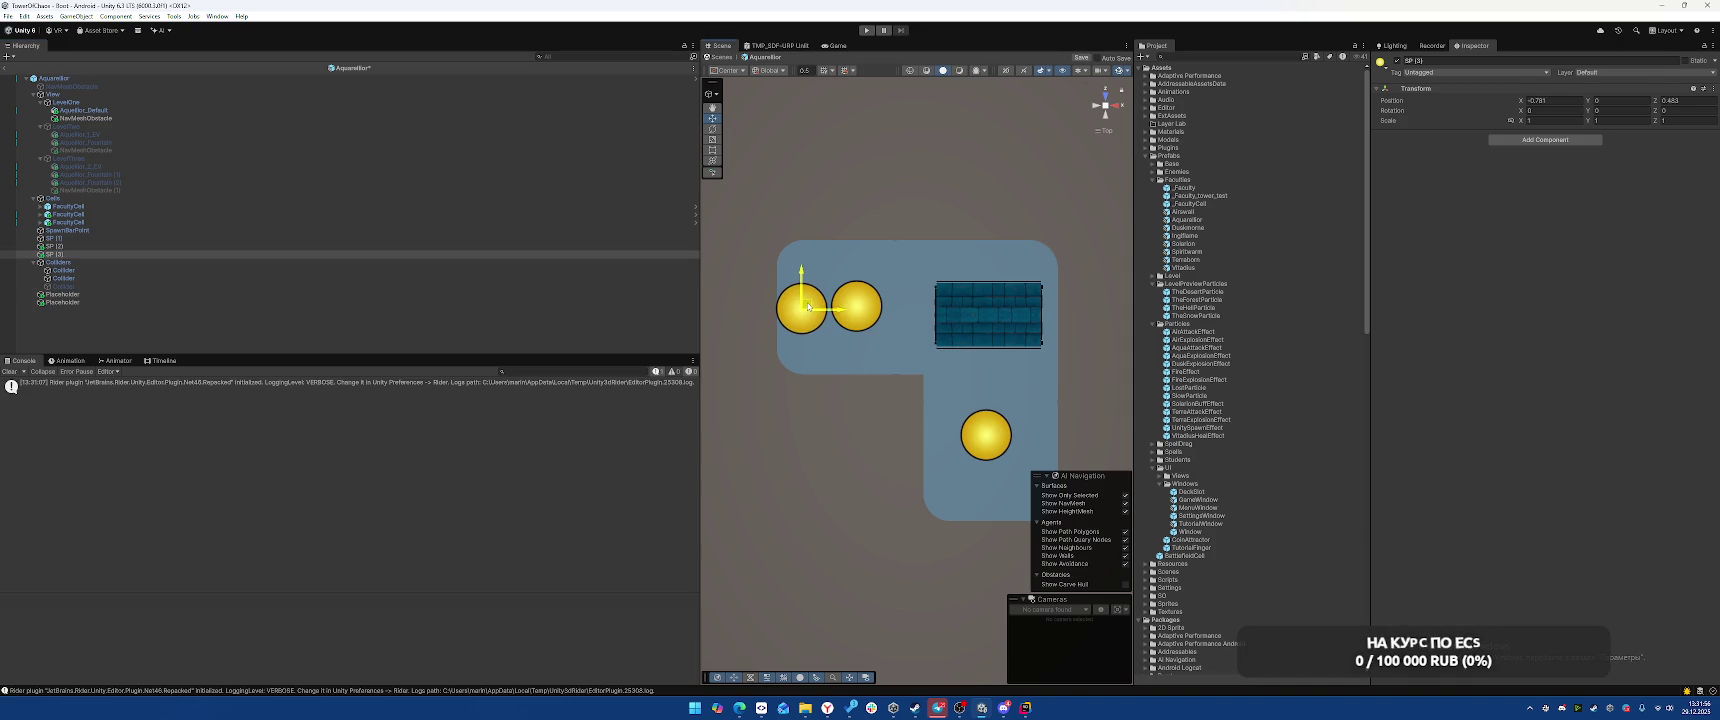
{"action": "left_click", "coordinate": [862, 309]}
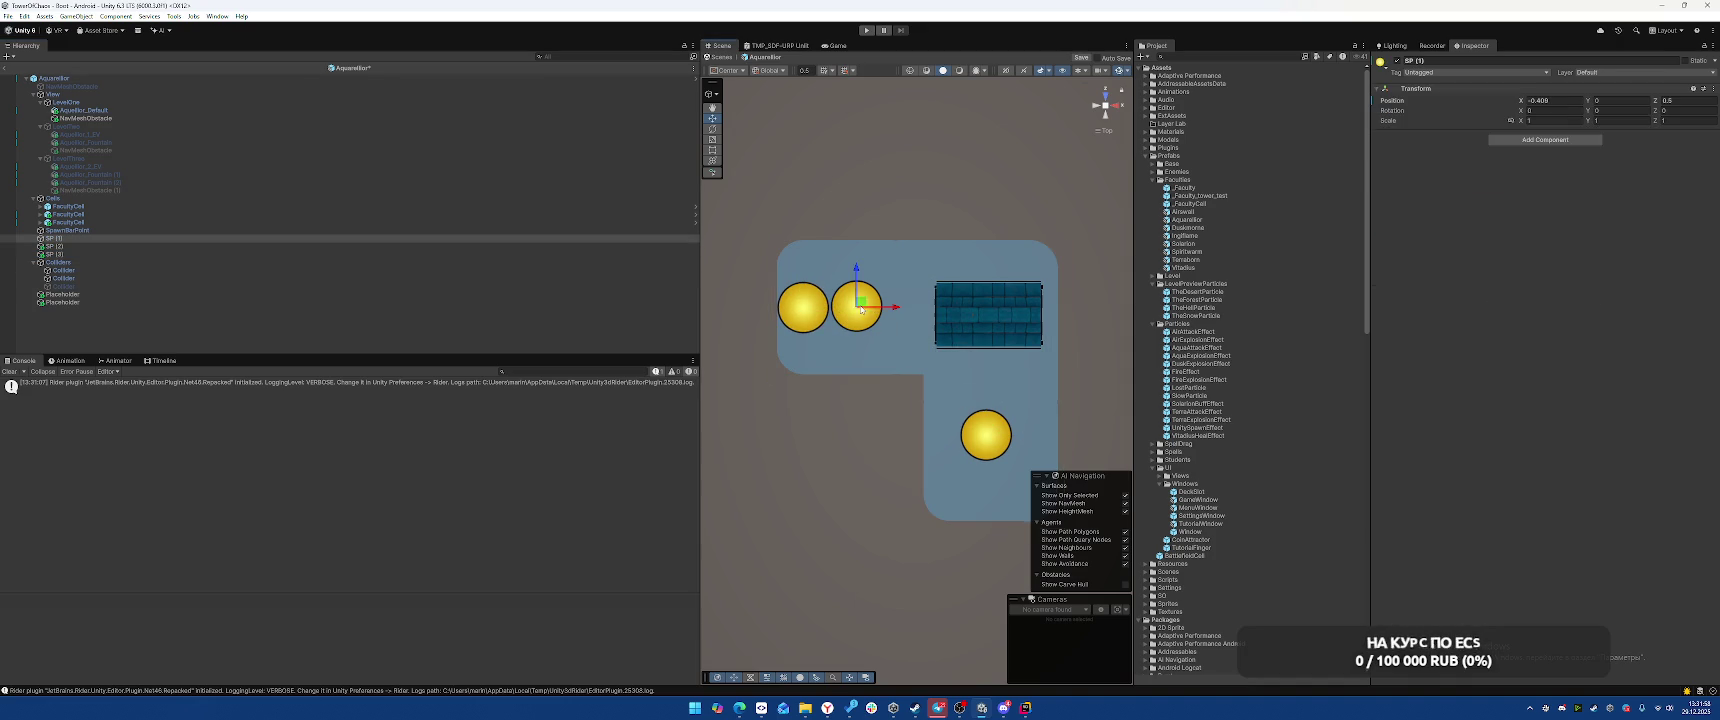
{"action": "mouse_move", "coordinate": [862, 309]}
{"action": "left_mouse_down"}
{"action": "mouse_move", "coordinate": [885, 310]}
{"action": "mouse_move", "coordinate": [815, 311]}
{"action": "mouse_move", "coordinate": [990, 377]}
{"action": "mouse_move", "coordinate": [990, 476]}
{"action": "mouse_move", "coordinate": [988, 403]}
{"action": "left_mouse_up"}
{"action": "left_click", "coordinate": [808, 310]}
{"action": "key", "text": "ctrl+d"}
{"action": "left_click", "coordinate": [998, 434]}
{"action": "left_click", "coordinate": [998, 434]}
{"action": "left_click", "coordinate": [986, 465]}
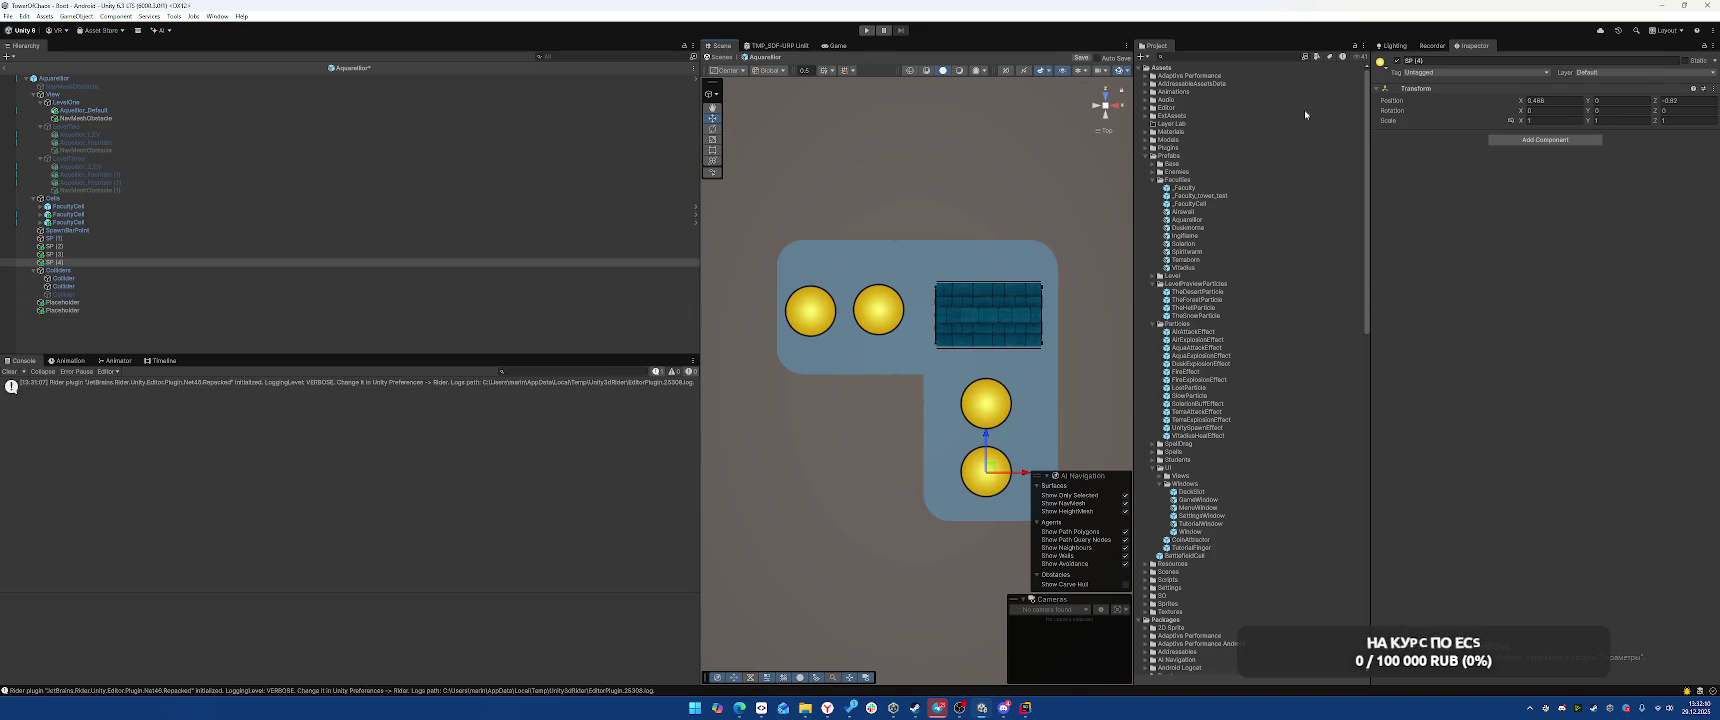
{"action": "left_click", "coordinate": [91, 241], "text": "shift"}
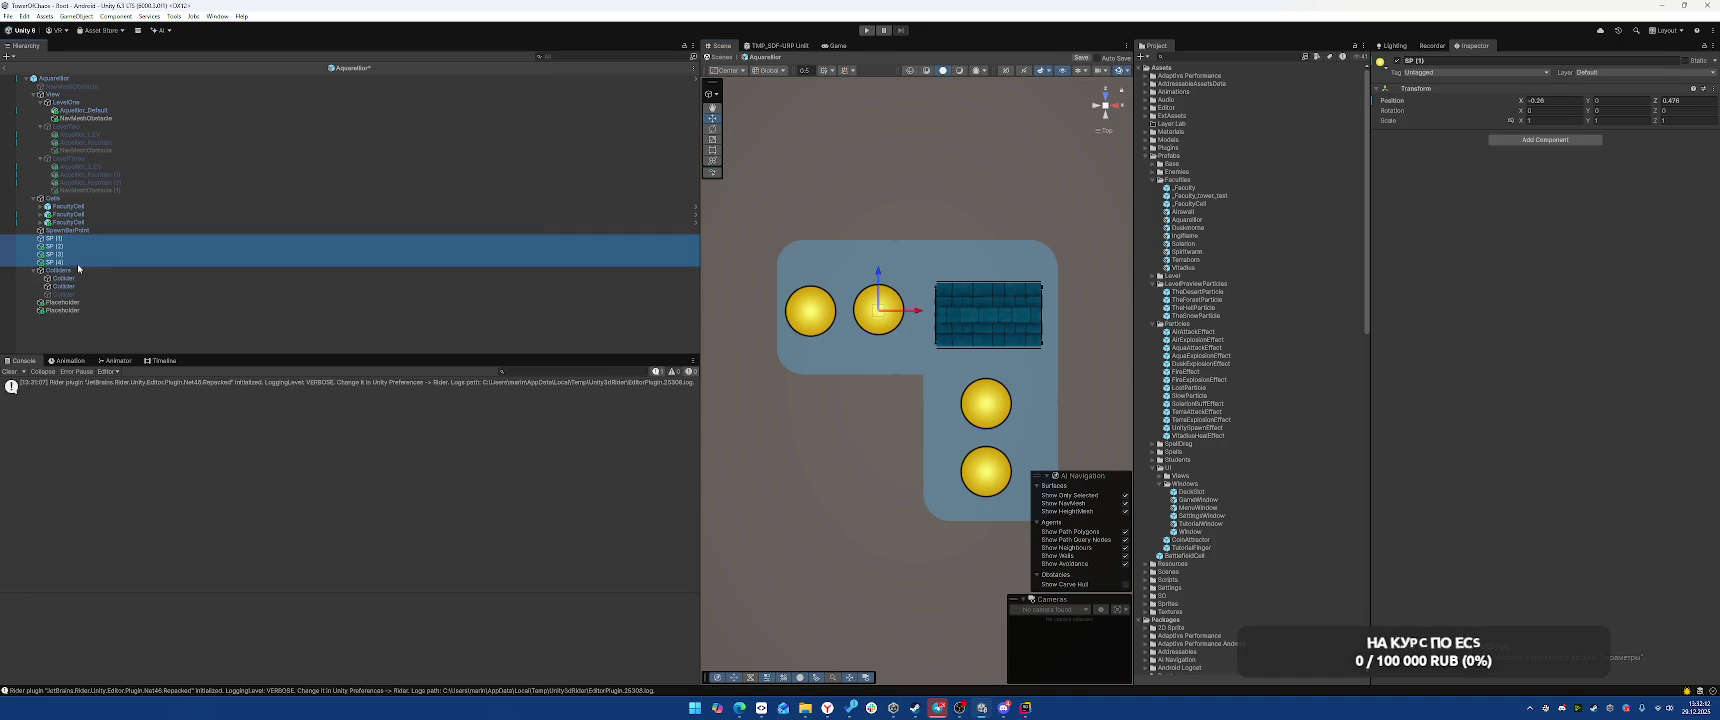
Give the spawn points red name labels and set SP (1)'s Z position to 0.5
{"action": "left_click", "coordinate": [1381, 62]}
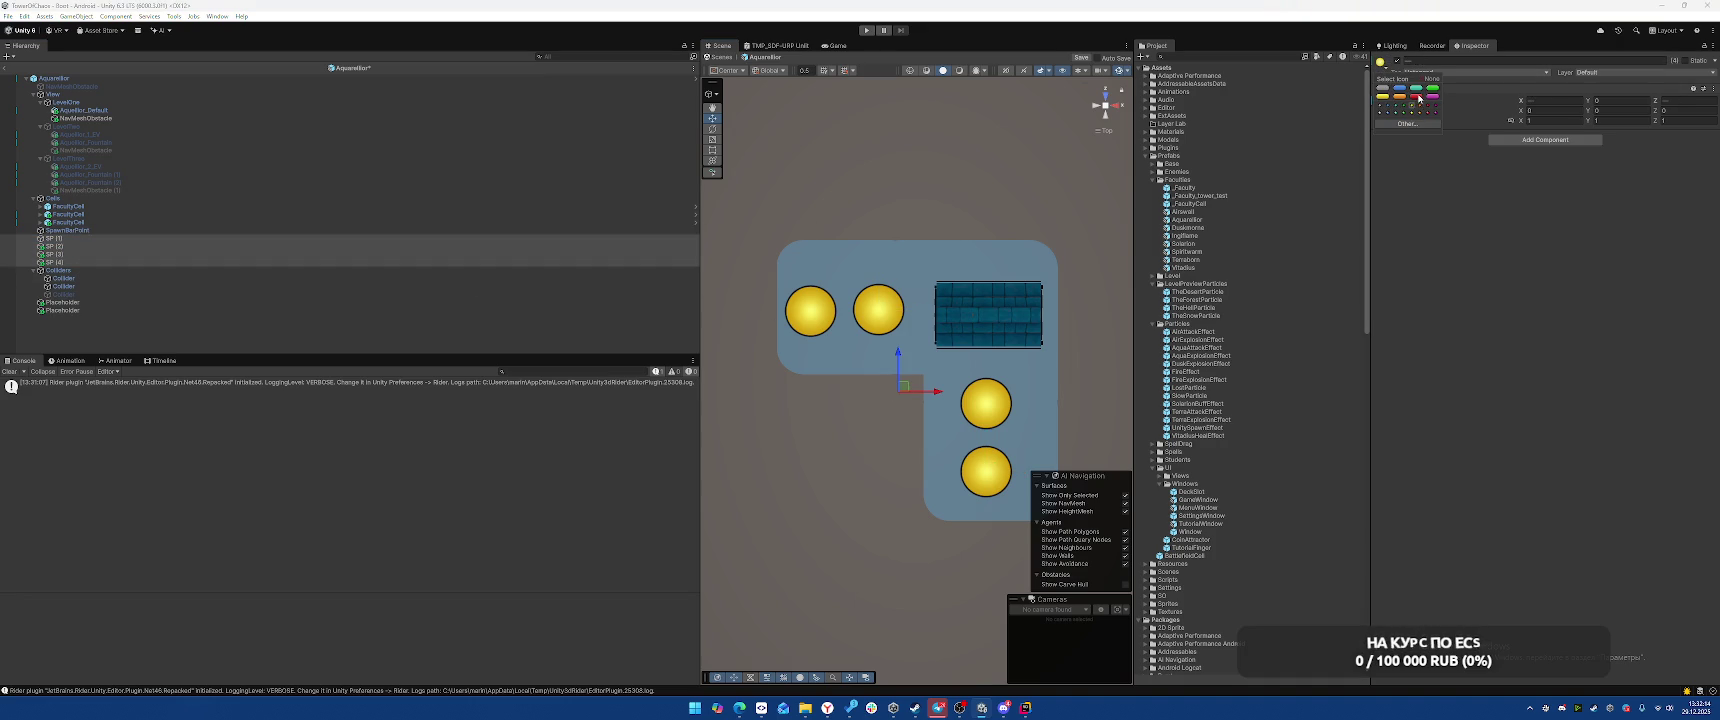
{"action": "left_click", "coordinate": [1418, 97]}
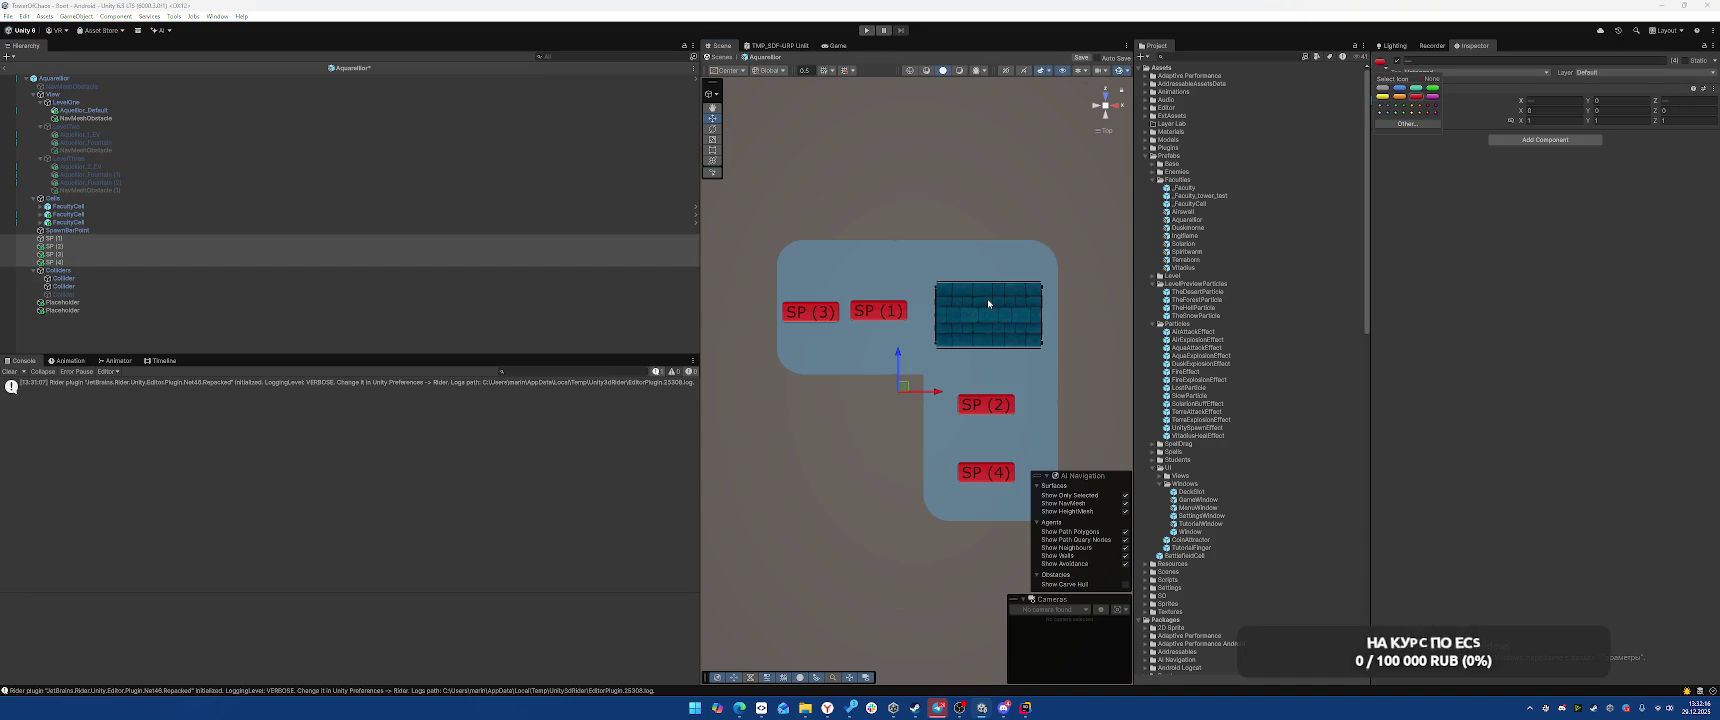
{"action": "left_click", "coordinate": [862, 305]}
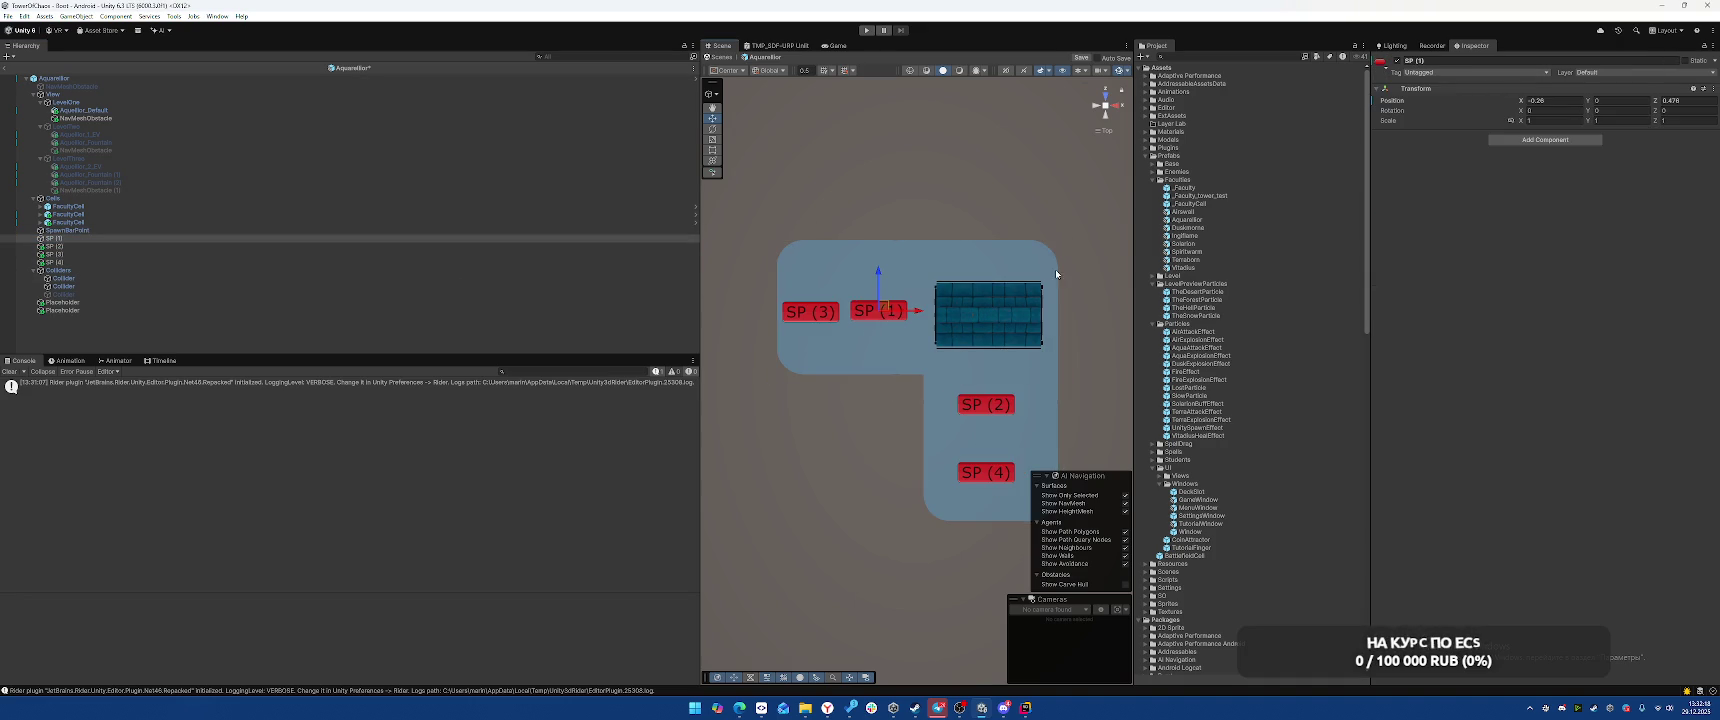
{"action": "left_click", "coordinate": [1676, 100]}
{"action": "type", "text": "0.5"}
{"action": "left_click", "coordinate": [1656, 104]}
Set SP (3)'s Z to 0.5, and set SP (2)'s and SP (4)'s X to 0.5
{"action": "left_click", "coordinate": [810, 311]}
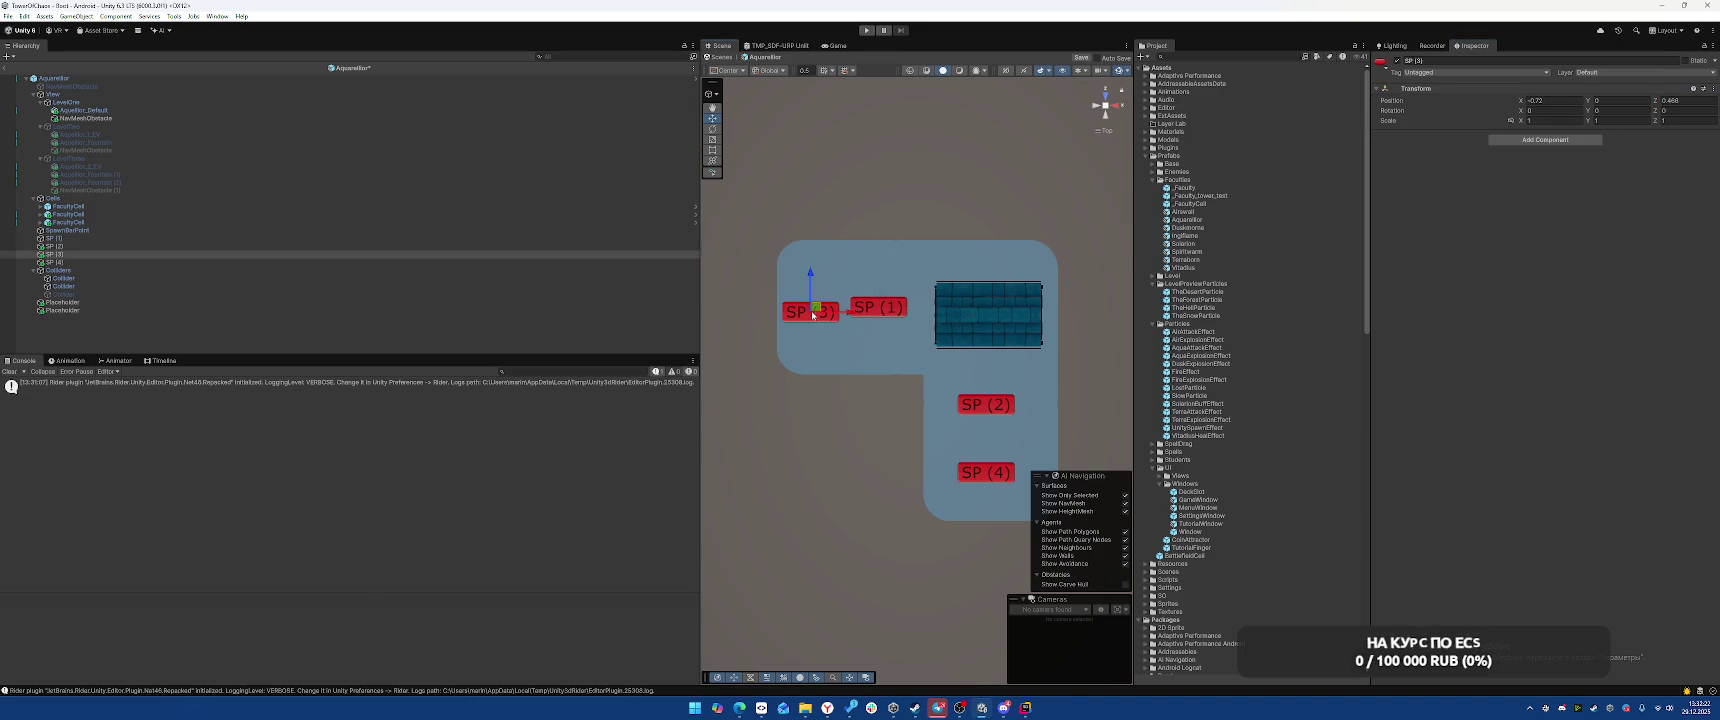
{"action": "left_click", "coordinate": [1683, 100]}
{"action": "type", "text": "0.5"}
{"action": "left_click", "coordinate": [986, 404]}
{"action": "left_click", "coordinate": [1551, 101]}
{"action": "type", "text": "0.5"}
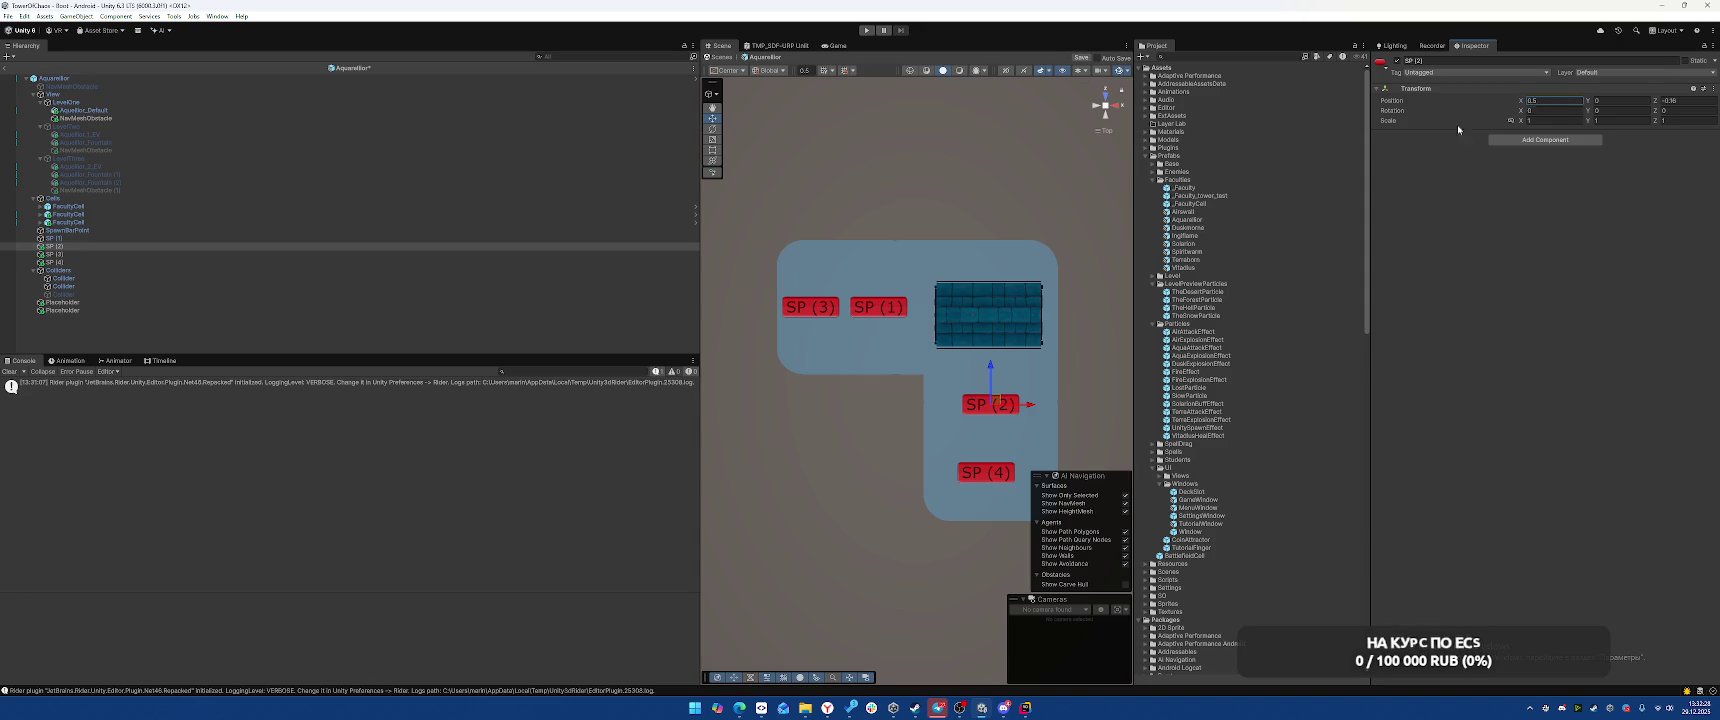
{"action": "left_click", "coordinate": [986, 472]}
{"action": "left_click", "coordinate": [1573, 101]}
{"action": "type", "text": "0.5"}
Lock the Inspector on the Aquarellior root, assign SP (1)–SP (4) to Student Spawn Points, and save
{"action": "left_click", "coordinate": [54, 78]}
{"action": "left_click", "coordinate": [1700, 45]}
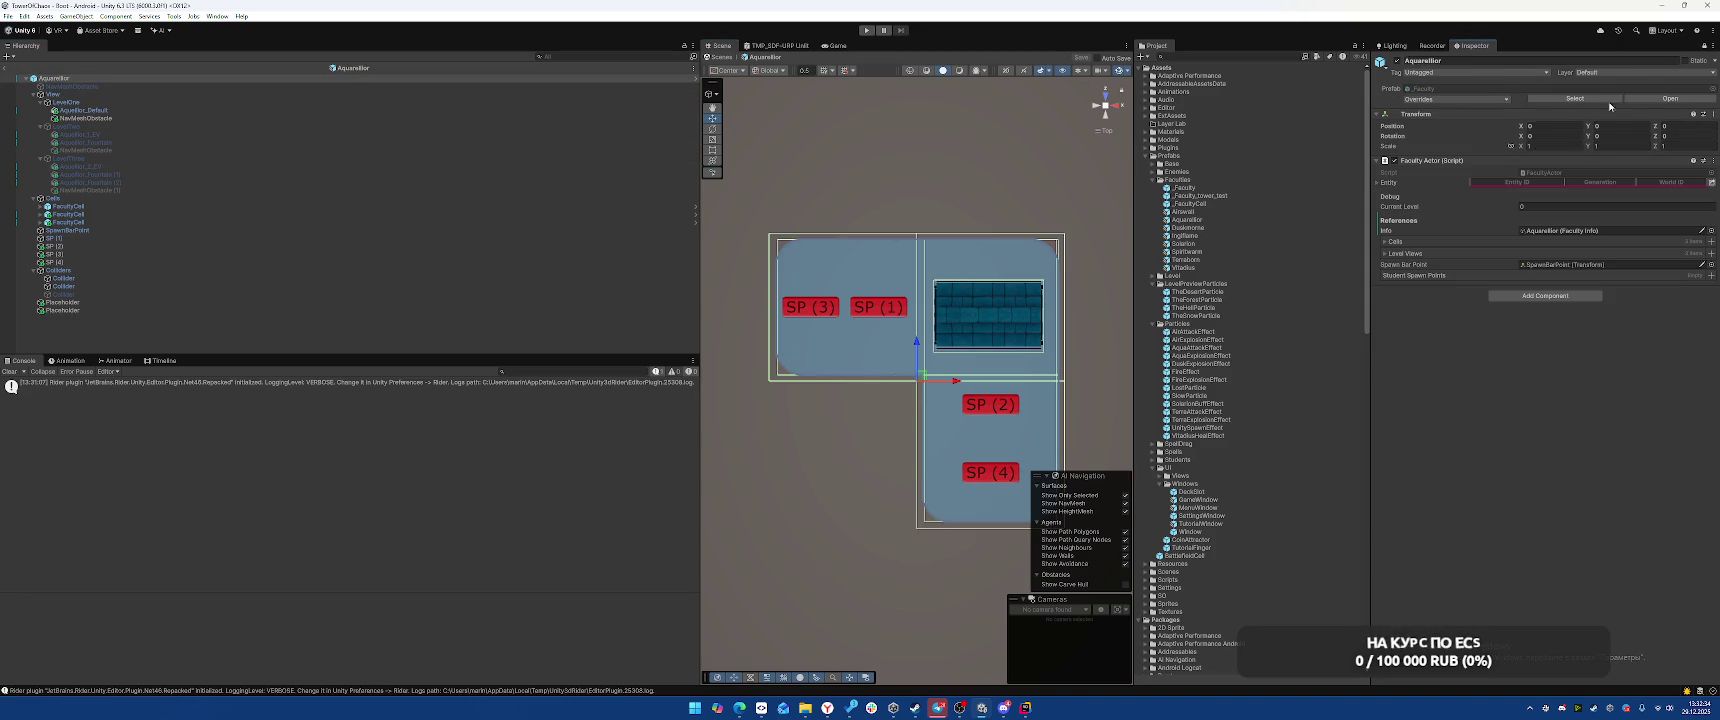
{"action": "left_click", "coordinate": [190, 239]}
{"action": "left_click", "coordinate": [156, 262], "text": "shift"}
{"action": "left_click_drag", "start_coordinate": [123, 242], "coordinate": [1450, 276]}
{"action": "key", "text": "ctrl+s"}
{"action": "double_click", "coordinate": [1184, 229]}
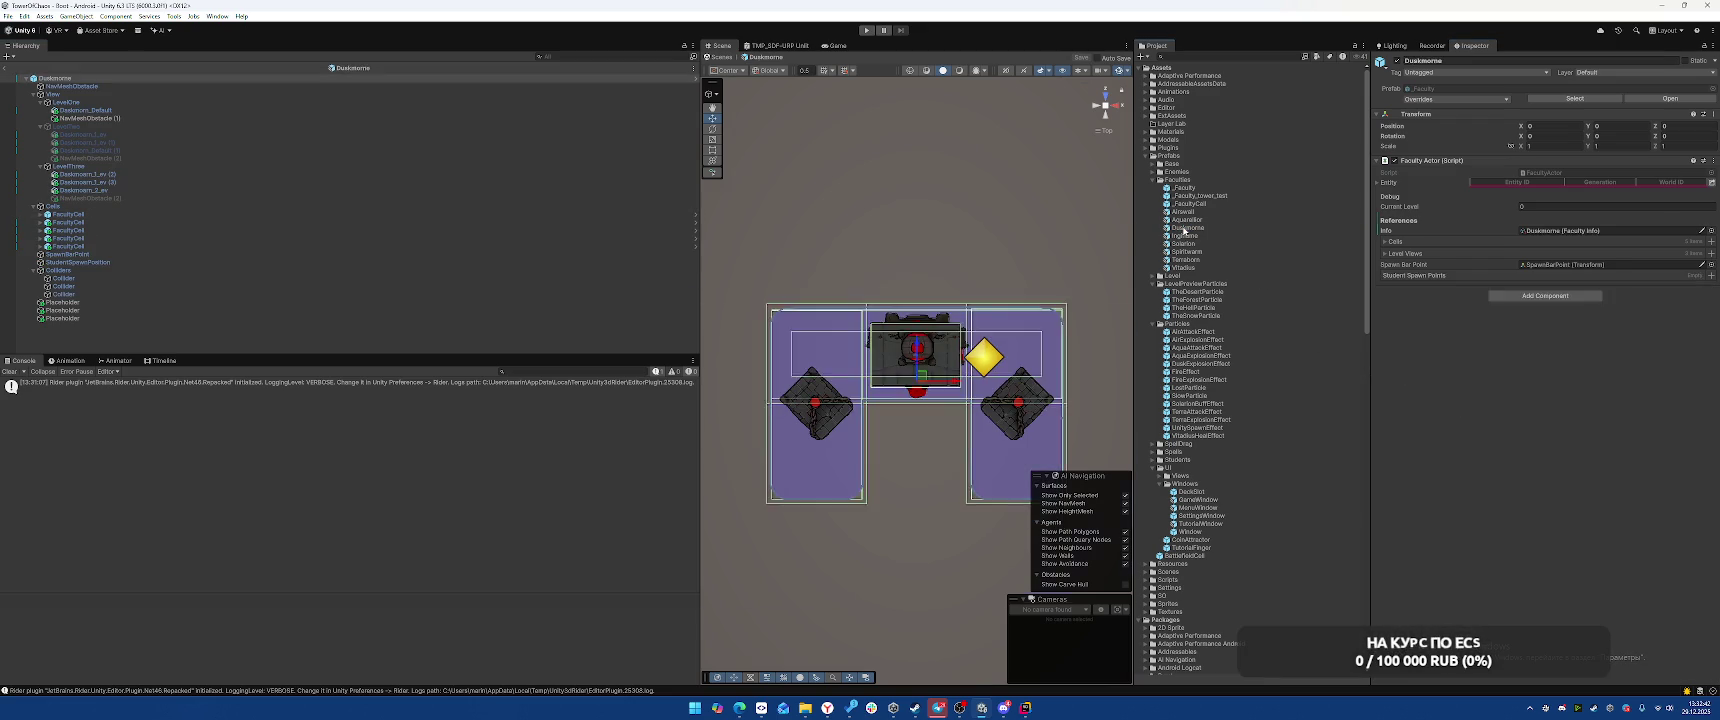
Rename StudentSpawnPosition to SP (1) and give it a red label icon
{"action": "left_click", "coordinate": [111, 263]}
{"action": "key", "text": "F2"}
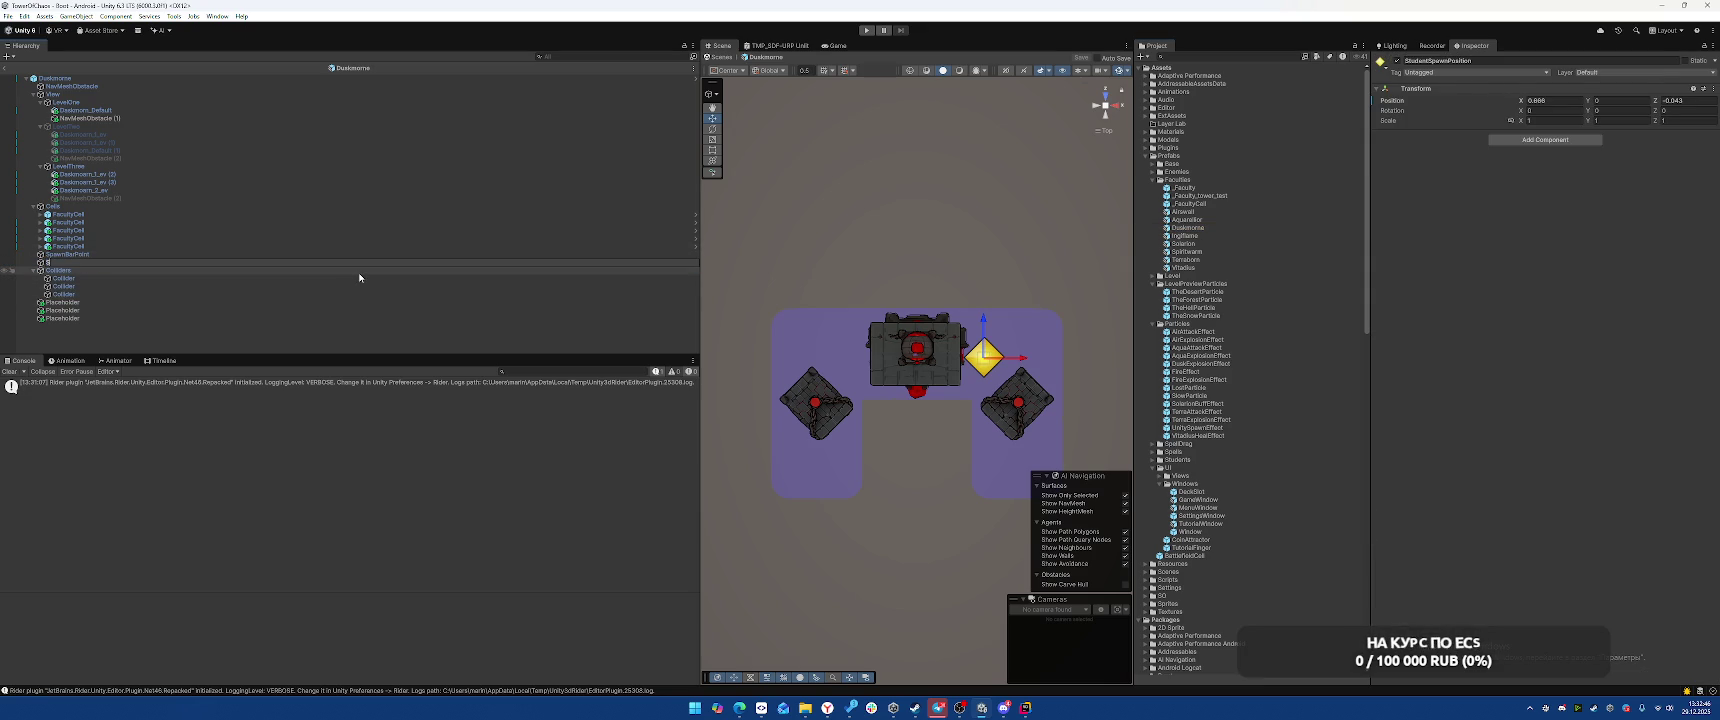
{"action": "type", "text": "SP1"}
{"action": "key", "text": "Return"}
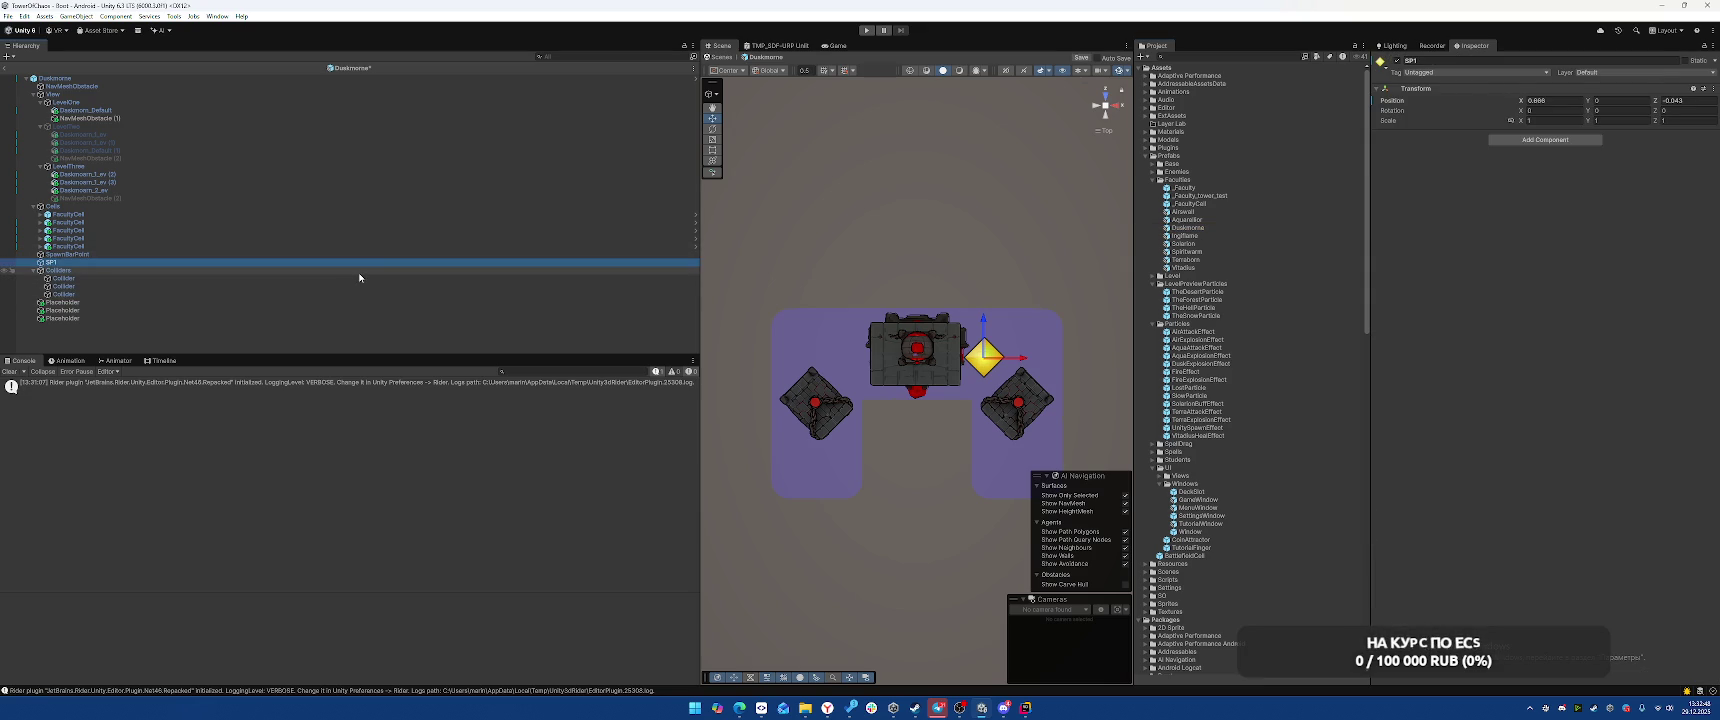
{"action": "left_click", "coordinate": [1382, 63]}
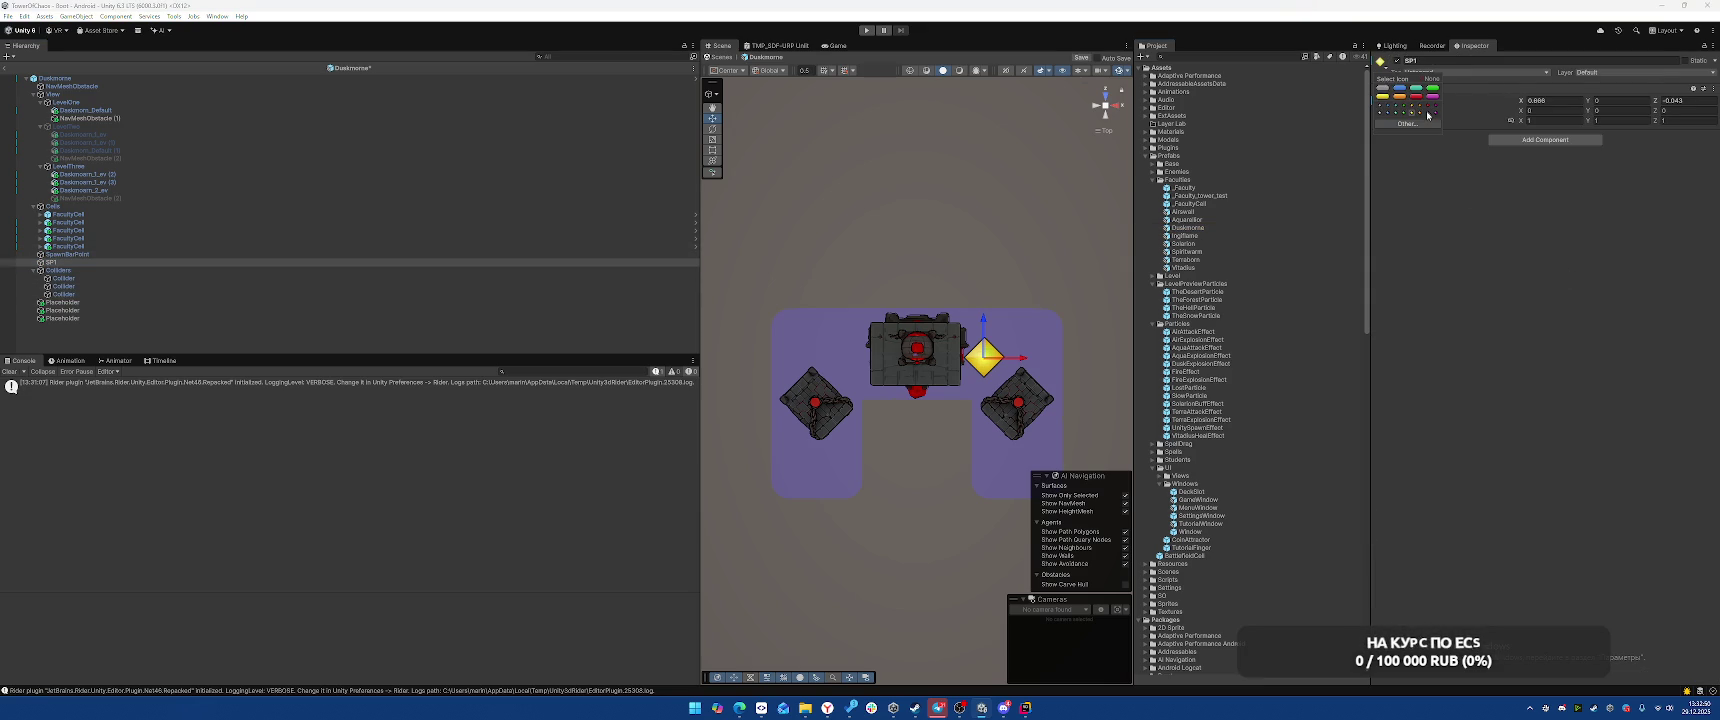
{"action": "left_click", "coordinate": [1502, 62]}
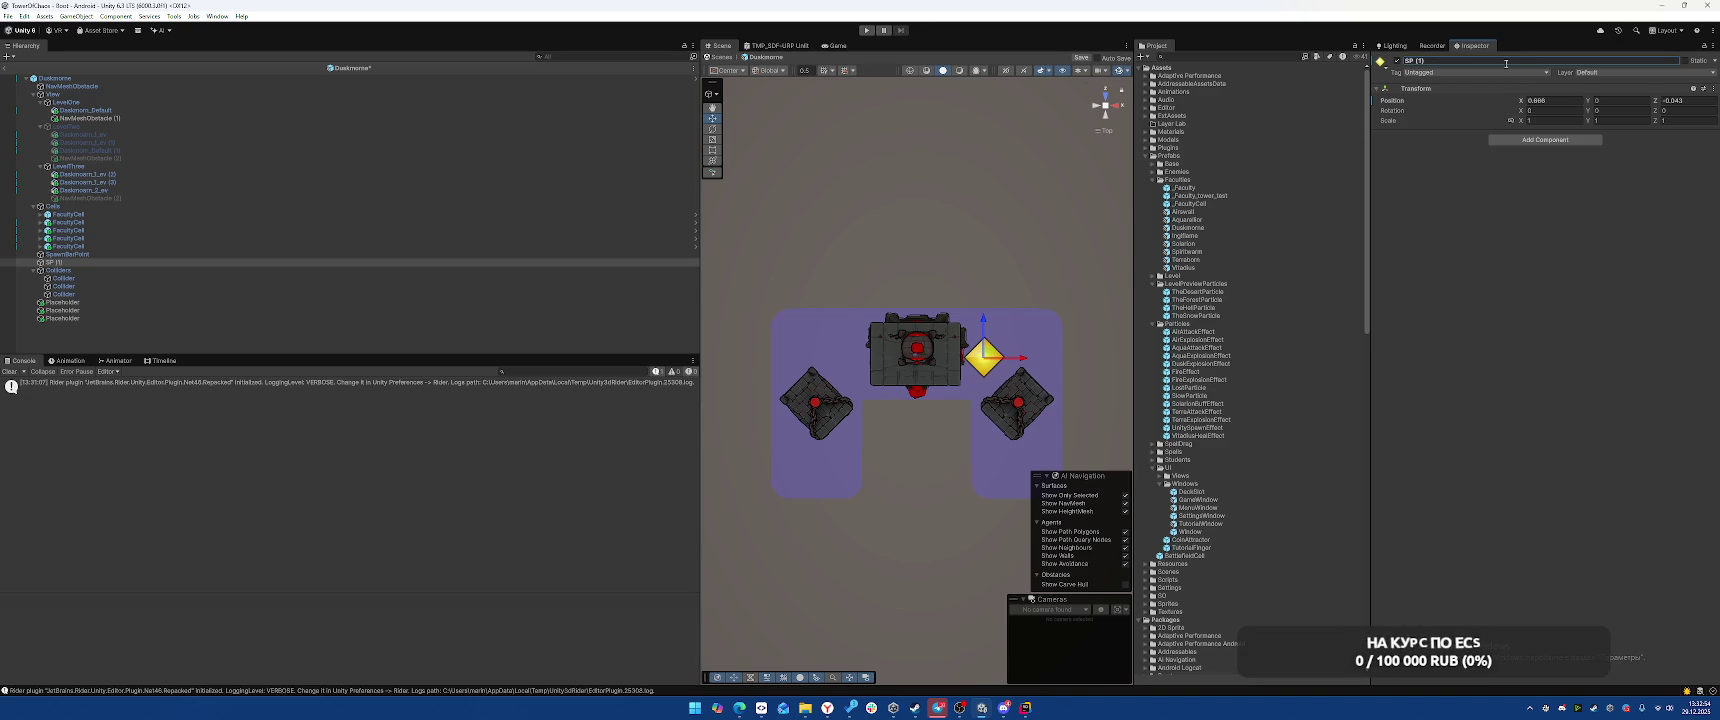
{"action": "left_click", "coordinate": [1381, 62]}
{"action": "left_click", "coordinate": [1419, 96]}
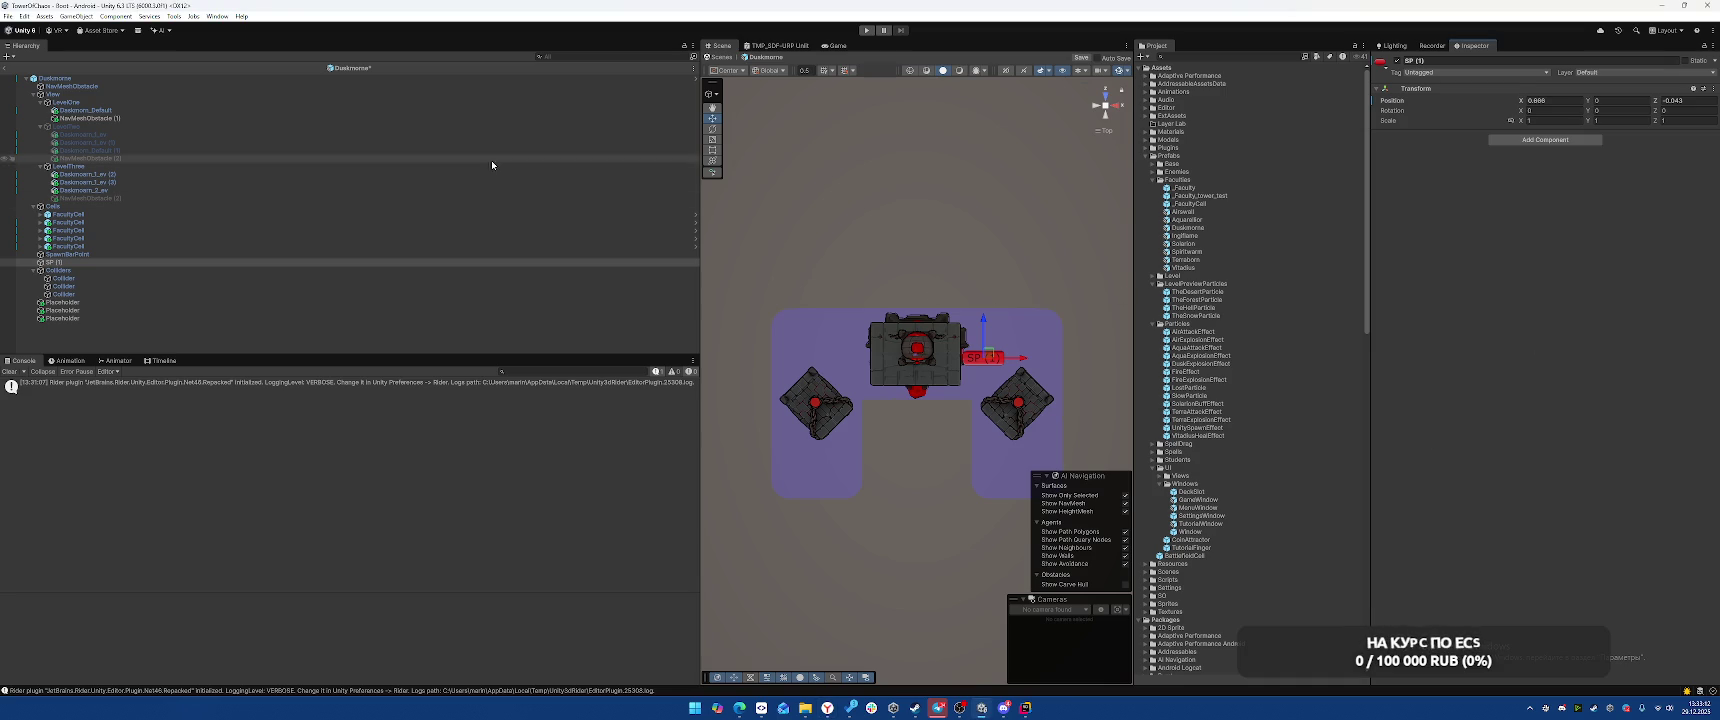
Place SP (1) right of the central machine and add duplicates SP (2)–SP (4) to the left and below
{"action": "left_click", "coordinate": [253, 263]}
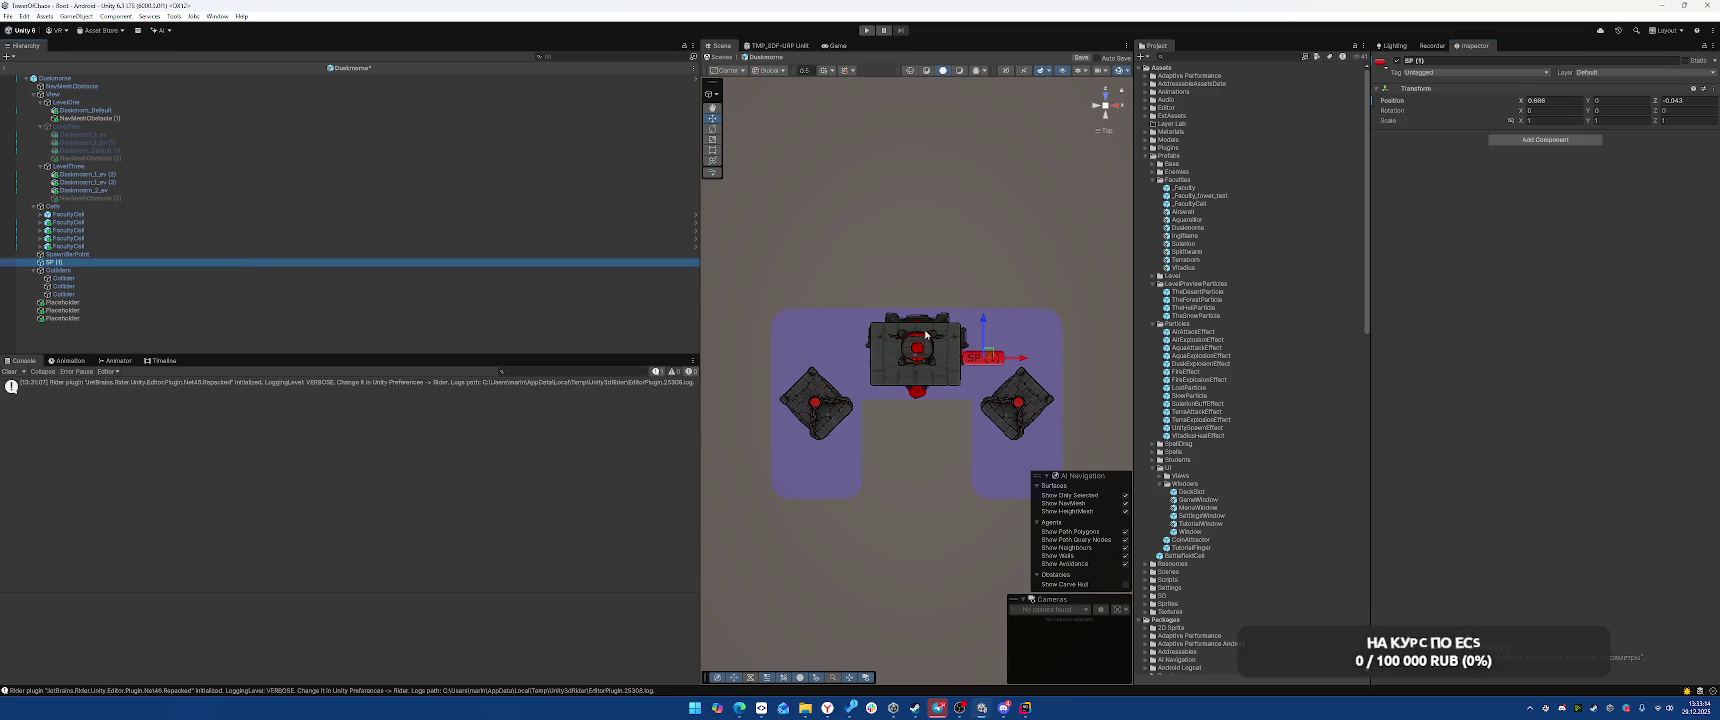
{"action": "left_click_drag", "start_coordinate": [993, 360], "coordinate": [1025, 354]}
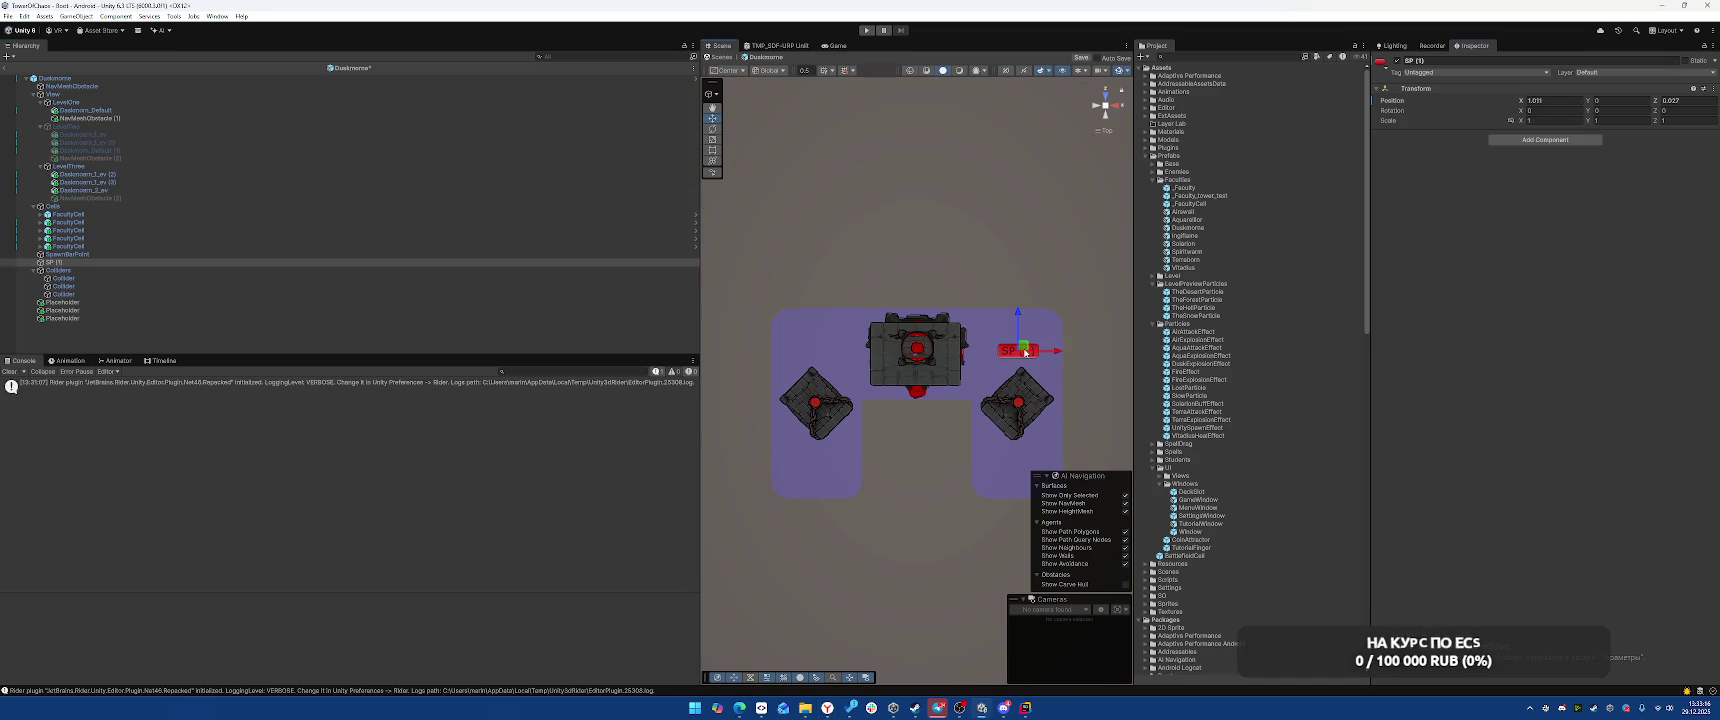
{"action": "key", "text": "ctrl+d"}
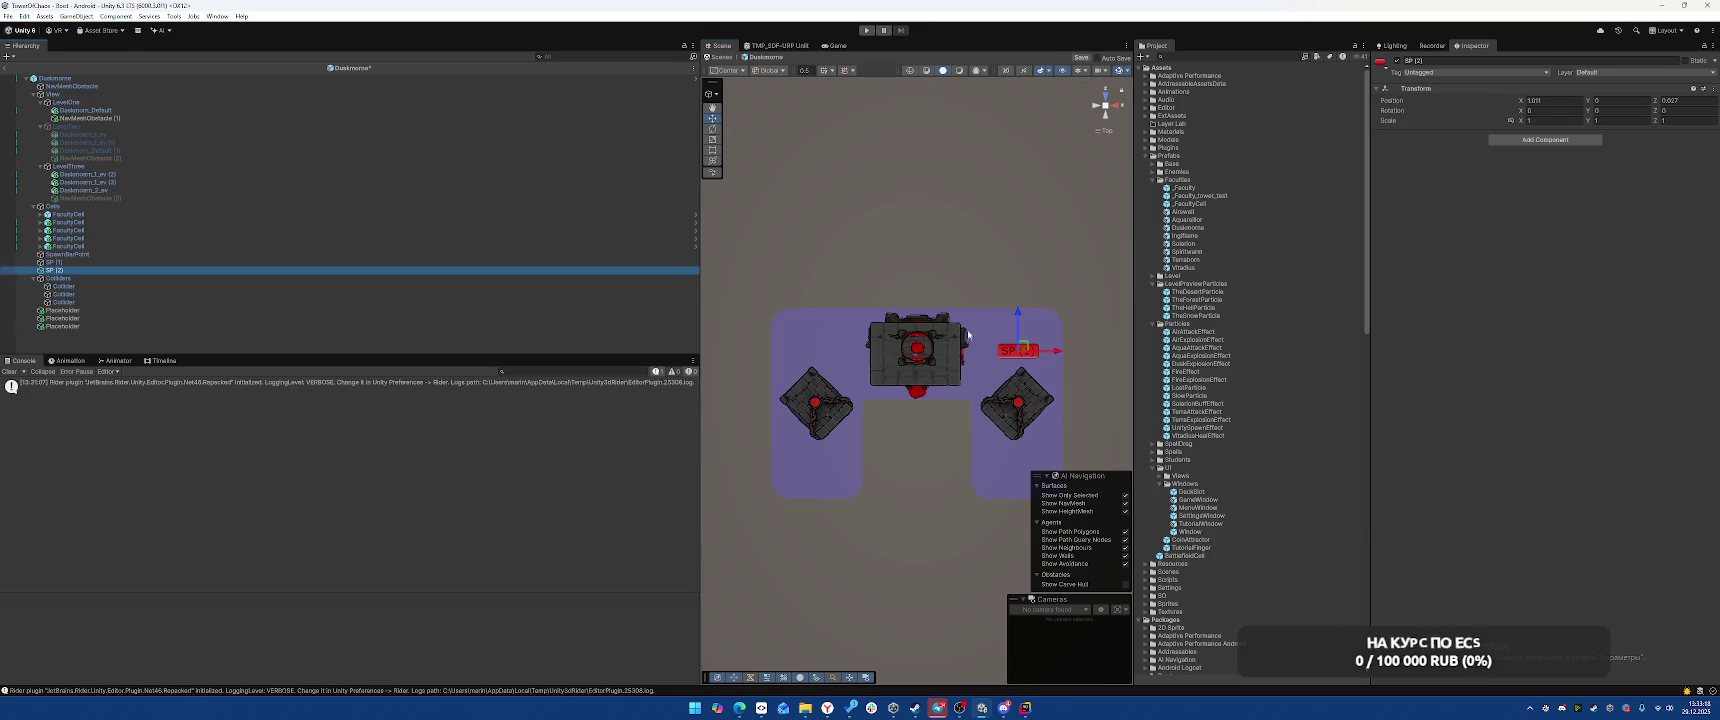
{"action": "mouse_move", "coordinate": [1027, 351]}
{"action": "left_mouse_down"}
{"action": "mouse_move", "coordinate": [800, 352]}
{"action": "mouse_move", "coordinate": [823, 349]}
{"action": "left_mouse_up"}
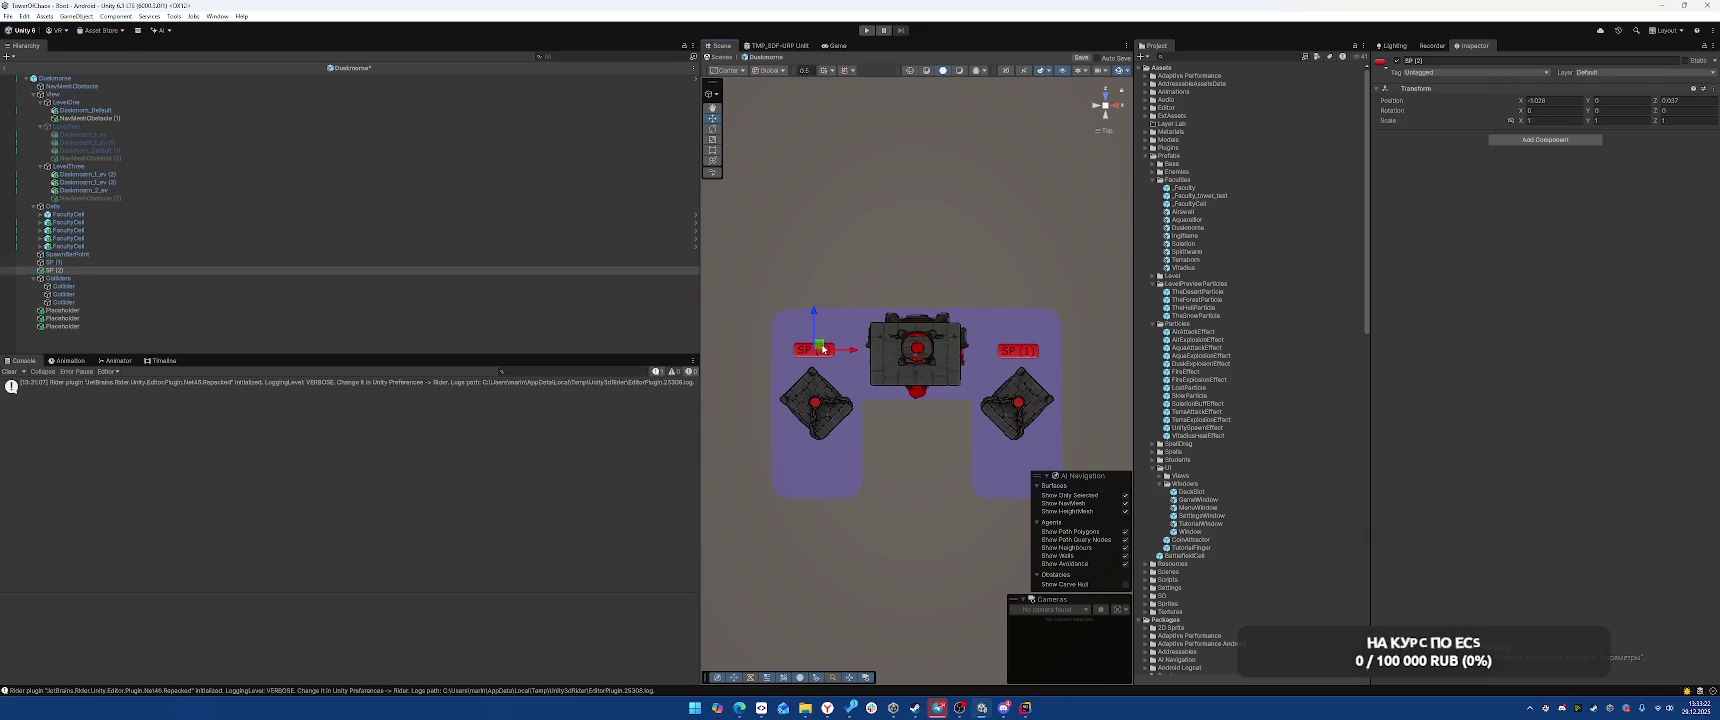
{"action": "key", "text": "ctrl+d"}
{"action": "mouse_move", "coordinate": [823, 349]}
{"action": "left_mouse_down"}
{"action": "mouse_move", "coordinate": [1020, 466]}
{"action": "mouse_move", "coordinate": [816, 469]}
{"action": "left_mouse_up"}
{"action": "key", "text": "ctrl+d"}
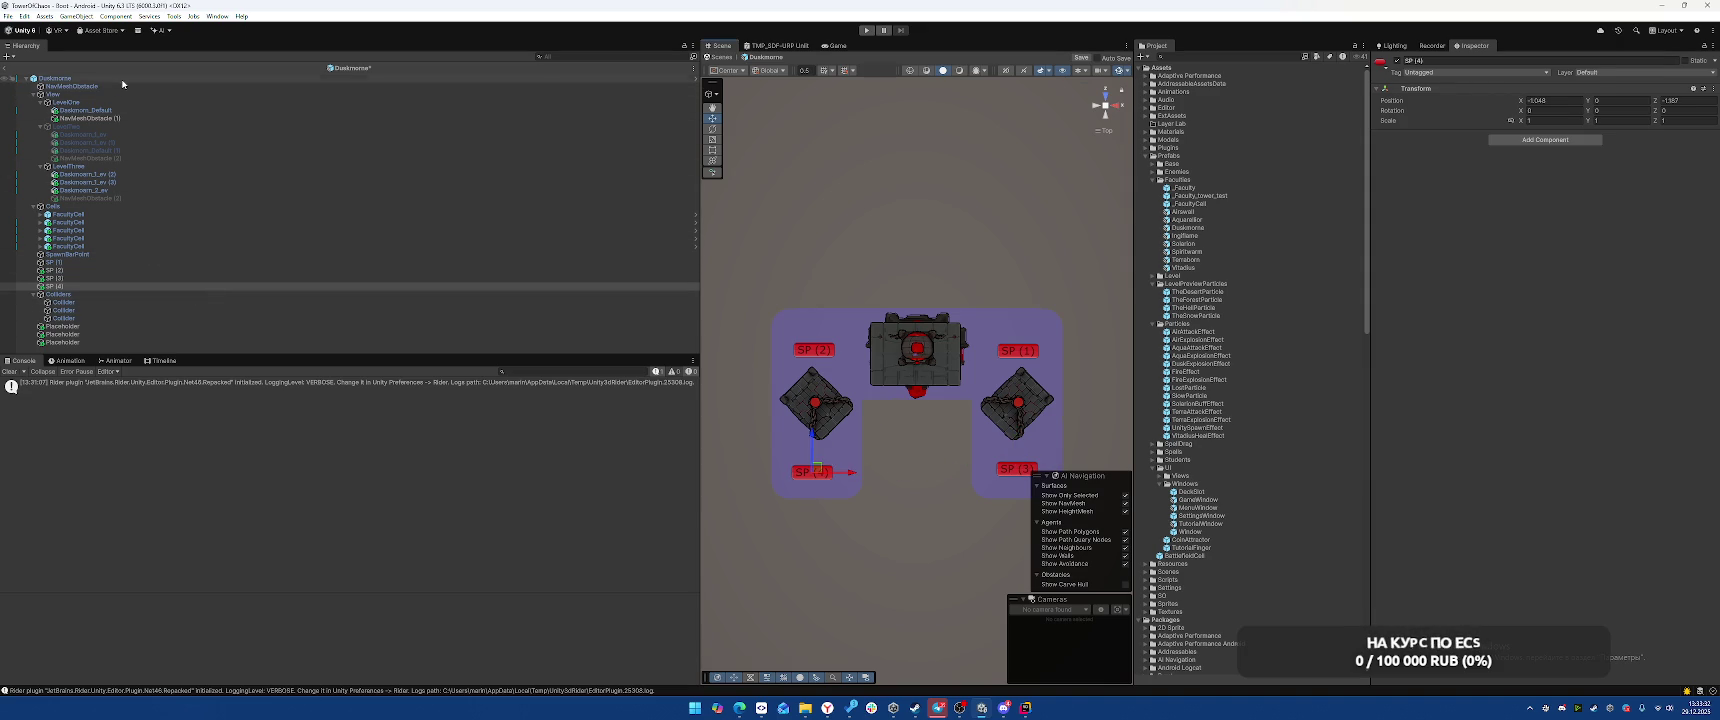
Assign SP (1)–SP (4) to Duskmorne's Student Spawn Points list and save the prefab
{"action": "left_click", "coordinate": [55, 78]}
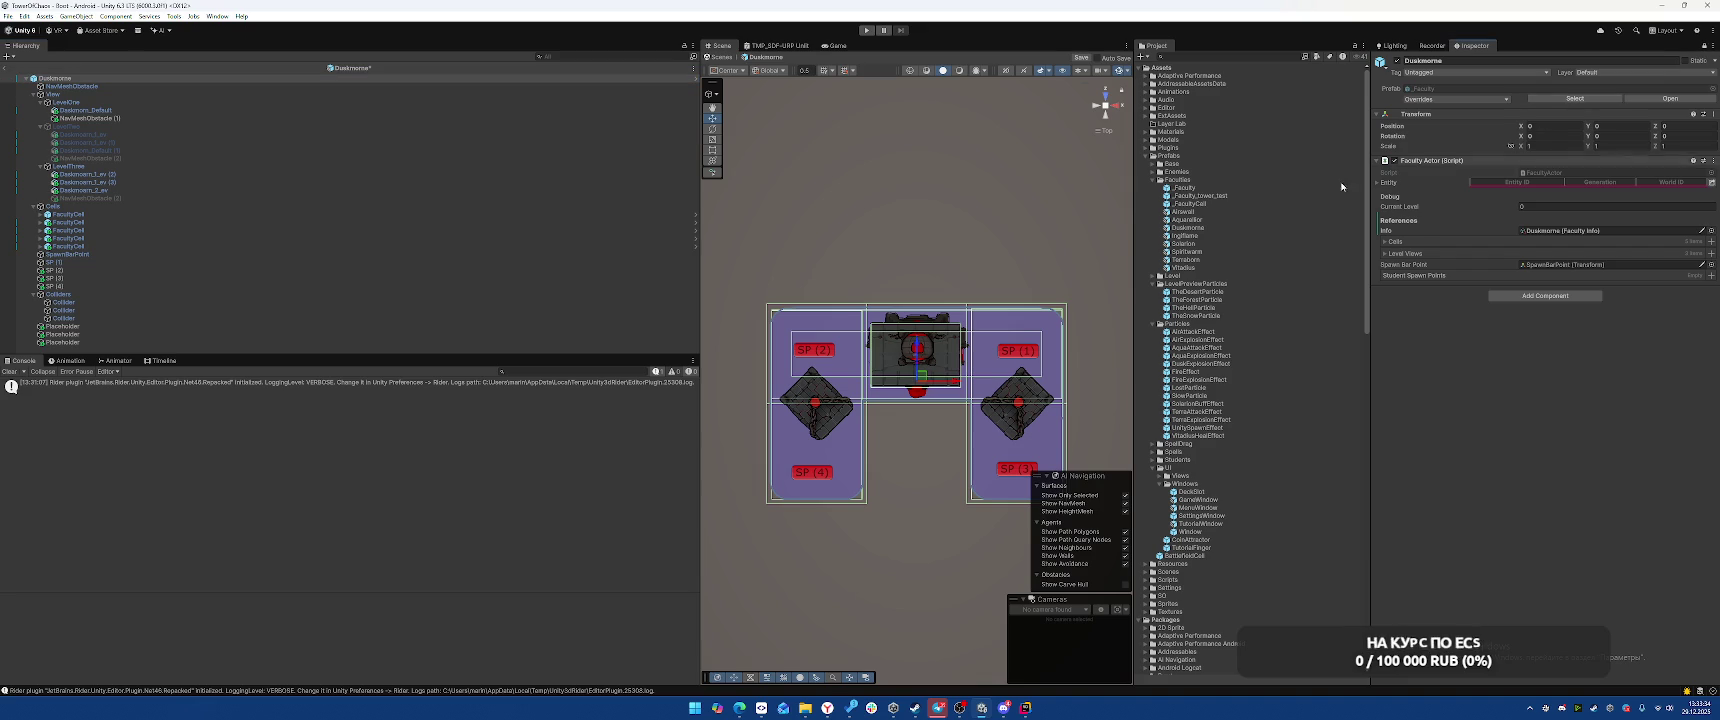
{"action": "left_click", "coordinate": [246, 262]}
{"action": "left_click", "coordinate": [237, 287], "text": "shift"}
{"action": "left_click_drag", "start_coordinate": [237, 290], "coordinate": [1470, 276]}
{"action": "key", "text": "ctrl+s"}
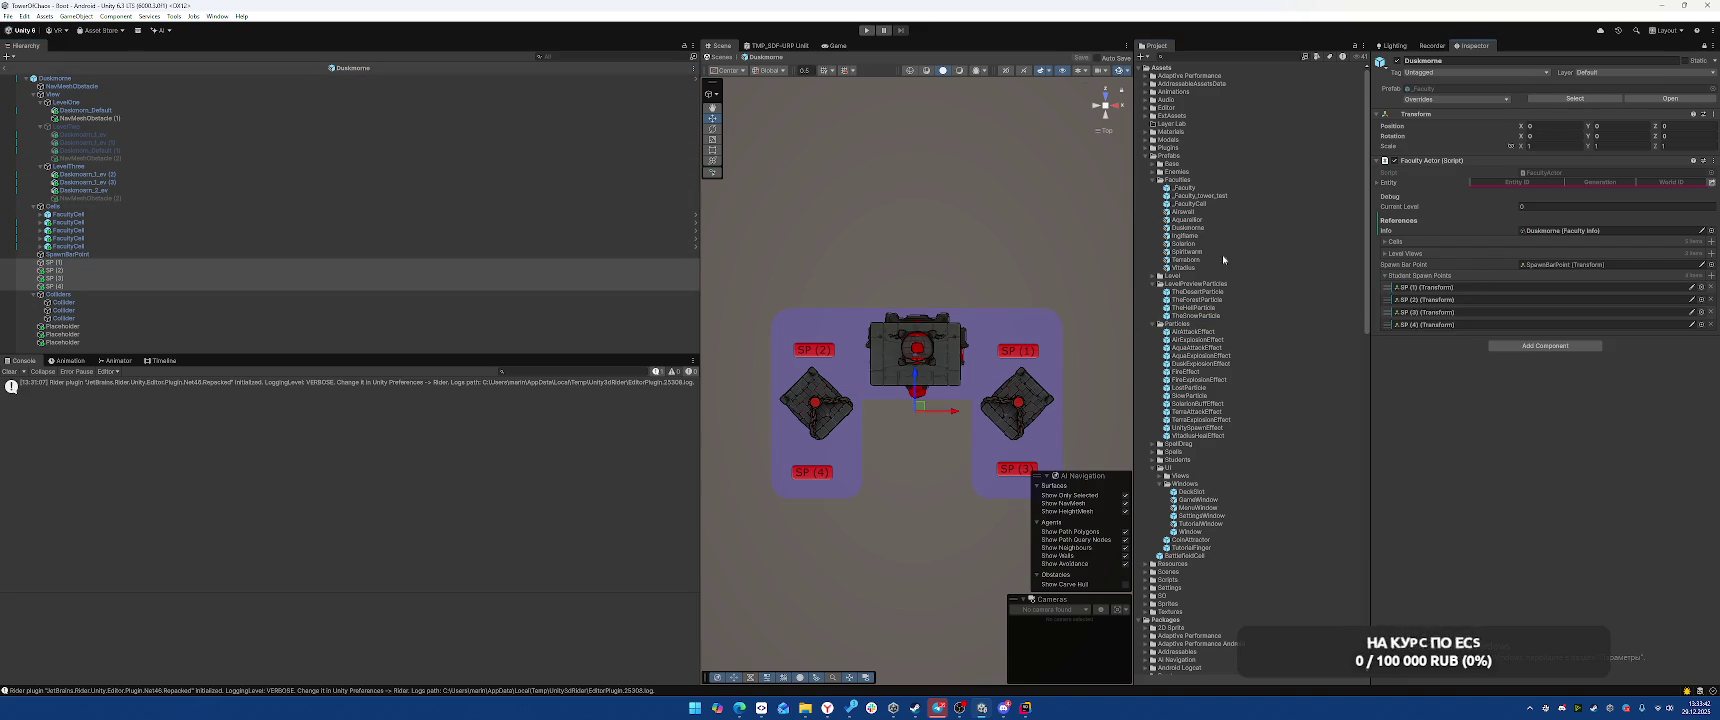
Open the IngiFlame prefab, rename StudentSpawnPosition to SP (1), and give it a magenta label icon
{"action": "double_click", "coordinate": [1186, 237]}
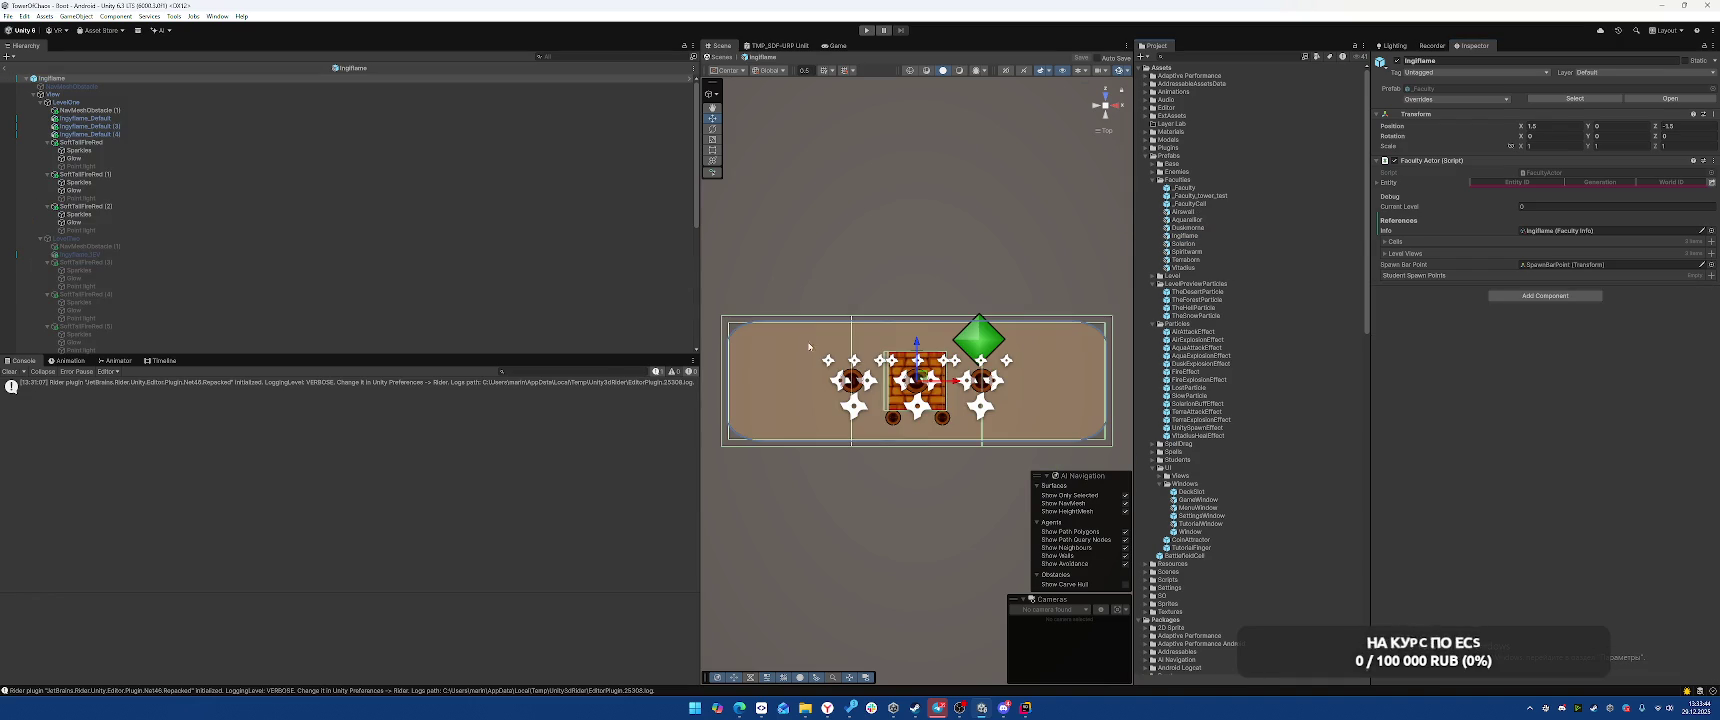
{"action": "scroll", "coordinate": [206, 274], "scroll_direction": "down", "scroll_amount": 10}
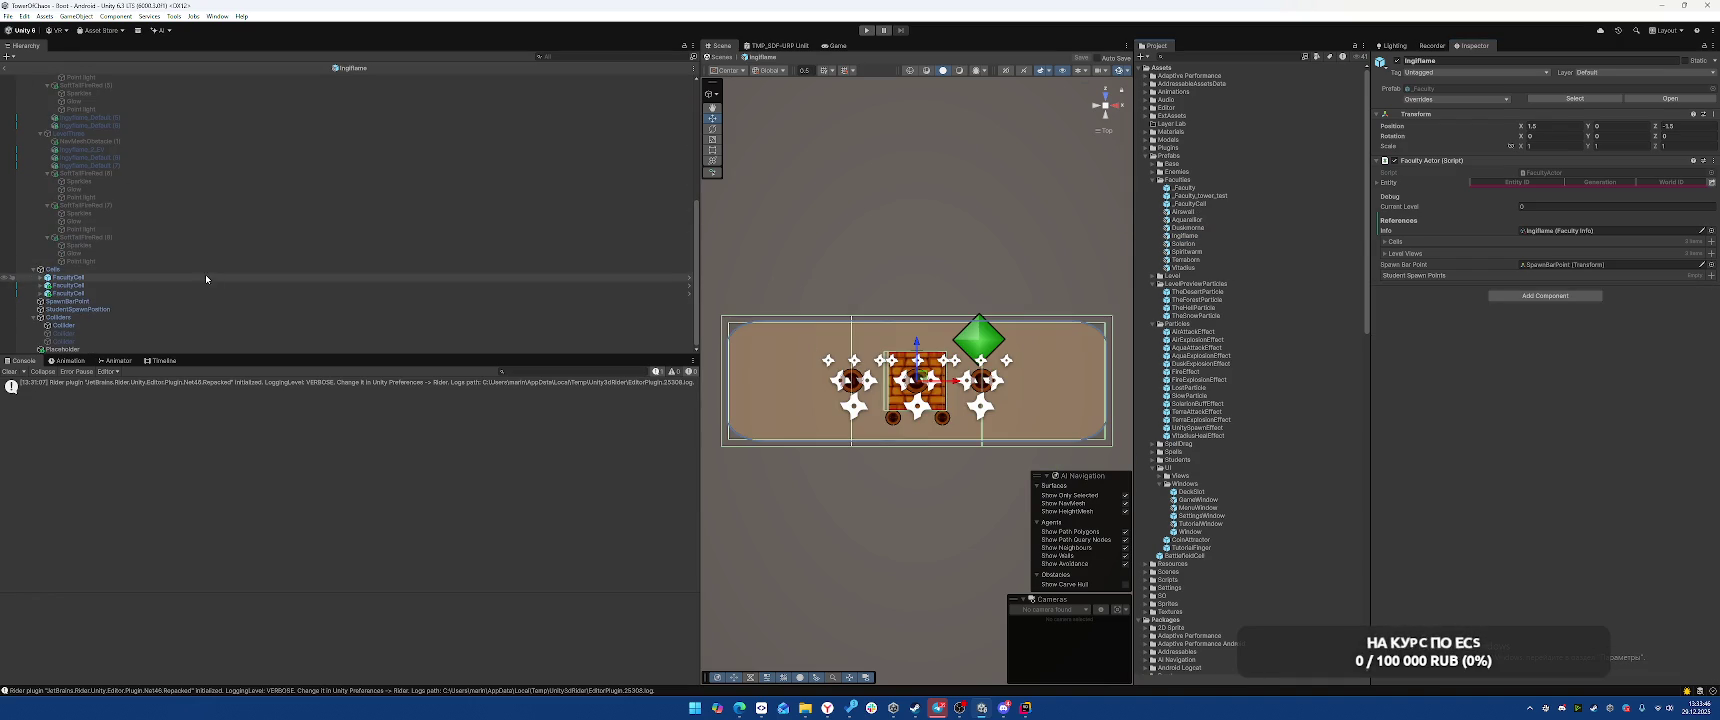
{"action": "left_click", "coordinate": [129, 309]}
{"action": "left_click", "coordinate": [1500, 58]}
{"action": "type", "text": "St"}
{"action": "type", "text": "1)"}
{"action": "key", "text": "Return"}
{"action": "left_click", "coordinate": [1381, 61]}
{"action": "left_click", "coordinate": [1432, 96]}
Position and duplicate SP (1), then assign SP (1)–SP (4) to IngiFlame's Student Spawn Points
{"action": "mouse_move", "coordinate": [998, 315]}
{"action": "left_mouse_down"}
{"action": "mouse_move", "coordinate": [1025, 380]}
{"action": "mouse_move", "coordinate": [840, 383]}
{"action": "mouse_move", "coordinate": [1092, 378]}
{"action": "mouse_move", "coordinate": [766, 380]}
{"action": "left_mouse_up"}
{"action": "key", "text": "ctrl+d"}
{"action": "key", "text": "ctrl+d"}
{"action": "key", "text": "ctrl+d"}
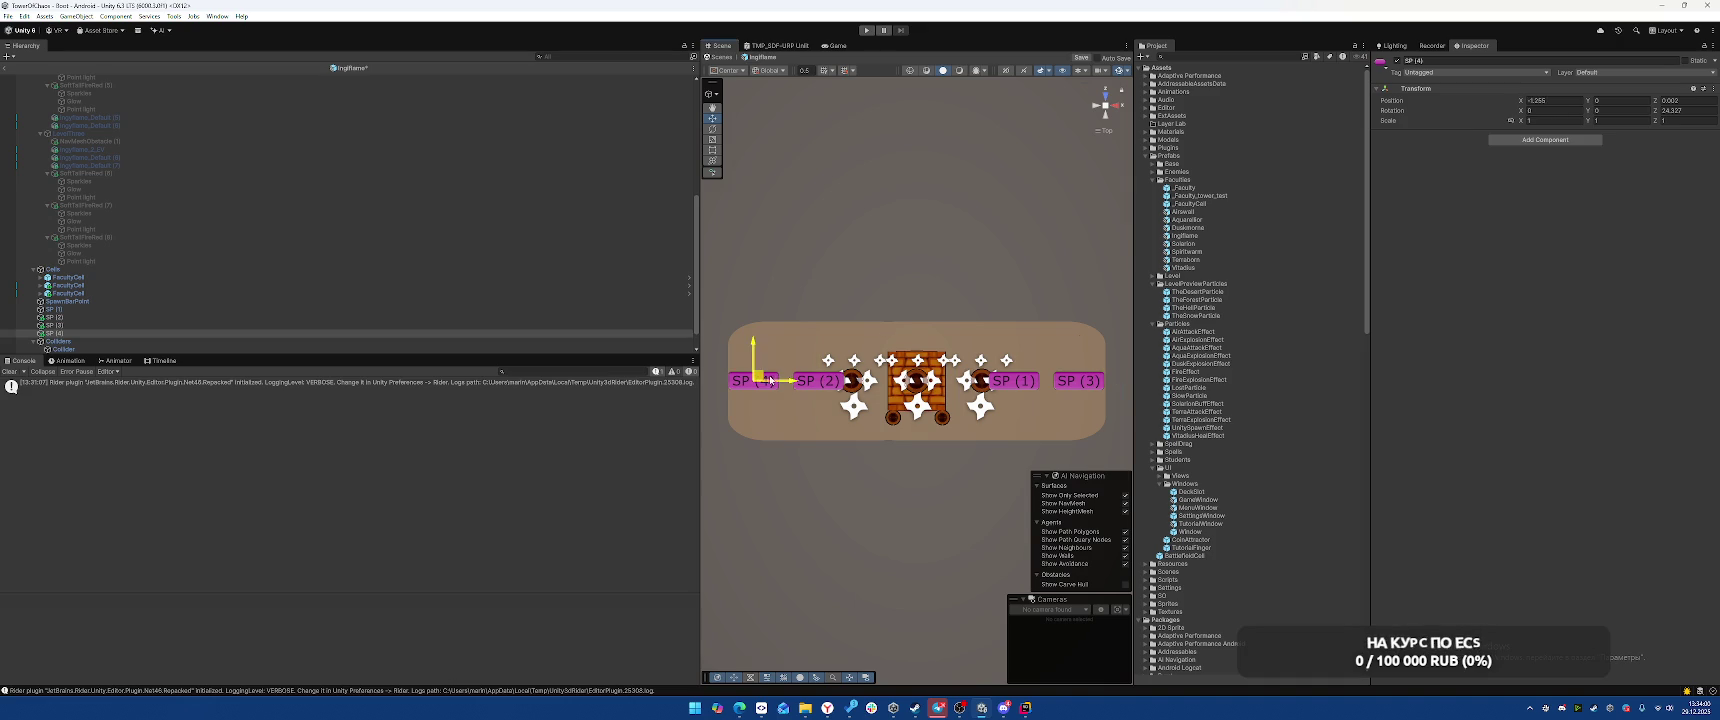
{"action": "scroll", "coordinate": [215, 167], "scroll_direction": "up", "scroll_amount": 10}
{"action": "left_click", "coordinate": [399, 77]}
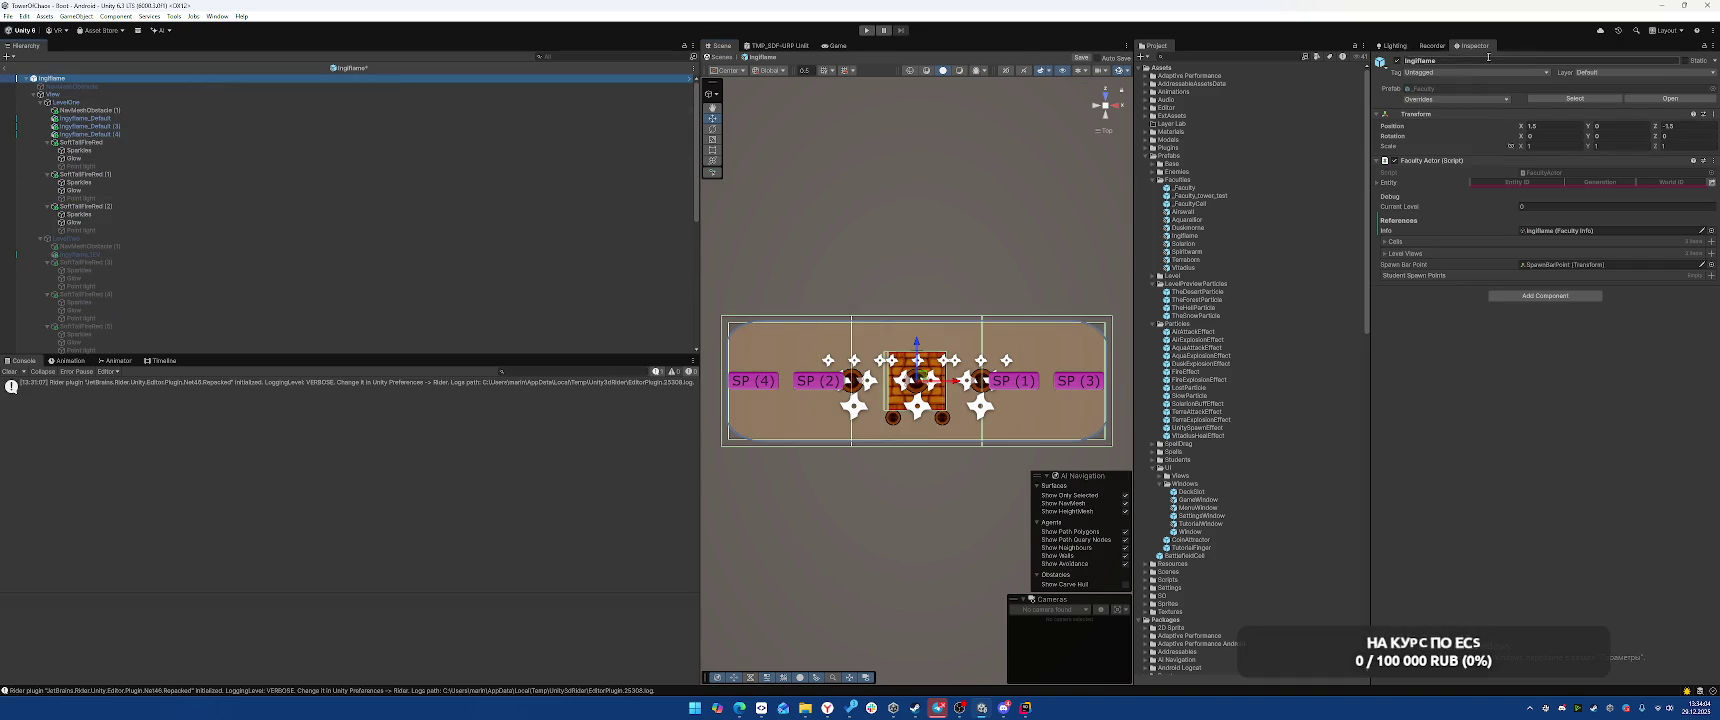
{"action": "scroll", "coordinate": [278, 197], "scroll_direction": "down", "scroll_amount": 5}
{"action": "scroll", "coordinate": [278, 197], "scroll_direction": "down", "scroll_amount": 3}
{"action": "left_click", "coordinate": [50, 285]}
{"action": "left_click", "coordinate": [50, 309], "text": "shift"}
{"action": "mouse_move", "coordinate": [50, 309]}
{"action": "left_mouse_down"}
{"action": "mouse_move", "coordinate": [1272, 289]}
{"action": "mouse_move", "coordinate": [1560, 264]}
{"action": "mouse_move", "coordinate": [1433, 275]}
{"action": "left_mouse_up"}
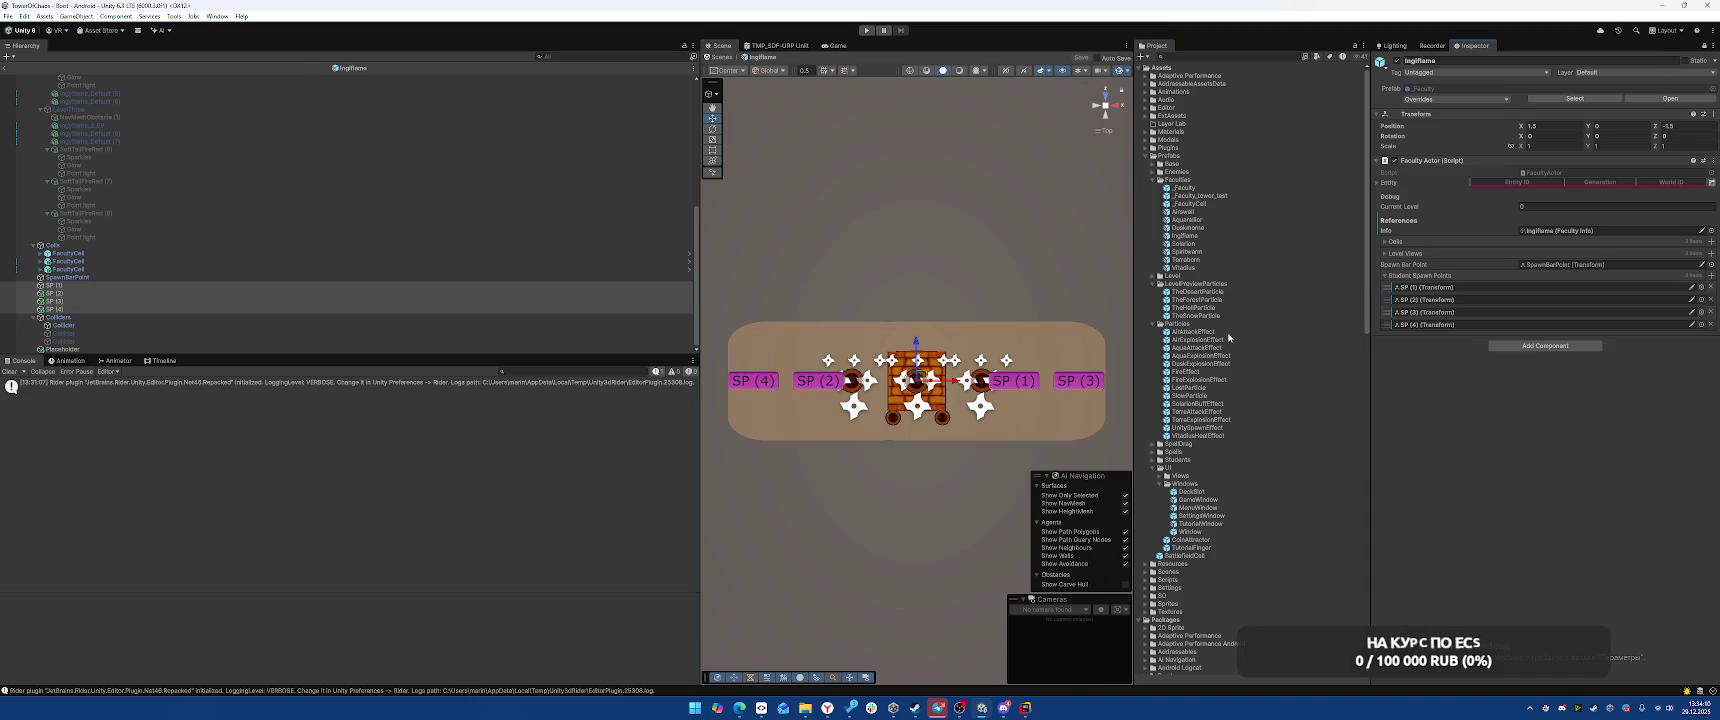
Open the Solarion prefab, rename StudentSpawnPosition to SP (1), and give it a red label icon
{"action": "double_click", "coordinate": [1203, 242]}
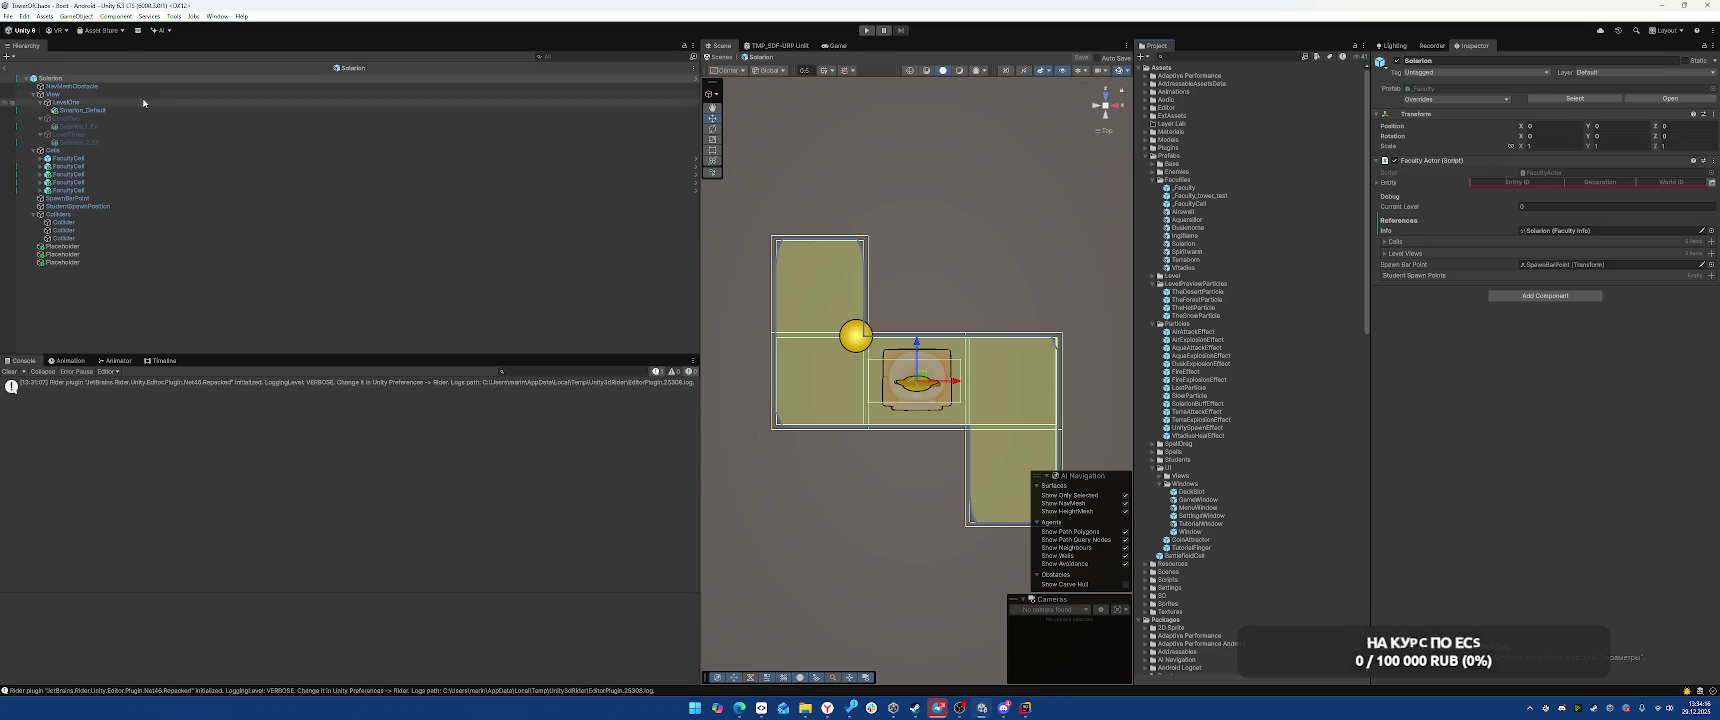
{"action": "left_click", "coordinate": [129, 198]}
{"action": "left_click", "coordinate": [251, 206]}
{"action": "left_click", "coordinate": [1529, 60]}
{"action": "type", "text": "SP (1)"}
{"action": "key", "text": "Return"}
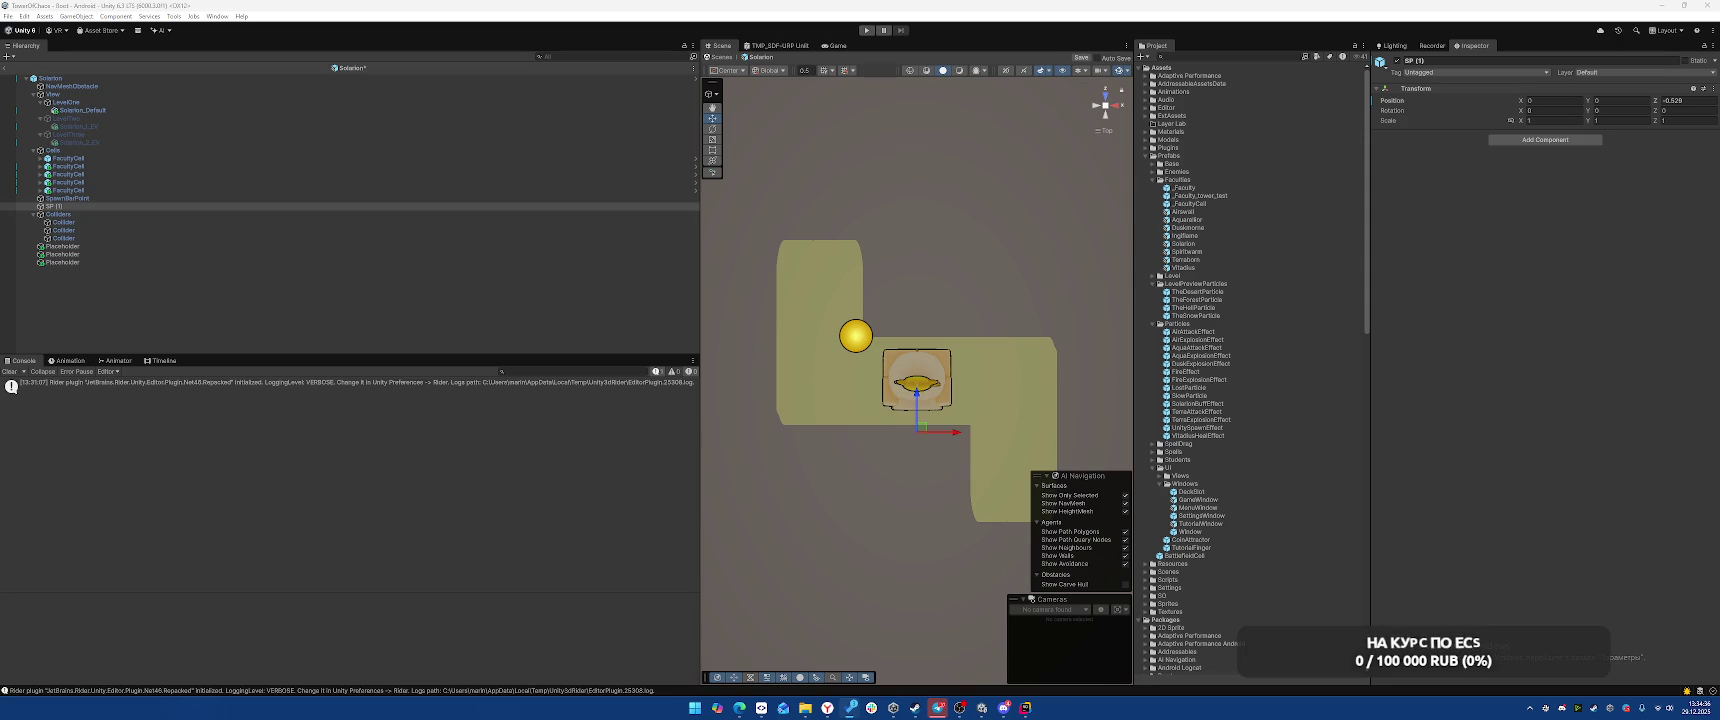
{"action": "left_click", "coordinate": [1440, 60]}
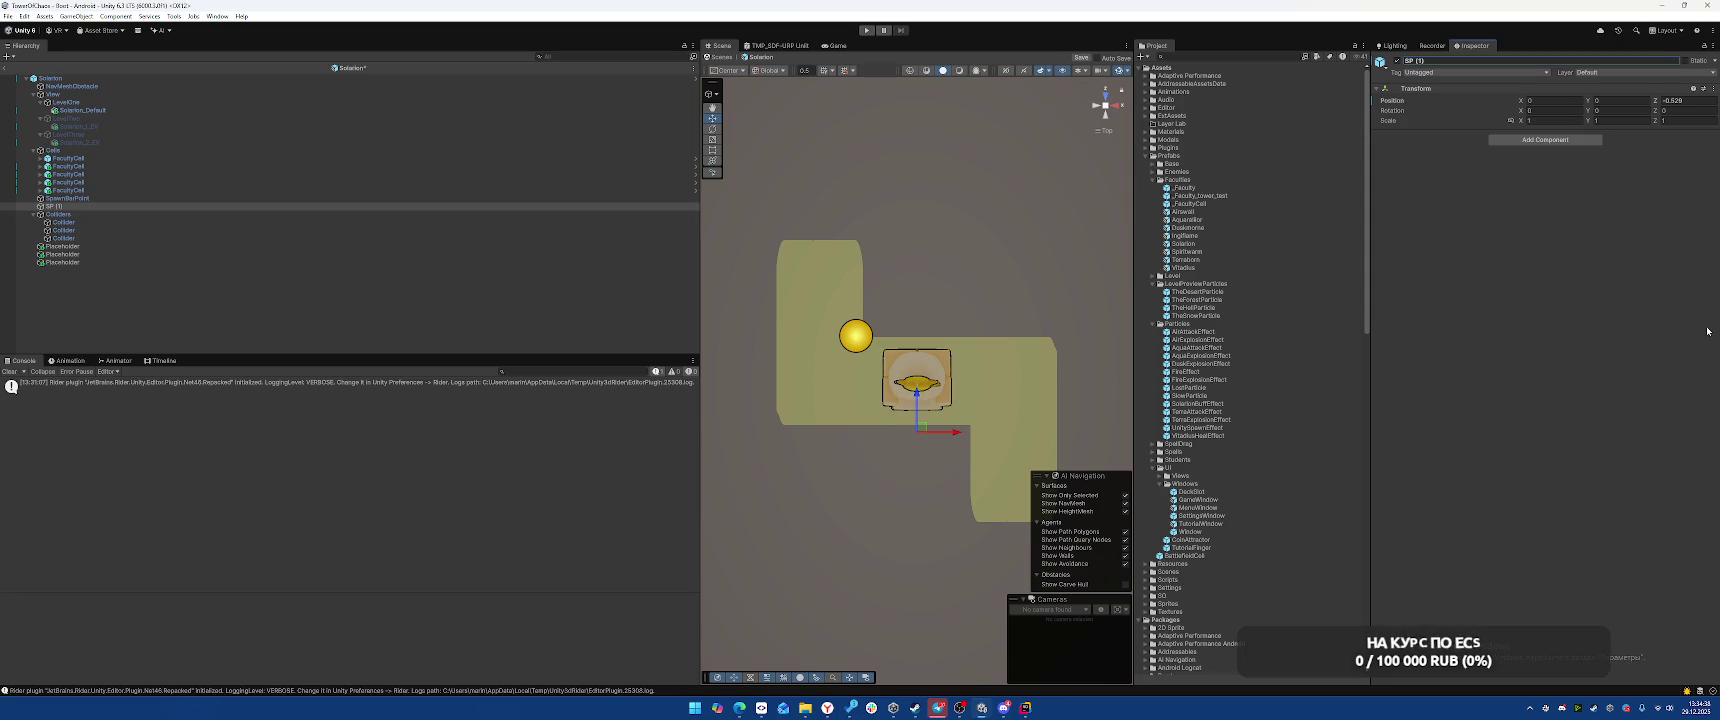
{"action": "left_click", "coordinate": [124, 214]}
{"action": "left_click", "coordinate": [551, 205]}
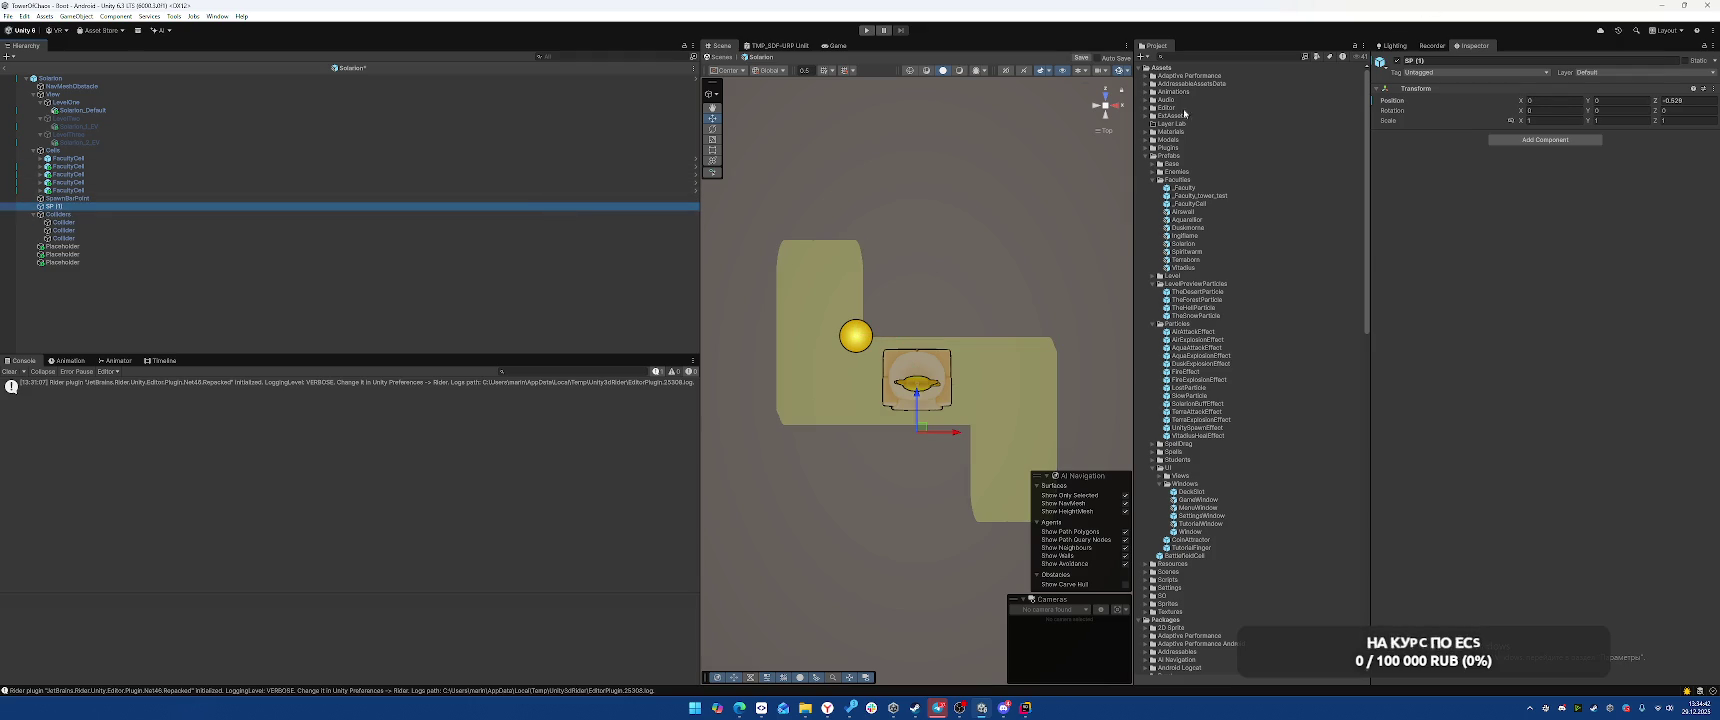
{"action": "left_click", "coordinate": [1381, 61]}
{"action": "left_click", "coordinate": [1416, 96]}
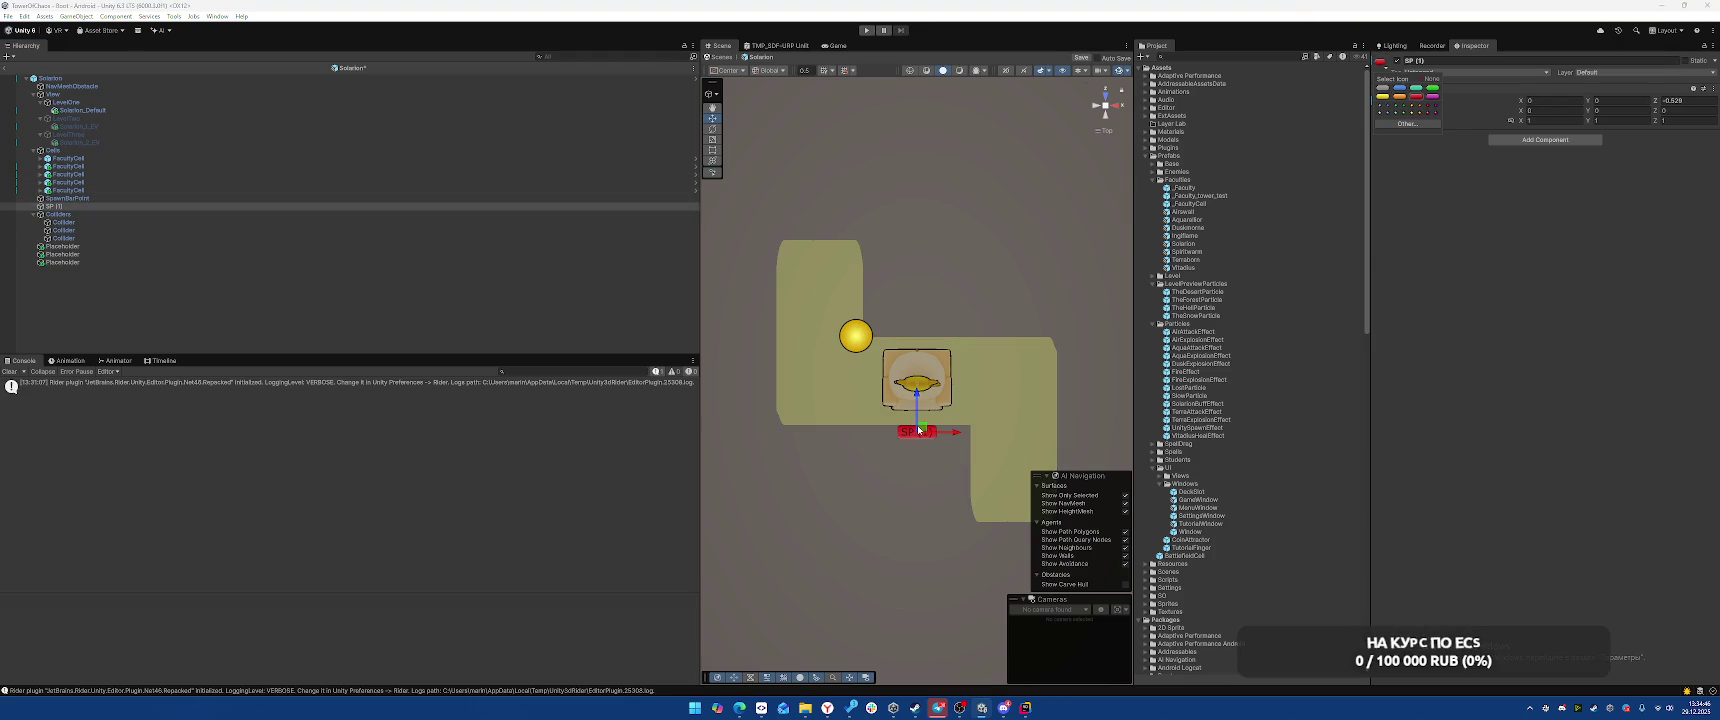
Set SpawnBarPoint's icon to None so its yellow sphere disappears
{"action": "left_click", "coordinate": [858, 341]}
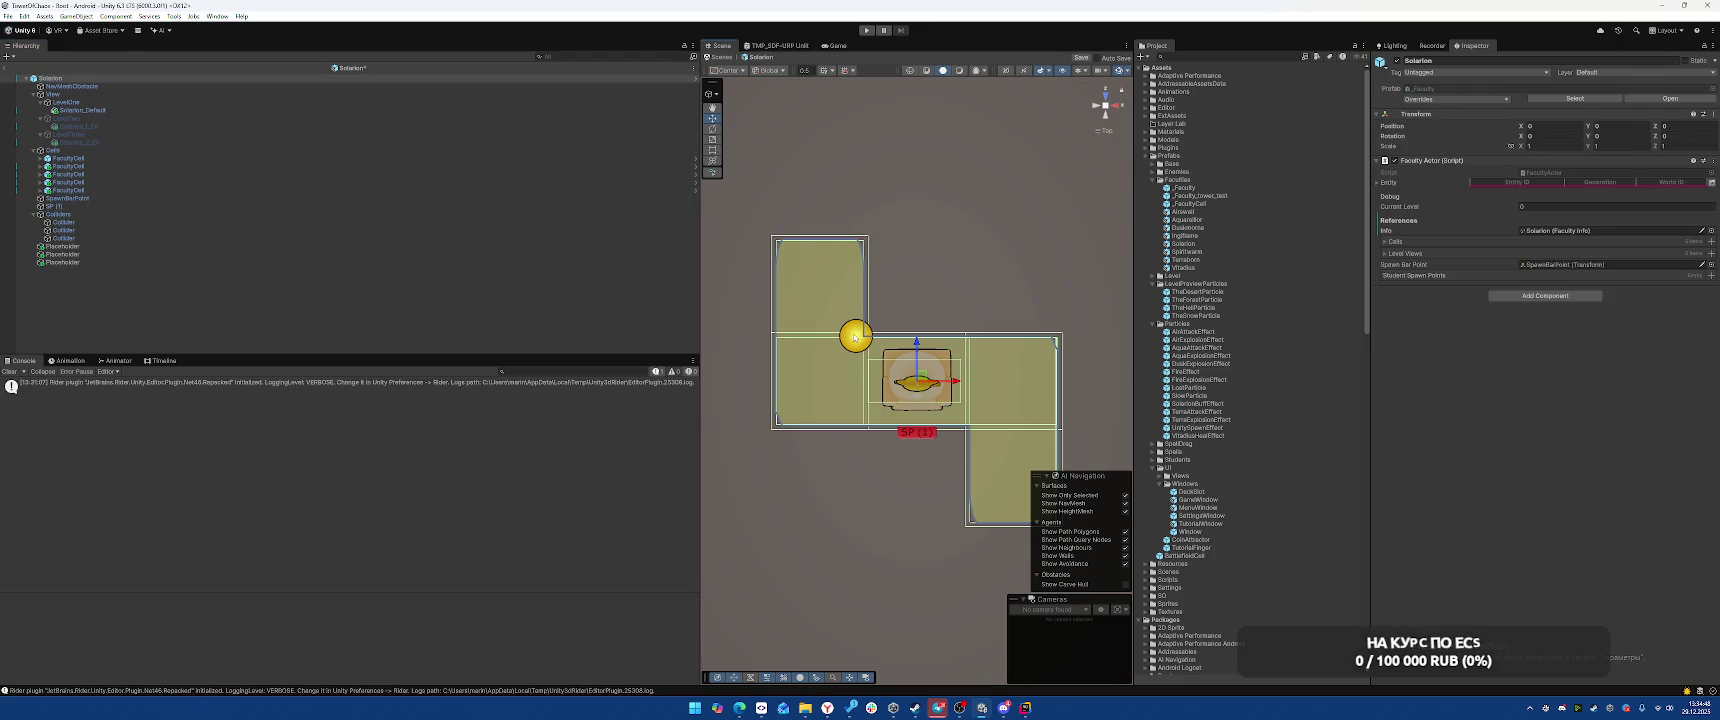
{"action": "left_click", "coordinate": [854, 337]}
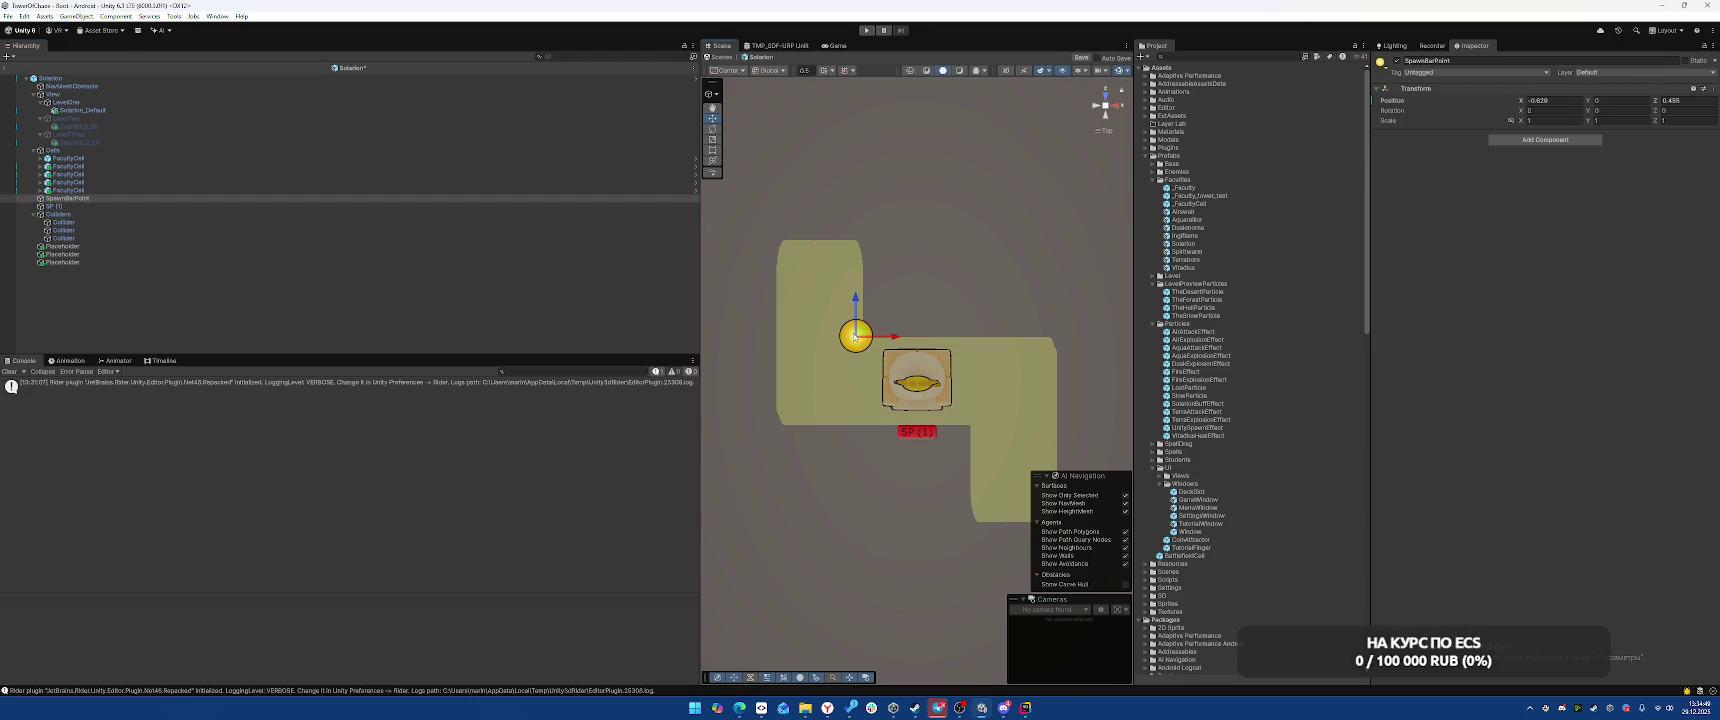
{"action": "left_click", "coordinate": [1381, 63]}
{"action": "left_click", "coordinate": [1430, 78]}
Move SP (1) up and to the left and duplicate it into more spawn points
{"action": "left_click", "coordinate": [286, 207]}
{"action": "mouse_move", "coordinate": [920, 432]}
{"action": "left_mouse_down"}
{"action": "mouse_move", "coordinate": [820, 383]}
{"action": "mouse_move", "coordinate": [1016, 382]}
{"action": "mouse_move", "coordinate": [1016, 479]}
{"action": "mouse_move", "coordinate": [822, 288]}
{"action": "left_mouse_up"}
{"action": "key", "text": "ctrl+d"}
{"action": "key", "text": "ctrl+d"}
{"action": "key", "text": "ctrl+d"}
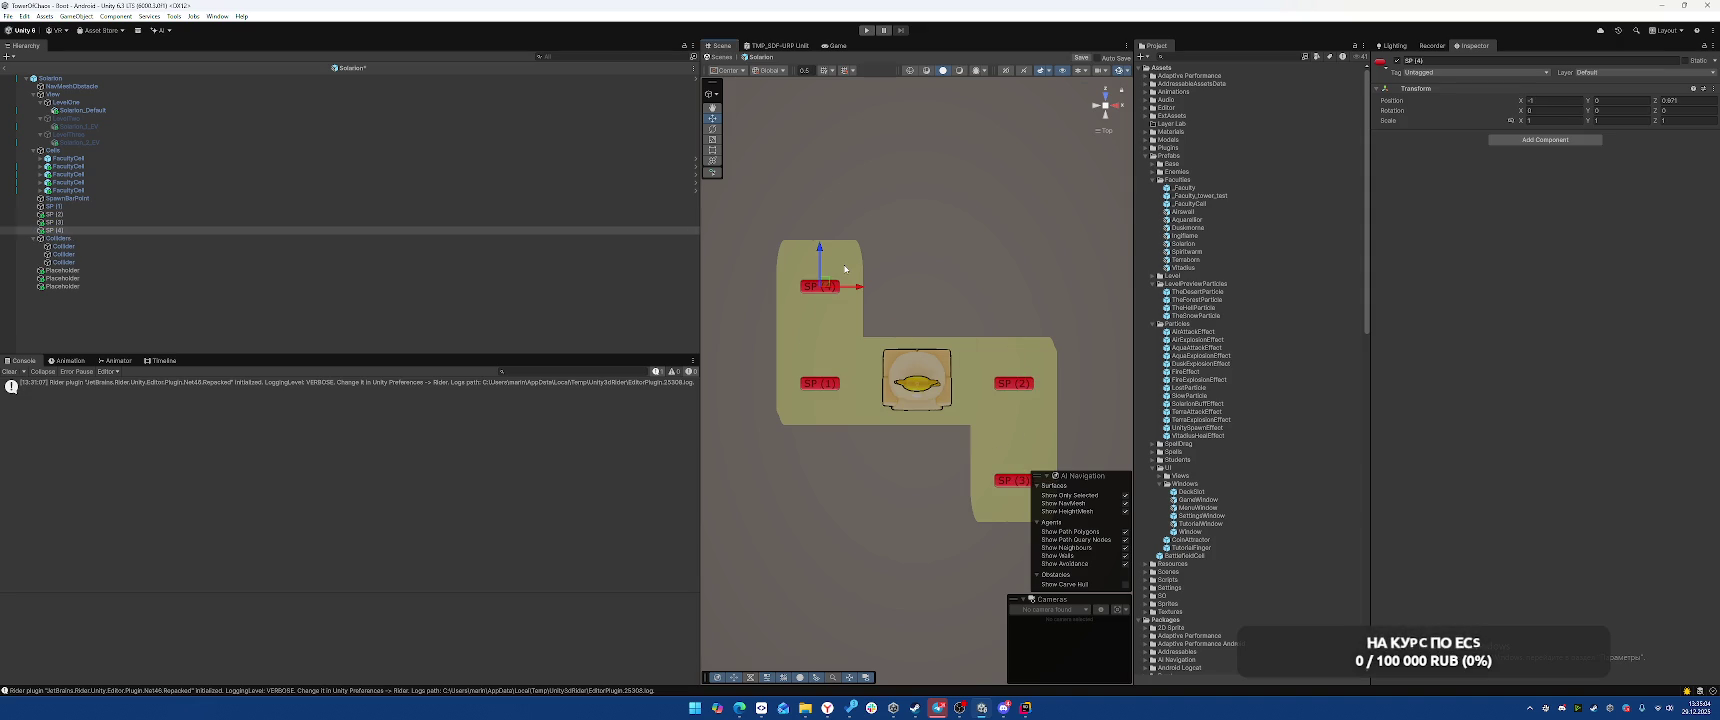
Move the centre FacultyCell below the second one in the Hierarchy and toggle the Cube off and on
{"action": "left_click", "coordinate": [159, 163]}
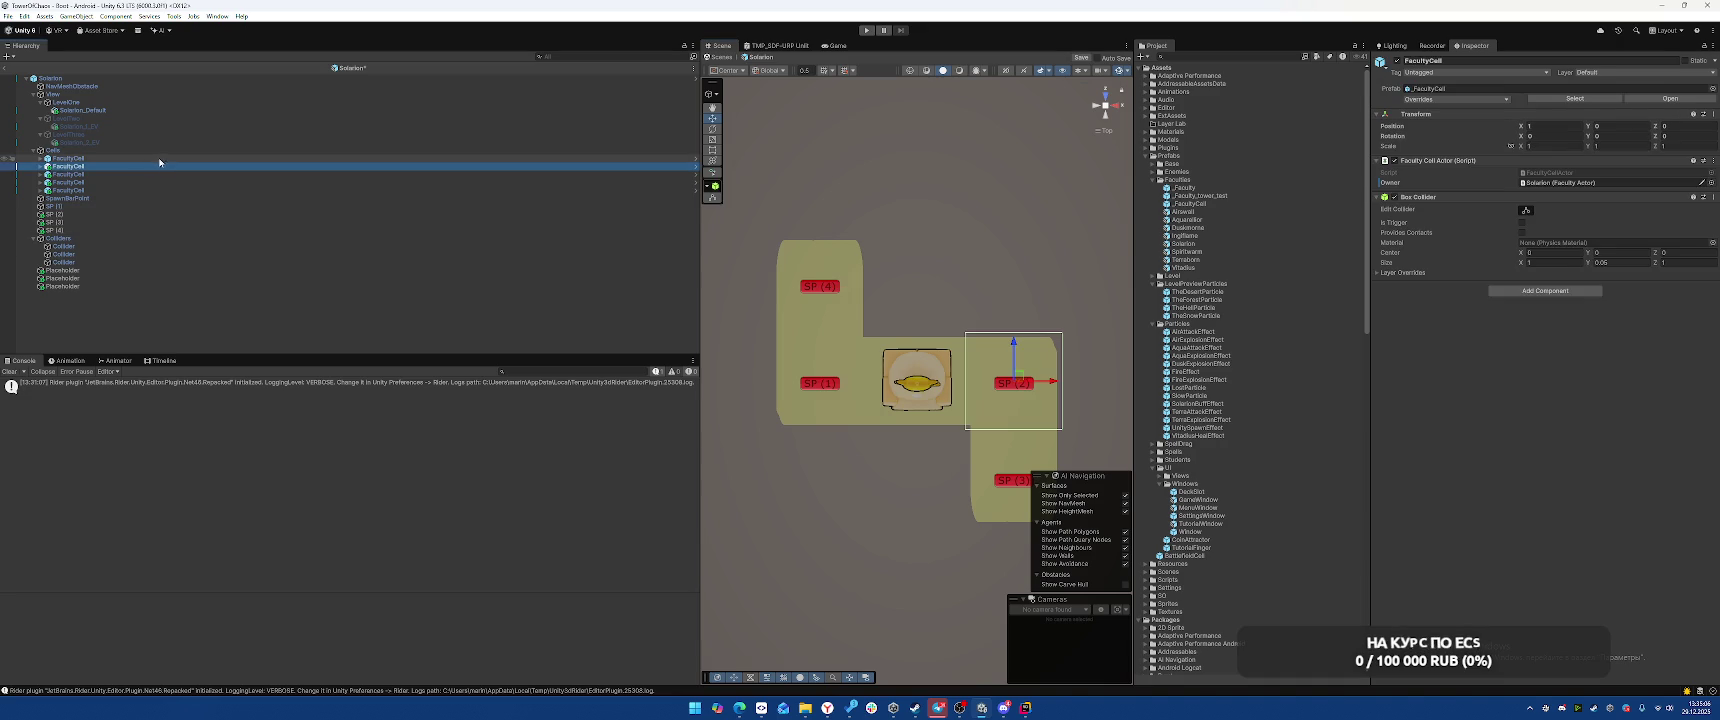
{"action": "left_click", "coordinate": [153, 158]}
{"action": "mouse_move", "coordinate": [152, 159]}
{"action": "left_mouse_down"}
{"action": "mouse_move", "coordinate": [250, 200]}
{"action": "mouse_move", "coordinate": [274, 181]}
{"action": "mouse_move", "coordinate": [232, 172]}
{"action": "mouse_move", "coordinate": [232, 190]}
{"action": "left_mouse_up"}
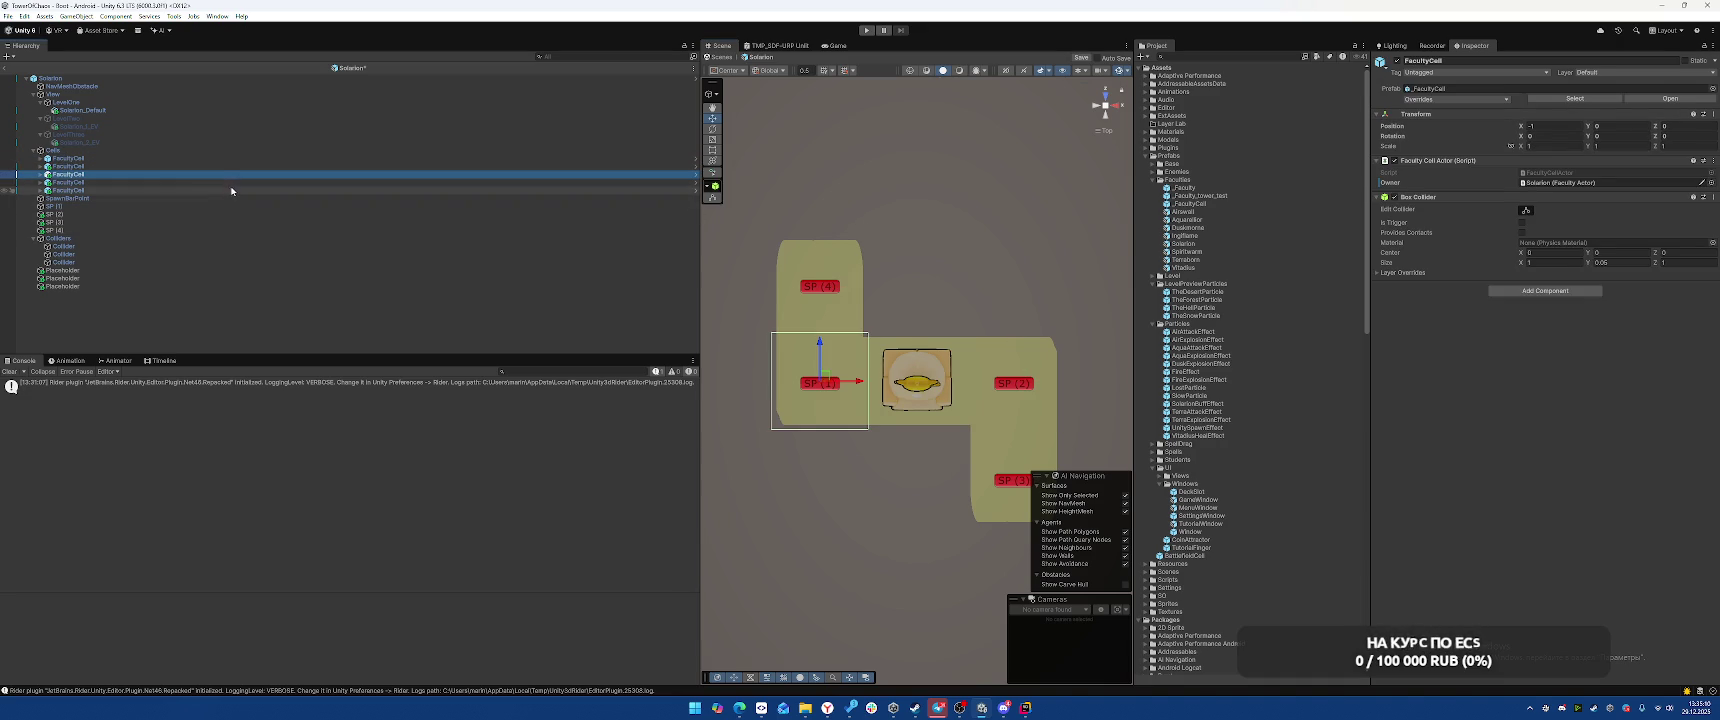
{"action": "mouse_move", "coordinate": [104, 191]}
{"action": "left_mouse_down"}
{"action": "mouse_move", "coordinate": [39, 180]}
{"action": "mouse_move", "coordinate": [464, 165]}
{"action": "left_mouse_up"}
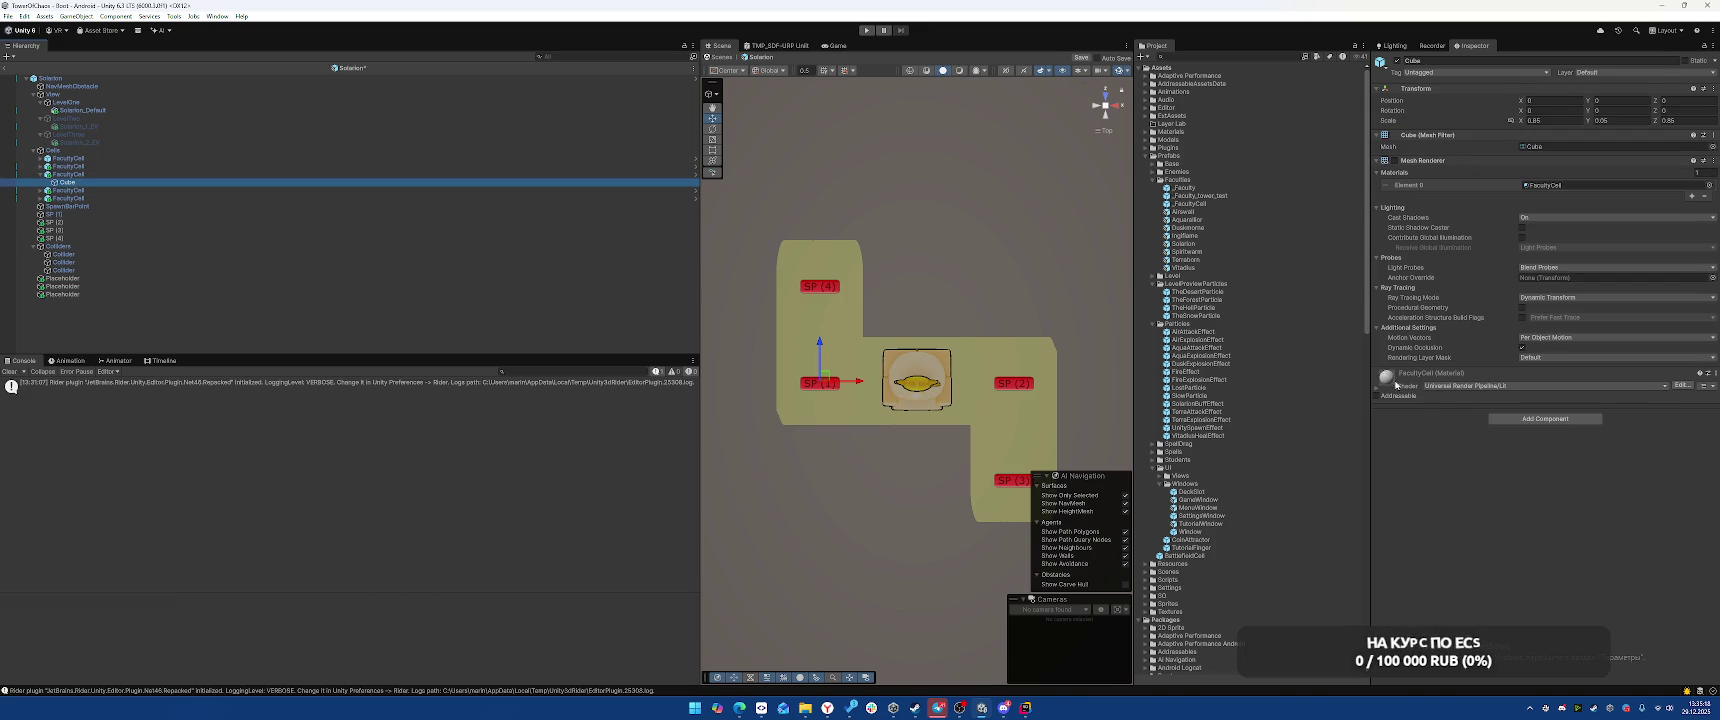
{"action": "left_click", "coordinate": [1397, 61]}
{"action": "left_click", "coordinate": [1397, 61]}
Try Sliced draw mode on the horizontal floor placeholder, revert to Simple, and locate its Terraborn sprite
{"action": "left_click", "coordinate": [849, 363]}
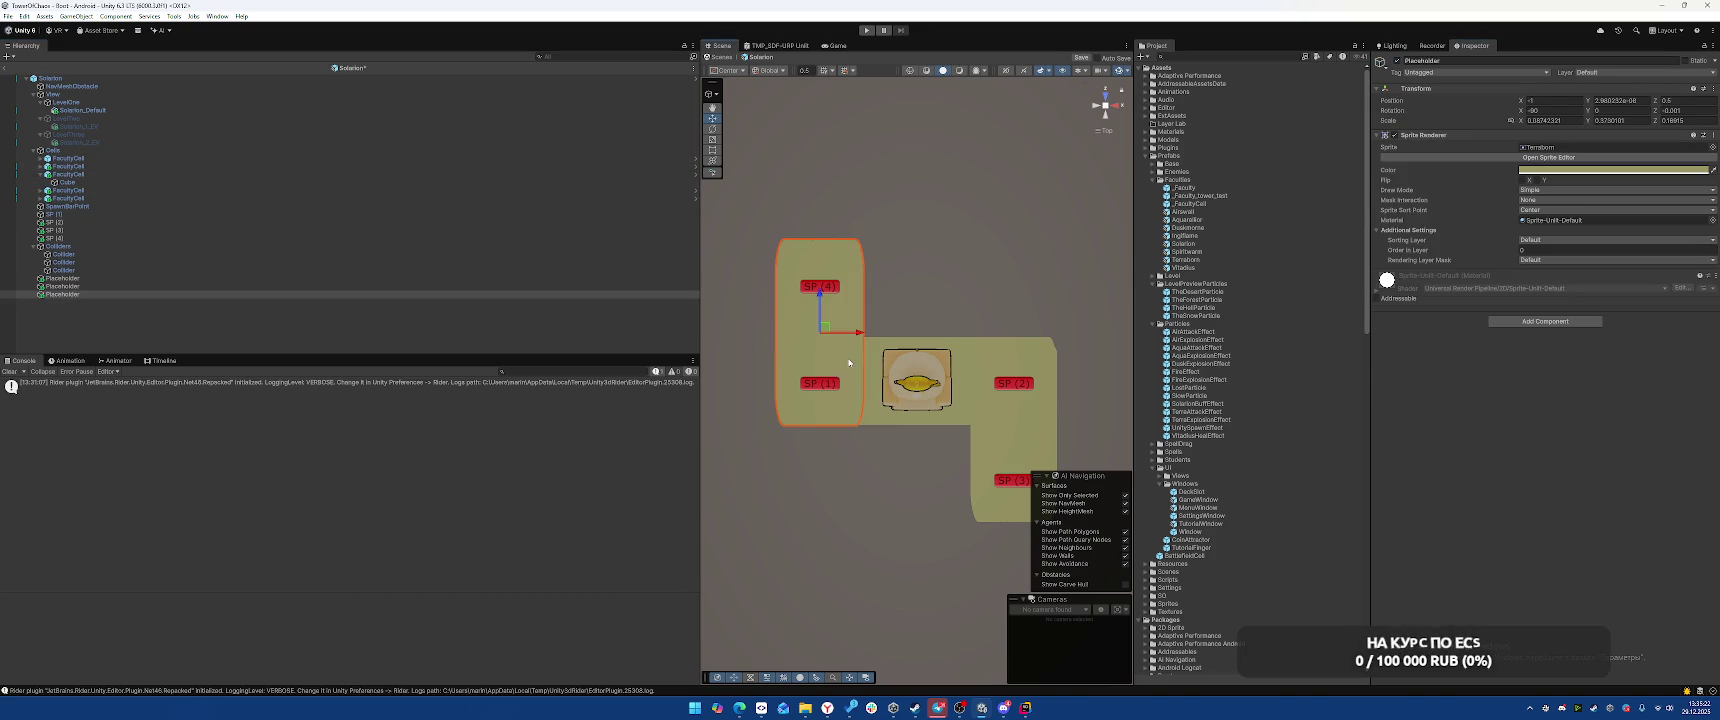
{"action": "left_click", "coordinate": [875, 350]}
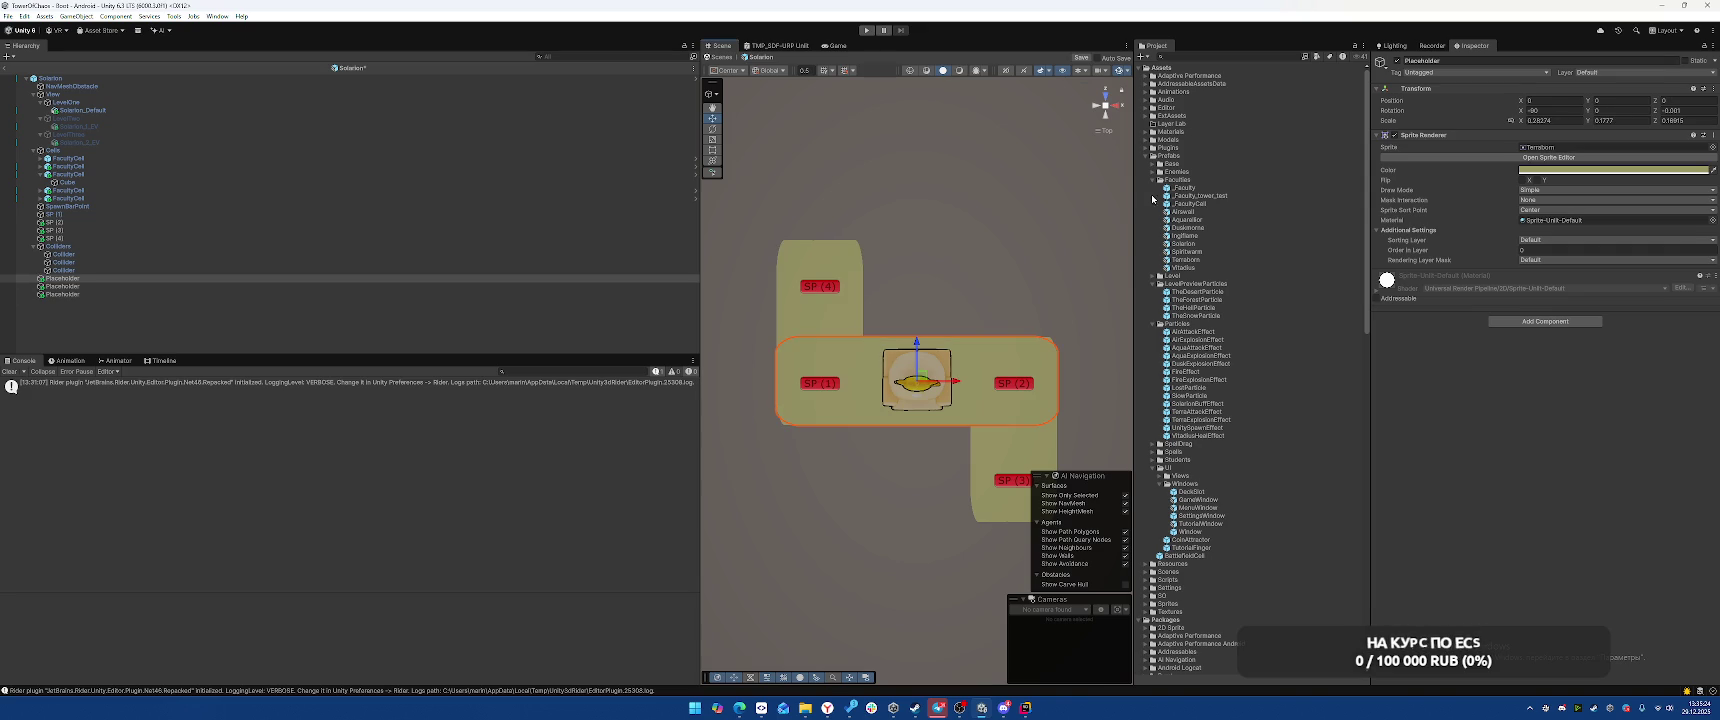
{"action": "left_click", "coordinate": [1639, 192]}
{"action": "left_click", "coordinate": [1550, 213]}
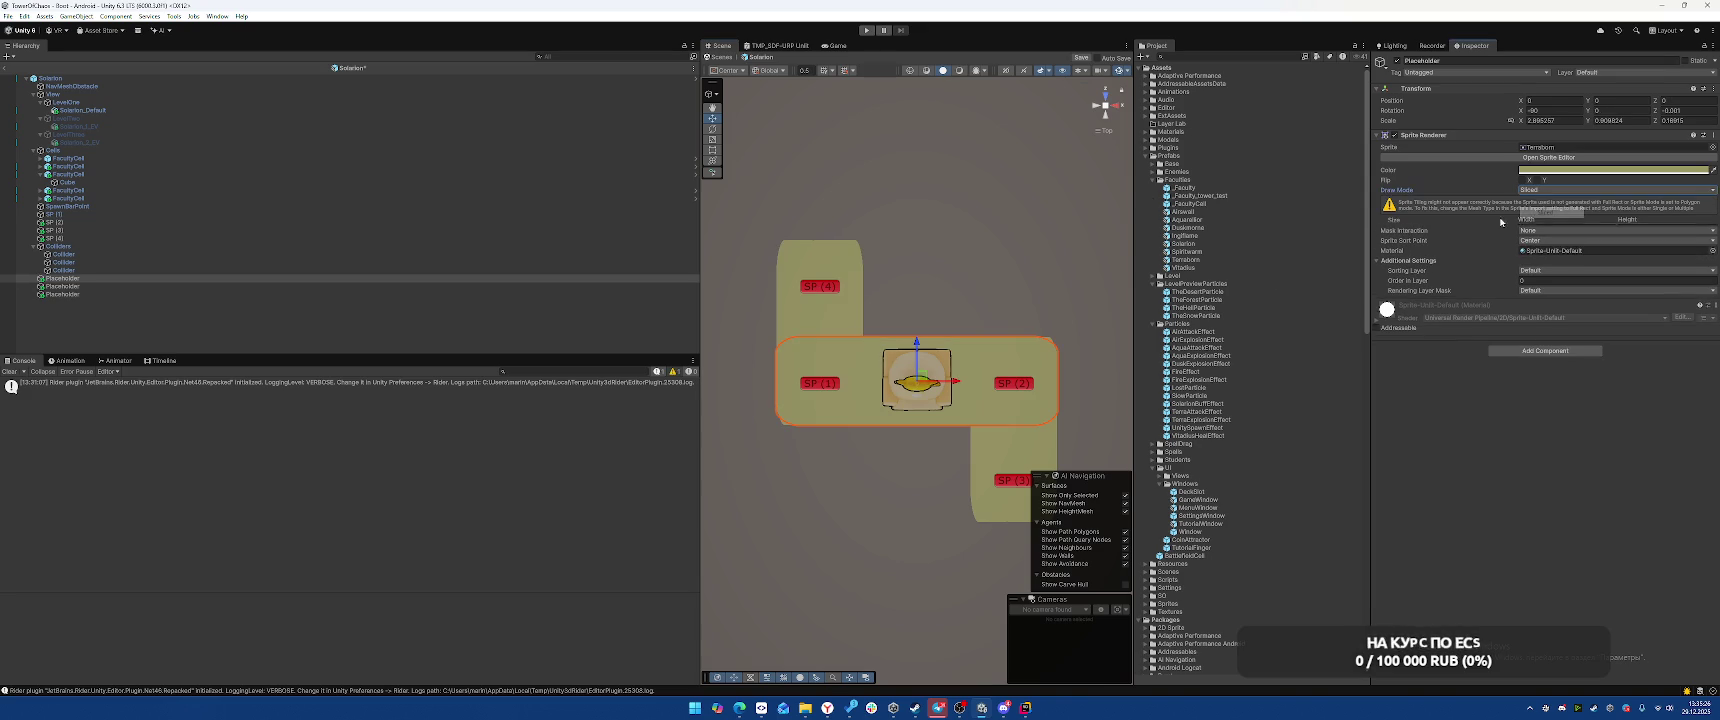
{"action": "left_click", "coordinate": [1540, 190]}
{"action": "left_click", "coordinate": [1540, 199]}
{"action": "left_click", "coordinate": [1560, 147]}
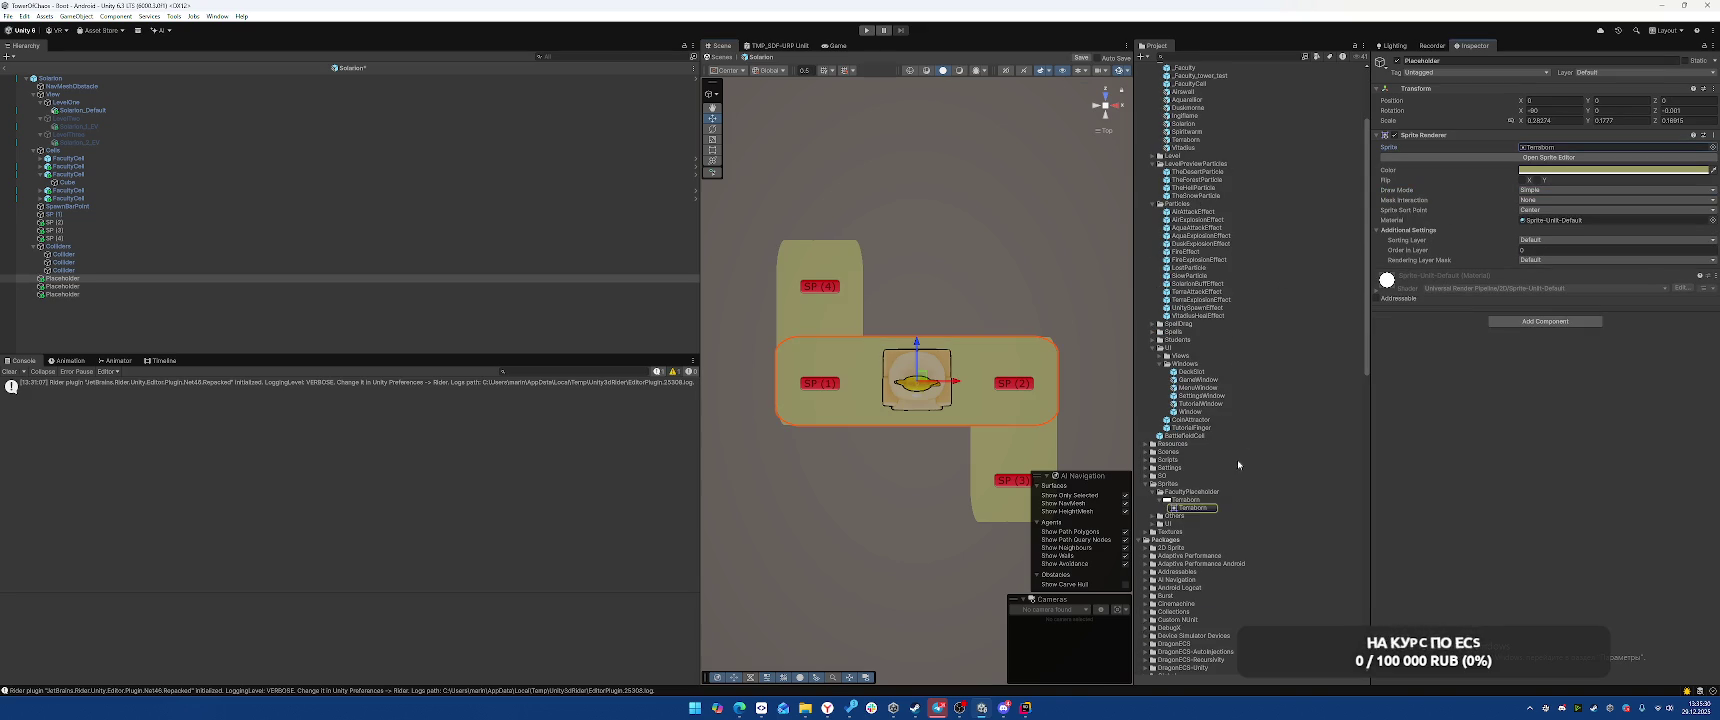
Open the Terraborn texture in the Sprite Editor and drag rough slice borders on all four sides
{"action": "left_click", "coordinate": [1193, 508]}
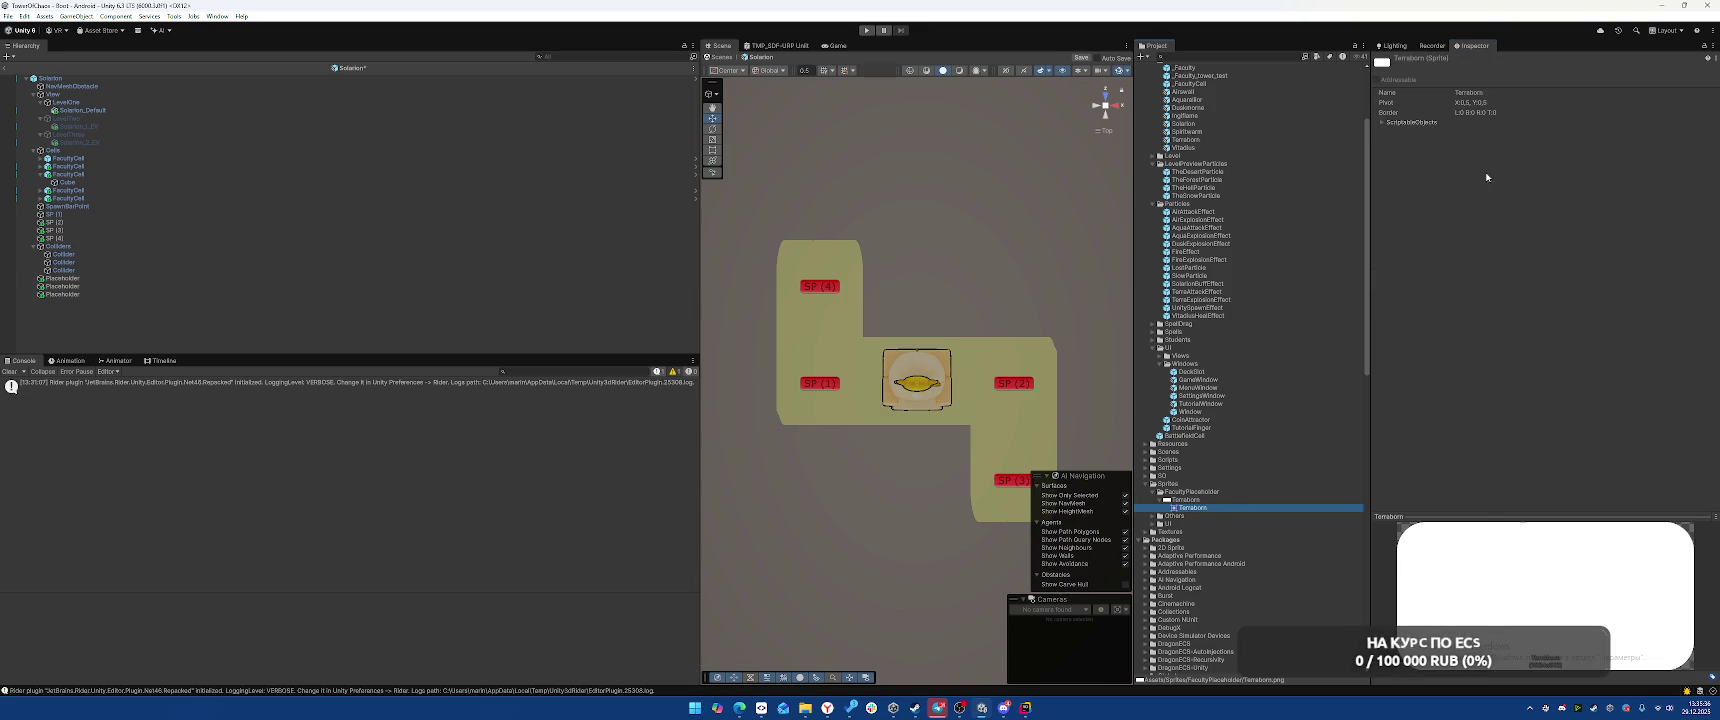
{"action": "left_click", "coordinate": [1195, 500]}
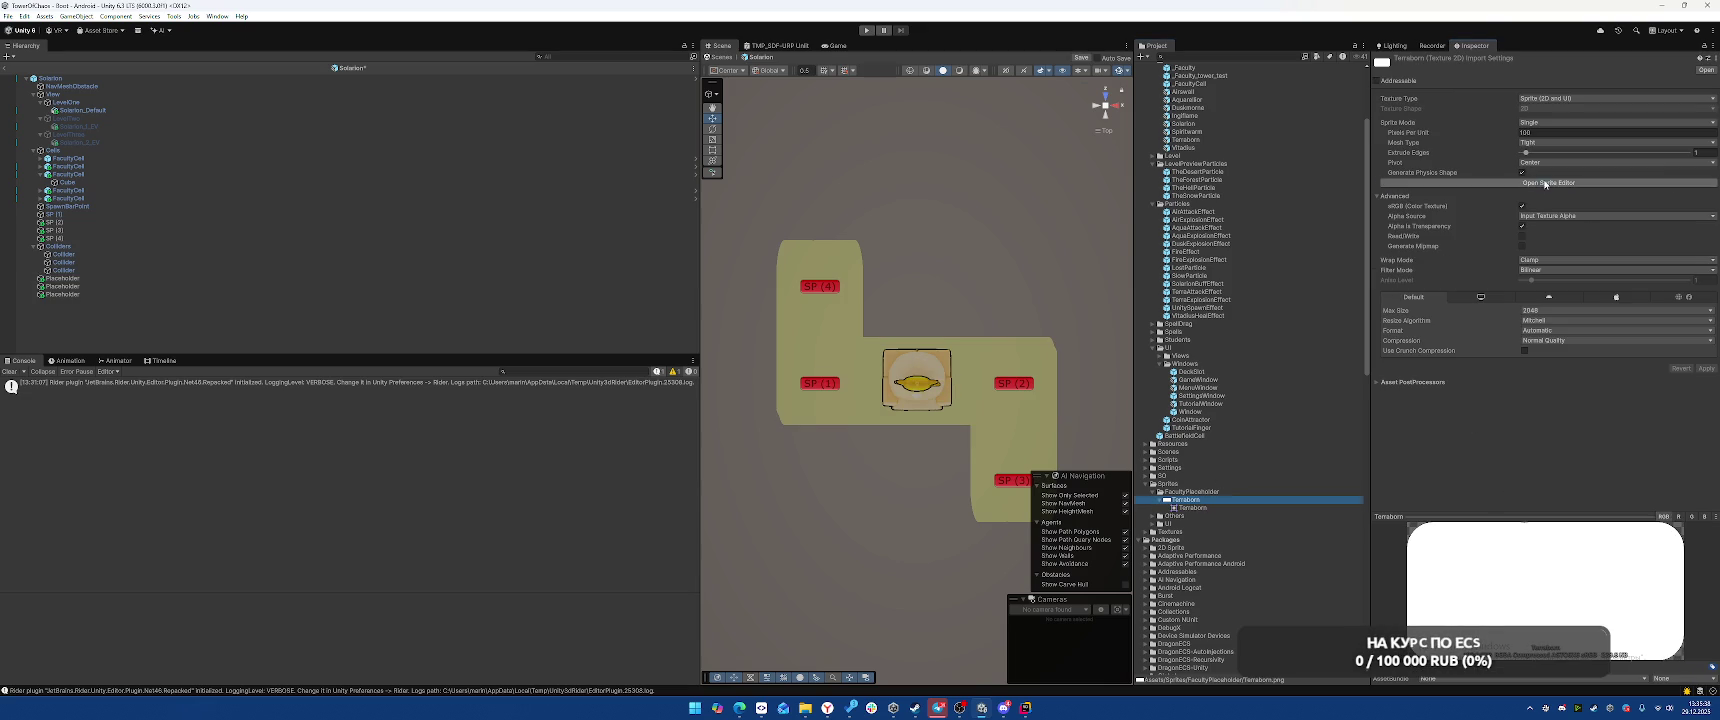
{"action": "left_click", "coordinate": [1440, 183]}
{"action": "left_click_drag", "start_coordinate": [132, 366], "coordinate": [179, 364]}
{"action": "left_click_drag", "start_coordinate": [584, 366], "coordinate": [540, 365]}
{"action": "left_click_drag", "start_coordinate": [361, 253], "coordinate": [346, 296]}
{"action": "left_click_drag", "start_coordinate": [357, 479], "coordinate": [353, 431]}
Enter exact 100-pixel Top, Bottom, Left and Right borders, then apply them and close the Sprite Editor
{"action": "left_click", "coordinate": [582, 632]}
{"action": "type", "text": "100"}
{"action": "left_click", "coordinate": [583, 641]}
{"action": "type", "text": "0"}
{"action": "left_click", "coordinate": [542, 630]}
{"action": "type", "text": "100"}
{"action": "left_click", "coordinate": [535, 641]}
{"action": "type", "text": "100"}
{"action": "left_click", "coordinate": [519, 43]}
{"action": "left_click", "coordinate": [604, 17]}
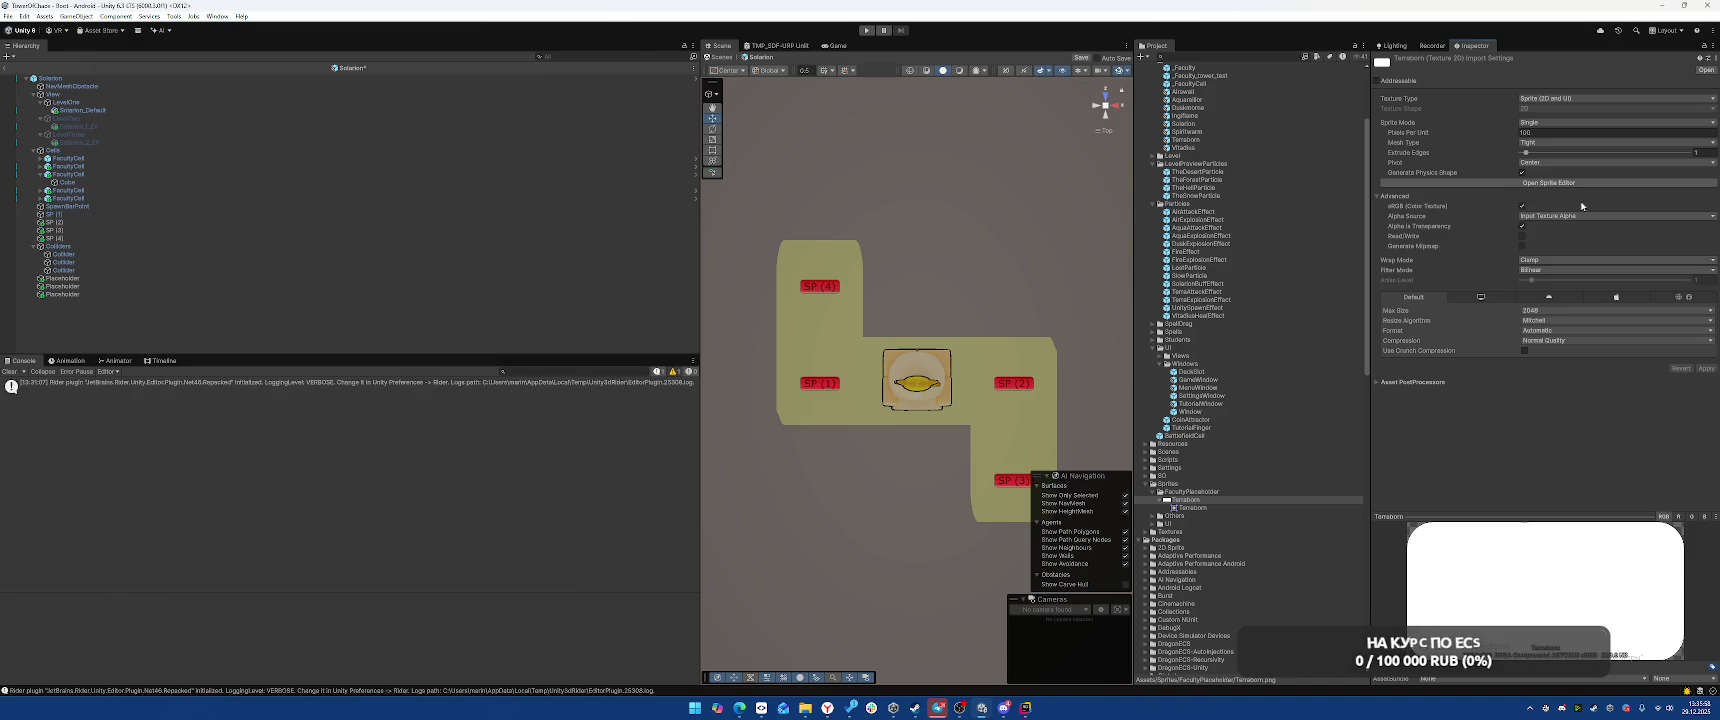
Switch Terraborn's Mesh Type to Full Rect and apply the import settings
{"action": "left_click", "coordinate": [1560, 142]}
{"action": "left_click", "coordinate": [1545, 151]}
{"action": "left_click", "coordinate": [1701, 369]}
{"action": "left_click", "coordinate": [148, 279]}
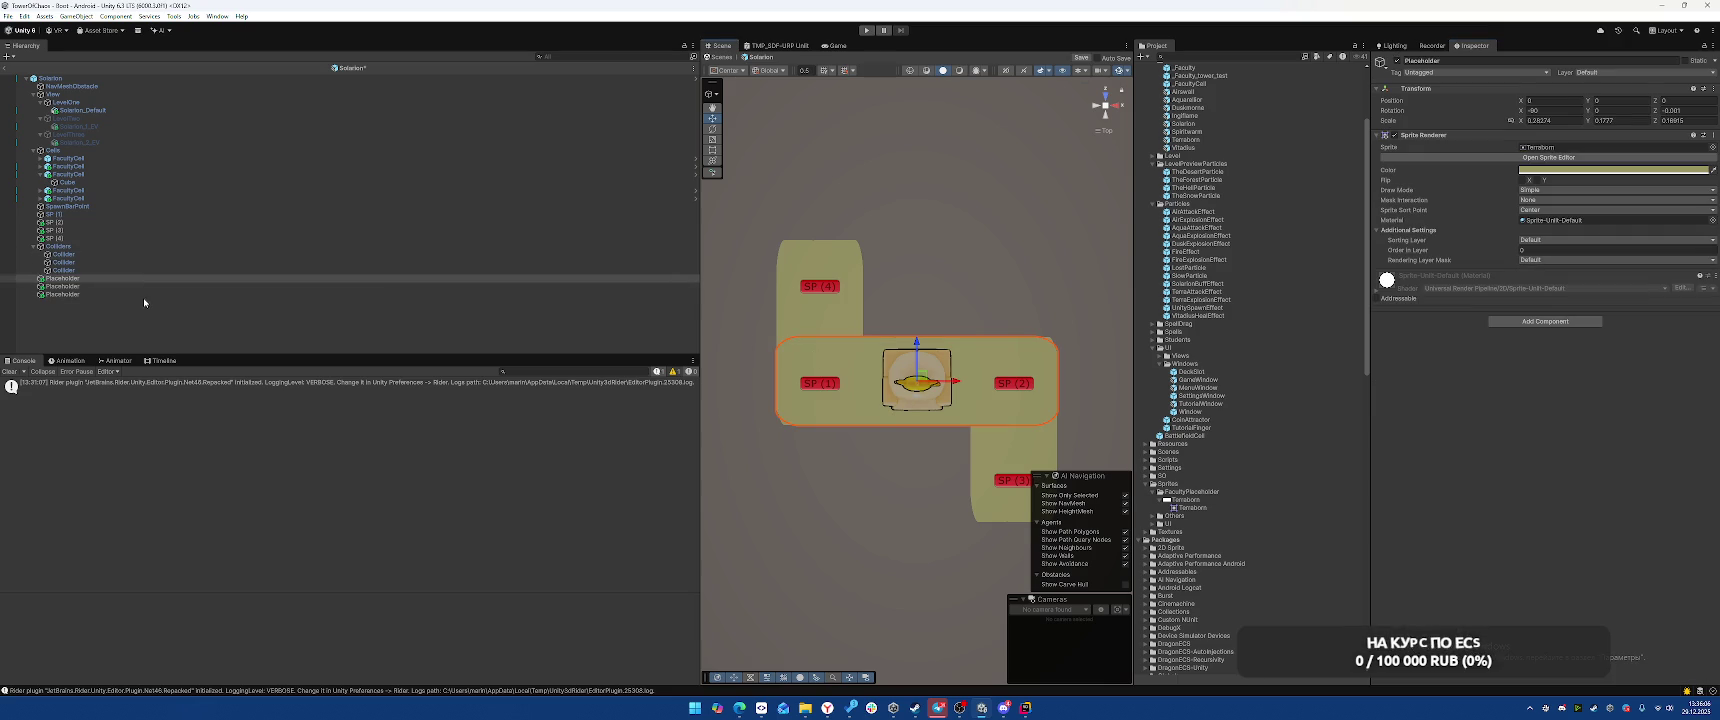
Give the three selected Placeholder objects Sliced draw mode with Transform Scale X 1 and Z 1
{"action": "left_click", "coordinate": [211, 292], "text": "shift"}
{"action": "left_click", "coordinate": [1566, 190]}
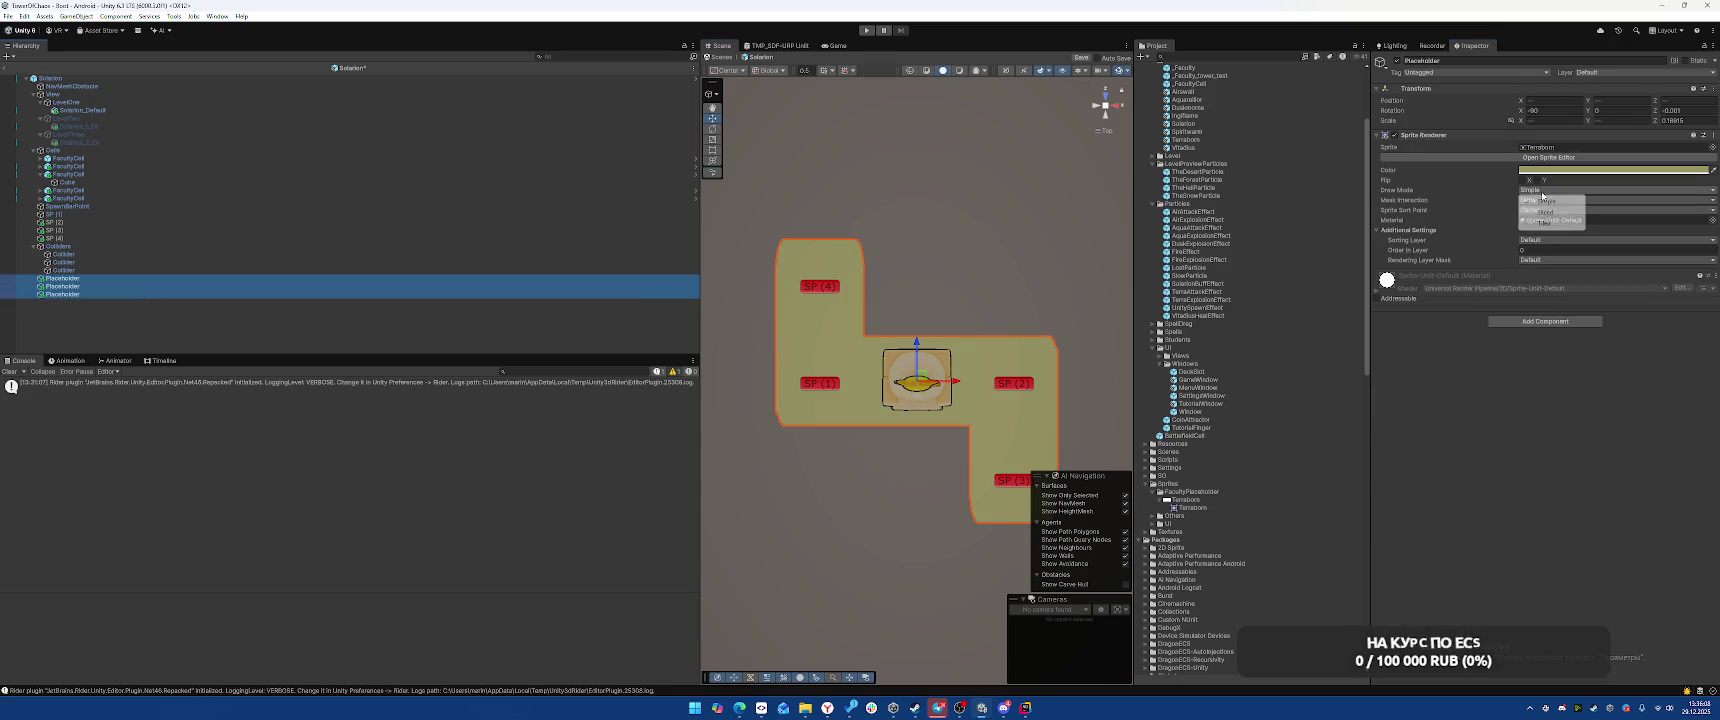
{"action": "left_click", "coordinate": [1548, 213]}
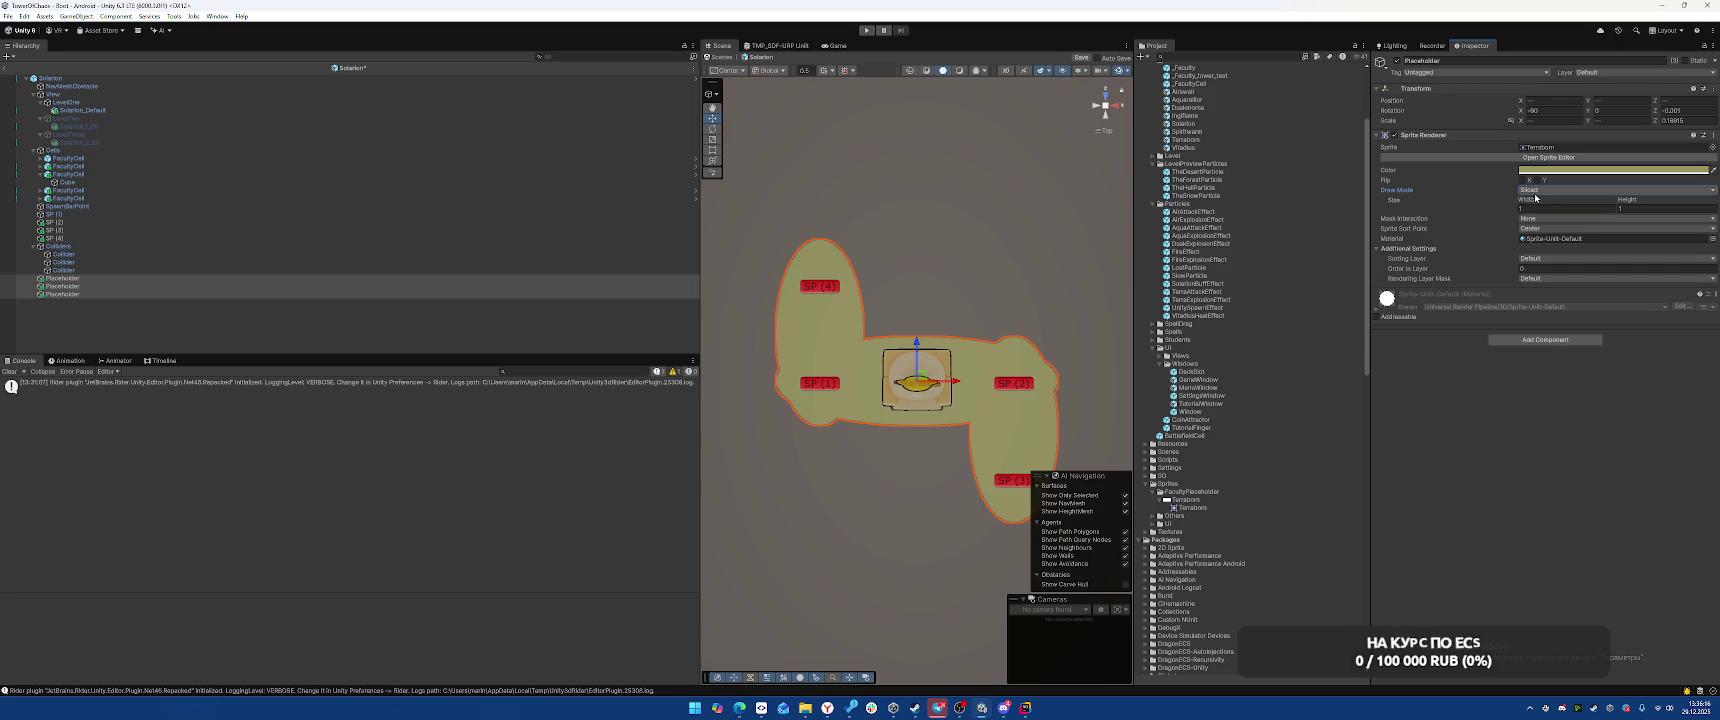
{"action": "left_click", "coordinate": [1560, 121]}
{"action": "type", "text": "1"}
{"action": "key", "text": "Tab"}
{"action": "key", "text": "Tab"}
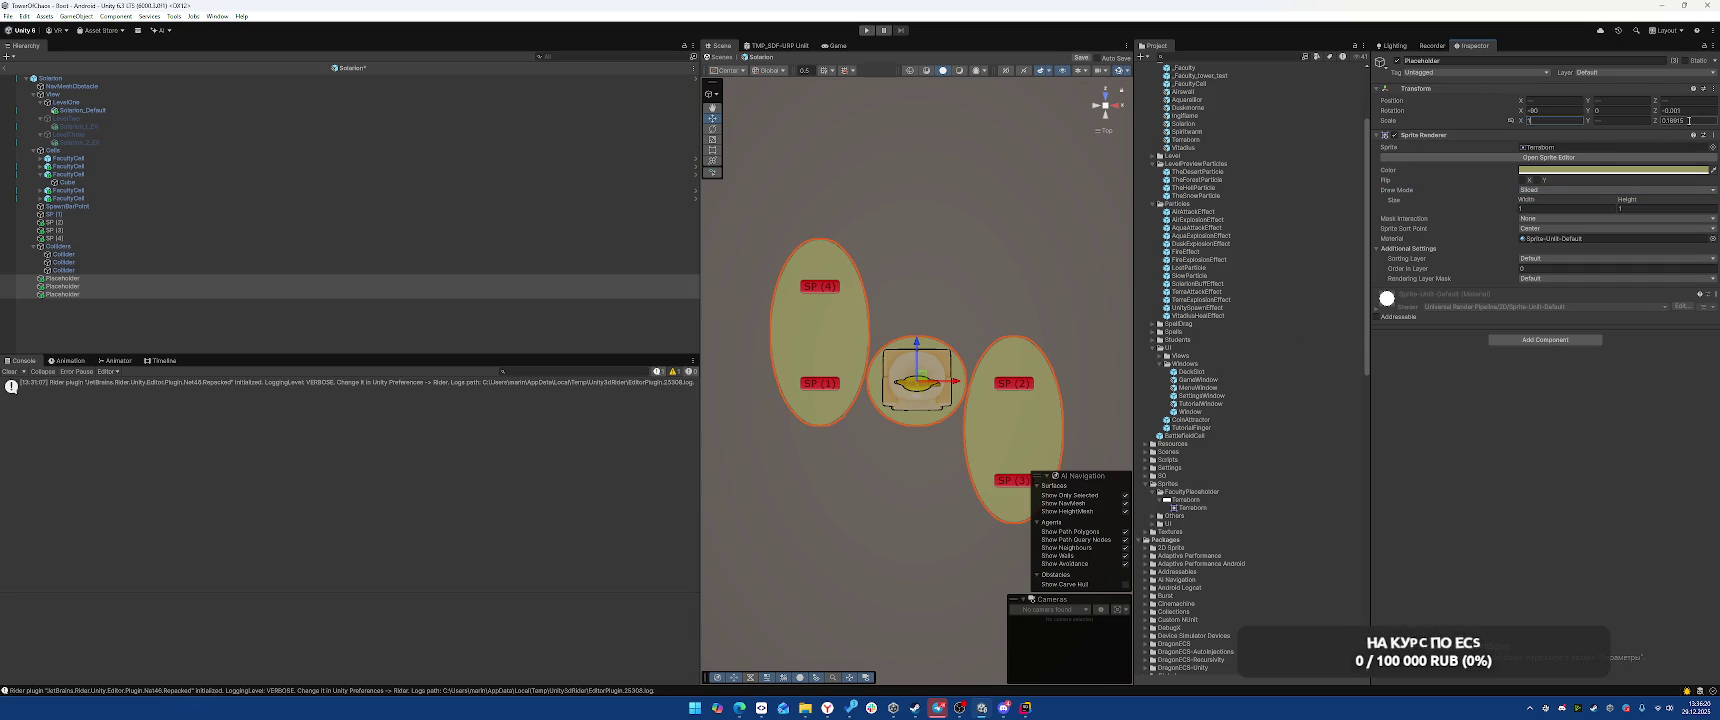
{"action": "type", "text": "1"}
{"action": "key", "text": "shift+Tab"}
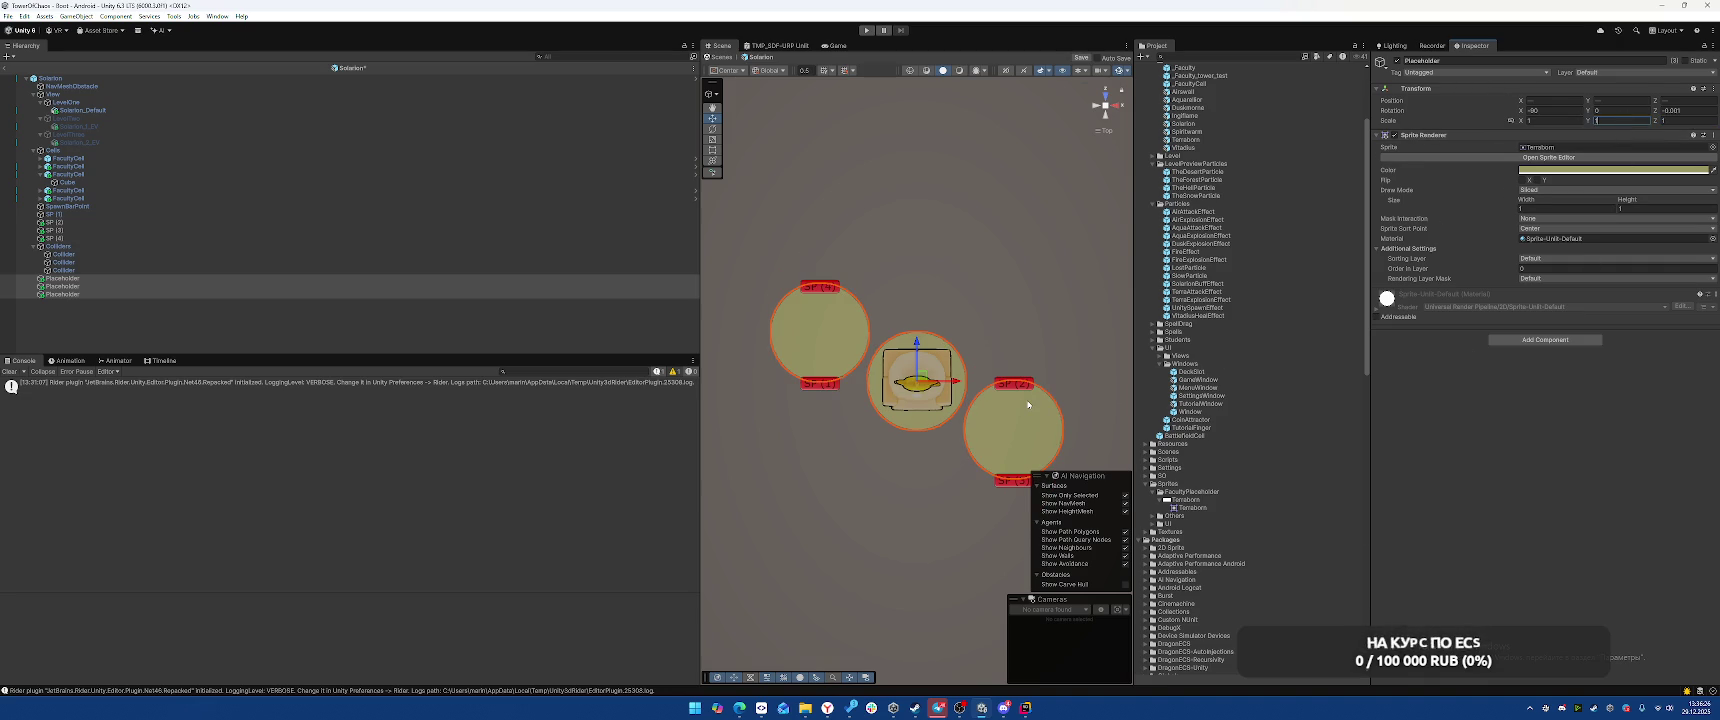
{"action": "left_click", "coordinate": [1187, 499]}
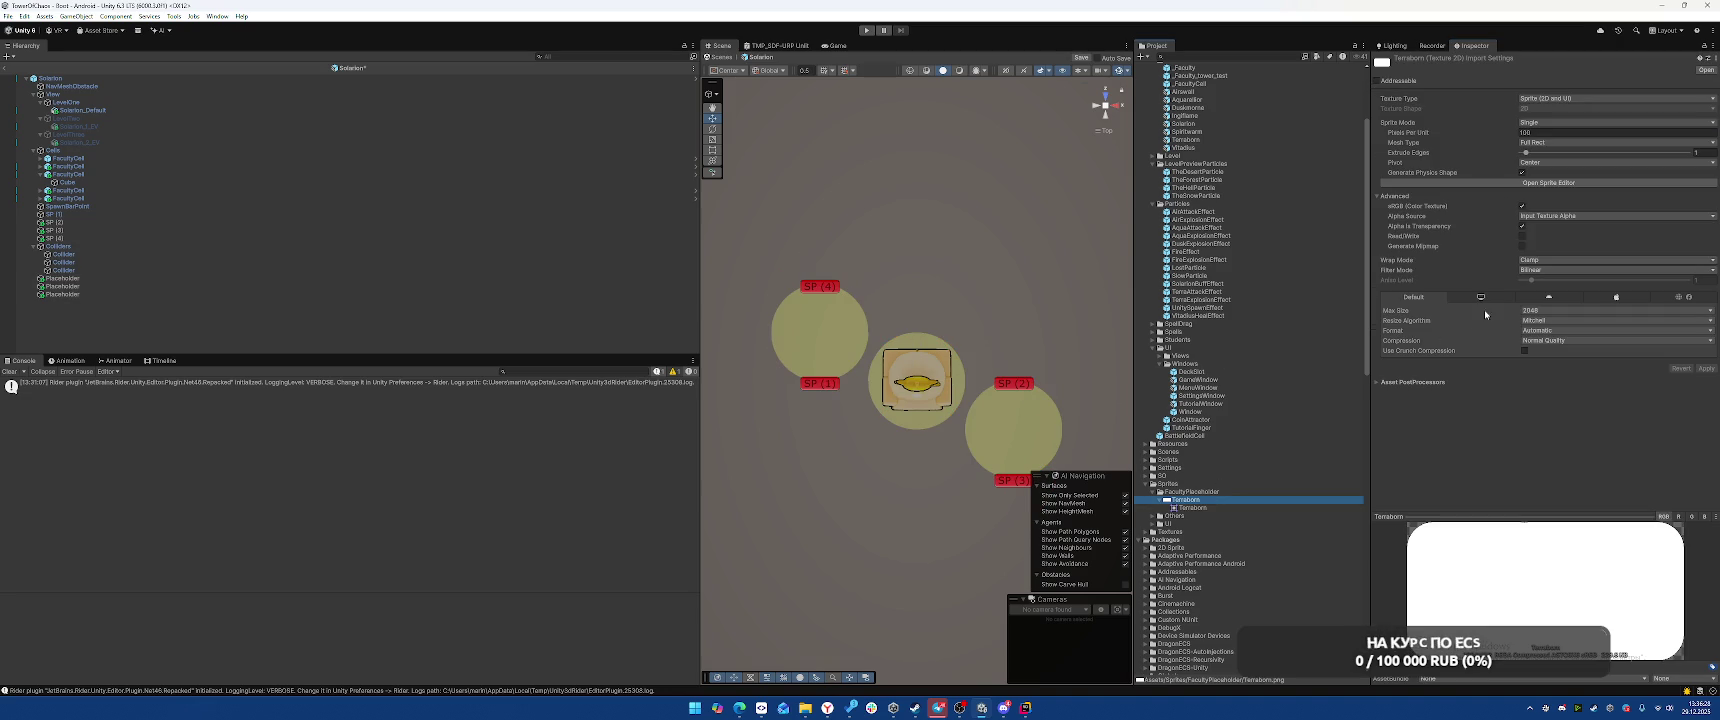
Set the Terraborn texture's Pixels Per Unit to 512 and apply it
{"action": "left_click", "coordinate": [1577, 133]}
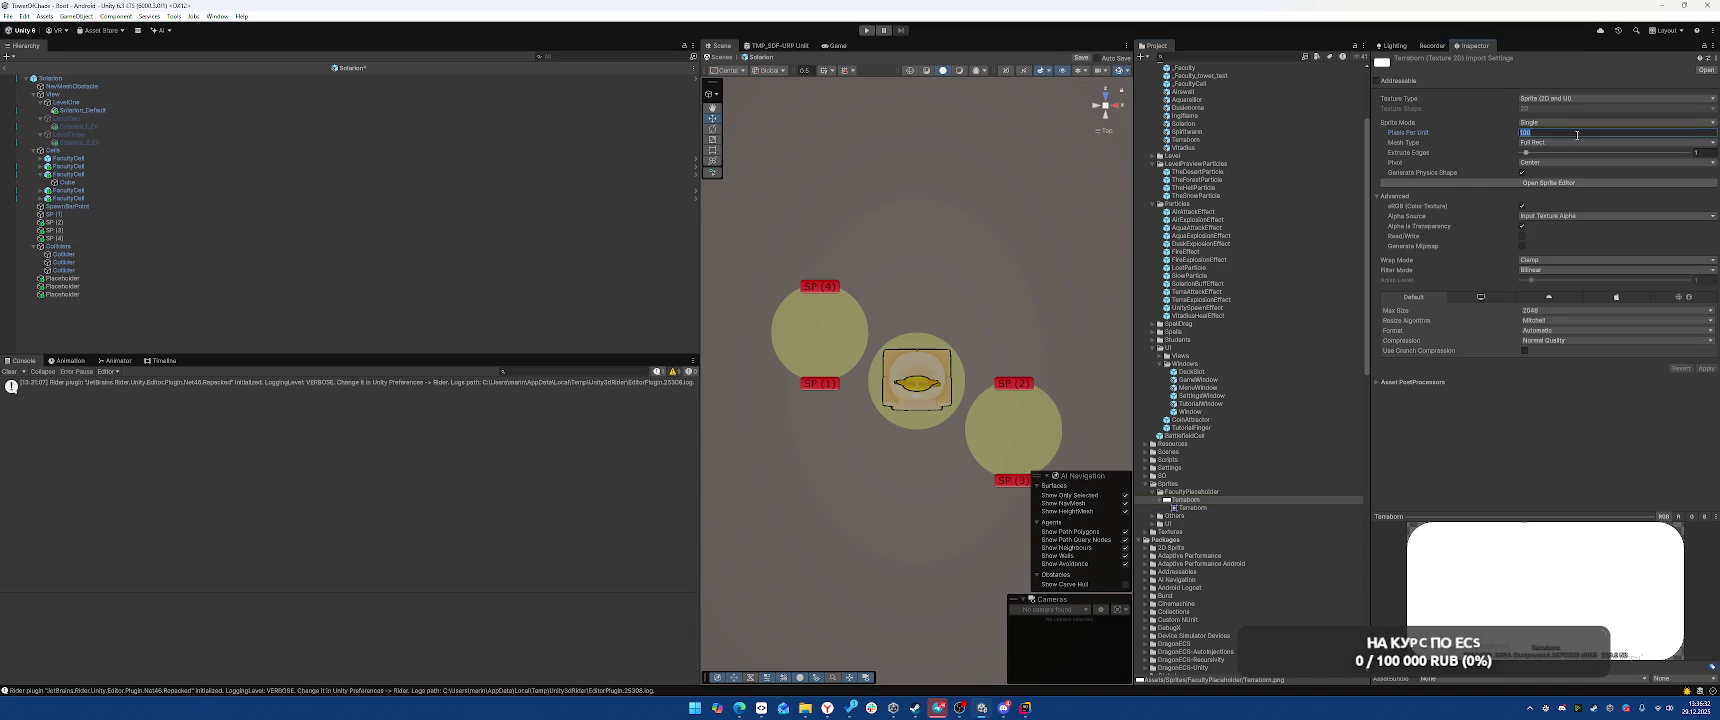
{"action": "type", "text": "512"}
{"action": "left_click", "coordinate": [1706, 369]}
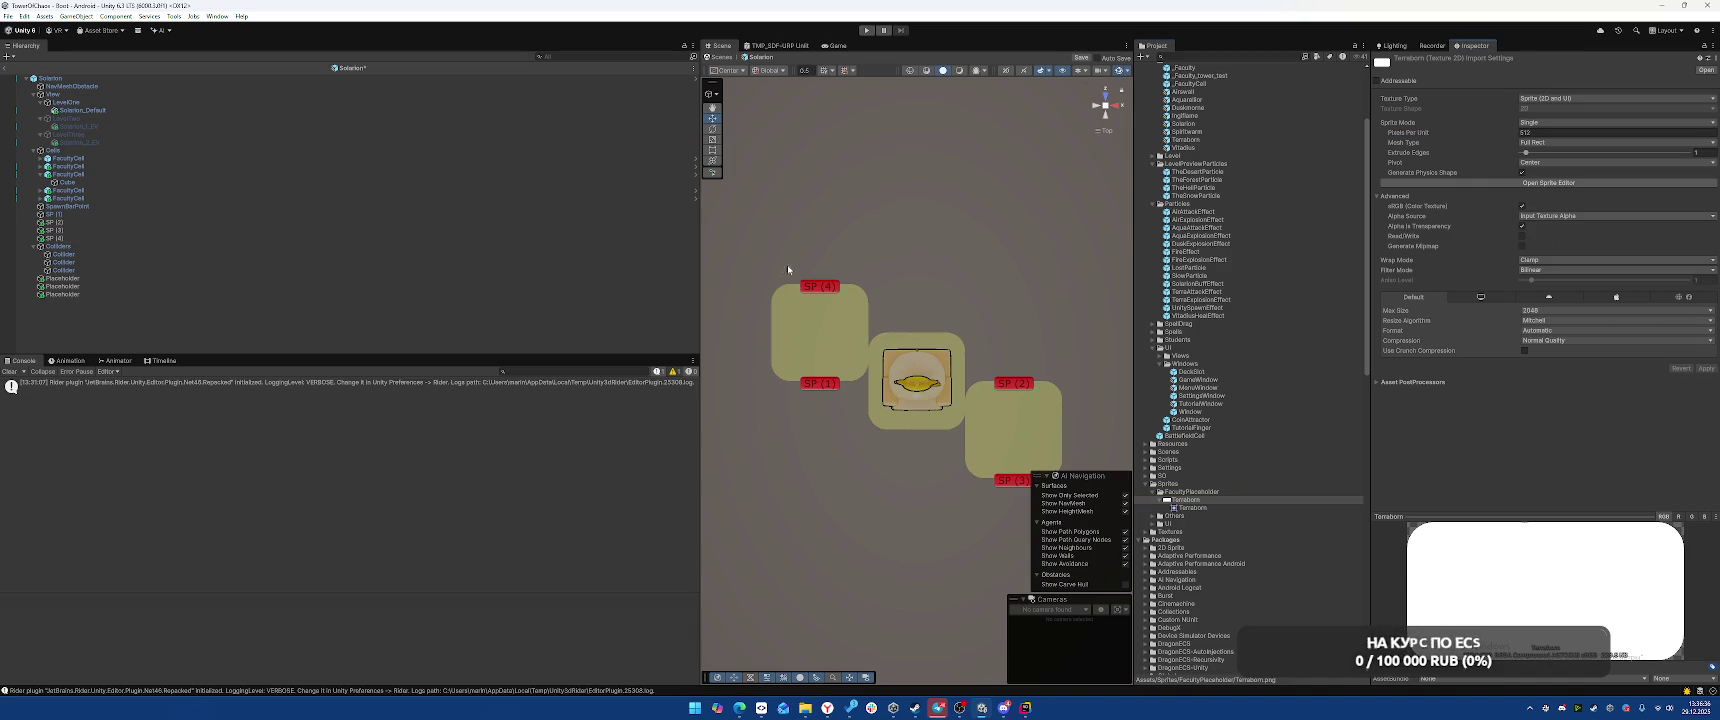
Reset the first floor placeholder's X scale to 1 and give it sliced width 3
{"action": "left_click", "coordinate": [83, 280]}
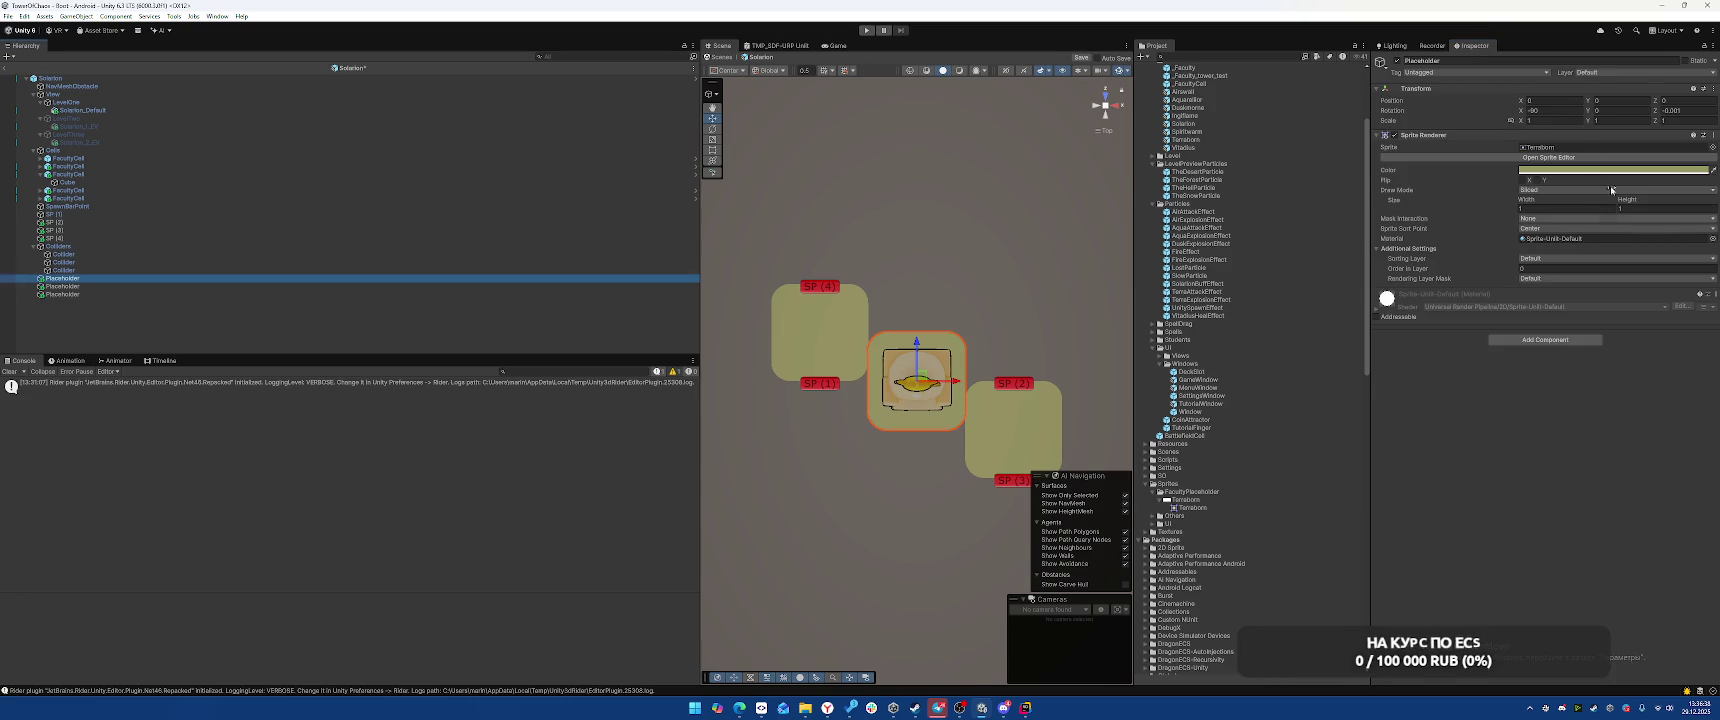
{"action": "left_click", "coordinate": [1553, 120]}
{"action": "type", "text": "3"}
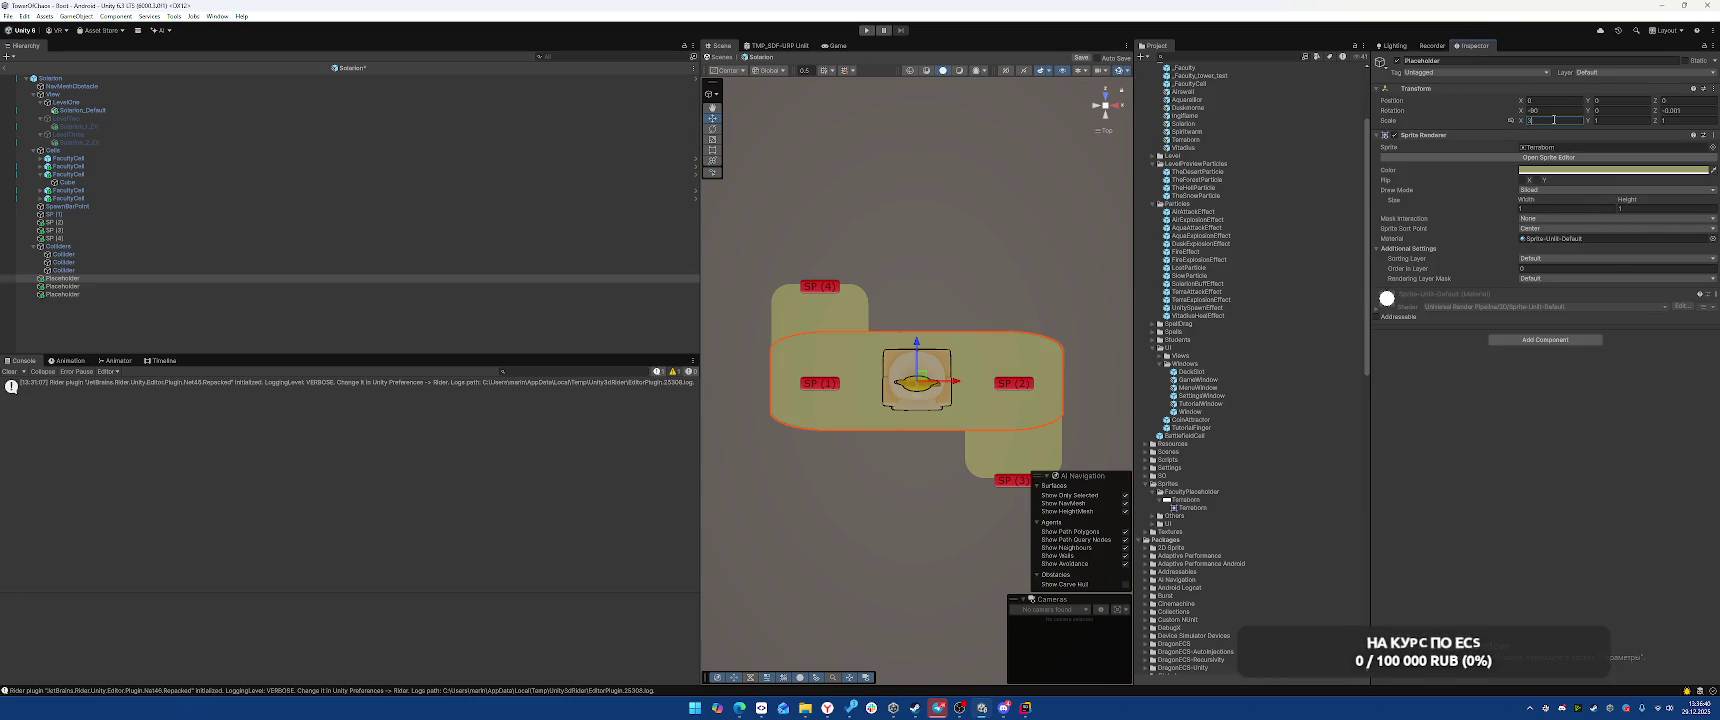
{"action": "key", "text": "BackSpace"}
{"action": "type", "text": "1"}
{"action": "left_click", "coordinate": [1536, 208]}
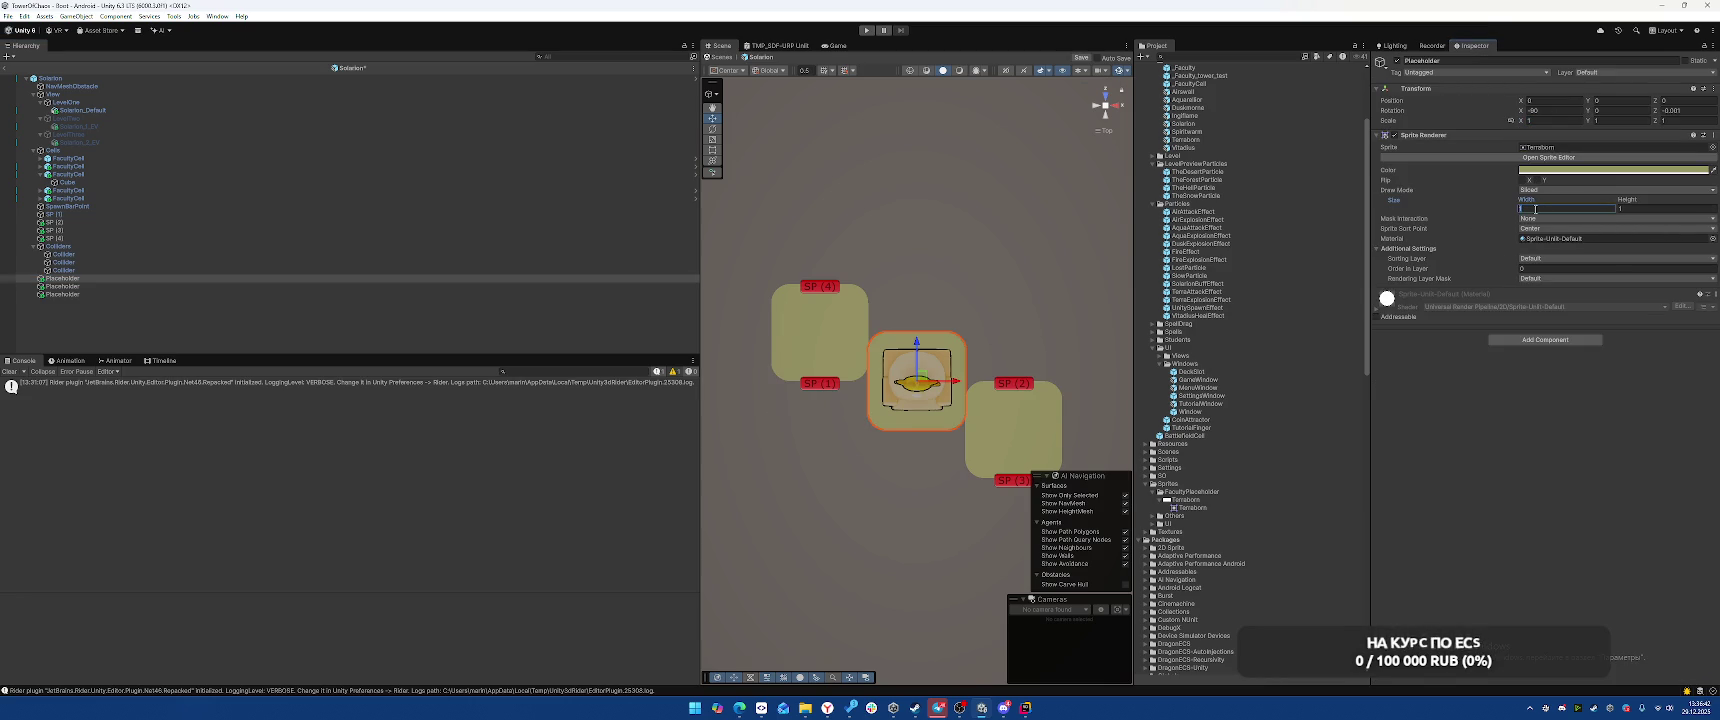
{"action": "type", "text": "3"}
Set sliced height 2 on the second and third floor placeholders
{"action": "left_click", "coordinate": [1014, 455]}
{"action": "left_click", "coordinate": [1645, 207]}
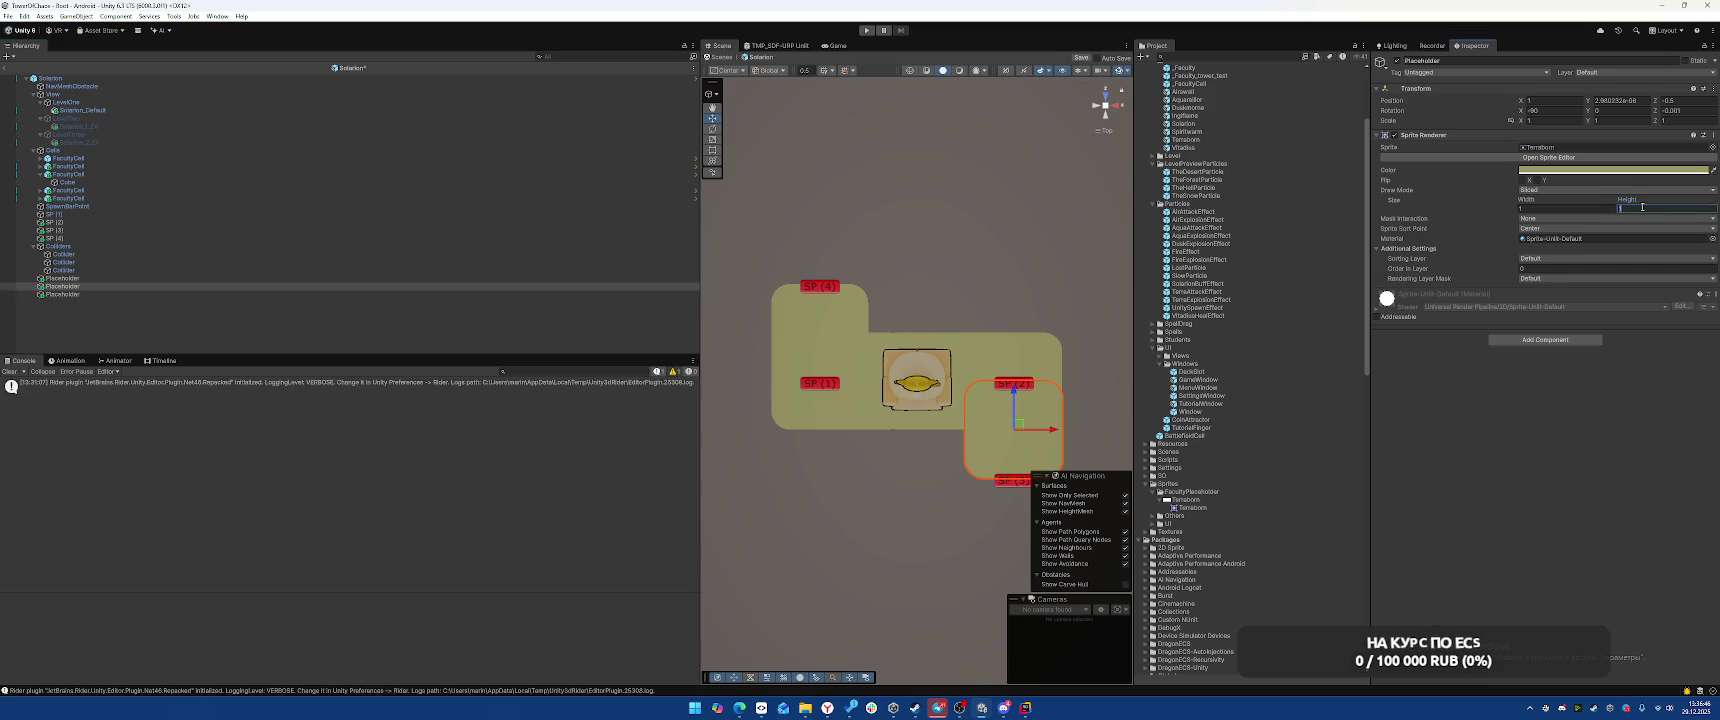
{"action": "type", "text": "2"}
{"action": "left_click", "coordinate": [63, 294]}
{"action": "left_click", "coordinate": [1640, 208]}
{"action": "type", "text": "2"}
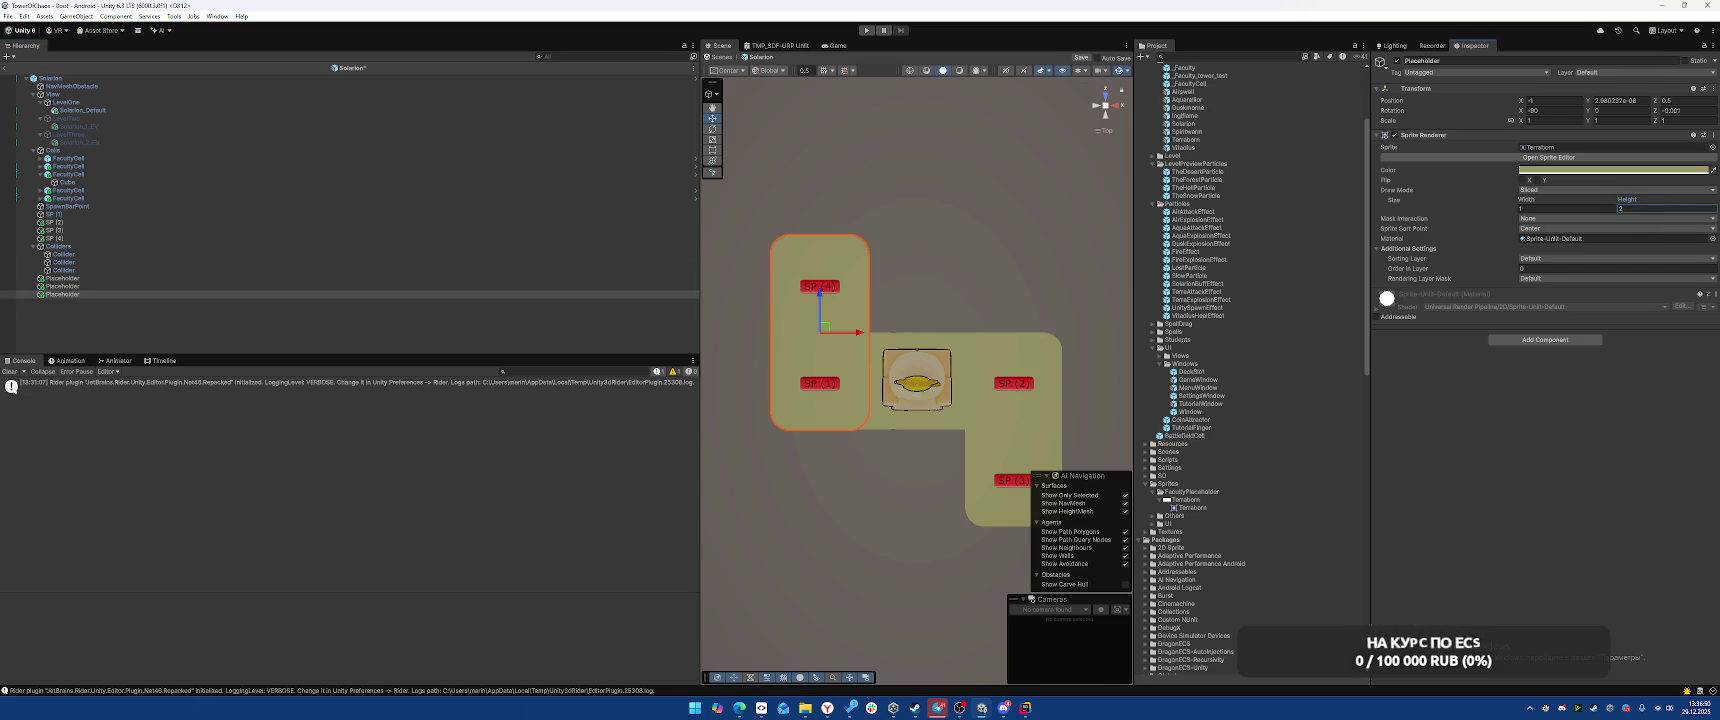
{"action": "left_click", "coordinate": [990, 218]}
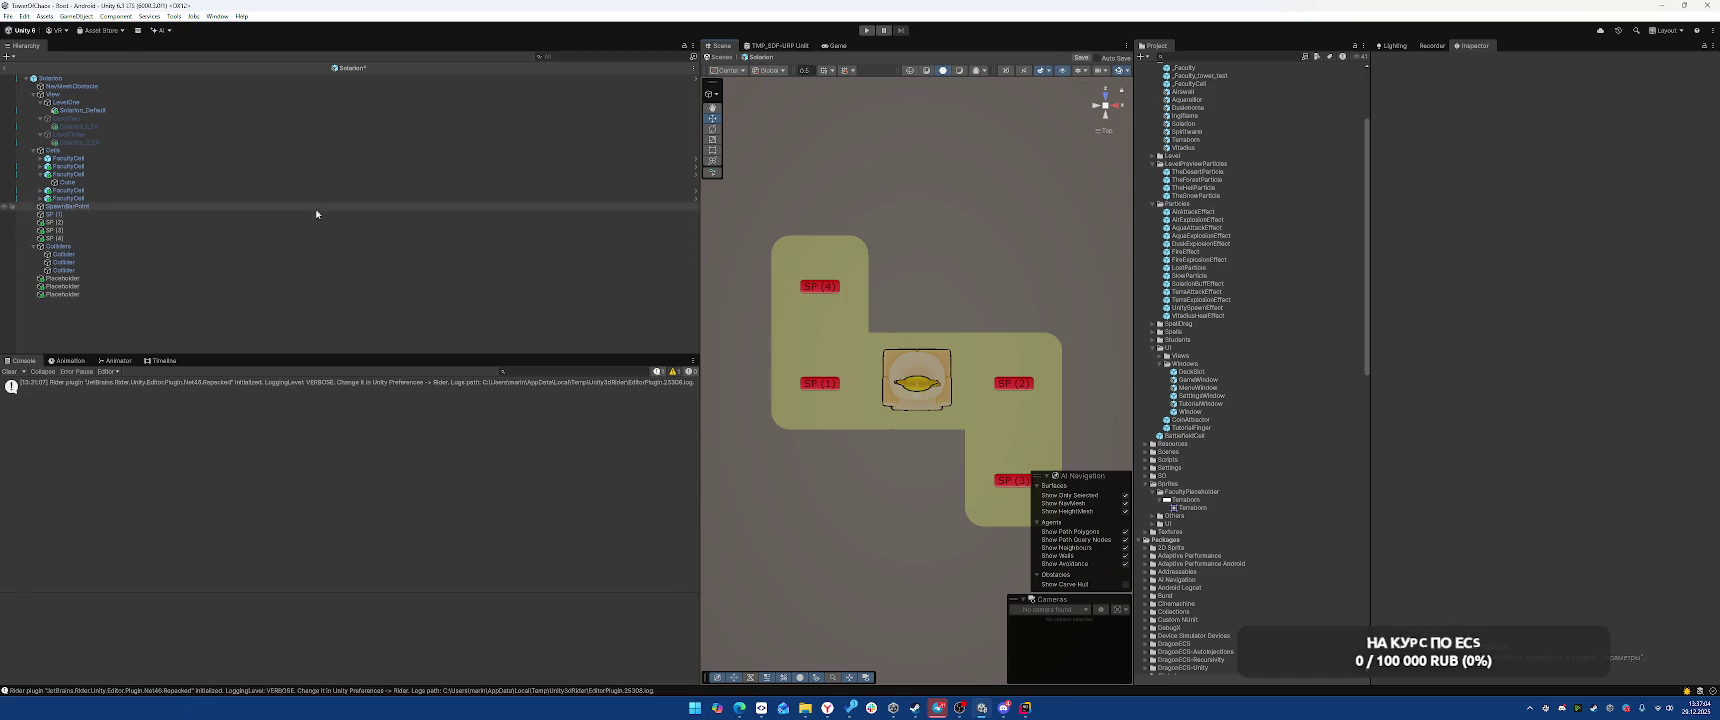
Drag SP (1) through SP (4) into Solarion's Student Spawn Points list and save with Ctrl+S
{"action": "left_click", "coordinate": [320, 78]}
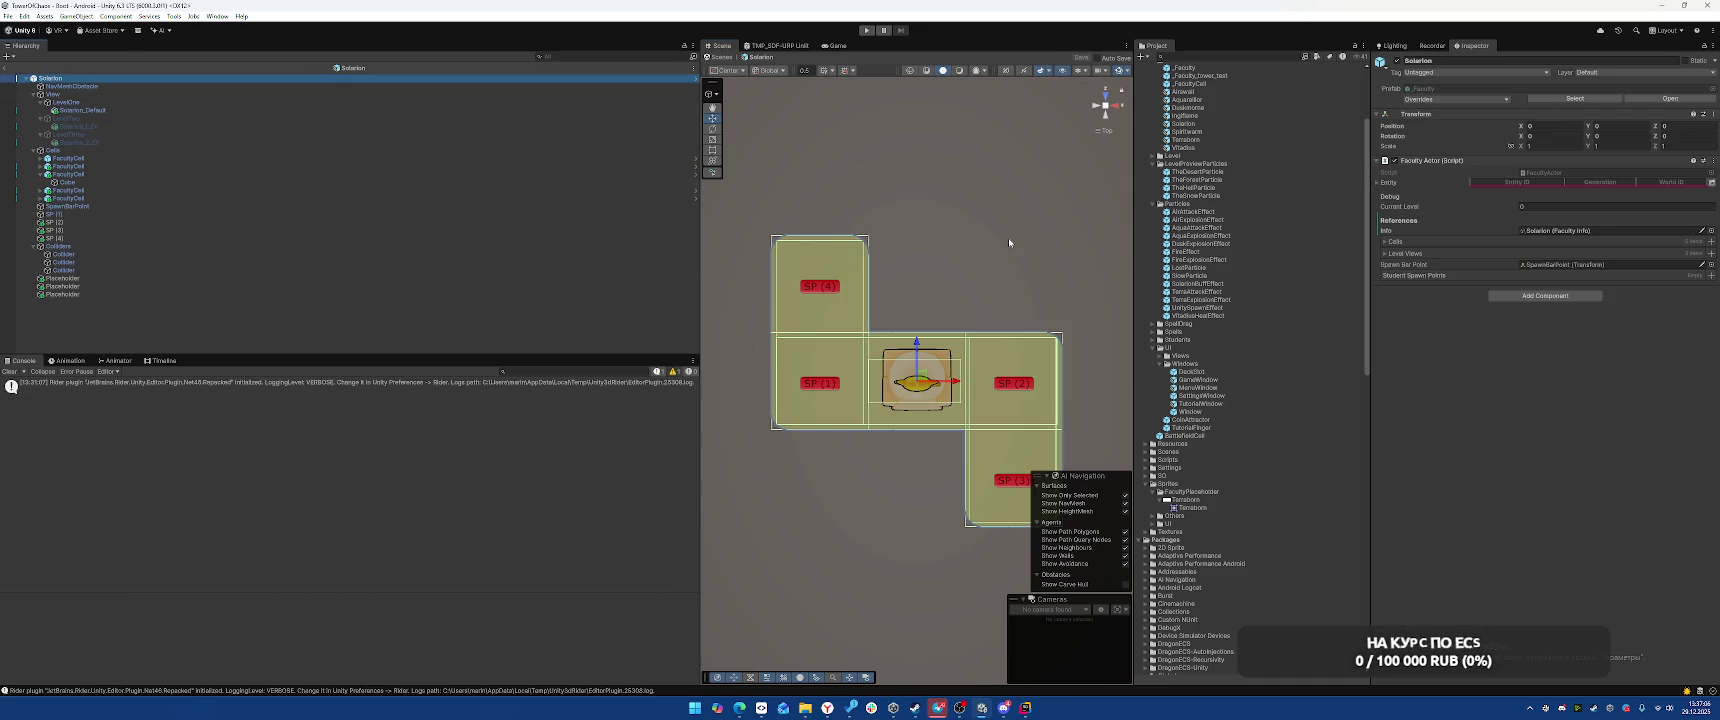
{"action": "left_click", "coordinate": [1706, 47]}
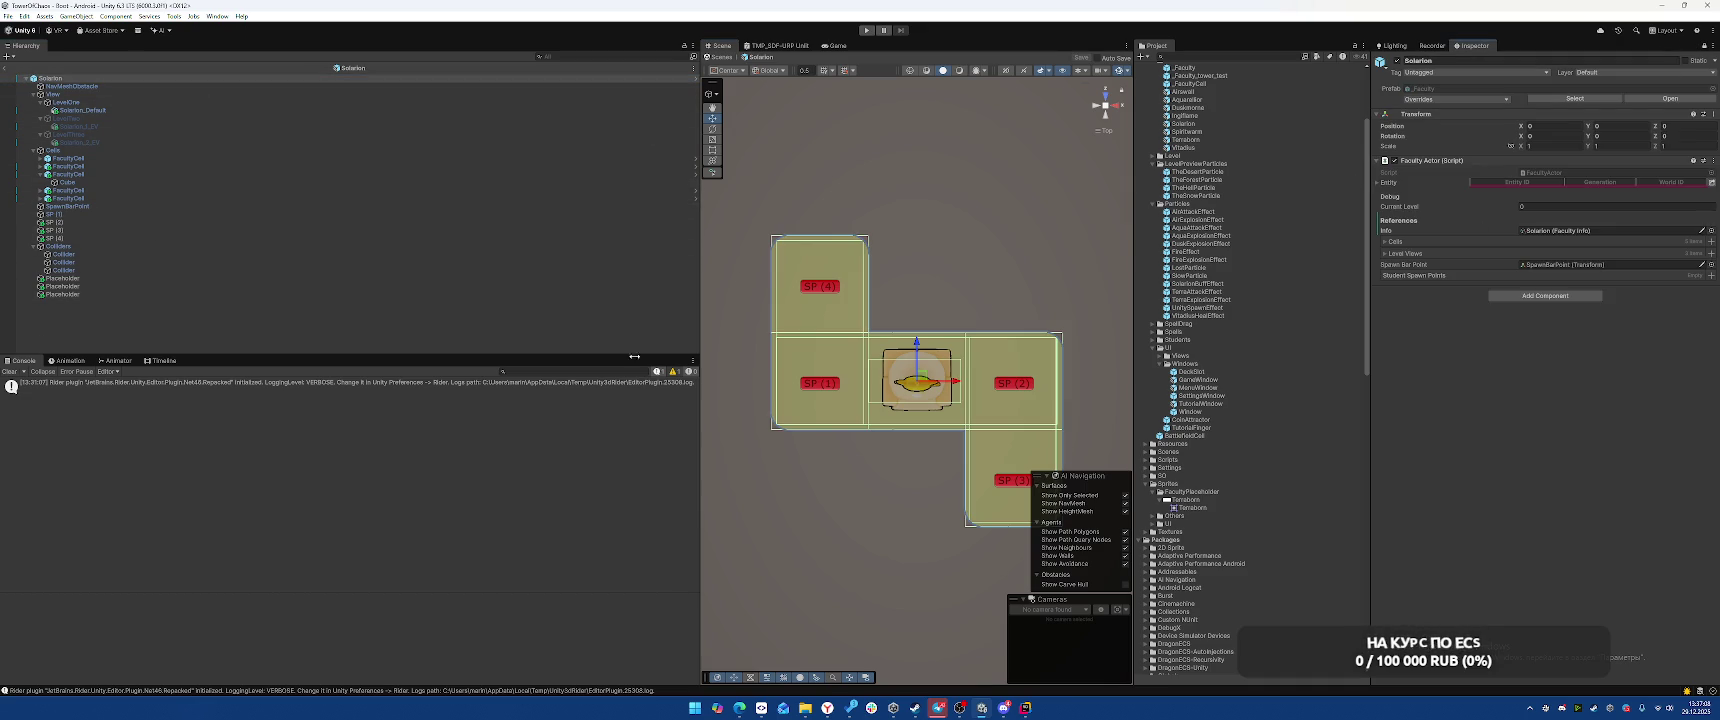
{"action": "left_click", "coordinate": [82, 214]}
{"action": "left_click", "coordinate": [82, 230], "text": "shift"}
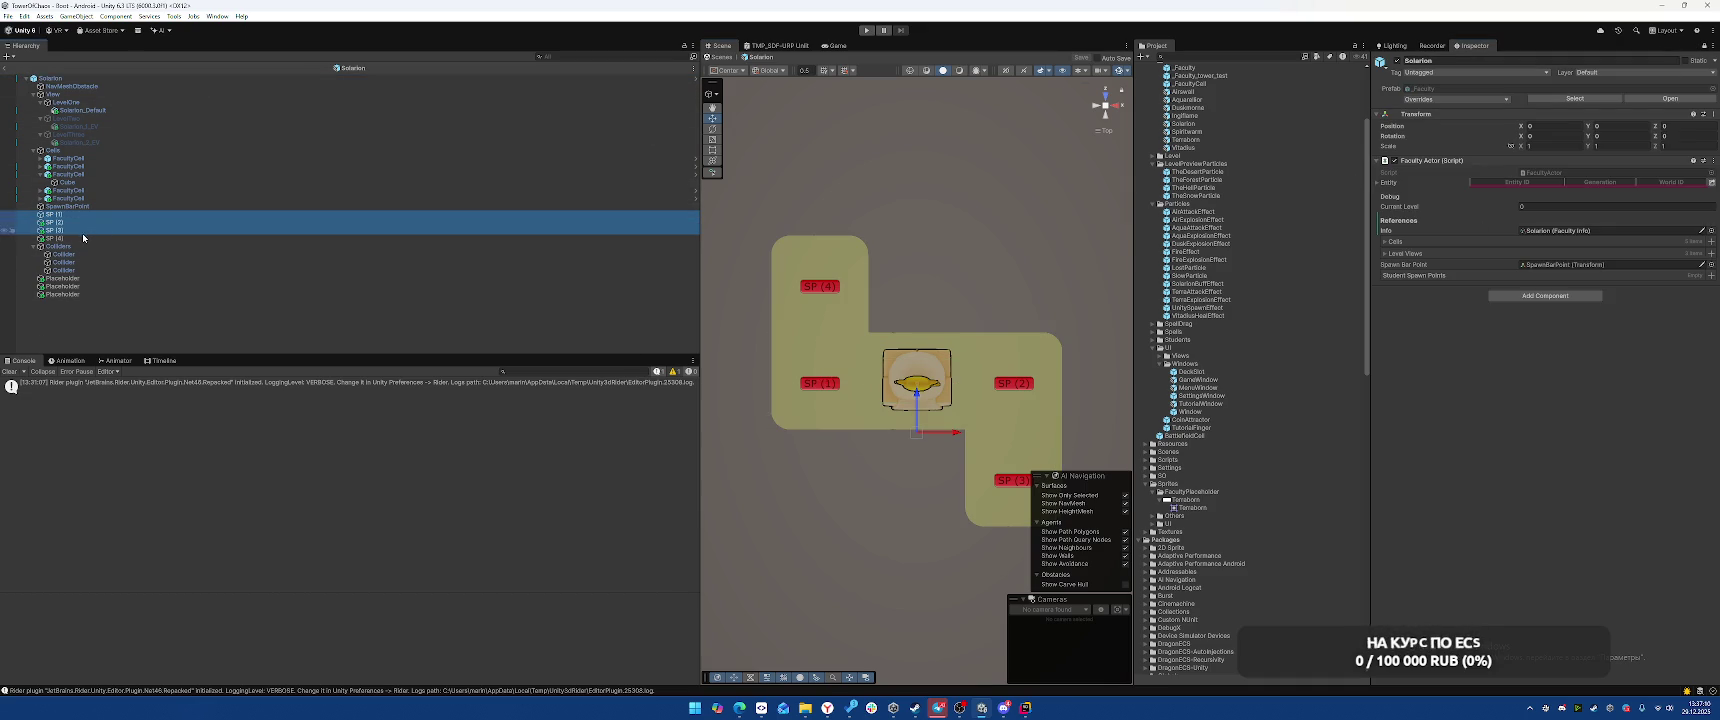
{"action": "left_click", "coordinate": [78, 241], "text": "shift"}
{"action": "left_click_drag", "start_coordinate": [78, 241], "coordinate": [1440, 276]}
{"action": "key", "text": "ctrl+s"}
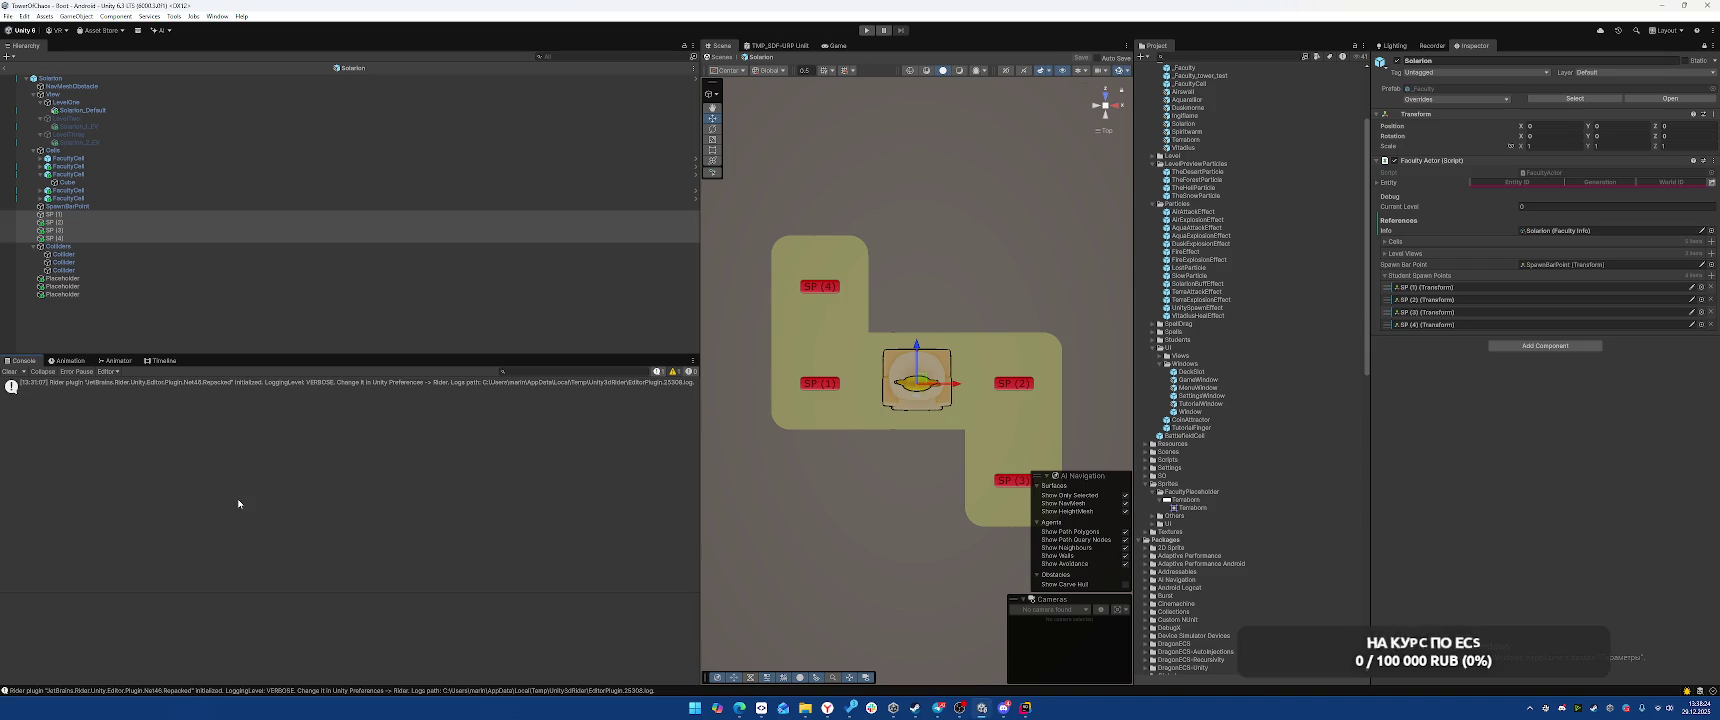
Open the Spiritwarm prefab for editing
{"action": "left_click", "coordinate": [180, 305]}
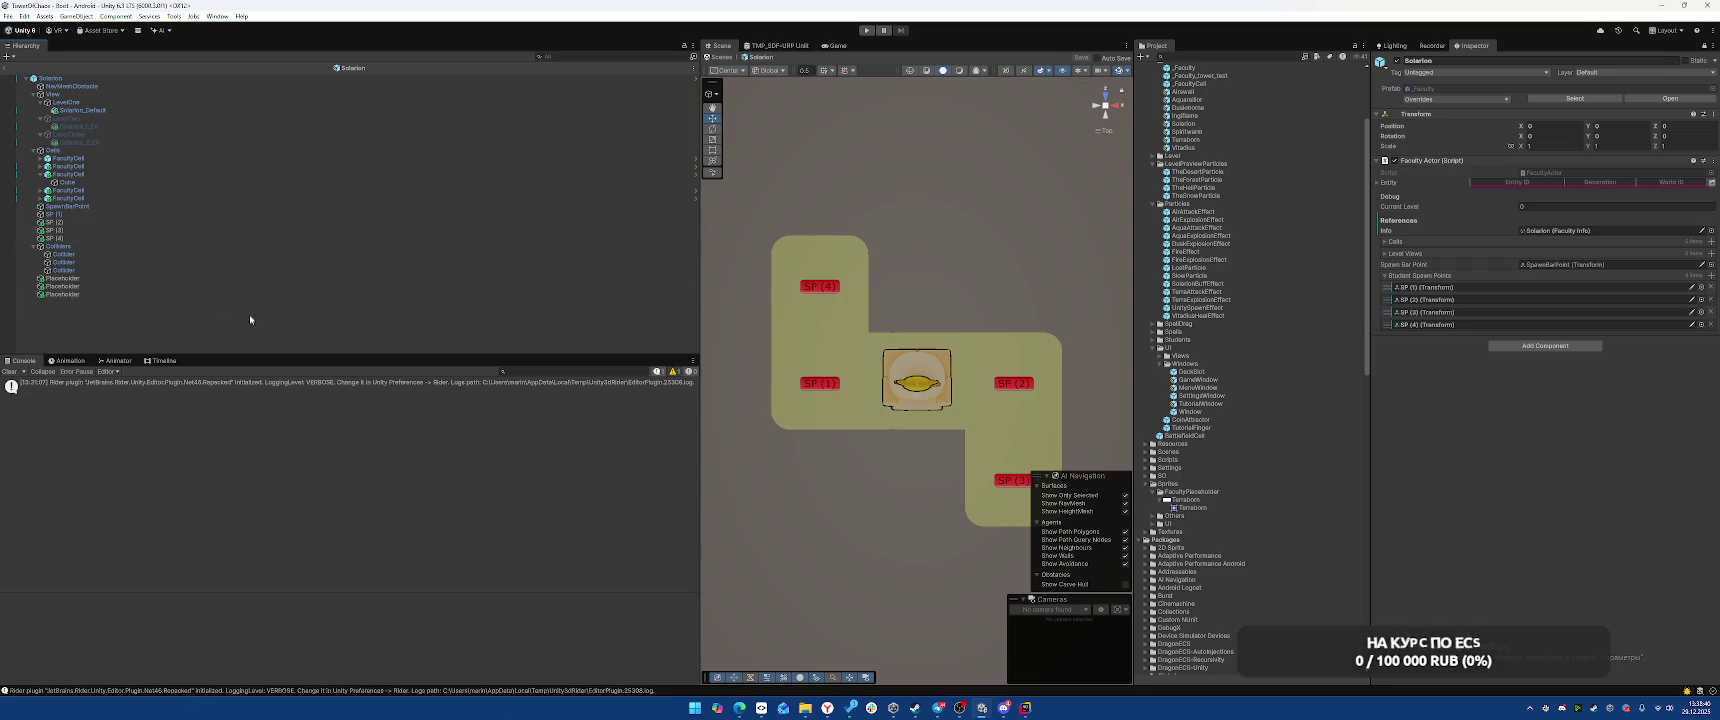
{"action": "left_click", "coordinate": [88, 78]}
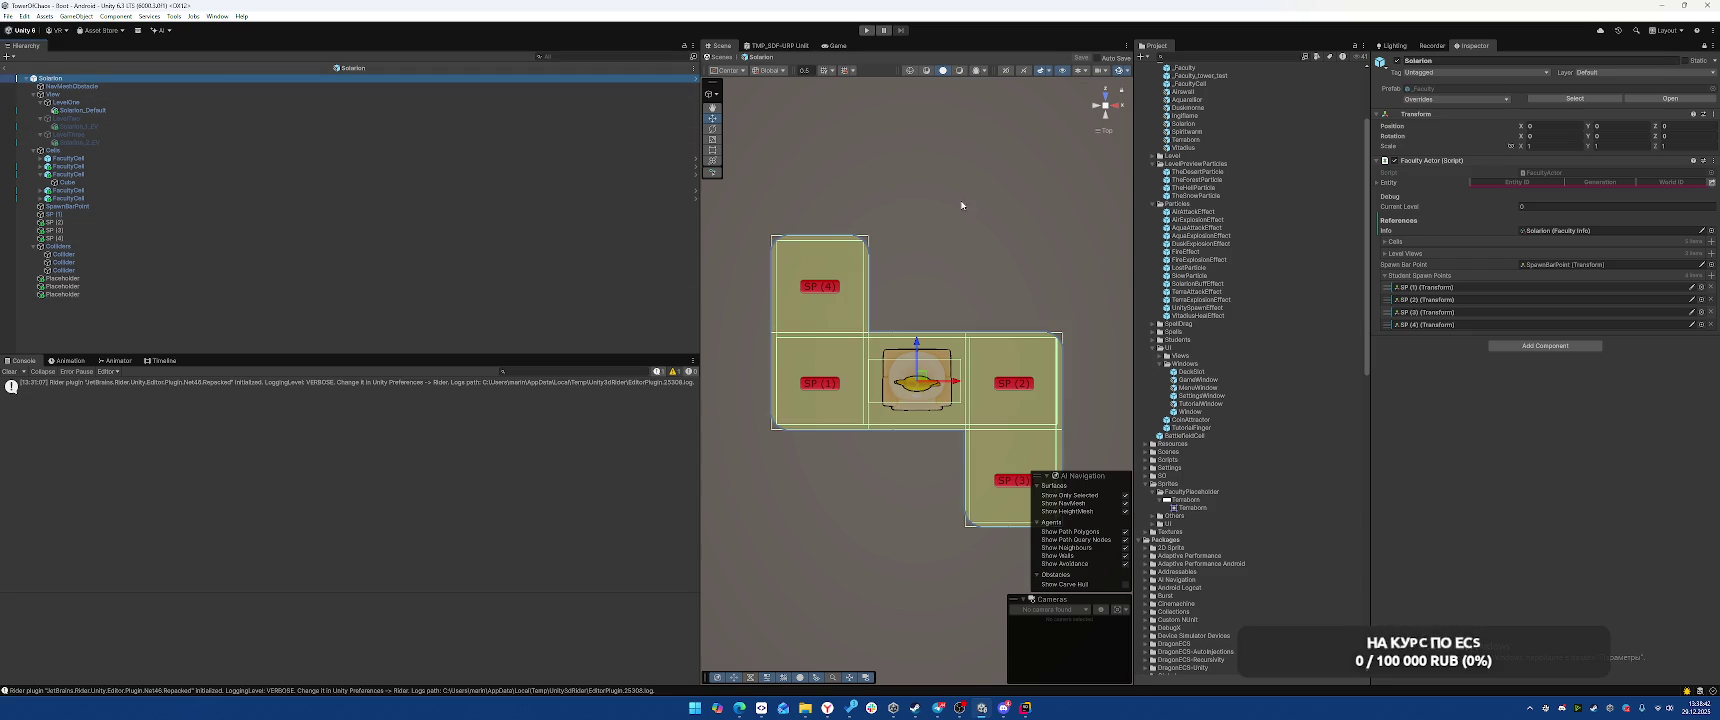
{"action": "scroll", "coordinate": [1238, 228], "scroll_direction": "up", "scroll_amount": 3}
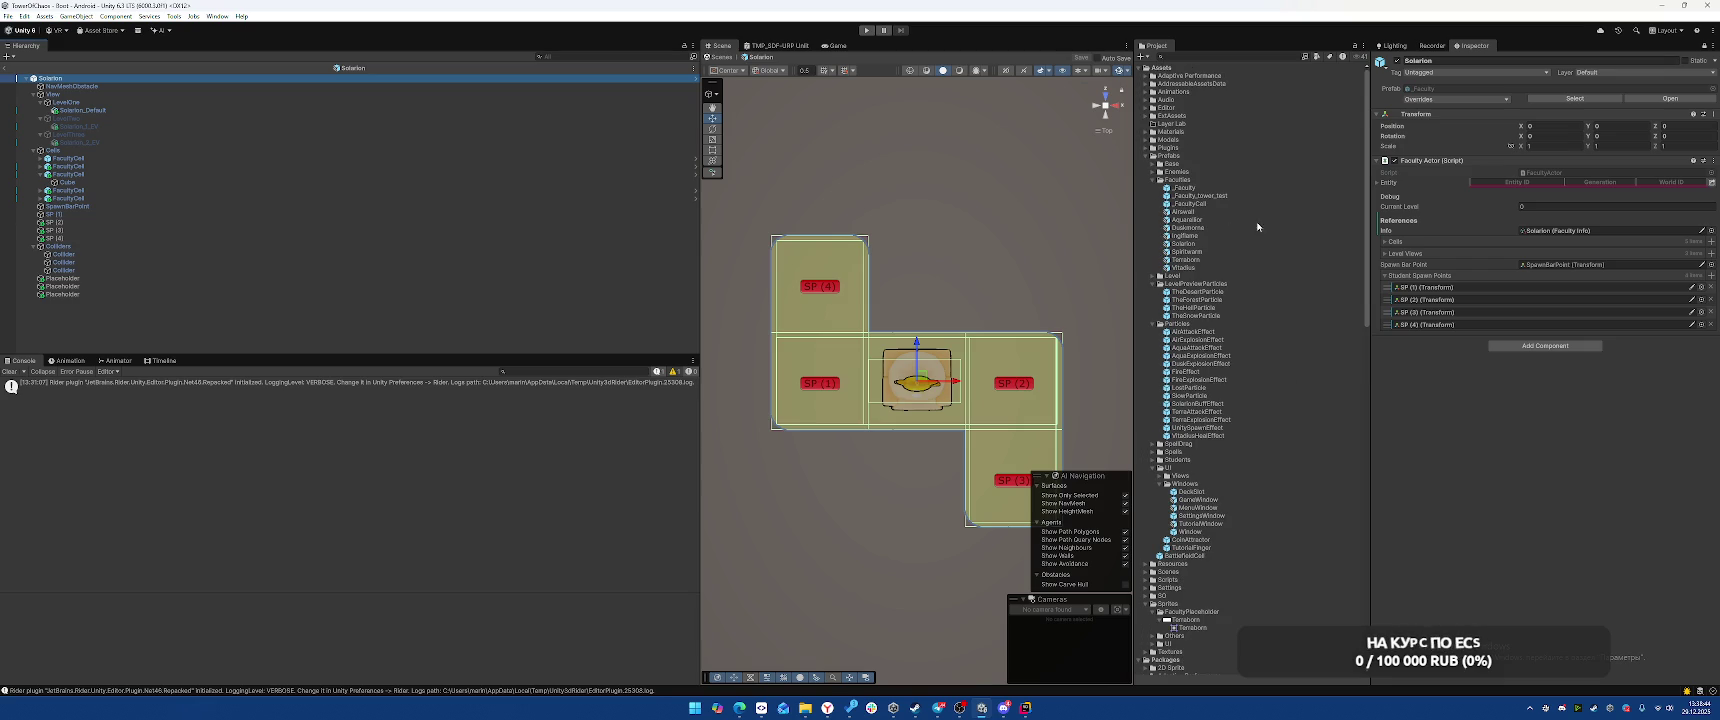
{"action": "double_click", "coordinate": [1187, 251]}
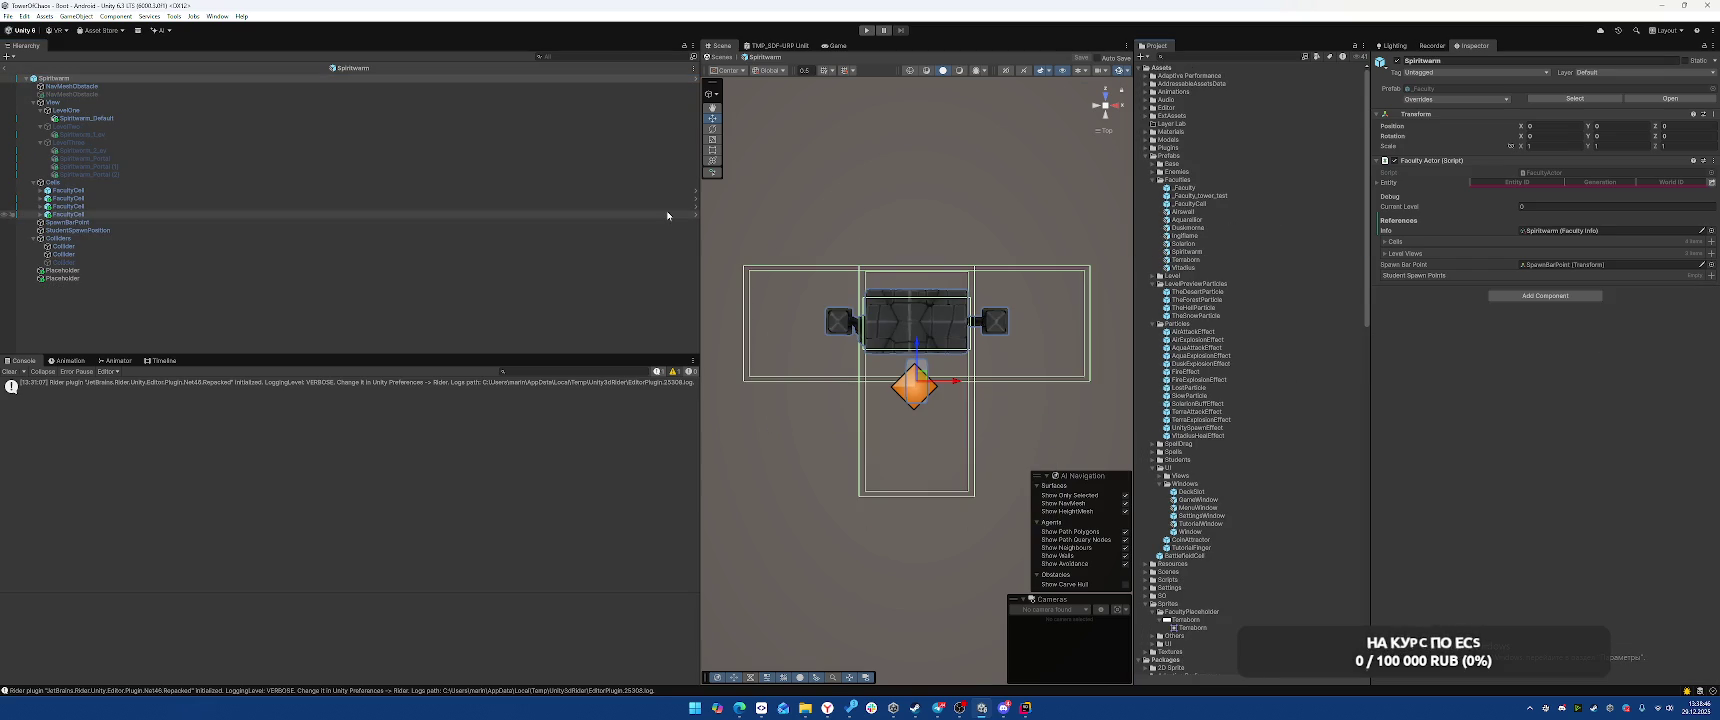
Make the first Placeholder a sliced sprite with scale 1, 1, 1
{"action": "left_click", "coordinate": [154, 271]}
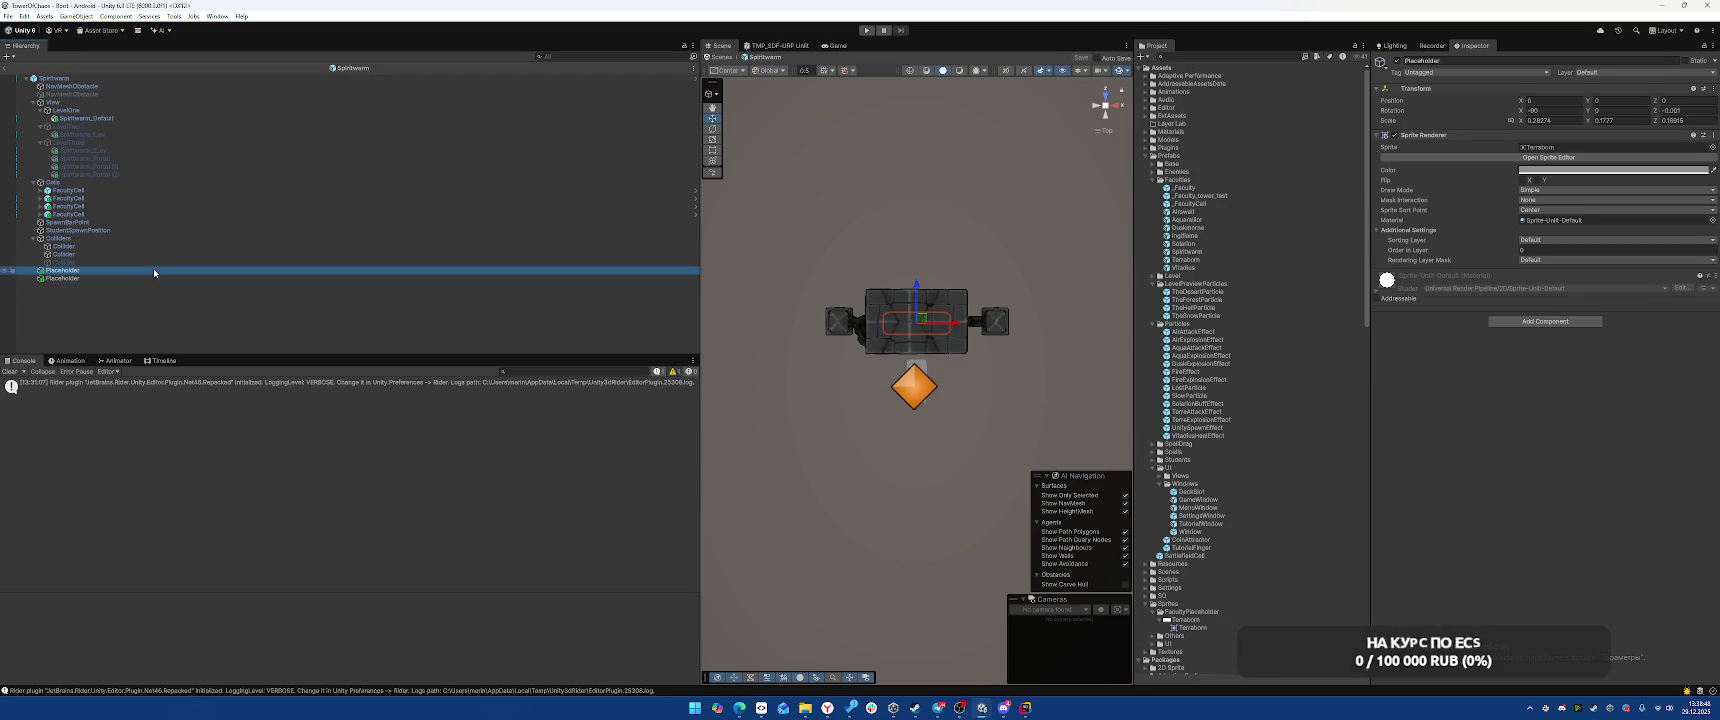
{"action": "left_click", "coordinate": [1542, 190]}
{"action": "left_click", "coordinate": [1546, 213]}
{"action": "left_click", "coordinate": [1555, 120]}
{"action": "type", "text": "1"}
{"action": "left_click", "coordinate": [1650, 122]}
{"action": "type", "text": "1"}
{"action": "key", "text": "Tab"}
{"action": "type", "text": "1"}
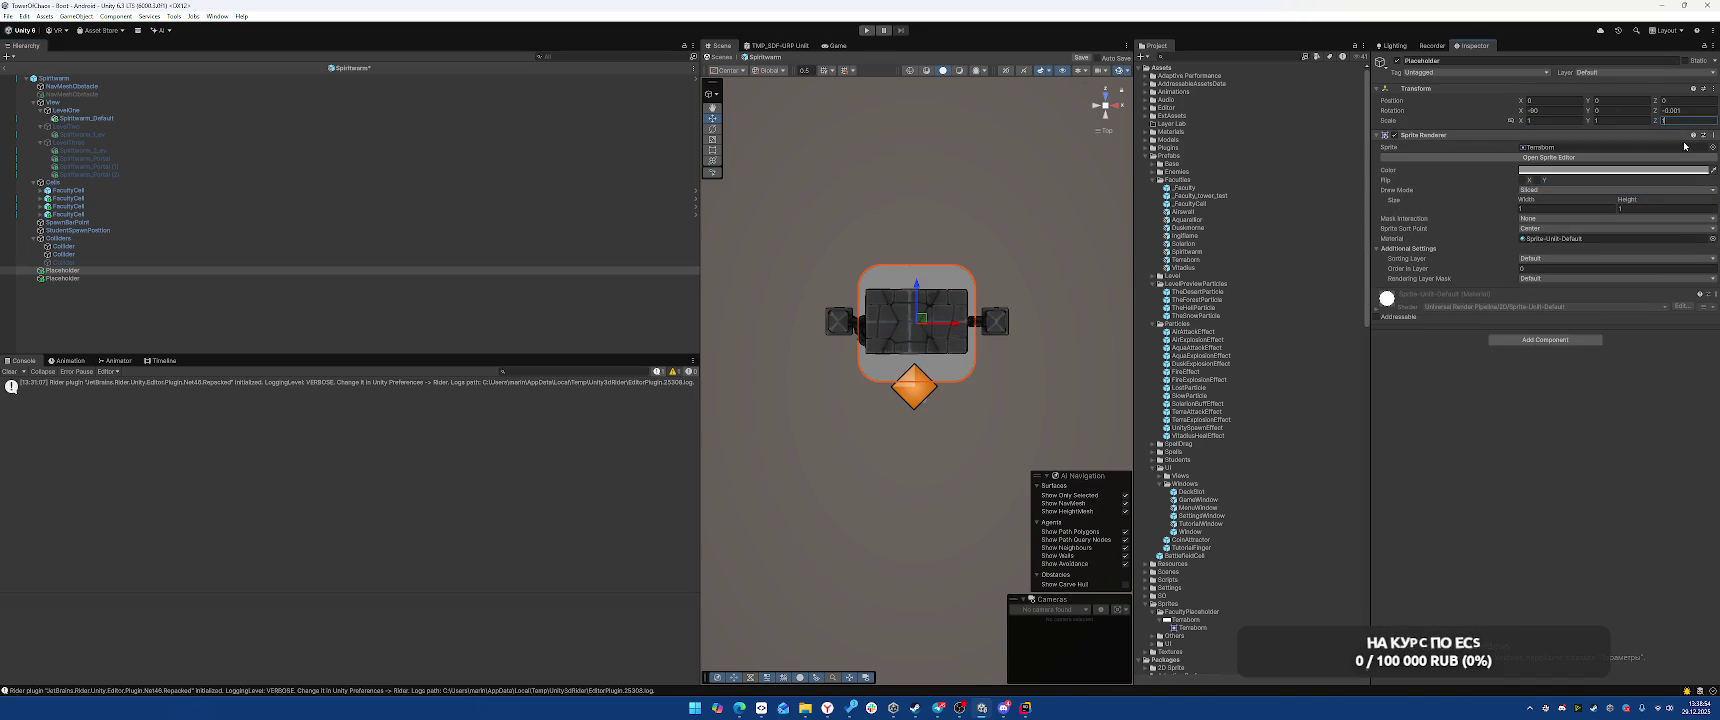
{"action": "key", "text": "Return"}
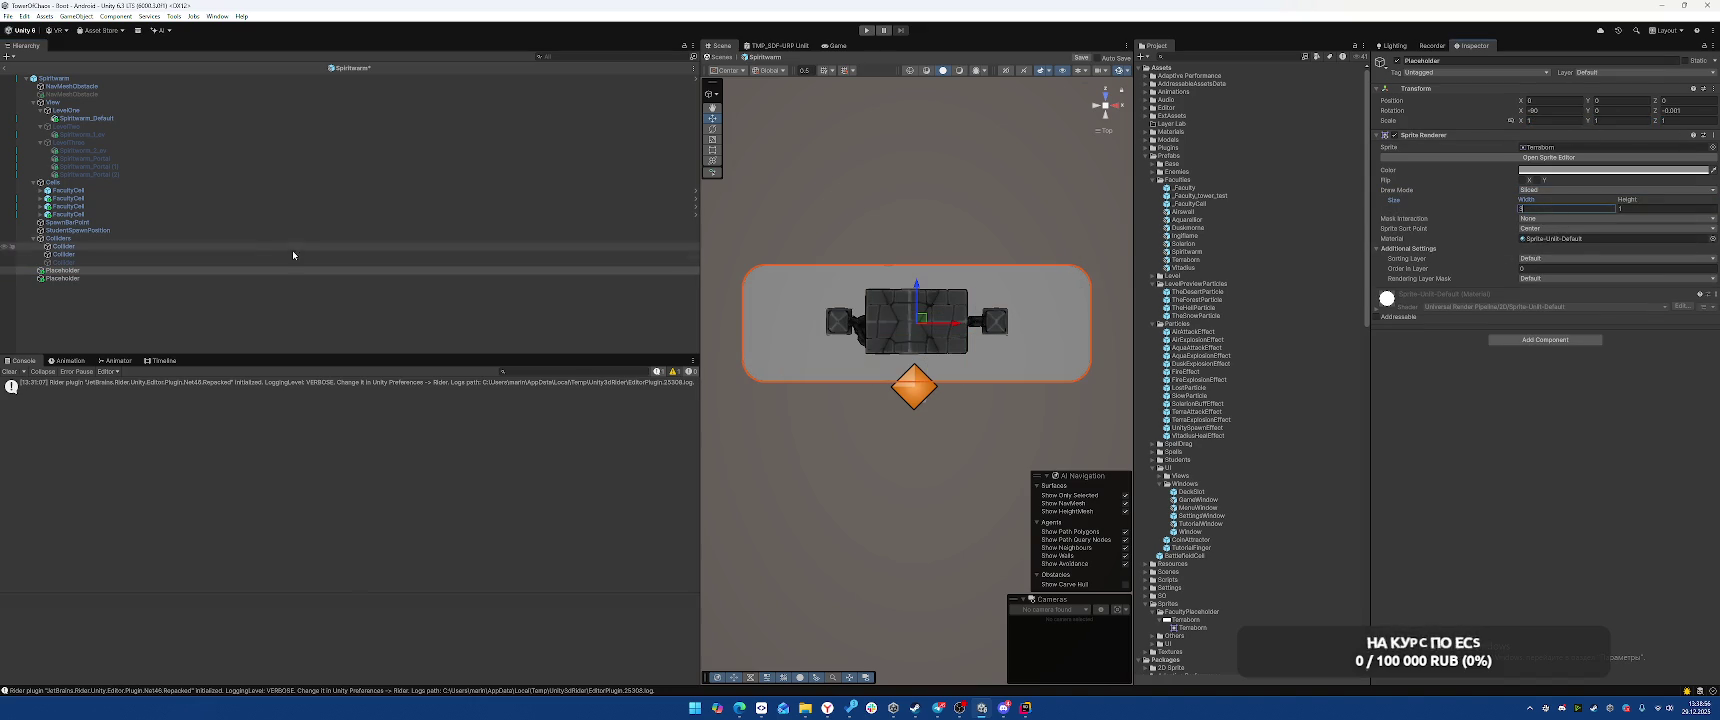
Give the second Placeholder scale 1, 1, 1, Sliced draw mode and height 2
{"action": "left_click", "coordinate": [62, 278]}
{"action": "left_click", "coordinate": [1555, 120]}
{"action": "type", "text": "1"}
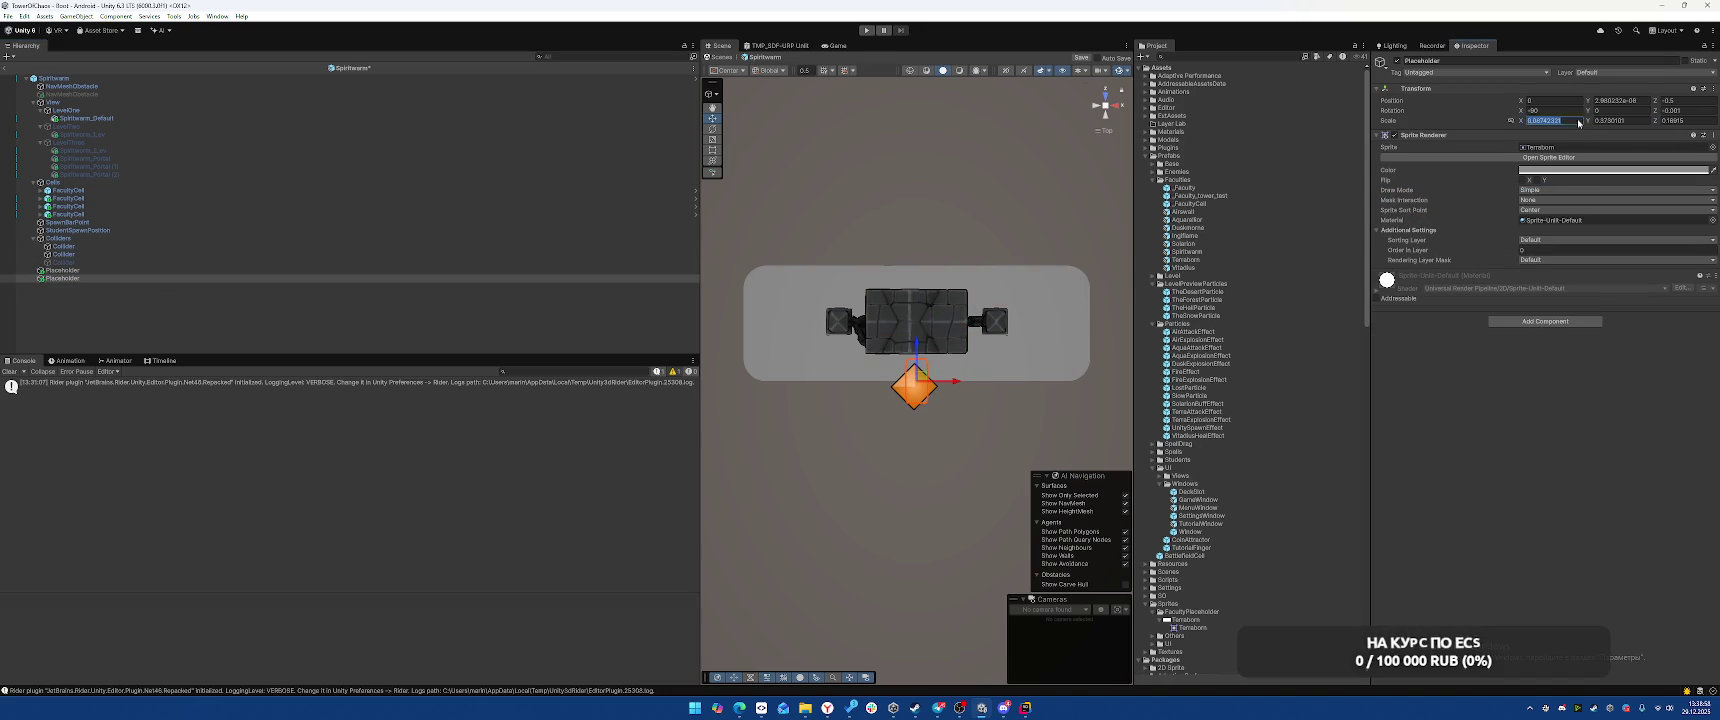
{"action": "key", "text": "Tab"}
{"action": "type", "text": "1"}
{"action": "left_click", "coordinate": [1684, 122]}
{"action": "type", "text": "1"}
{"action": "left_click", "coordinate": [1610, 190]}
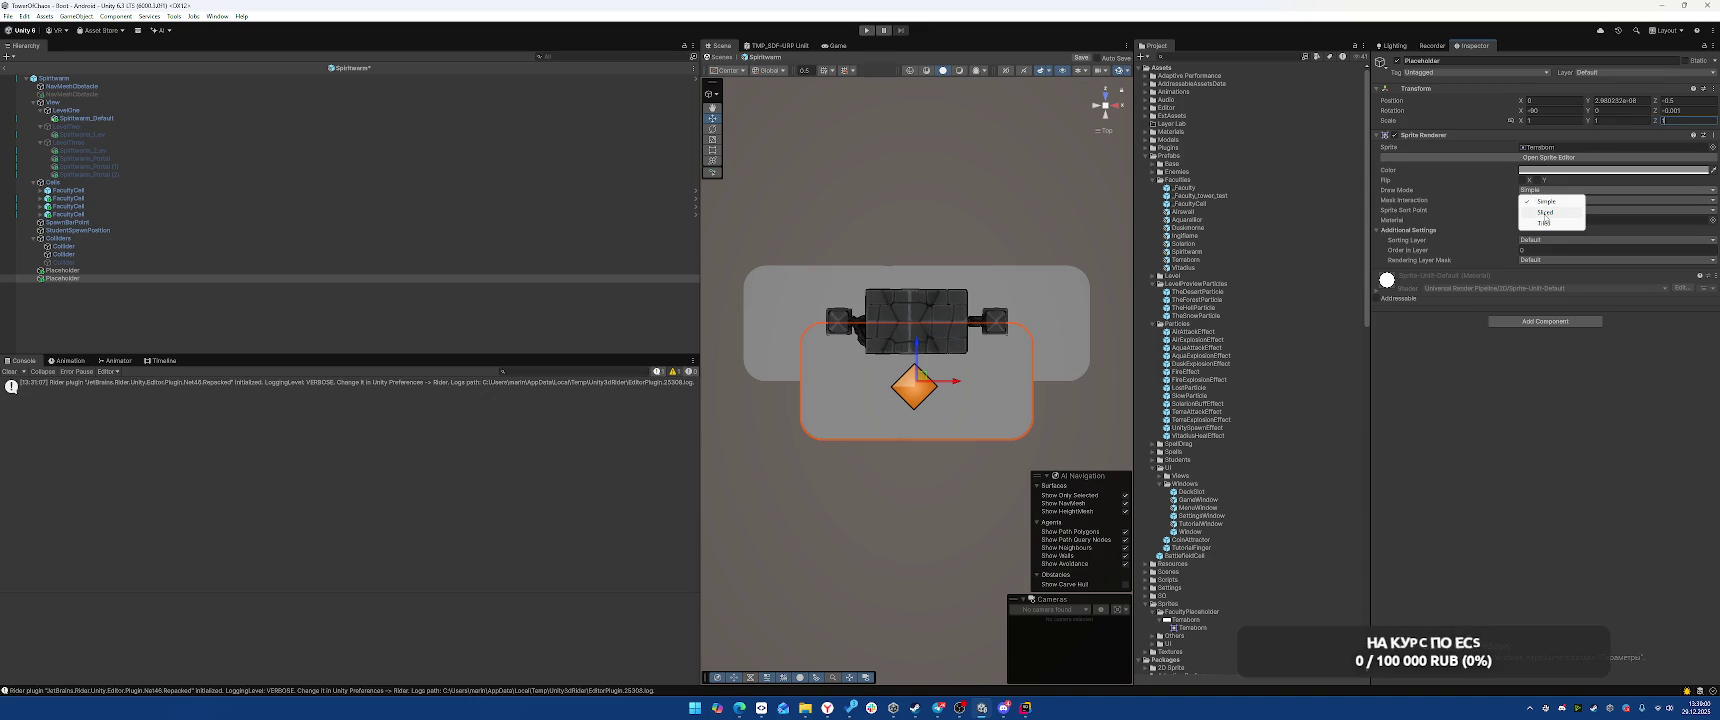
{"action": "left_click", "coordinate": [1560, 210]}
{"action": "left_click", "coordinate": [1651, 209]}
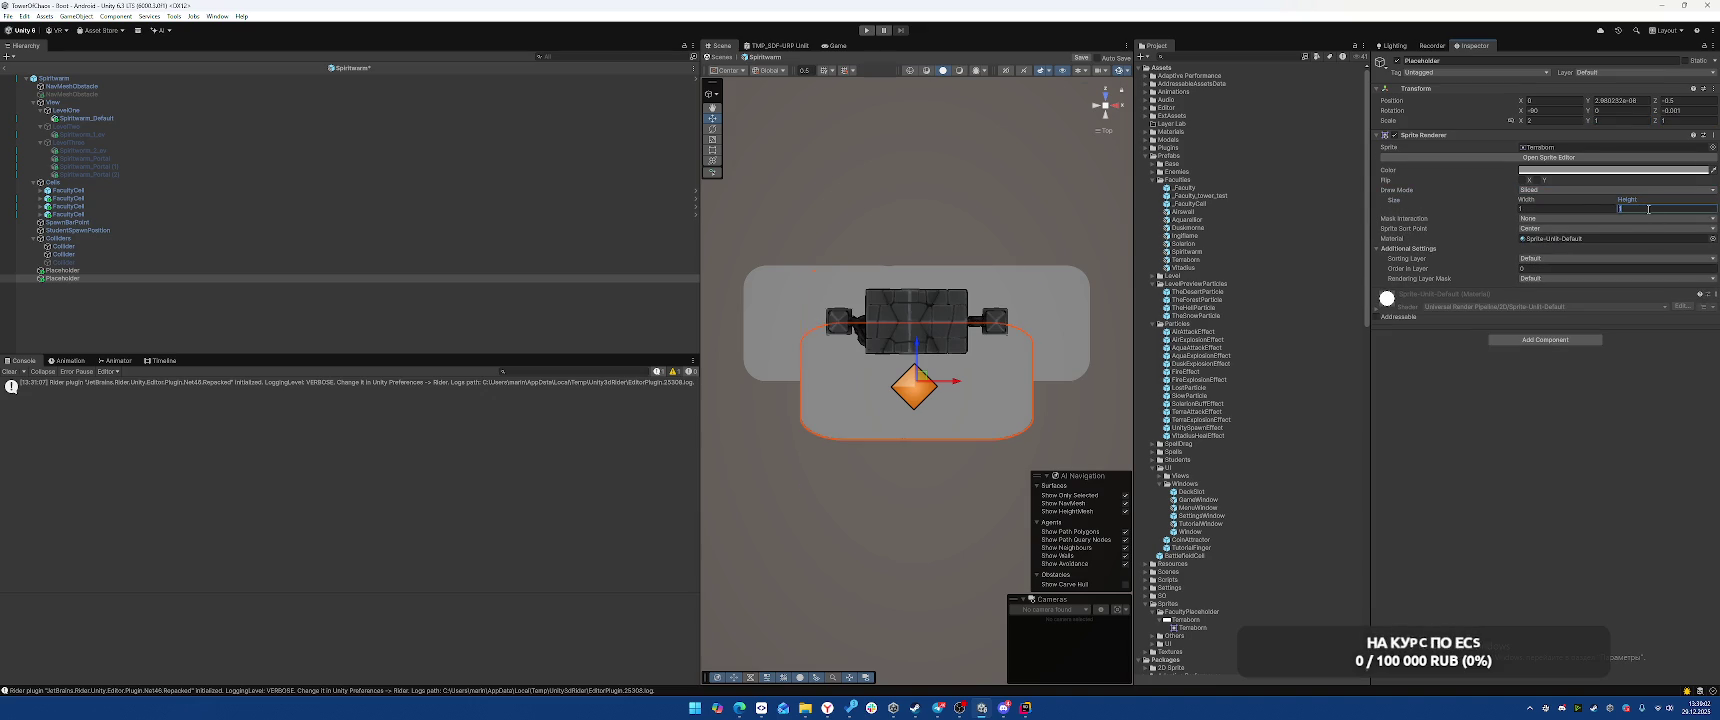
{"action": "type", "text": "2"}
{"action": "left_click", "coordinate": [1550, 120]}
{"action": "type", "text": "1"}
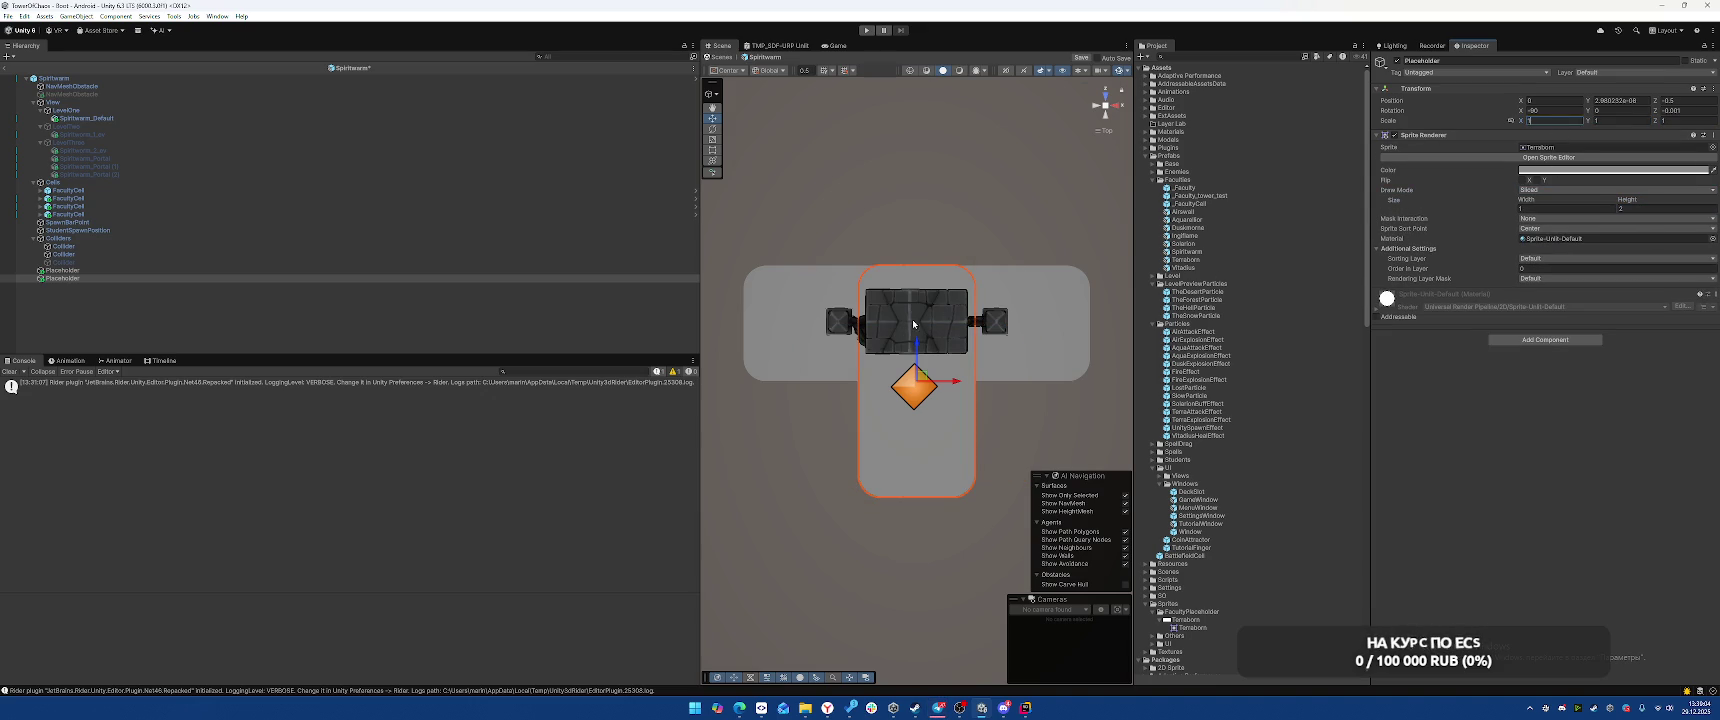
Rename StudentSpawnPosition to SP (1) and give it a magenta label icon
{"action": "left_click", "coordinate": [107, 231]}
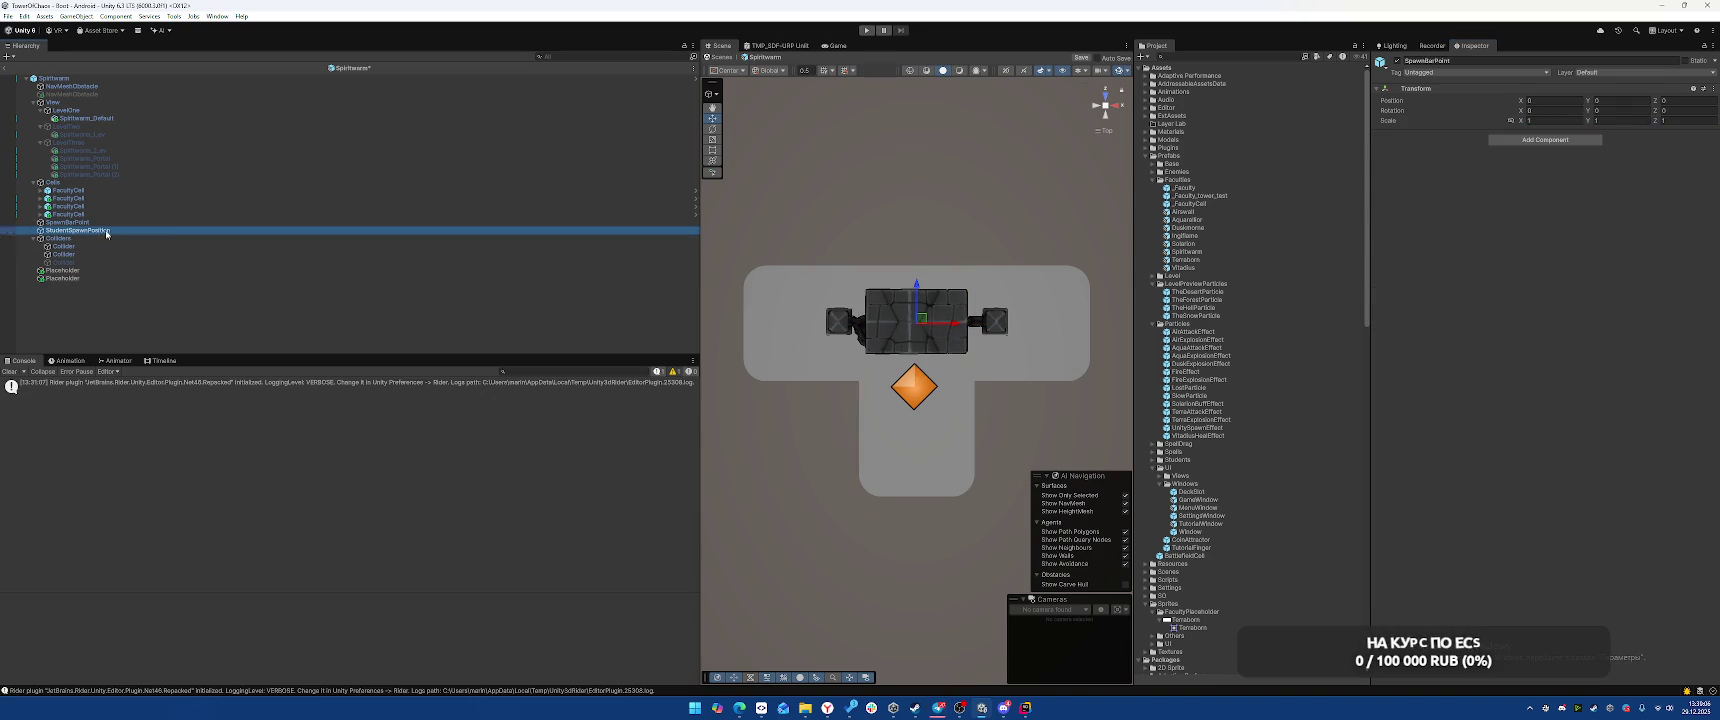
{"action": "left_click", "coordinate": [1380, 61]}
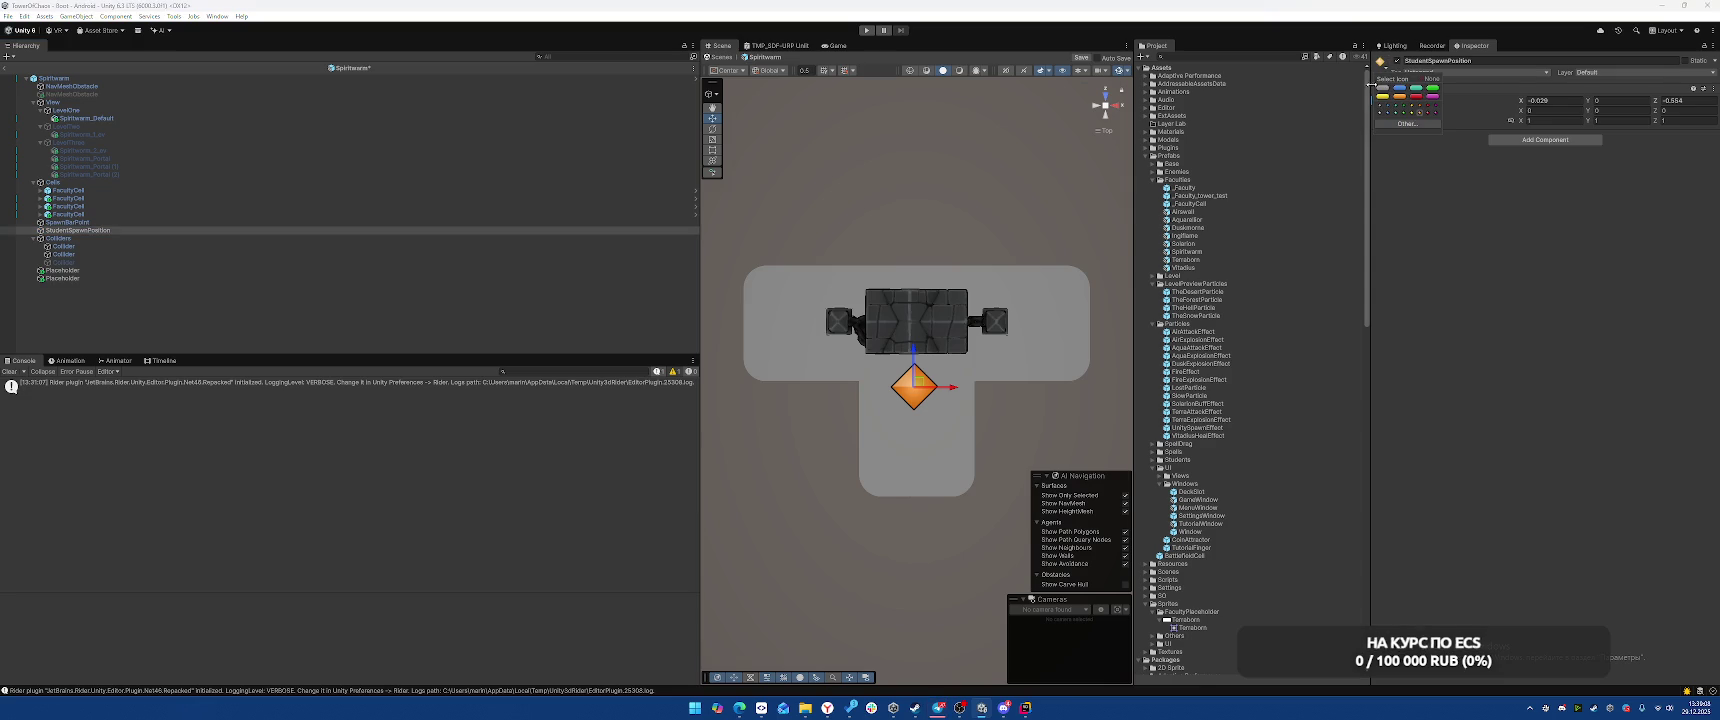
{"action": "left_click", "coordinate": [1432, 102]}
{"action": "left_click", "coordinate": [1493, 61]}
{"action": "type", "text": "bl"}
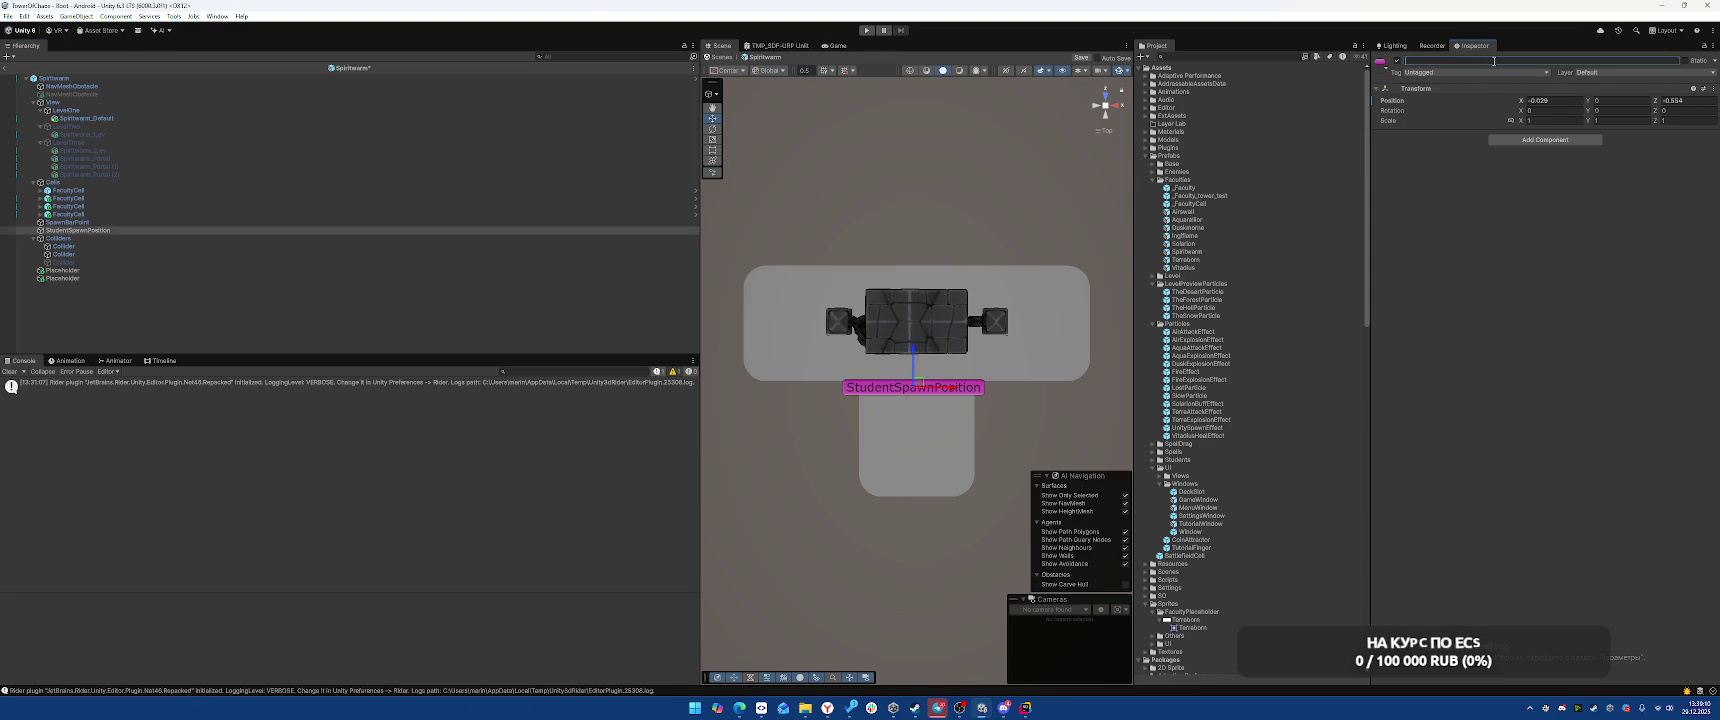
{"action": "type", "text": "Sp(1)"}
{"action": "key", "text": "Return"}
Duplicate SP (1) into SP (2)–SP (4) and position them on the floor
{"action": "mouse_move", "coordinate": [922, 360]}
{"action": "left_mouse_down"}
{"action": "mouse_move", "coordinate": [922, 412]}
{"action": "mouse_move", "coordinate": [1008, 383]}
{"action": "mouse_move", "coordinate": [1054, 324]}
{"action": "mouse_move", "coordinate": [793, 322]}
{"action": "mouse_move", "coordinate": [910, 395]}
{"action": "left_mouse_up"}
{"action": "key", "text": "ctrl+d"}
{"action": "key", "text": "ctrl+d"}
{"action": "key", "text": "ctrl+d"}
{"action": "mouse_move", "coordinate": [918, 400]}
{"action": "left_mouse_down"}
{"action": "mouse_move", "coordinate": [919, 467]}
{"action": "mouse_move", "coordinate": [918, 404]}
{"action": "left_mouse_up"}
{"action": "left_click", "coordinate": [925, 442]}
{"action": "left_click", "coordinate": [925, 442]}
{"action": "left_click", "coordinate": [914, 466]}
{"action": "left_click_drag", "start_coordinate": [914, 466], "coordinate": [914, 458]}
Assign SP (1)–SP (4) to Student Spawn Points and save the prefab
{"action": "left_click", "coordinate": [300, 78]}
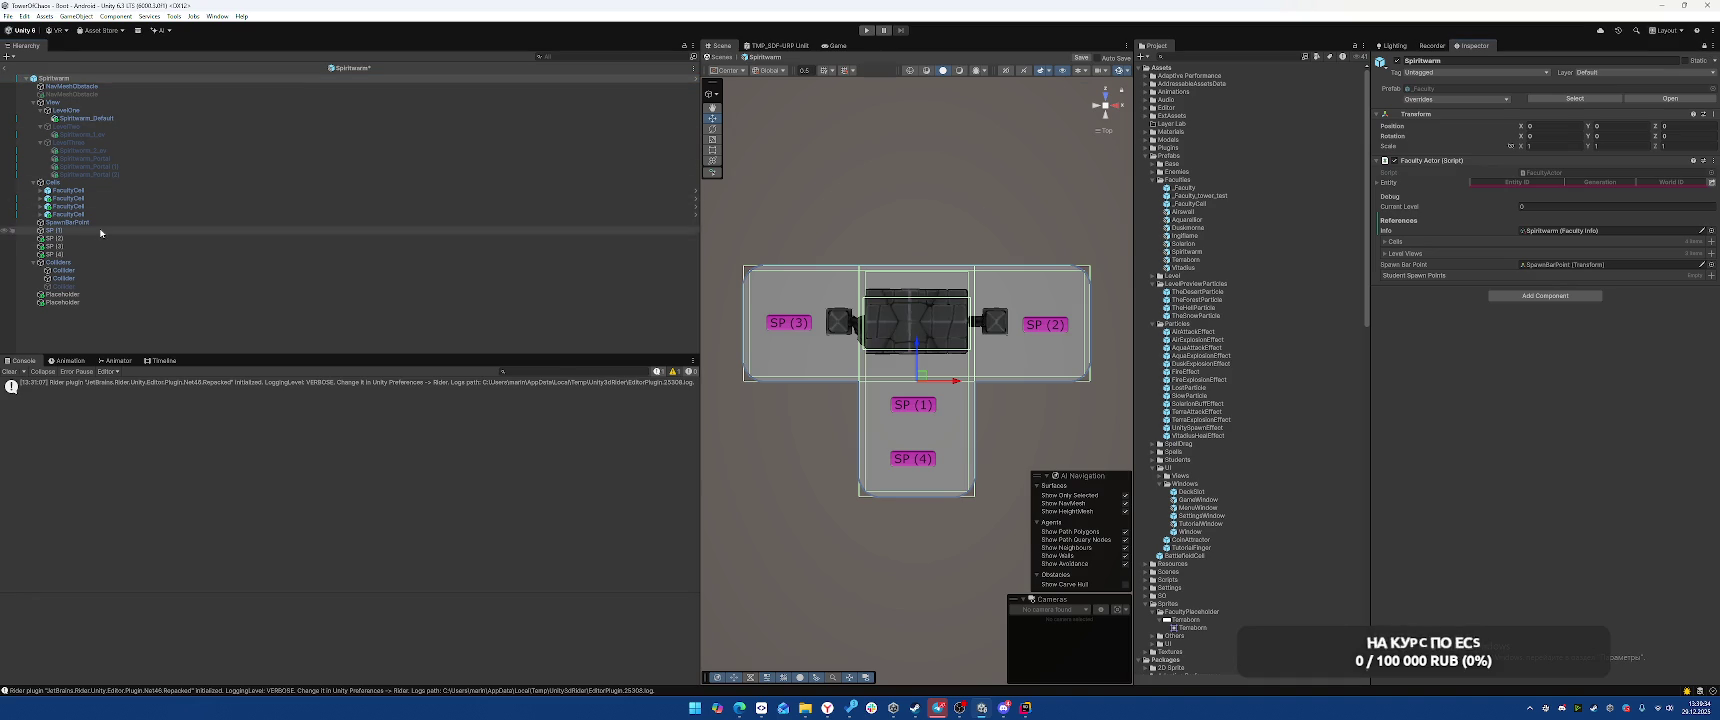
{"action": "left_click", "coordinate": [55, 230]}
{"action": "left_click", "coordinate": [90, 256], "text": "shift"}
{"action": "mouse_move", "coordinate": [90, 259]}
{"action": "left_mouse_down"}
{"action": "mouse_move", "coordinate": [538, 261]}
{"action": "mouse_move", "coordinate": [1385, 352]}
{"action": "mouse_move", "coordinate": [1445, 277]}
{"action": "left_mouse_up"}
{"action": "key", "text": "ctrl+s"}
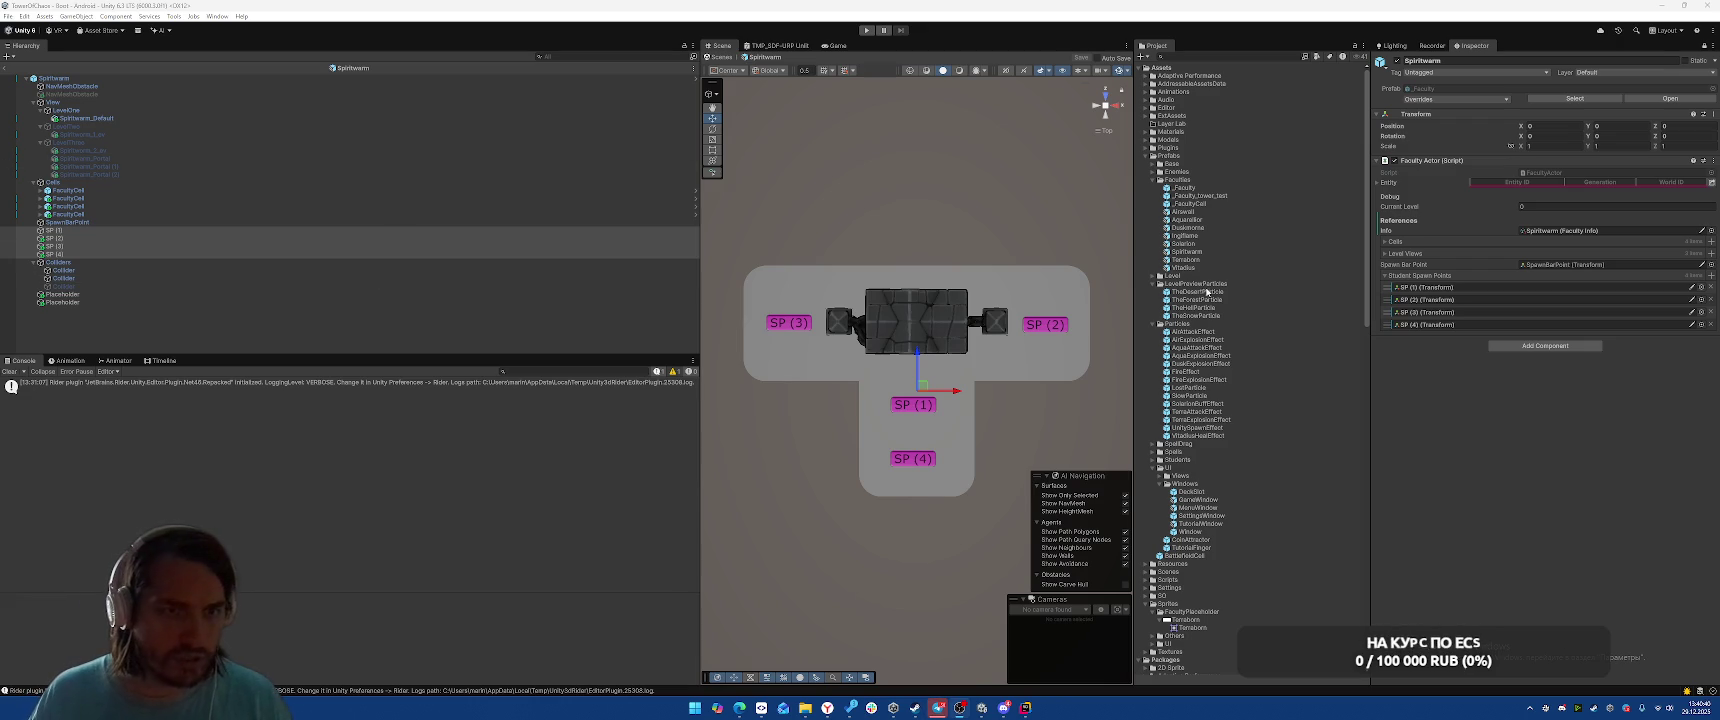
{"action": "double_click", "coordinate": [1185, 260]}
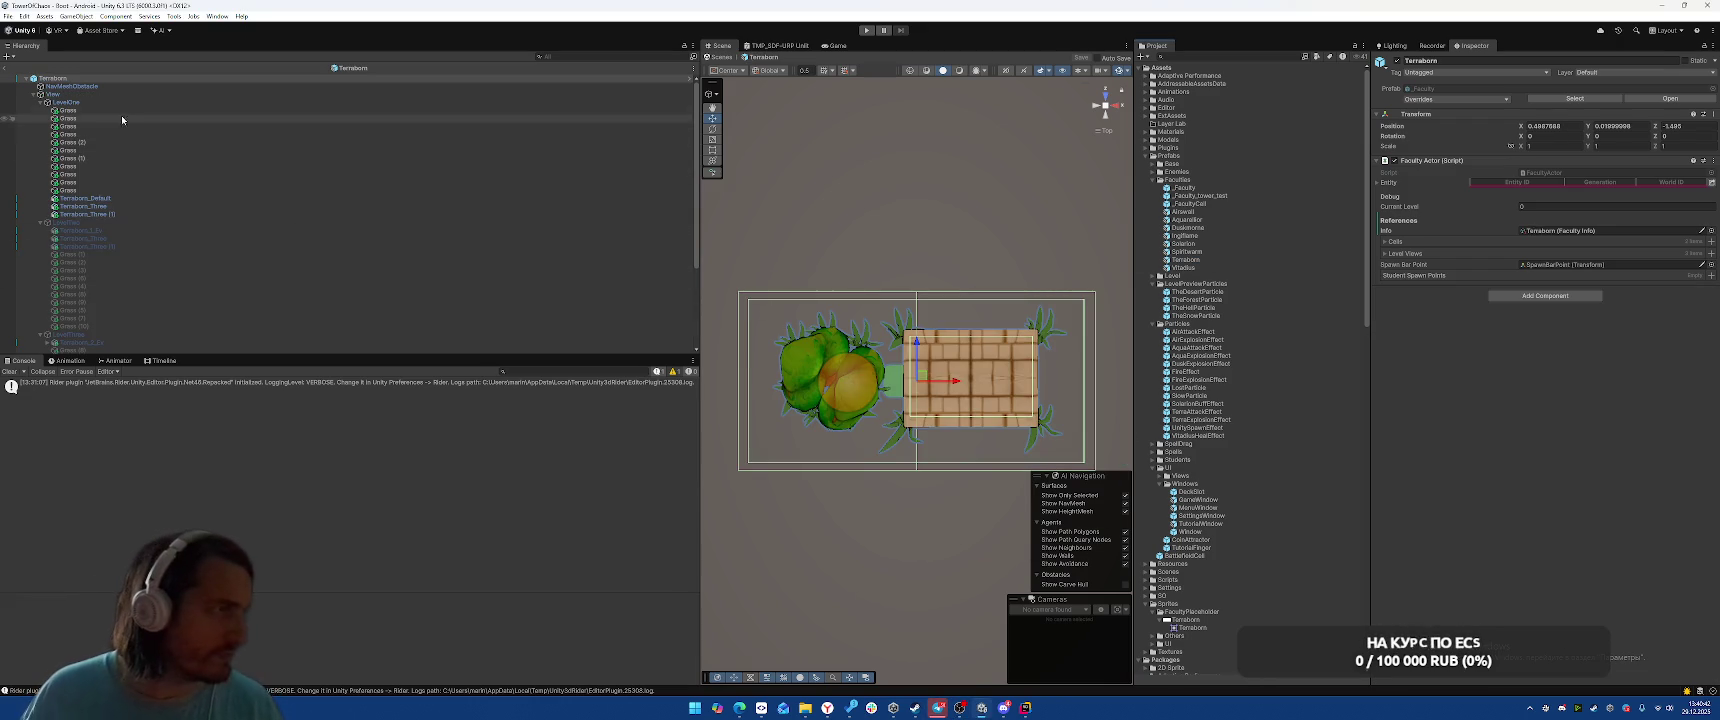
Set the green Placeholder to scale 1 and Sliced draw mode with width 2
{"action": "scroll", "coordinate": [238, 251], "scroll_direction": "down", "scroll_amount": 3}
{"action": "left_click", "coordinate": [118, 350]}
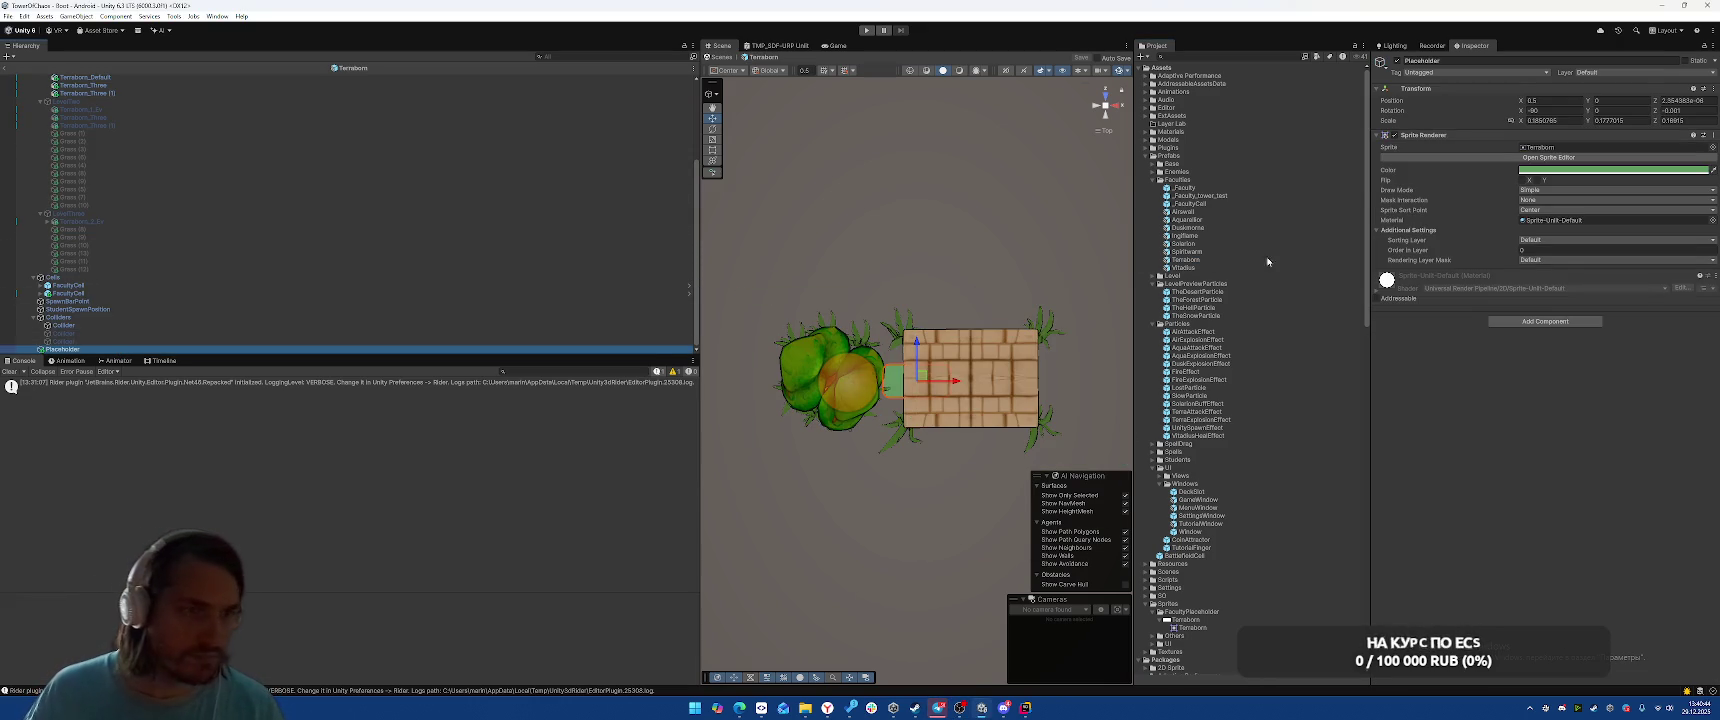
{"action": "left_click", "coordinate": [1550, 120]}
{"action": "type", "text": "1"}
{"action": "key", "text": "Tab"}
{"action": "type", "text": "1"}
{"action": "key", "text": "Return"}
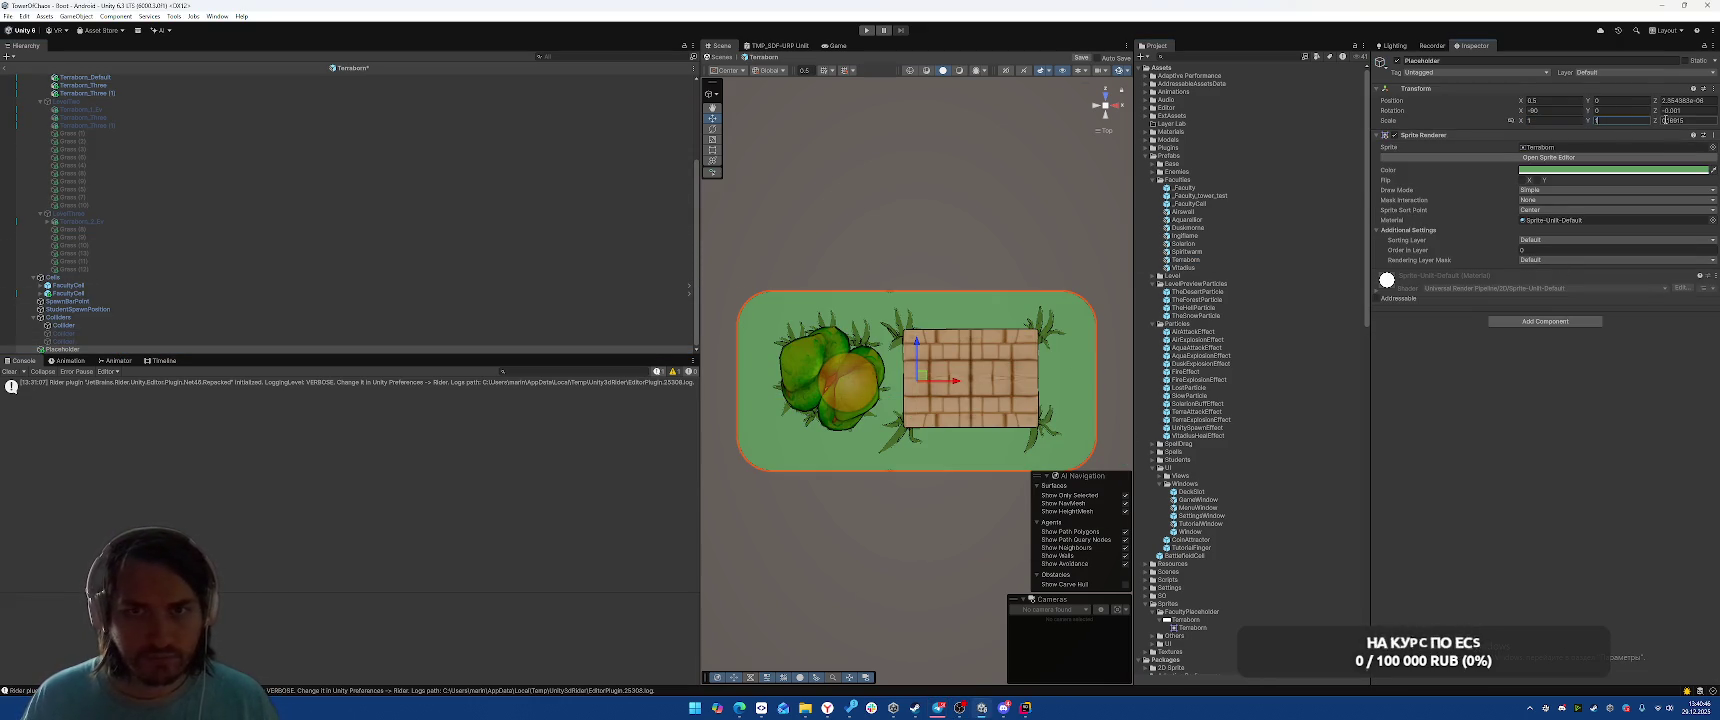
{"action": "left_click", "coordinate": [1566, 190]}
{"action": "left_click", "coordinate": [1566, 208]}
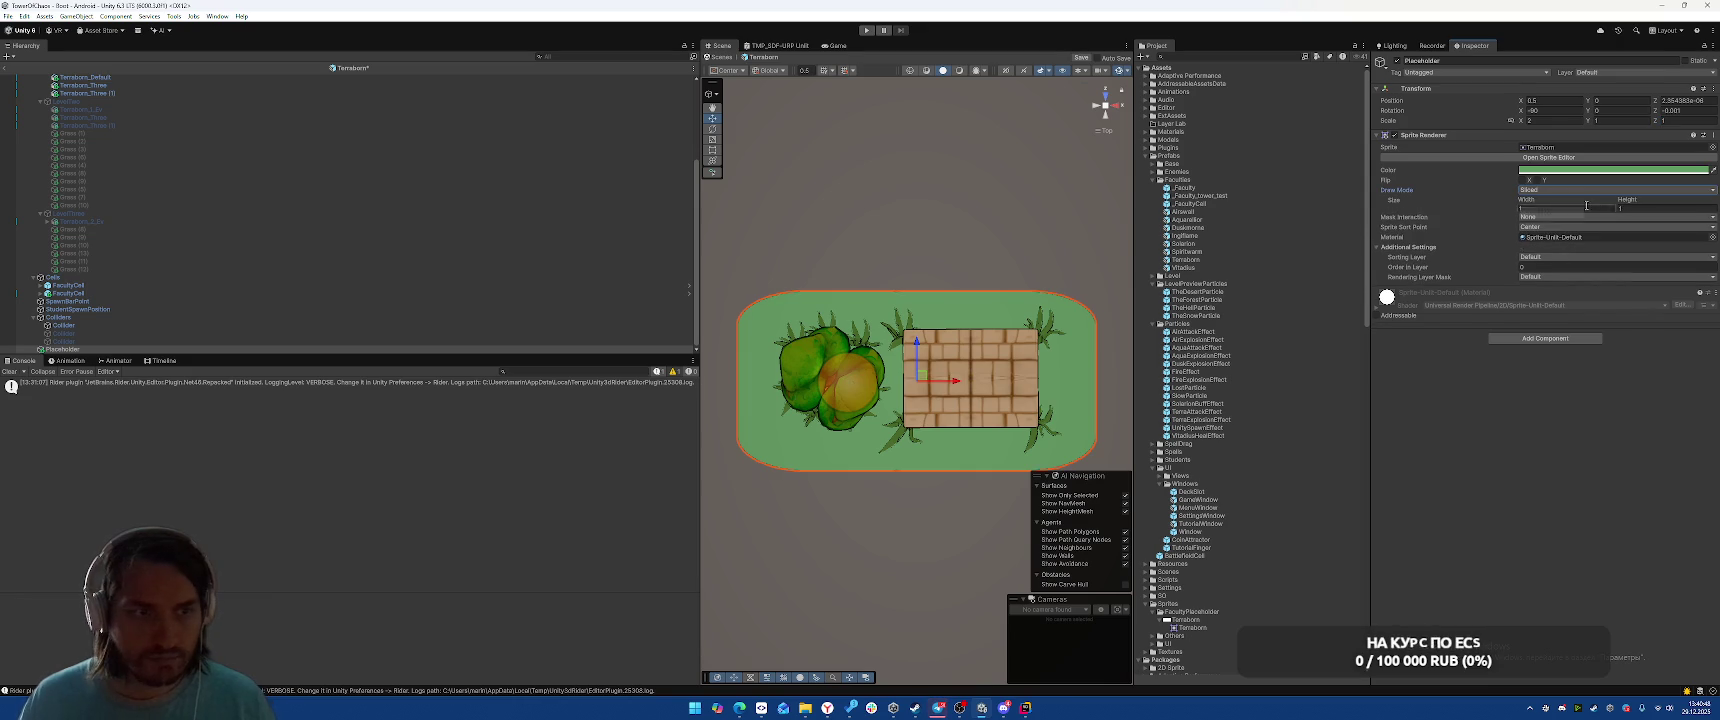
{"action": "type", "text": "1"}
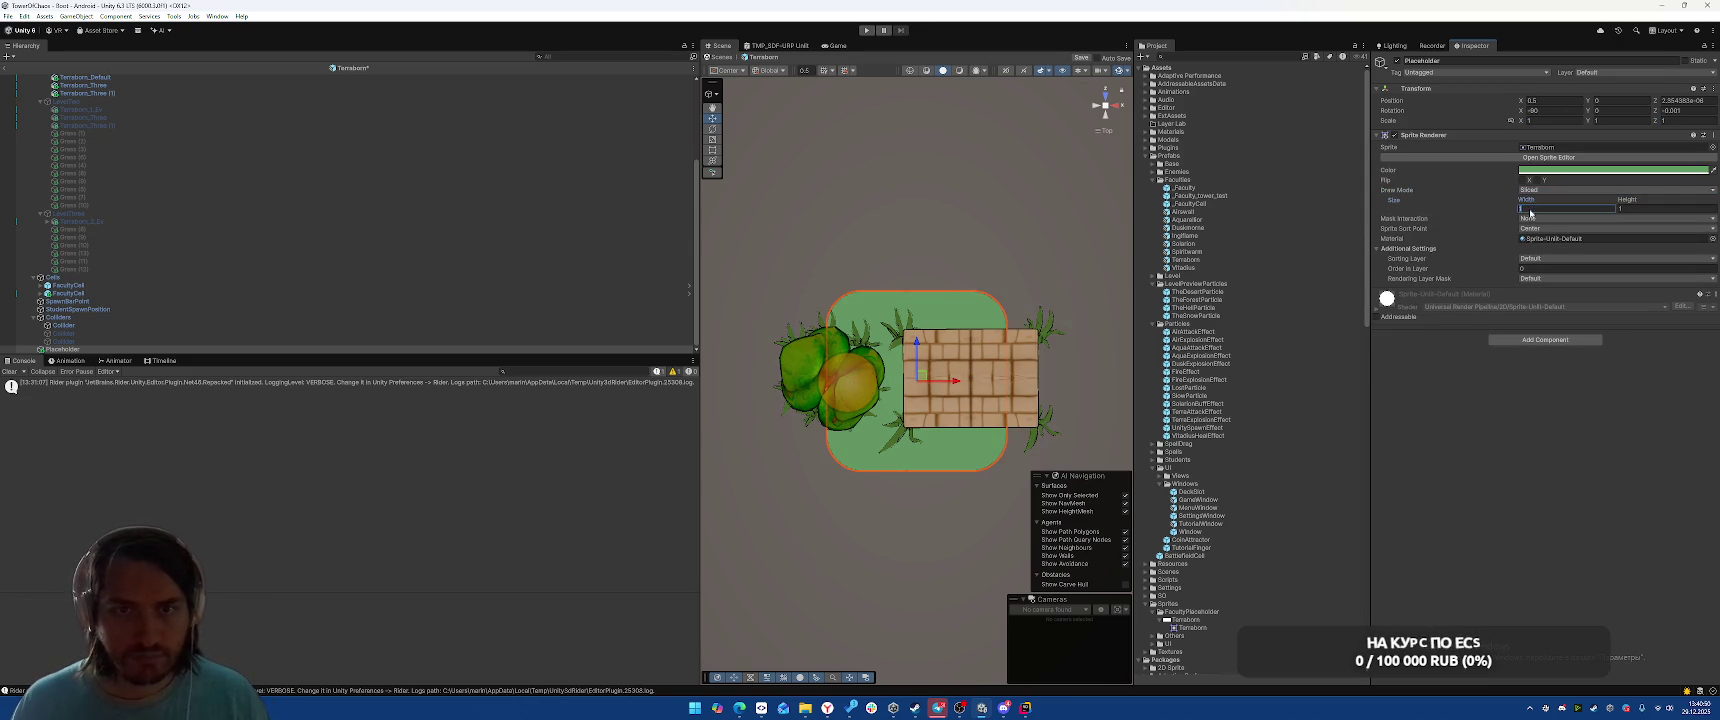
{"action": "key", "text": "BackSpace"}
{"action": "type", "text": "2"}
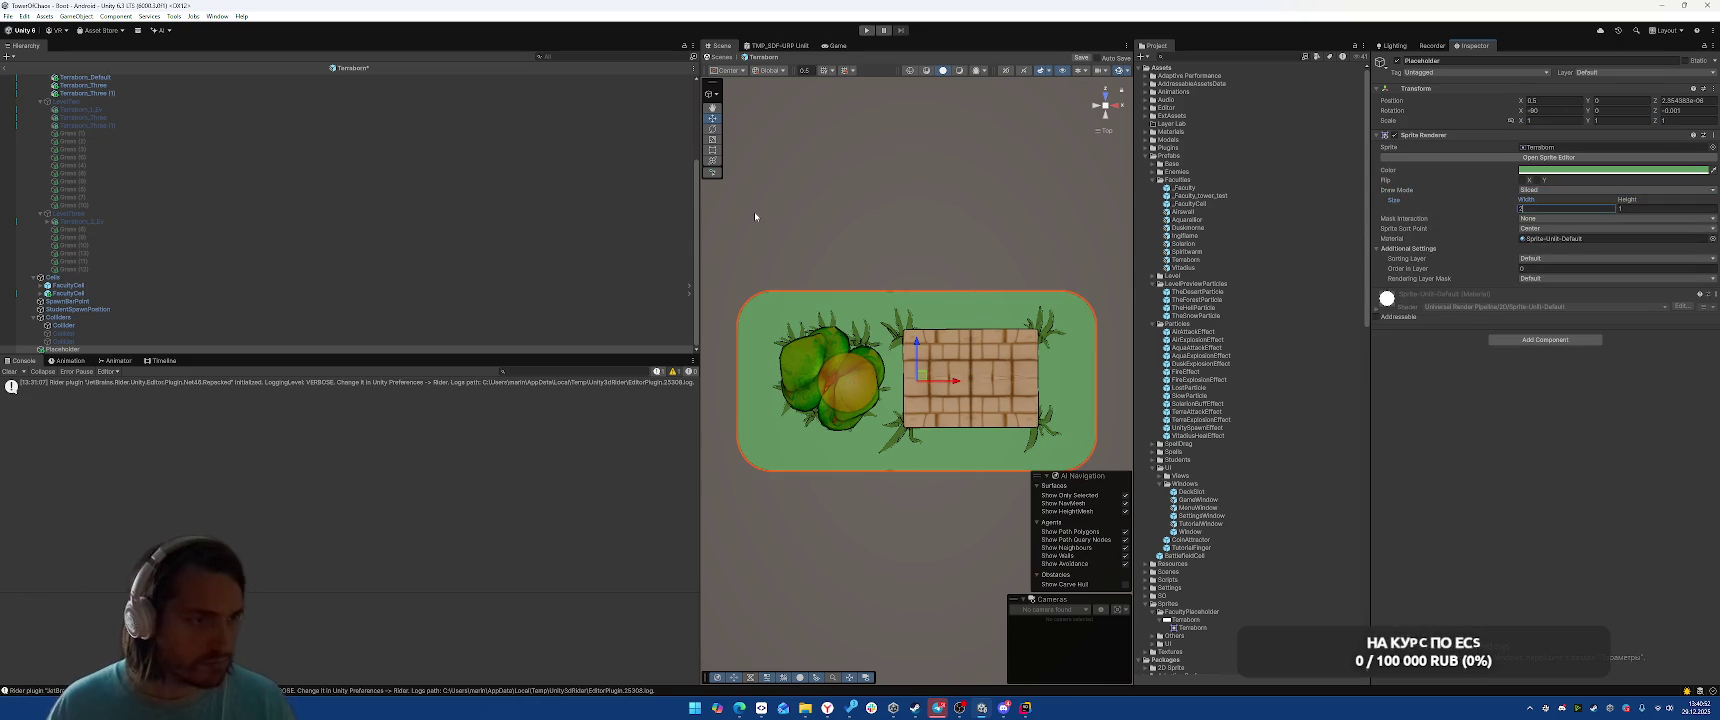
Rename StudentSpawnPosition to SP (1) with a red label icon
{"action": "left_click", "coordinate": [102, 310]}
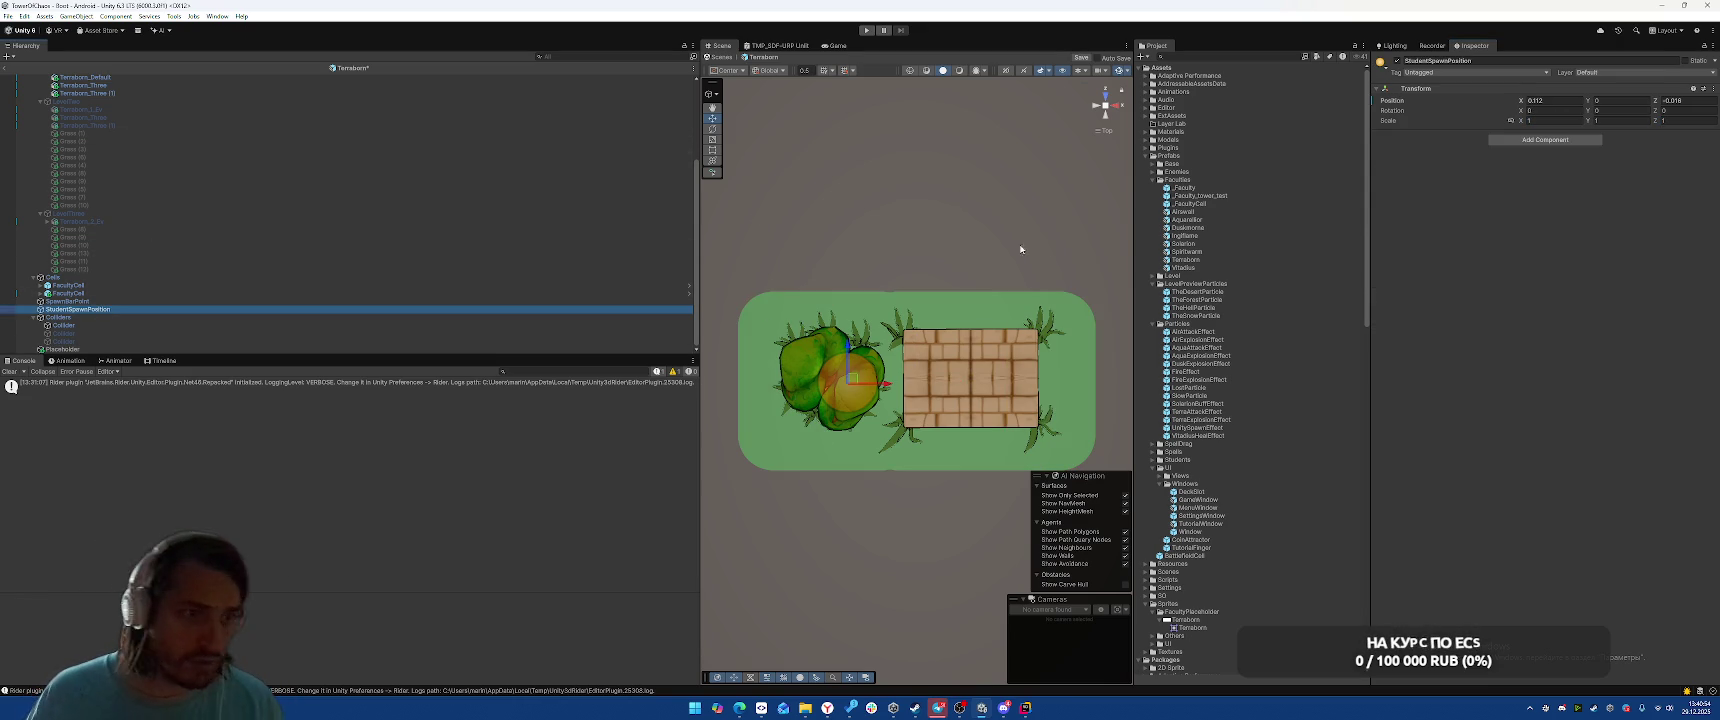
{"action": "left_click", "coordinate": [1496, 61]}
{"action": "type", "text": "b"}
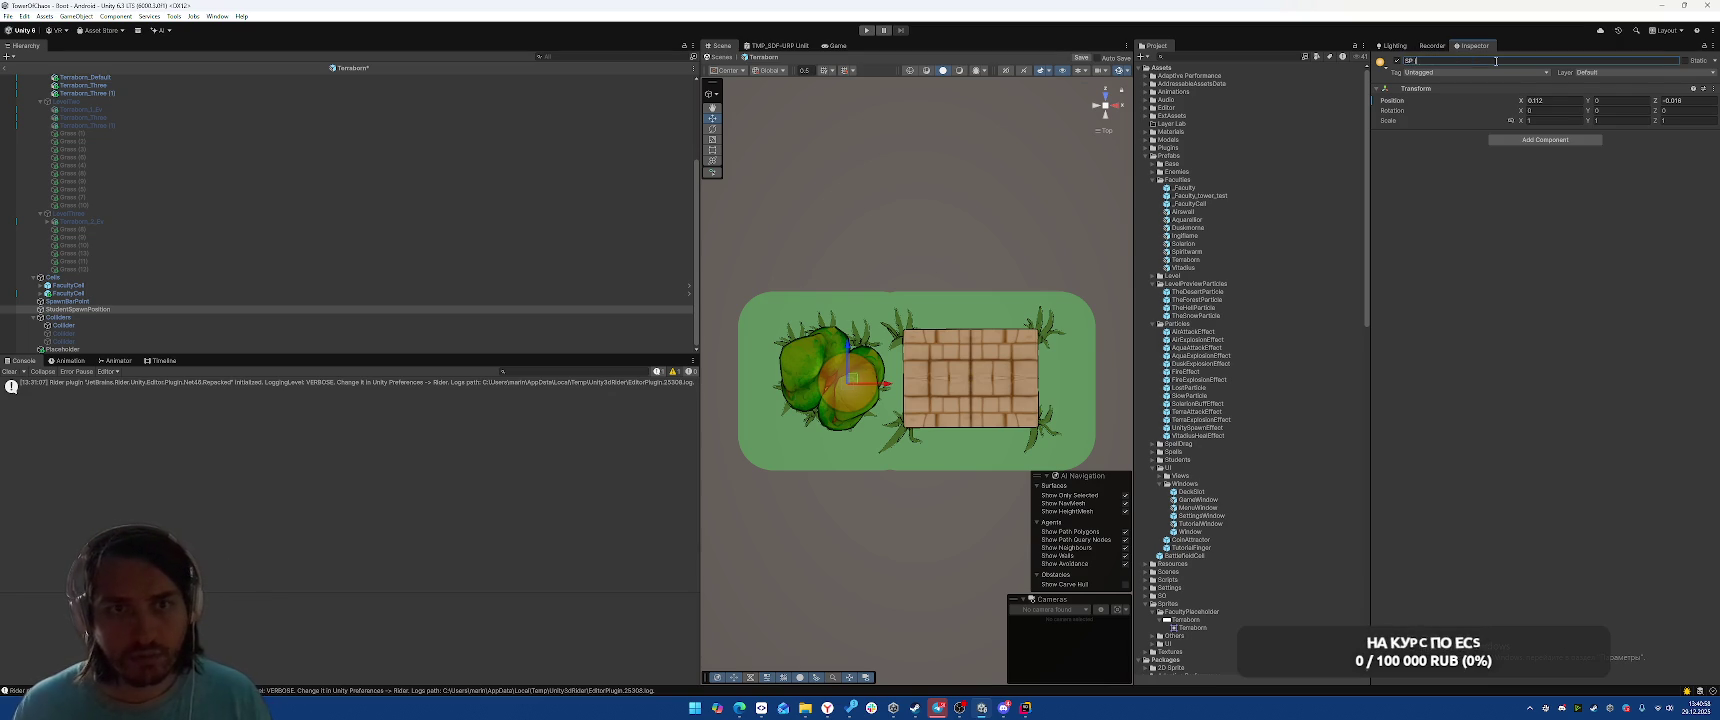
{"action": "type", "text": ")"}
{"action": "key", "text": "Return"}
{"action": "left_click", "coordinate": [1381, 62]}
{"action": "left_click", "coordinate": [1418, 97]}
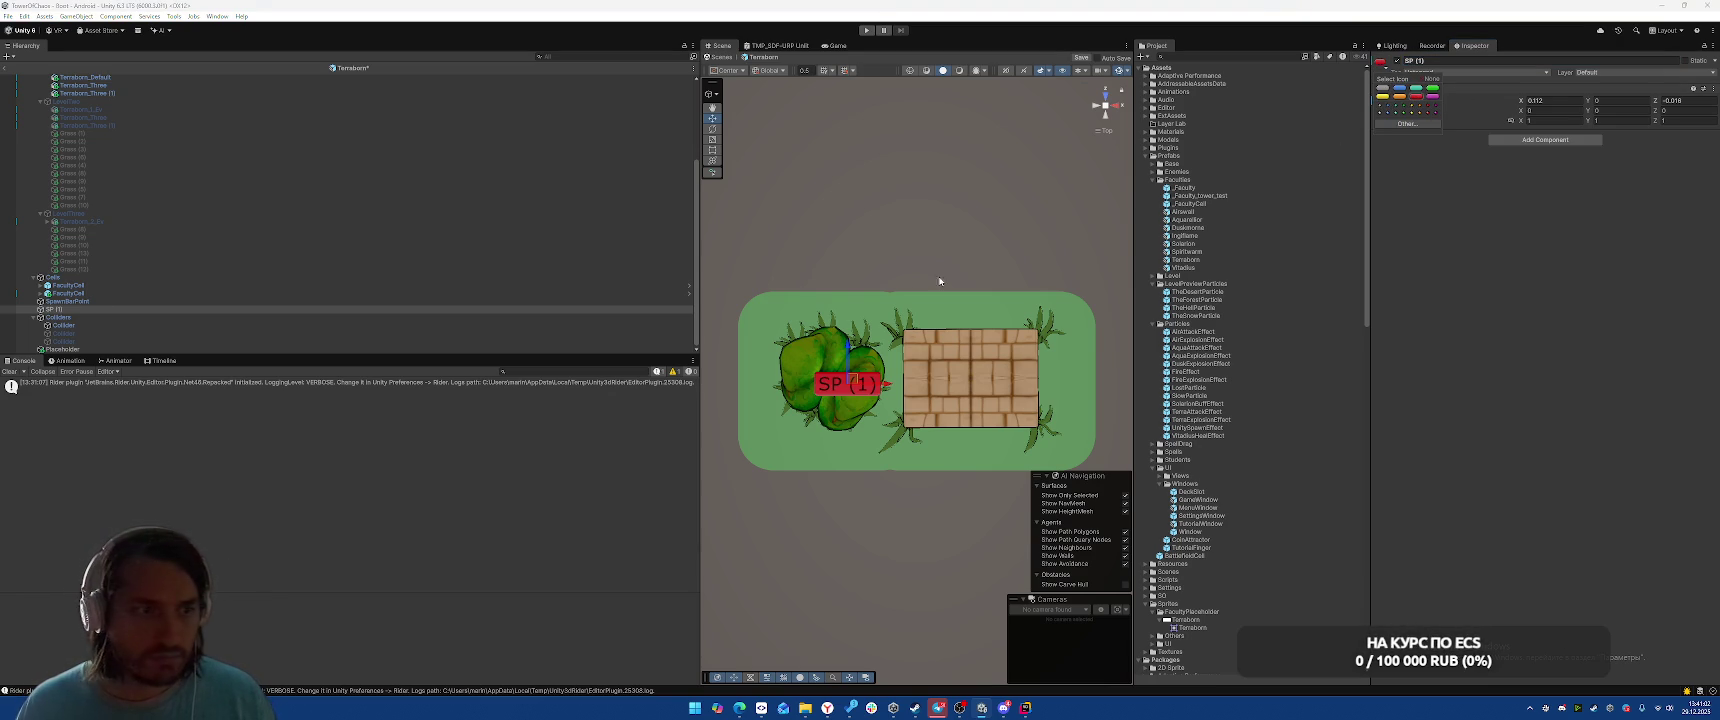
Duplicate SP (1) into SP (2)–SP (4), placing SP (3) above the crates
{"action": "mouse_move", "coordinate": [848, 386]}
{"action": "left_mouse_down"}
{"action": "mouse_move", "coordinate": [1075, 379]}
{"action": "mouse_move", "coordinate": [777, 386]}
{"action": "left_mouse_up"}
{"action": "key", "text": "ctrl+d"}
{"action": "key", "text": "ctrl+d"}
{"action": "left_click", "coordinate": [831, 385]}
{"action": "left_click", "coordinate": [887, 384]}
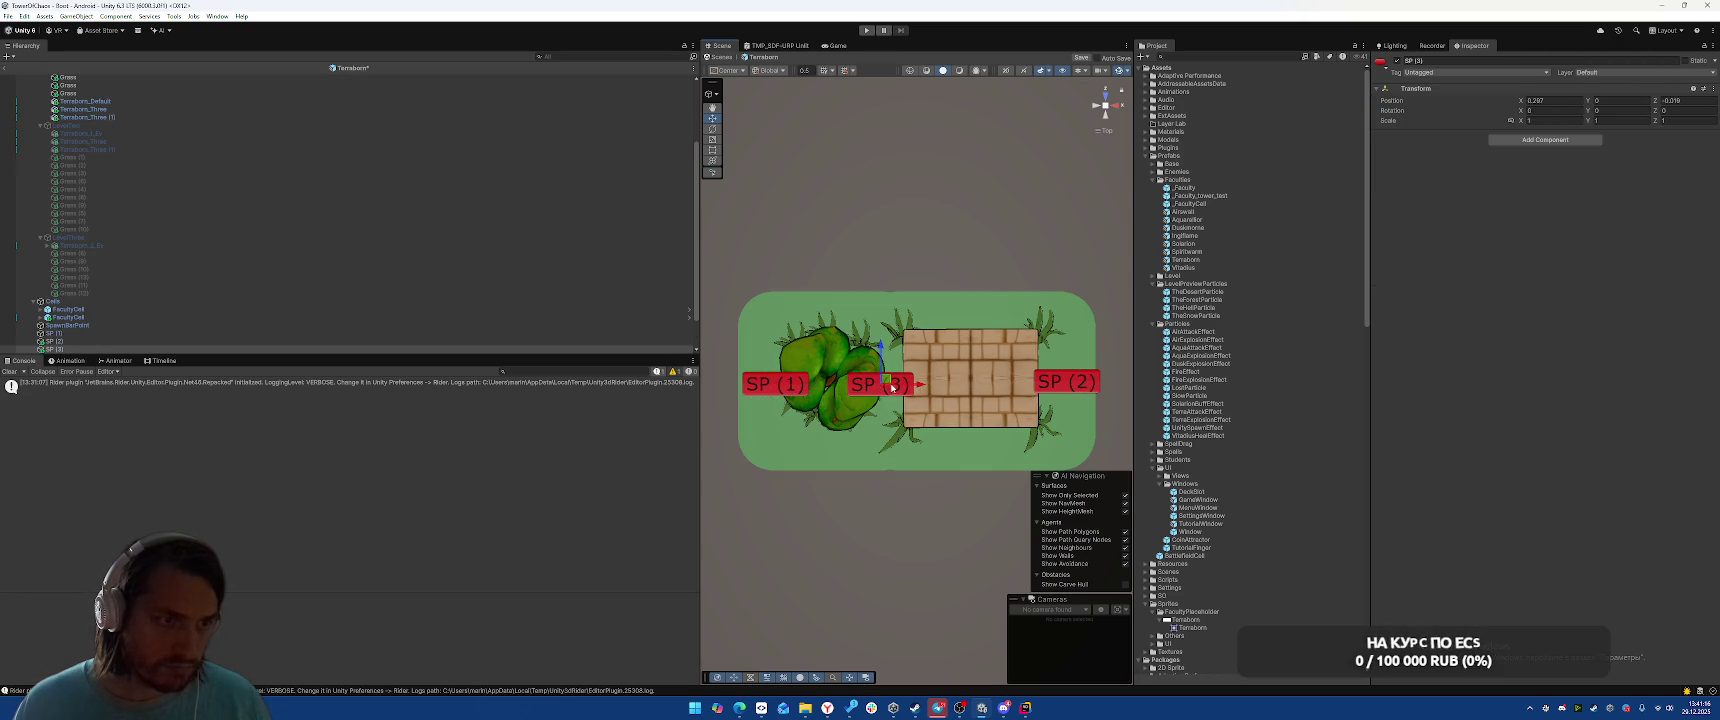
{"action": "mouse_move", "coordinate": [887, 384]}
{"action": "left_mouse_down"}
{"action": "mouse_move", "coordinate": [881, 318]}
{"action": "mouse_move", "coordinate": [870, 436]}
{"action": "left_mouse_up"}
{"action": "key", "text": "ctrl+d"}
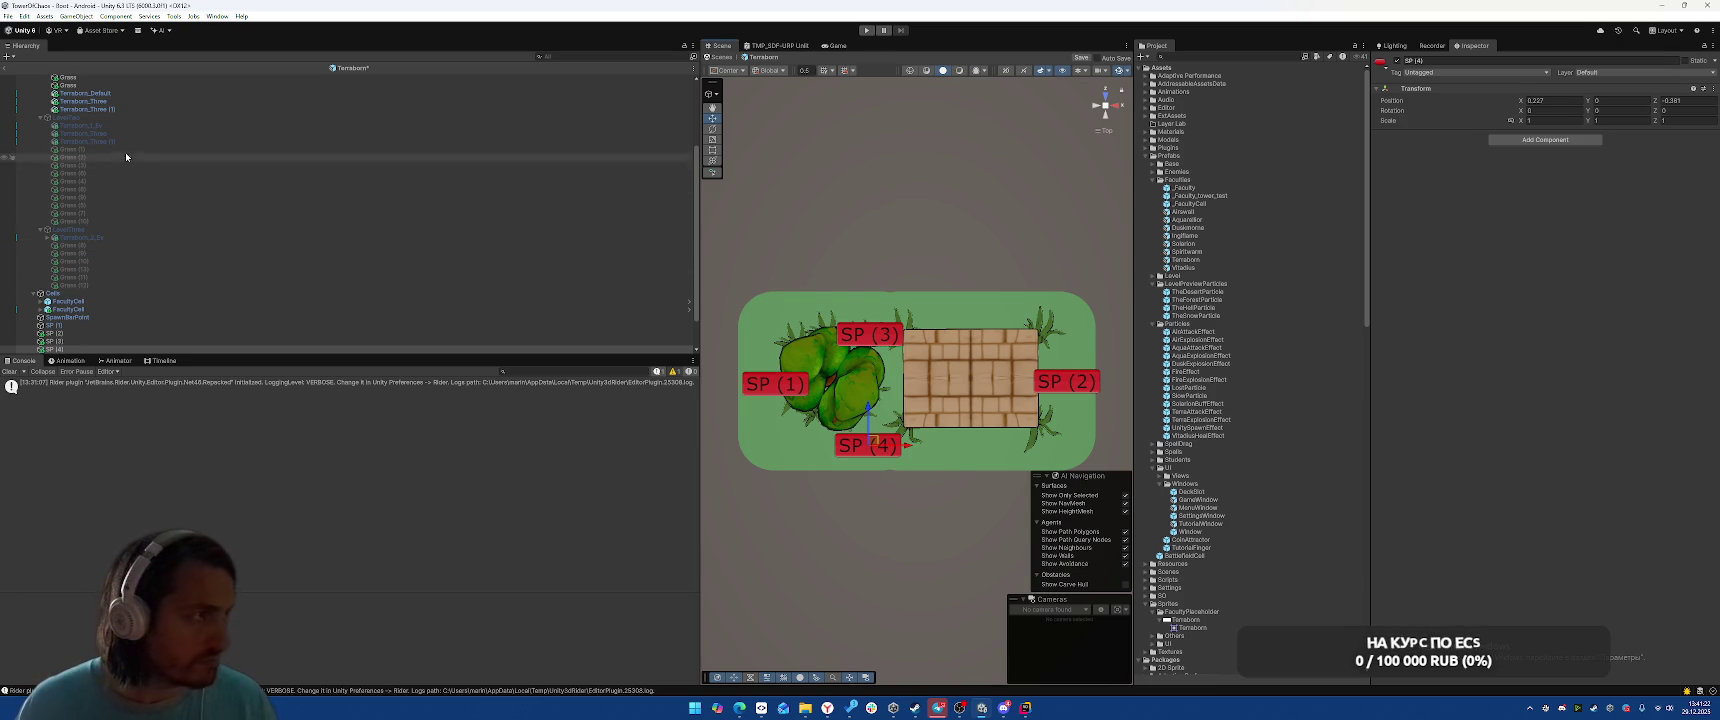
Add SP (1)–SP (4) to the Terraborn root's Student Spawn Points
{"action": "scroll", "coordinate": [130, 120], "scroll_direction": "up", "scroll_amount": 4}
{"action": "left_click", "coordinate": [146, 77]}
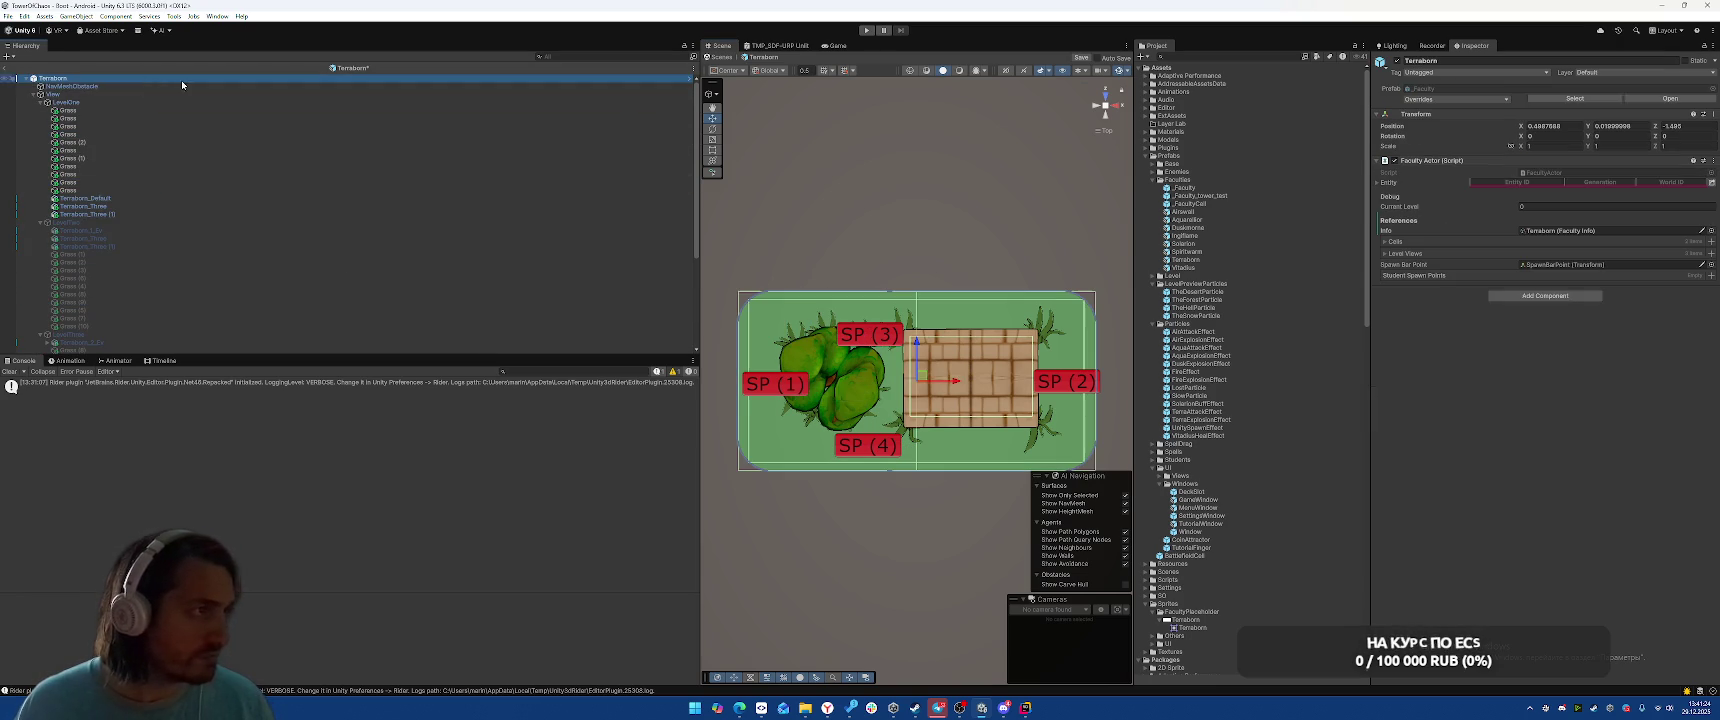
{"action": "scroll", "coordinate": [605, 227], "scroll_direction": "down", "scroll_amount": 6}
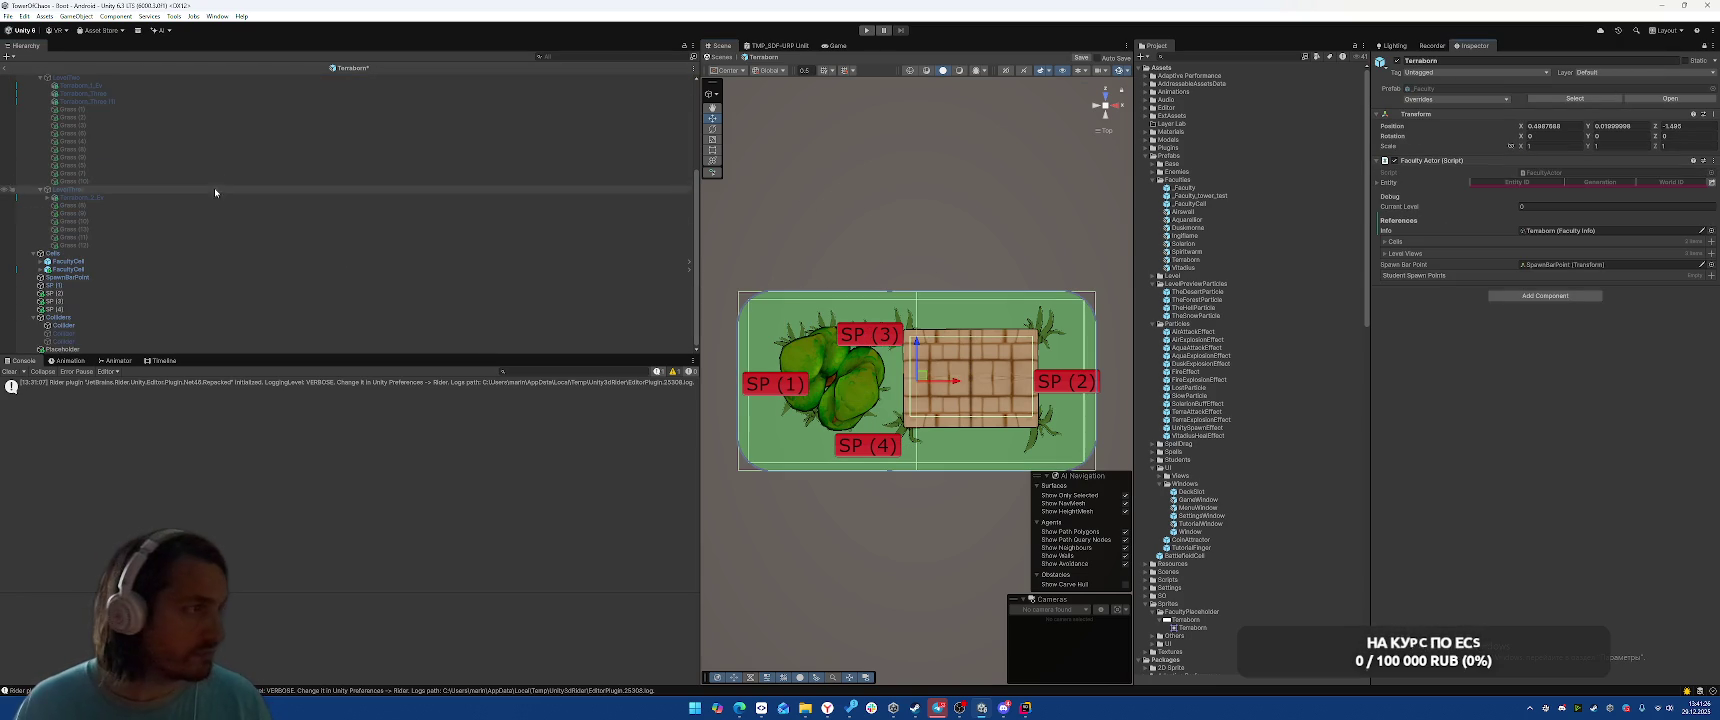
{"action": "left_click", "coordinate": [141, 285]}
{"action": "left_click", "coordinate": [94, 309], "text": "shift"}
{"action": "mouse_move", "coordinate": [94, 296]}
{"action": "left_mouse_down"}
{"action": "mouse_move", "coordinate": [950, 302]}
{"action": "mouse_move", "coordinate": [1434, 276]}
{"action": "left_mouse_up"}
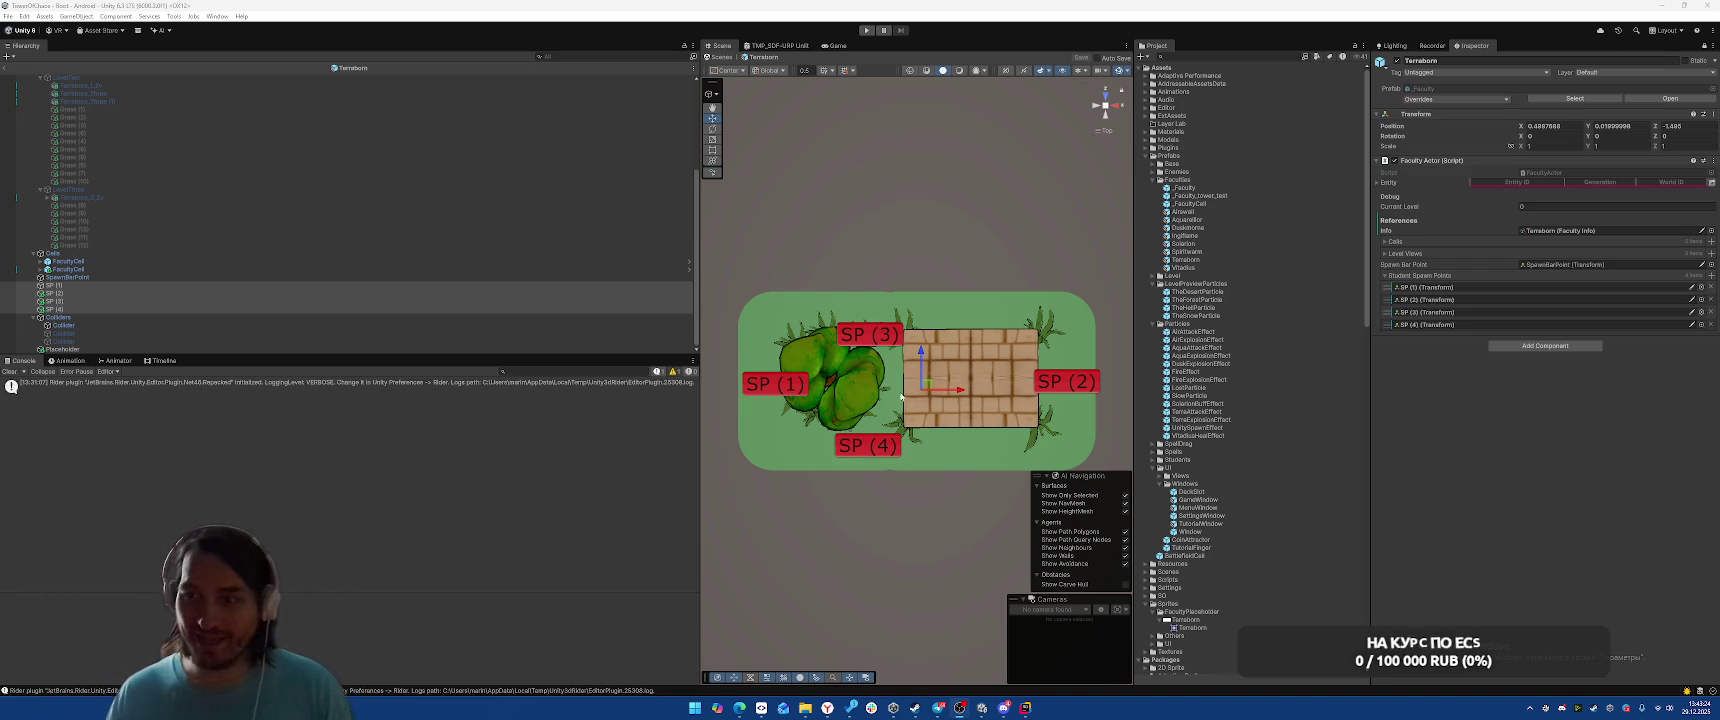
Open the Vitadius faculty prefab for editing
{"action": "scroll", "coordinate": [407, 167], "scroll_direction": "up", "scroll_amount": 5}
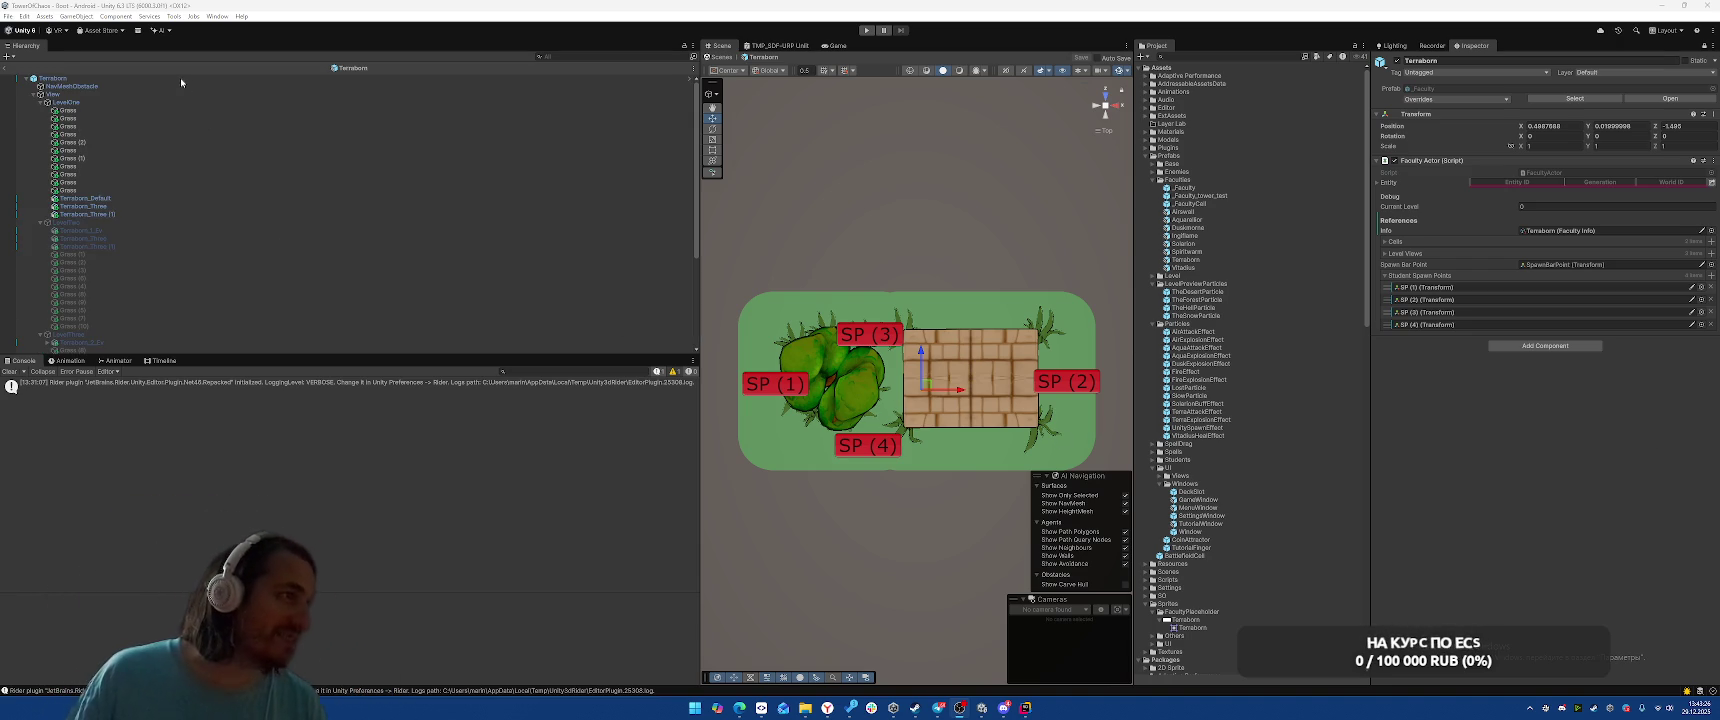
{"action": "left_click", "coordinate": [53, 78]}
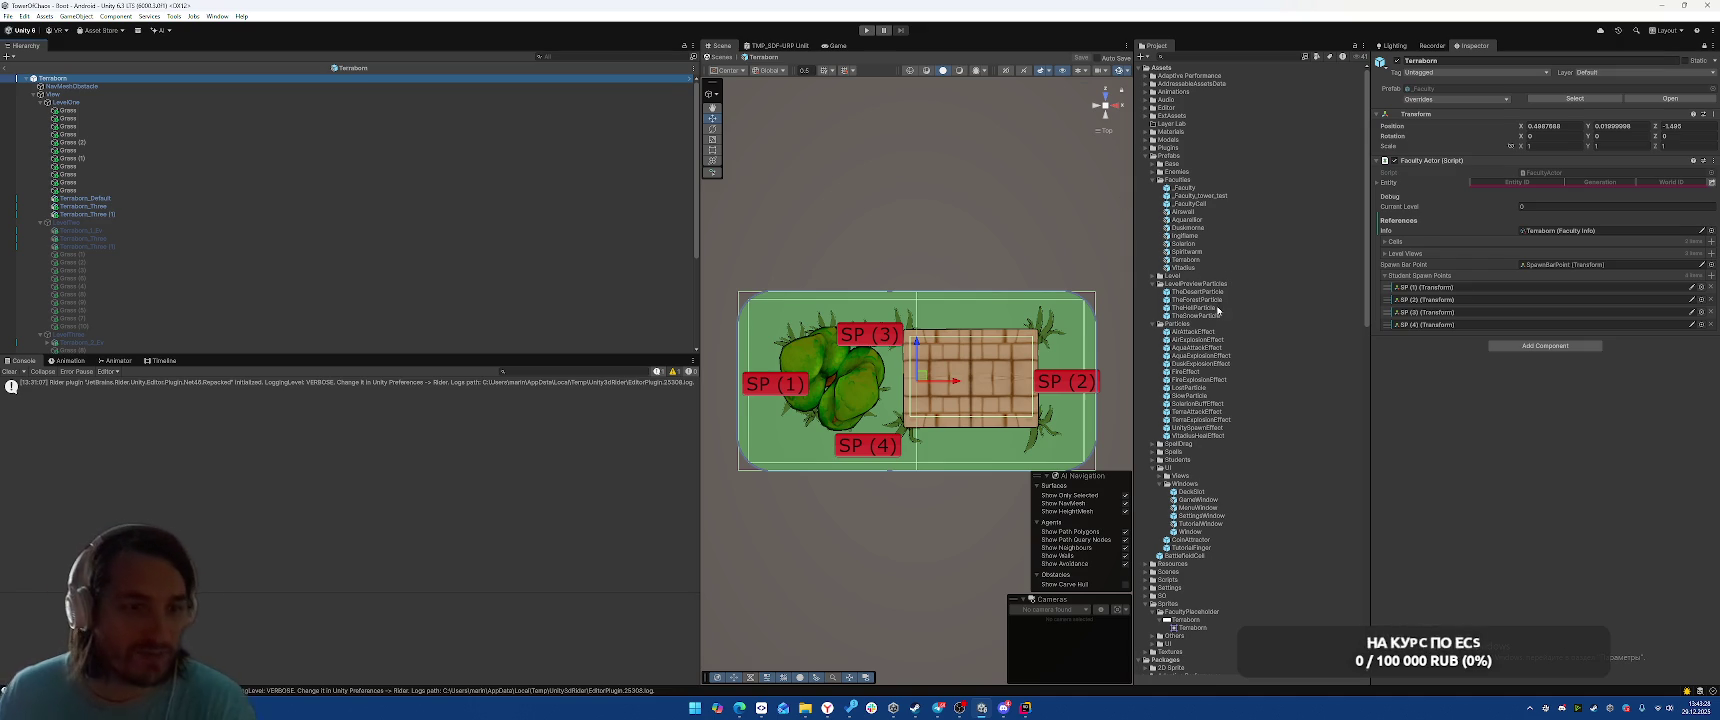
{"action": "left_click", "coordinate": [1184, 268]}
{"action": "double_click", "coordinate": [1184, 268]}
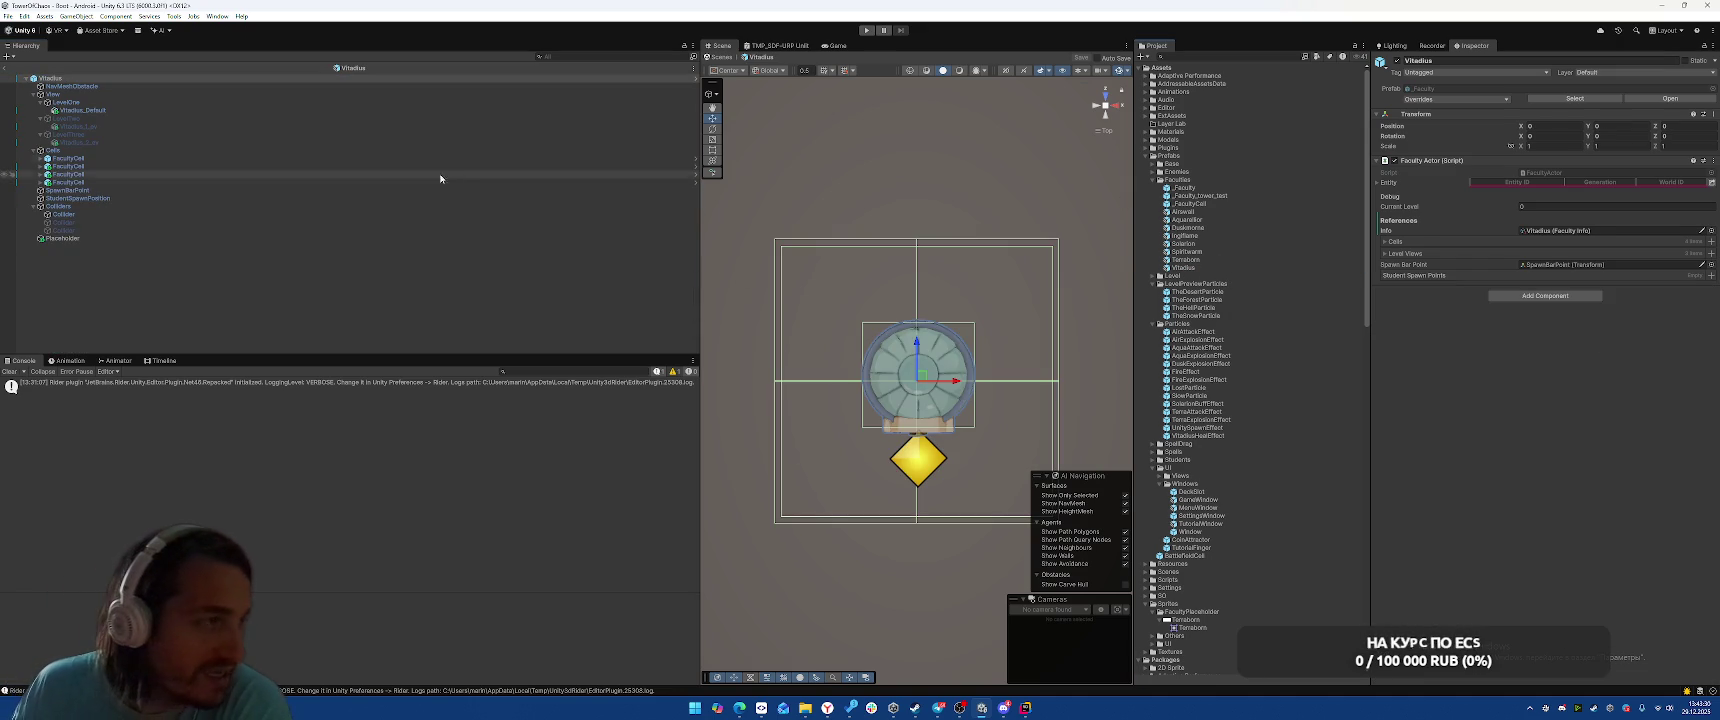
Set the Placeholder to scale 1, 1, 1, Sliced draw mode, size 2×2
{"action": "left_click", "coordinate": [420, 238]}
{"action": "double_click", "coordinate": [1550, 120]}
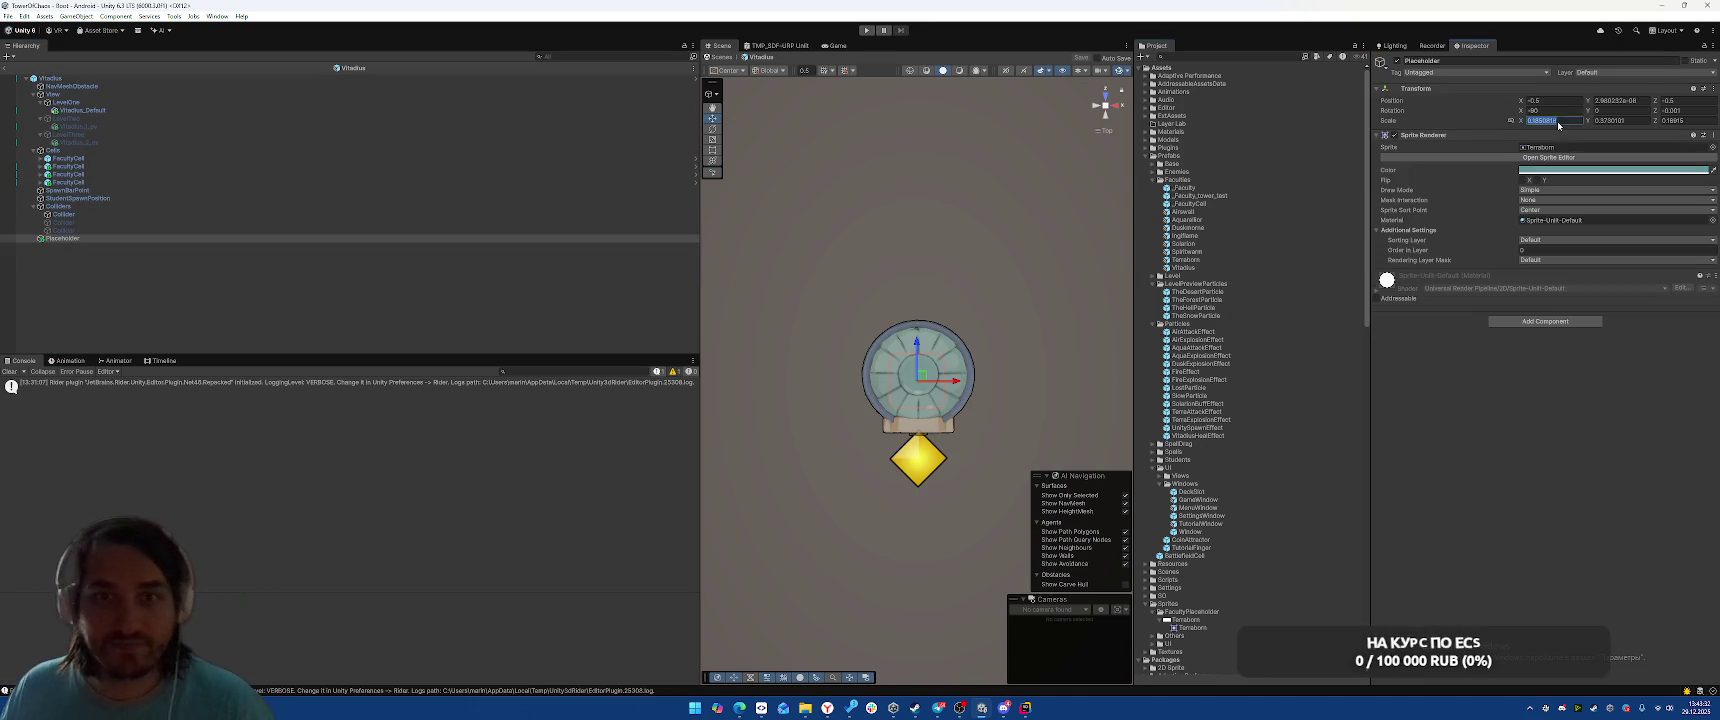
{"action": "type", "text": "1"}
{"action": "key", "text": "Tab"}
{"action": "type", "text": "1"}
{"action": "key", "text": "Tab"}
{"action": "type", "text": "1"}
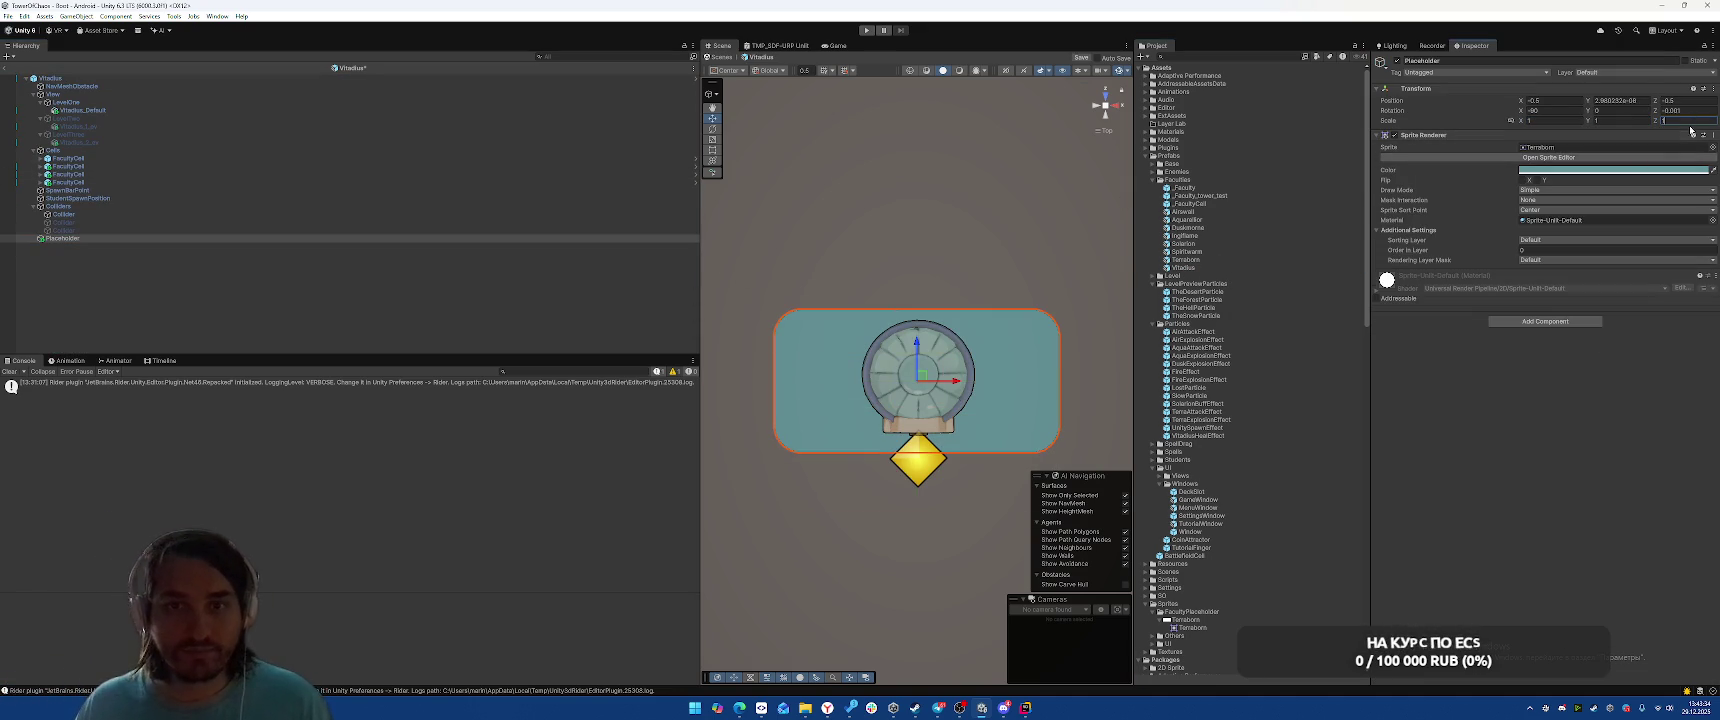
{"action": "left_click", "coordinate": [1560, 190]}
{"action": "left_click", "coordinate": [1553, 213]}
{"action": "left_click", "coordinate": [1565, 208]}
{"action": "type", "text": "2"}
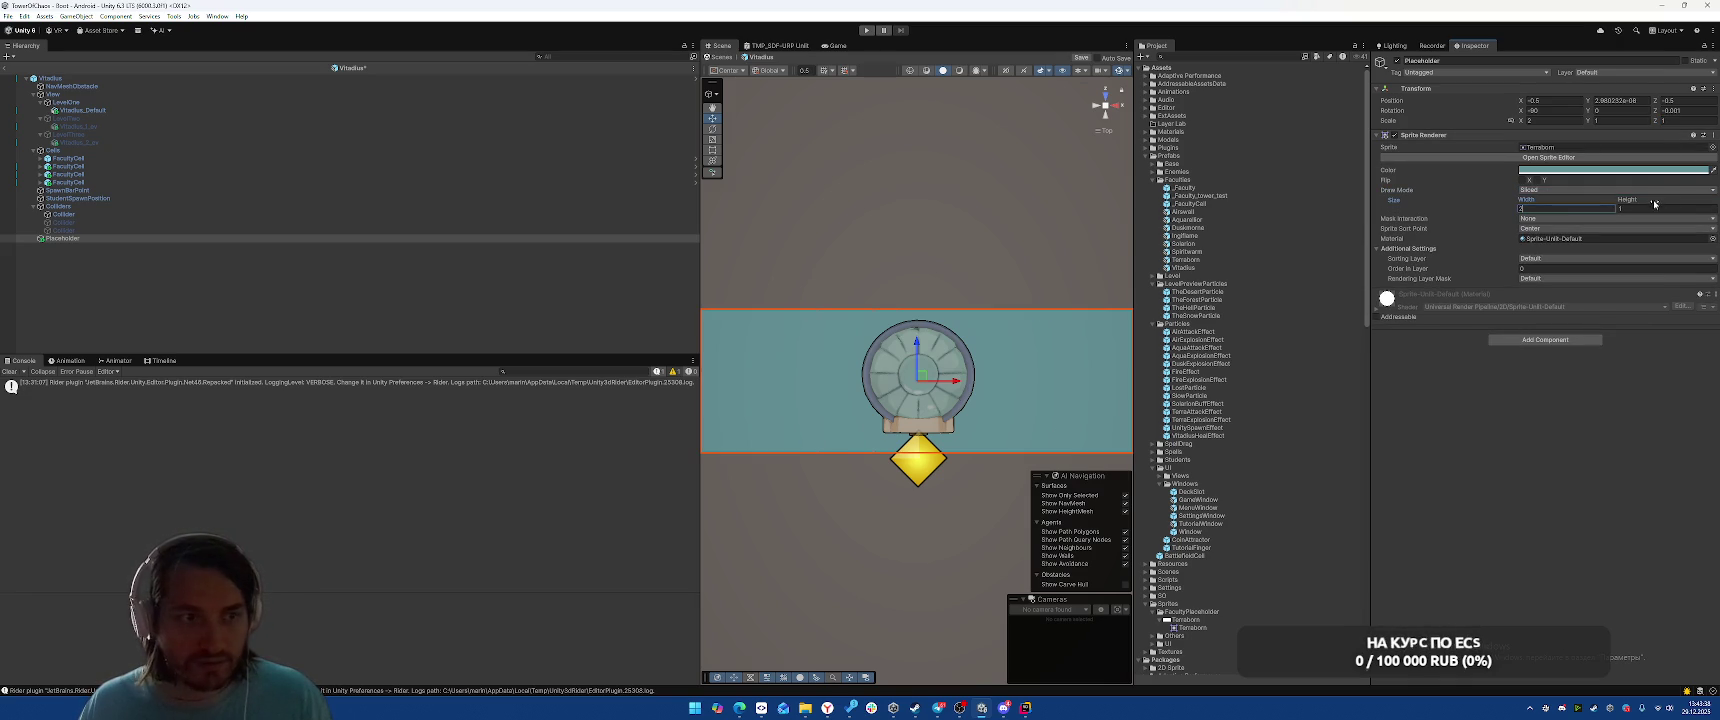
{"action": "left_click", "coordinate": [1667, 208]}
{"action": "type", "text": "2"}
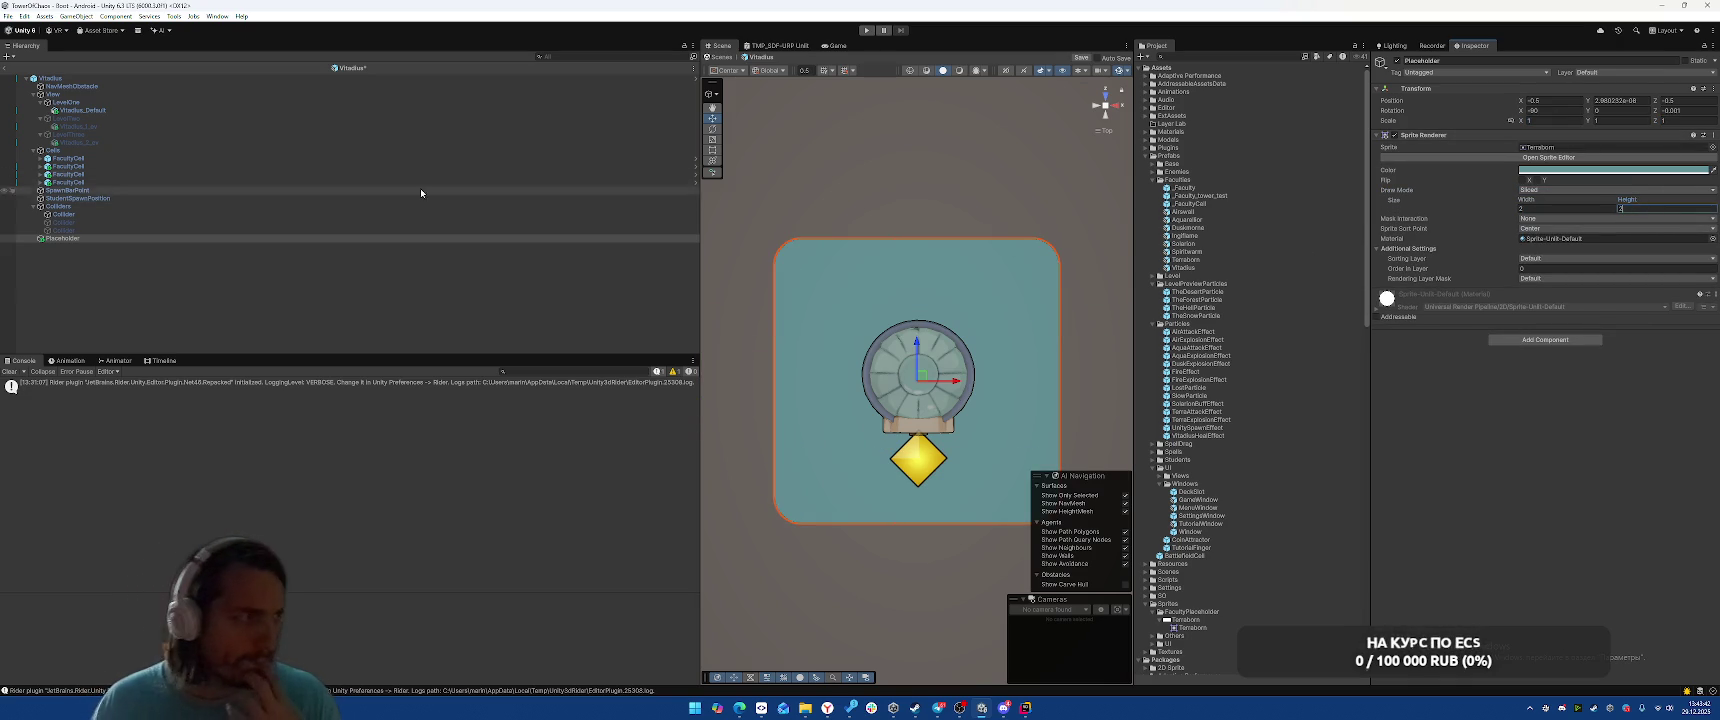
Rename the spawn object SP (1) with a red label icon, move it below the building, and duplicate it
{"action": "left_click", "coordinate": [110, 199]}
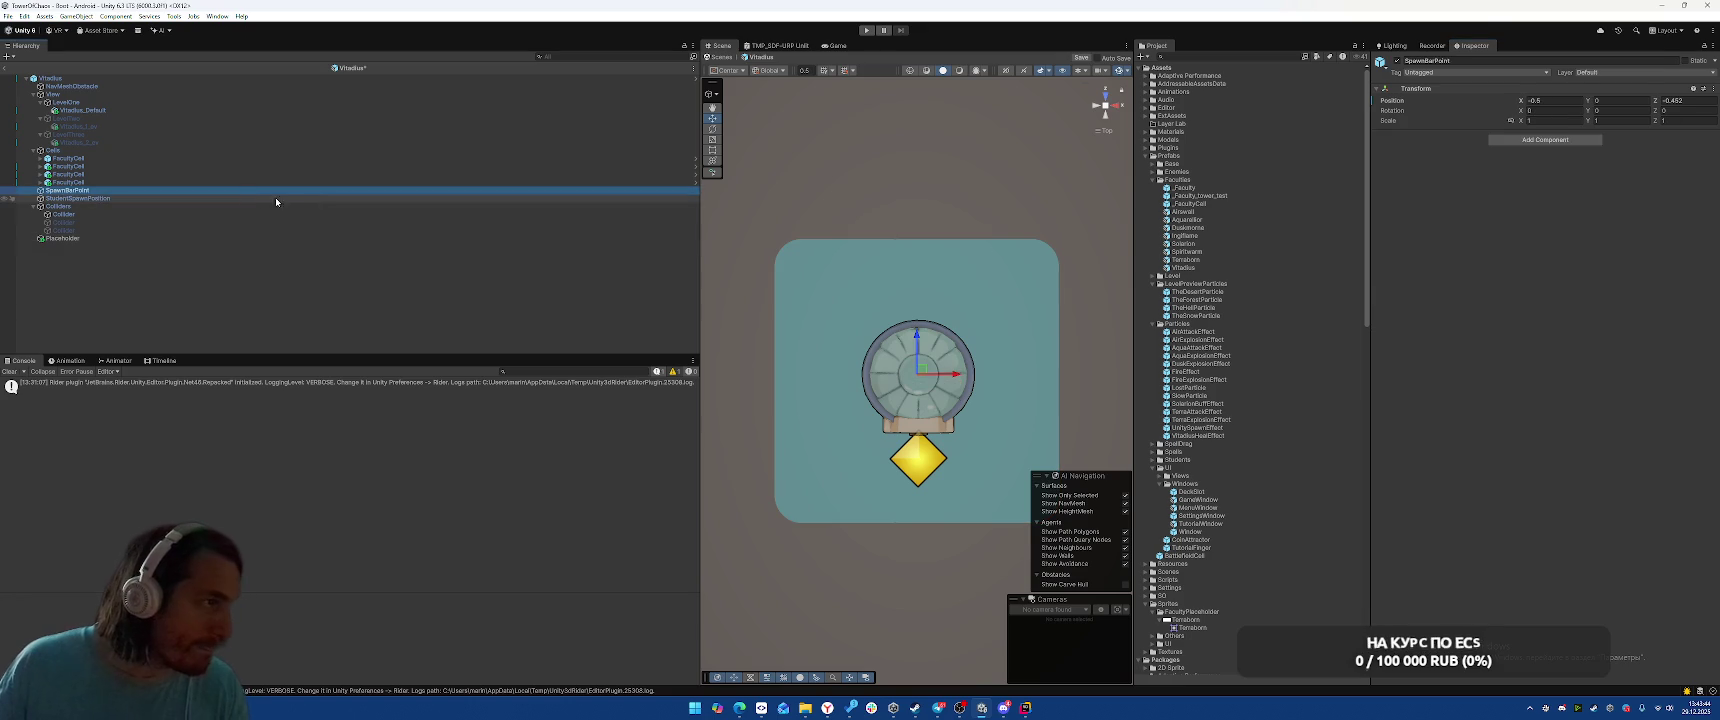
{"action": "left_click", "coordinate": [1490, 61]}
{"action": "type", "text": "SP (1"}
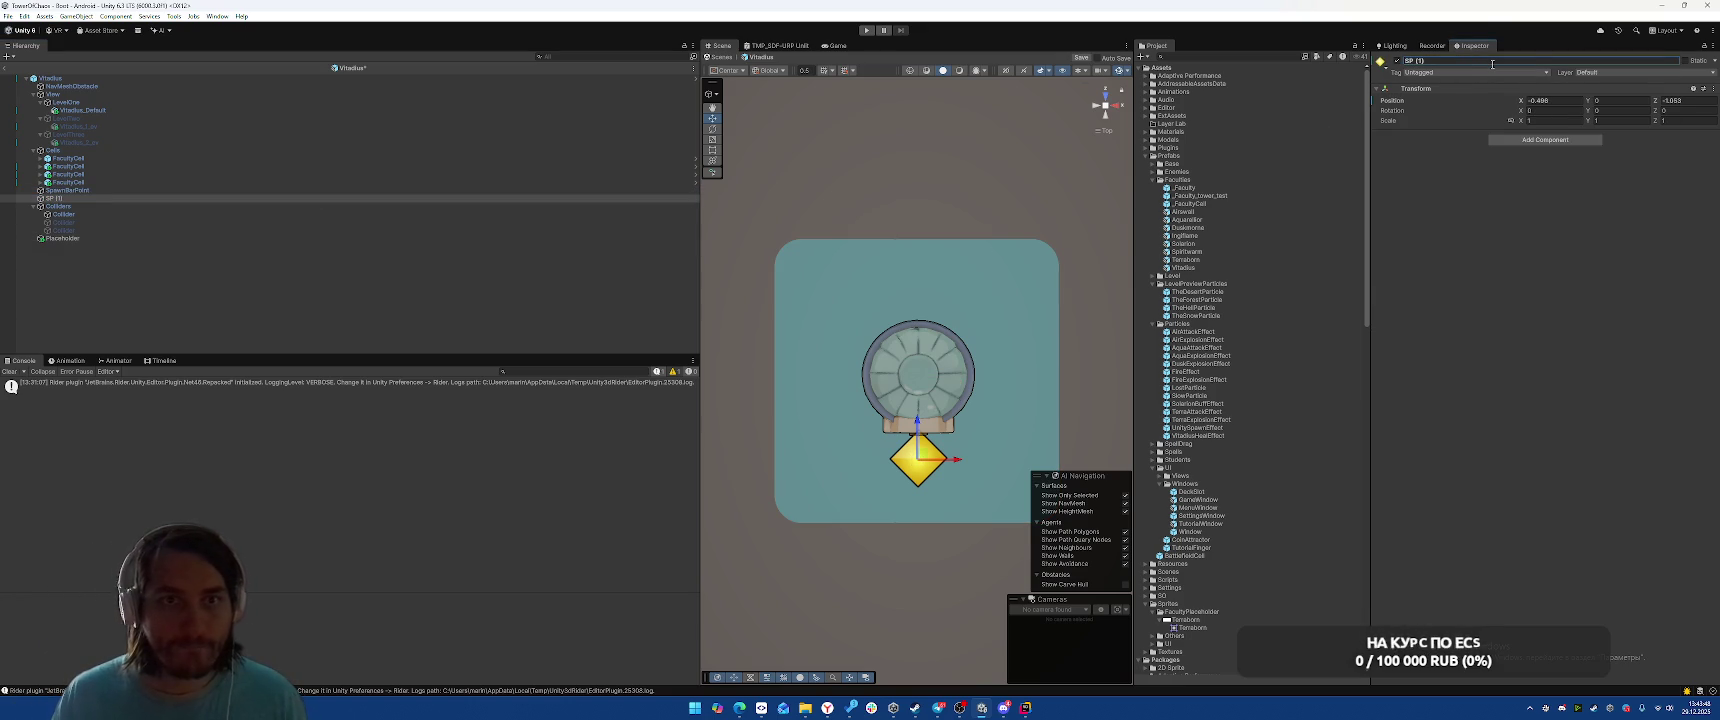
{"action": "left_click", "coordinate": [1382, 61]}
{"action": "left_click", "coordinate": [1416, 96]}
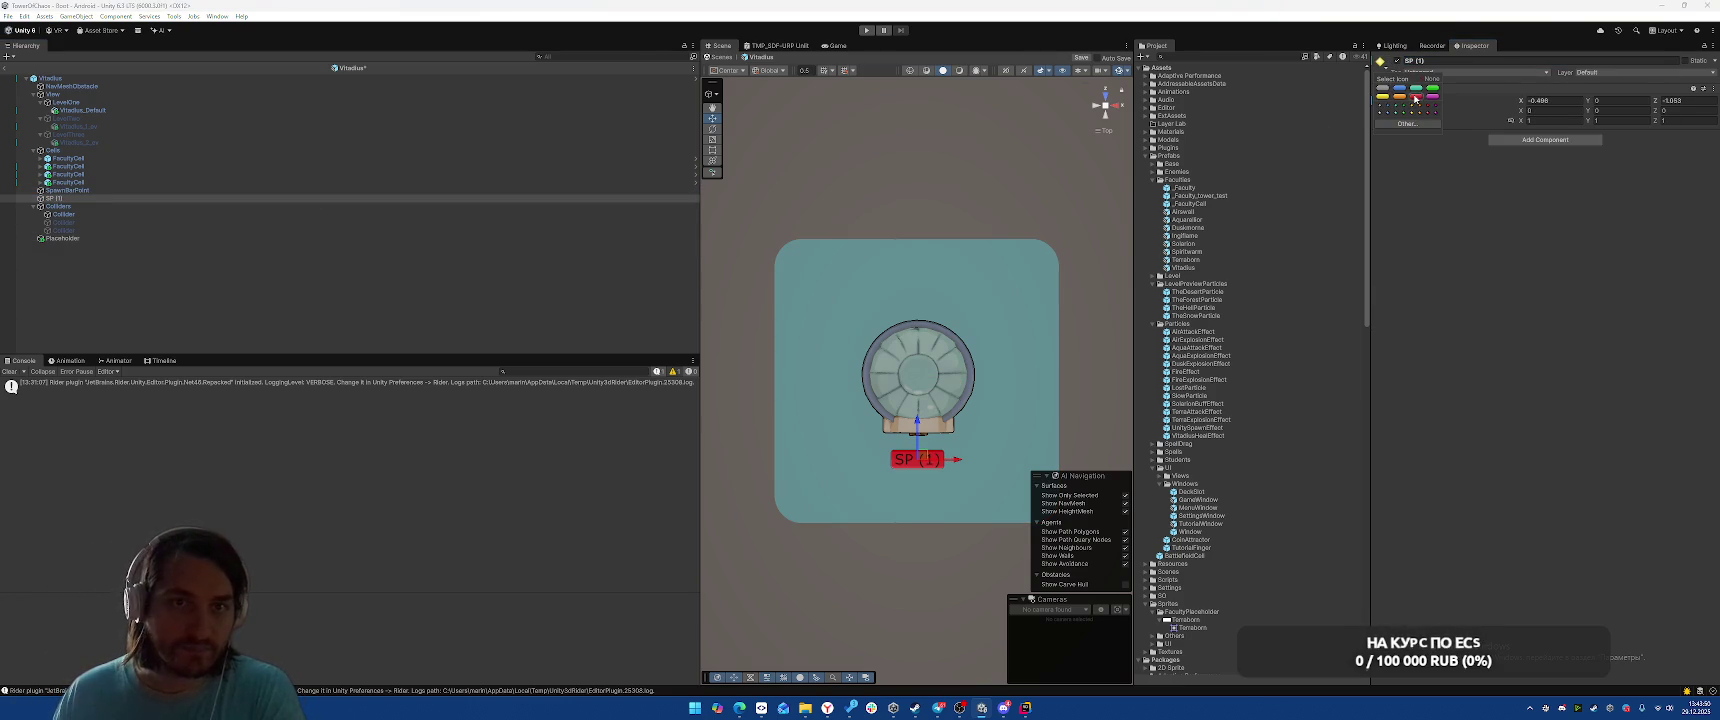
{"action": "mouse_move", "coordinate": [918, 428]}
{"action": "left_mouse_down"}
{"action": "mouse_move", "coordinate": [918, 457]}
{"action": "mouse_move", "coordinate": [925, 275]}
{"action": "mouse_move", "coordinate": [1052, 401]}
{"action": "mouse_move", "coordinate": [825, 378]}
{"action": "left_mouse_up"}
{"action": "key", "text": "ctrl+d"}
{"action": "key", "text": "ctrl+d"}
{"action": "key", "text": "ctrl+d"}
Save the prefab and assign SP (1)–SP (4) to Student Spawn Points
{"action": "key", "text": "ctrl+s"}
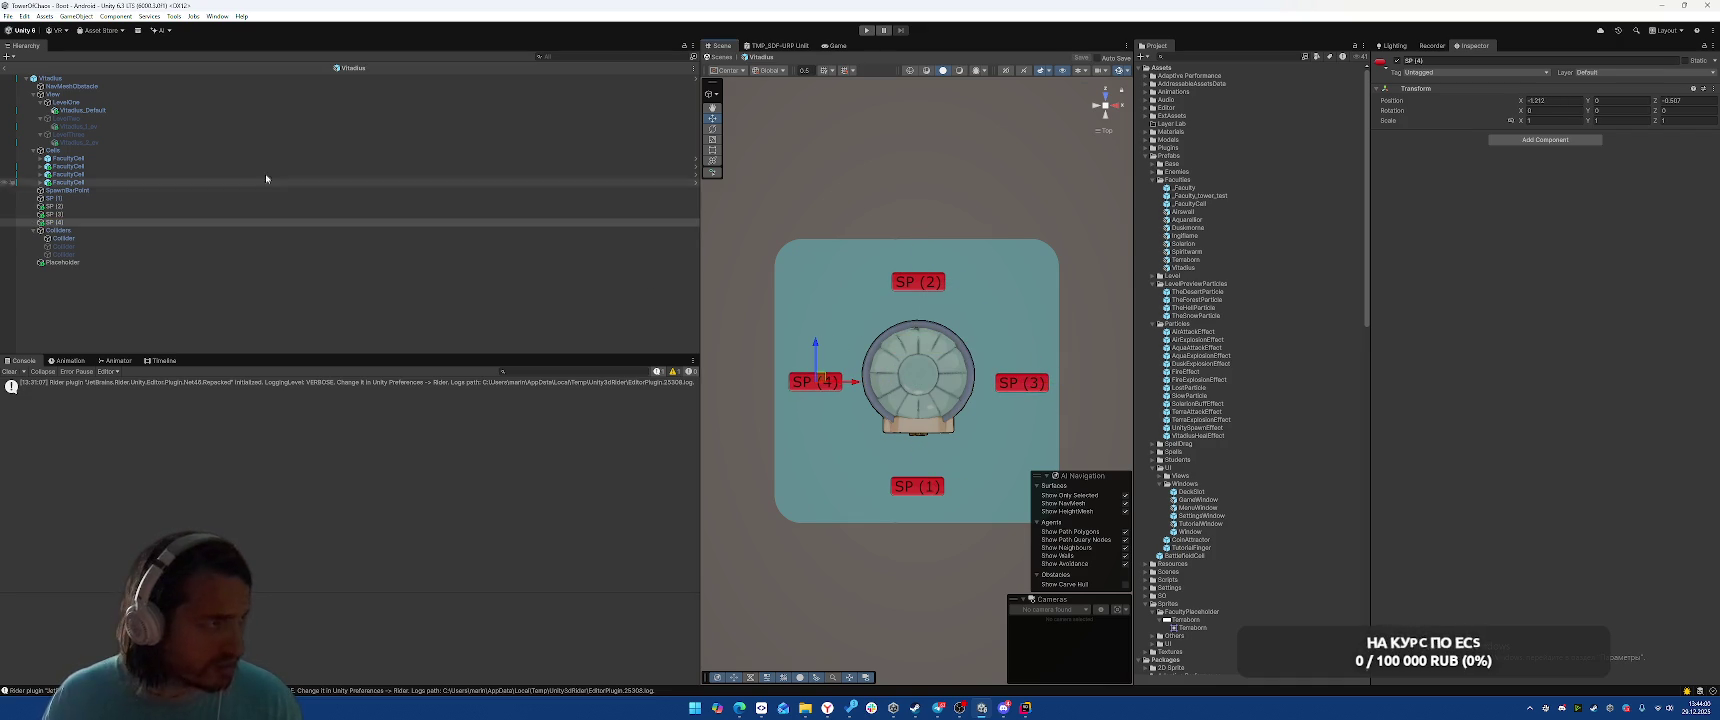
{"action": "left_click", "coordinate": [117, 79]}
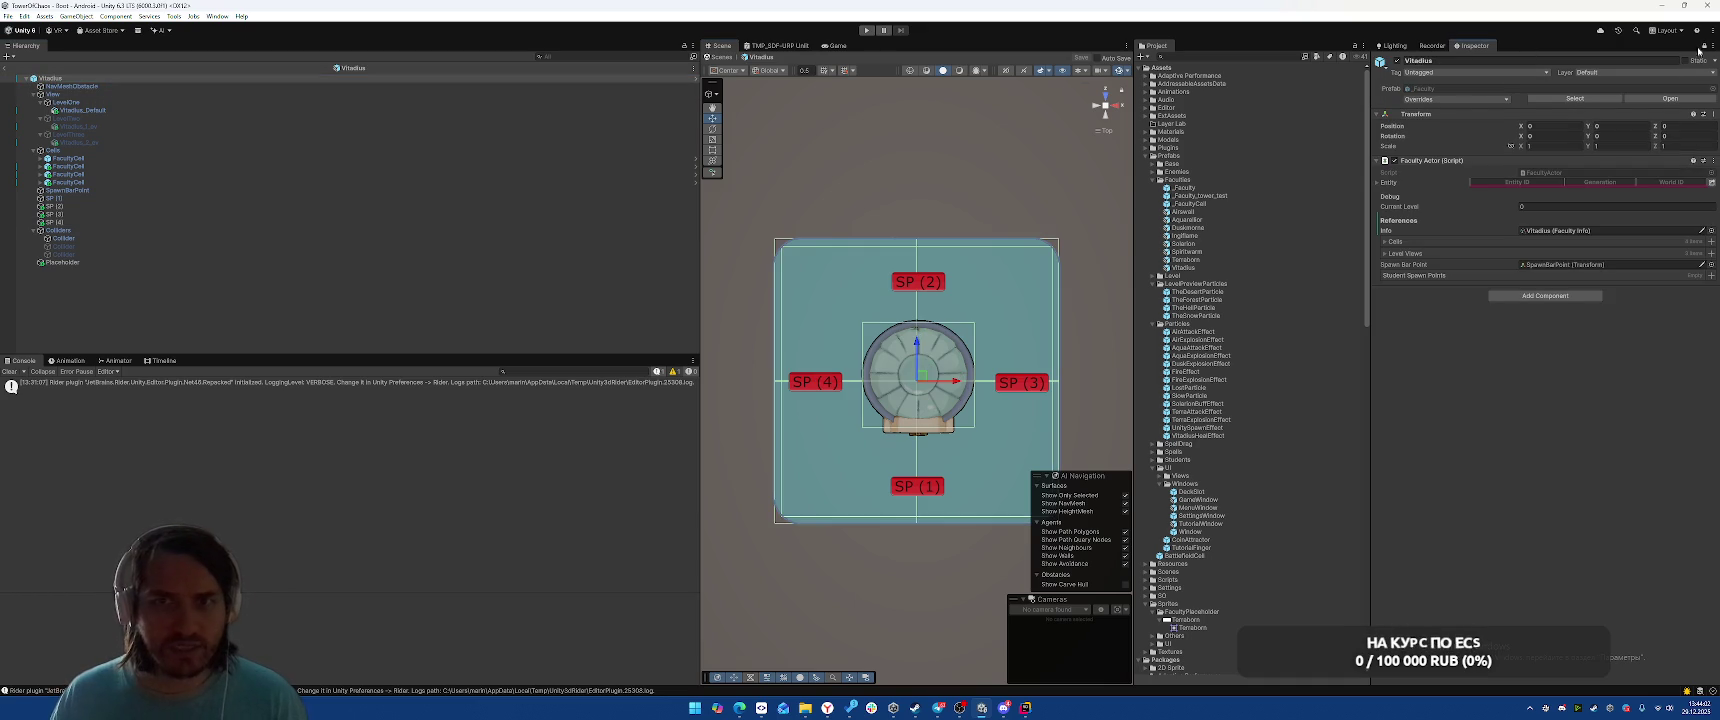
{"action": "left_click", "coordinate": [113, 198]}
{"action": "left_click", "coordinate": [113, 222], "text": "shift"}
{"action": "left_click_drag", "start_coordinate": [113, 198], "coordinate": [1410, 276]}
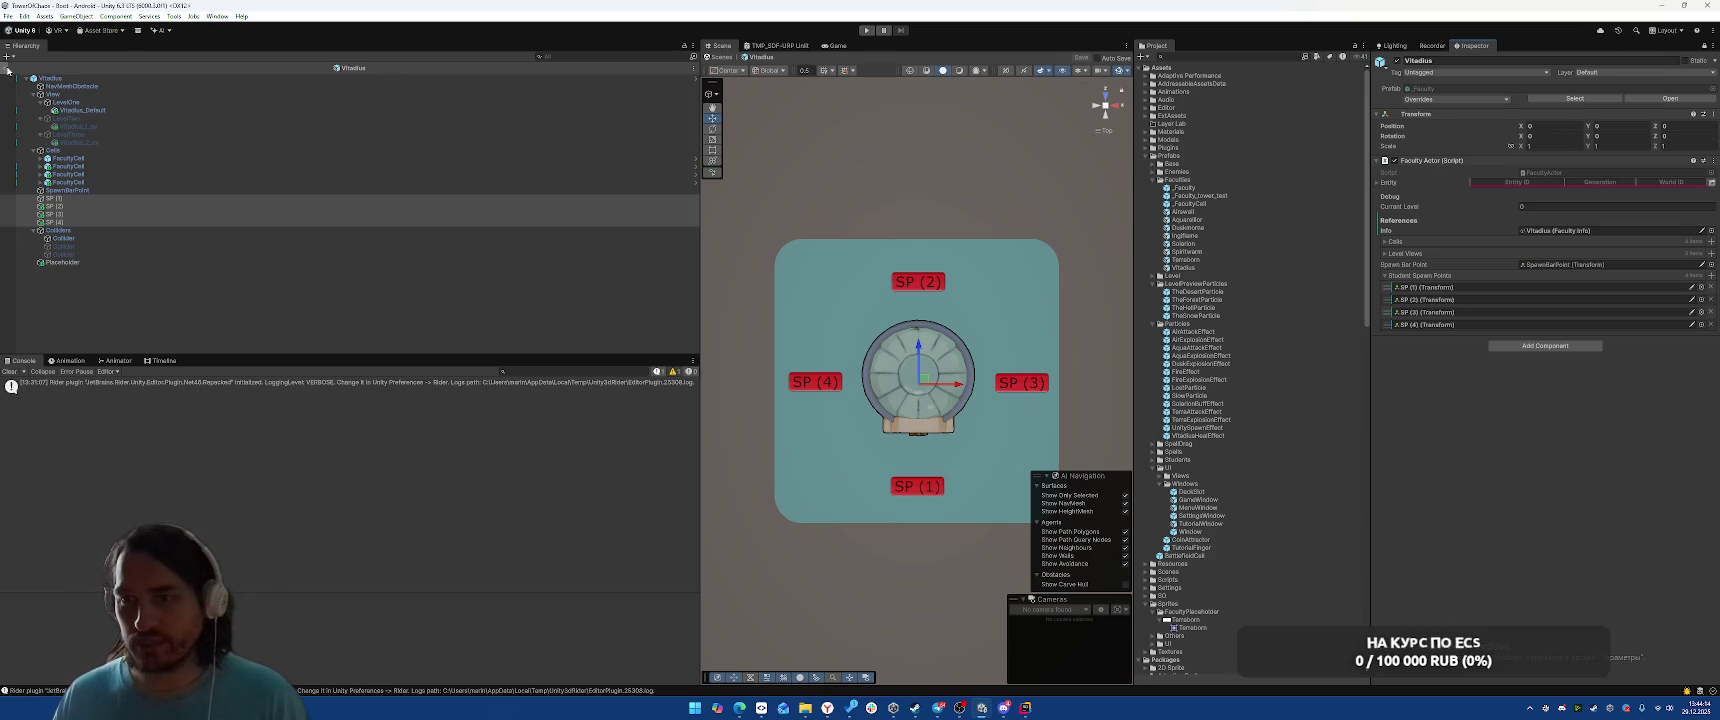
In the Airwall prefab, make the first Placeholder sliced with scale 1 and width 2
{"action": "double_click", "coordinate": [1200, 213]}
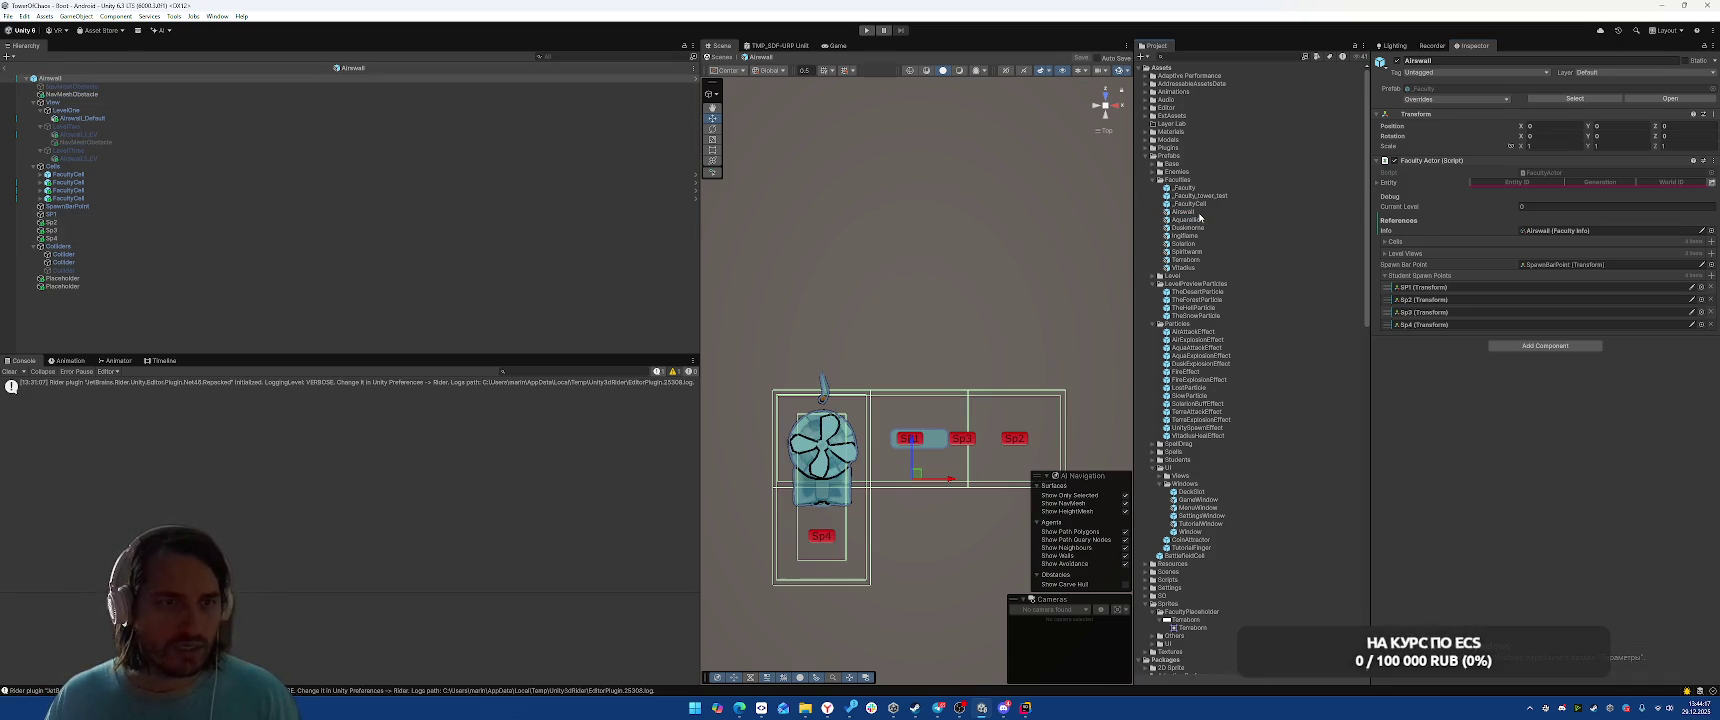
{"action": "left_click", "coordinate": [97, 279]}
{"action": "left_click", "coordinate": [1550, 120]}
{"action": "type", "text": "1"}
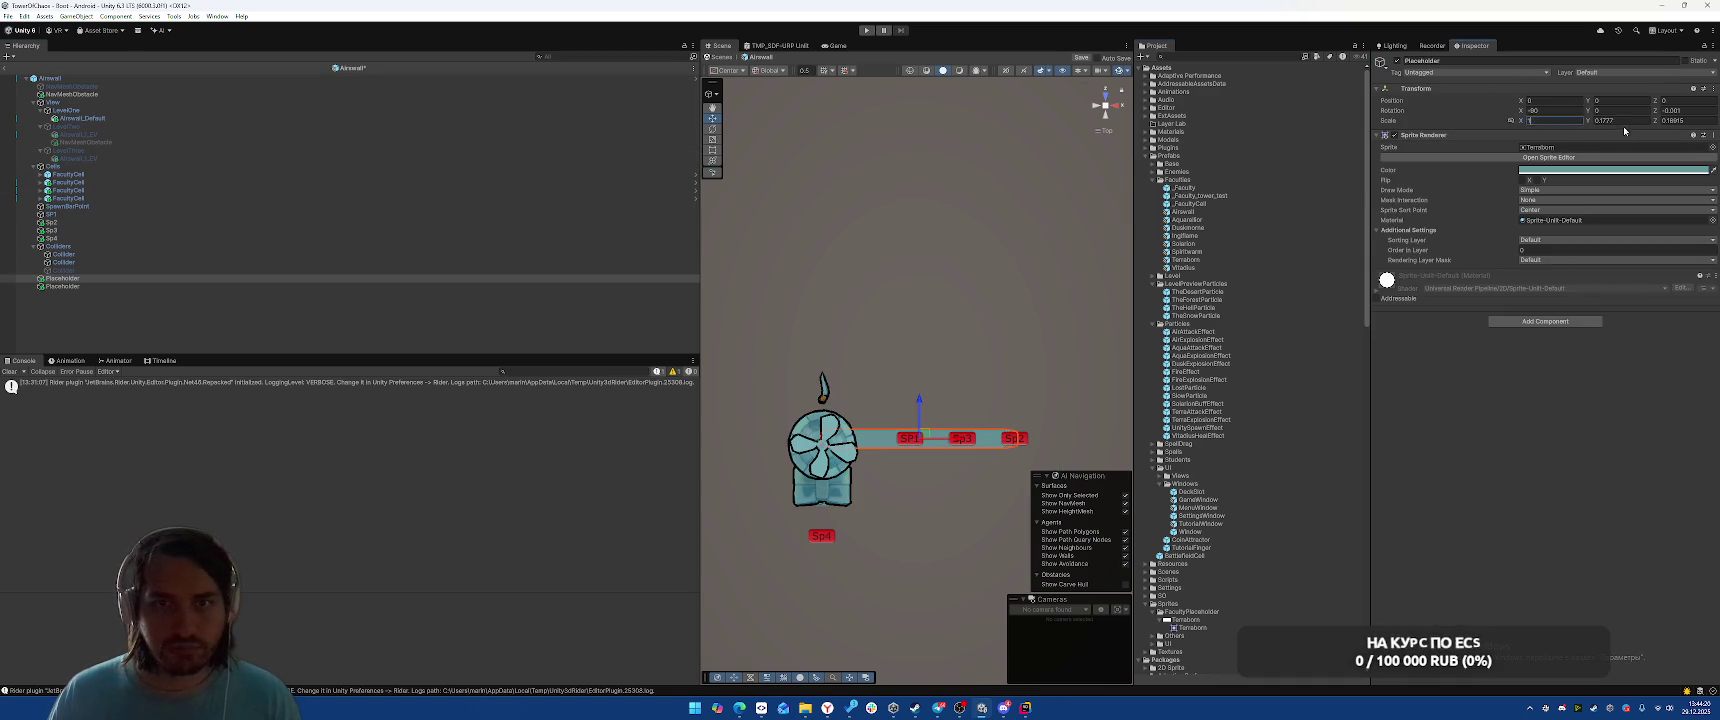
{"action": "key", "text": "Tab"}
{"action": "type", "text": "1"}
{"action": "key", "text": "Tab"}
{"action": "left_click", "coordinate": [1530, 189]}
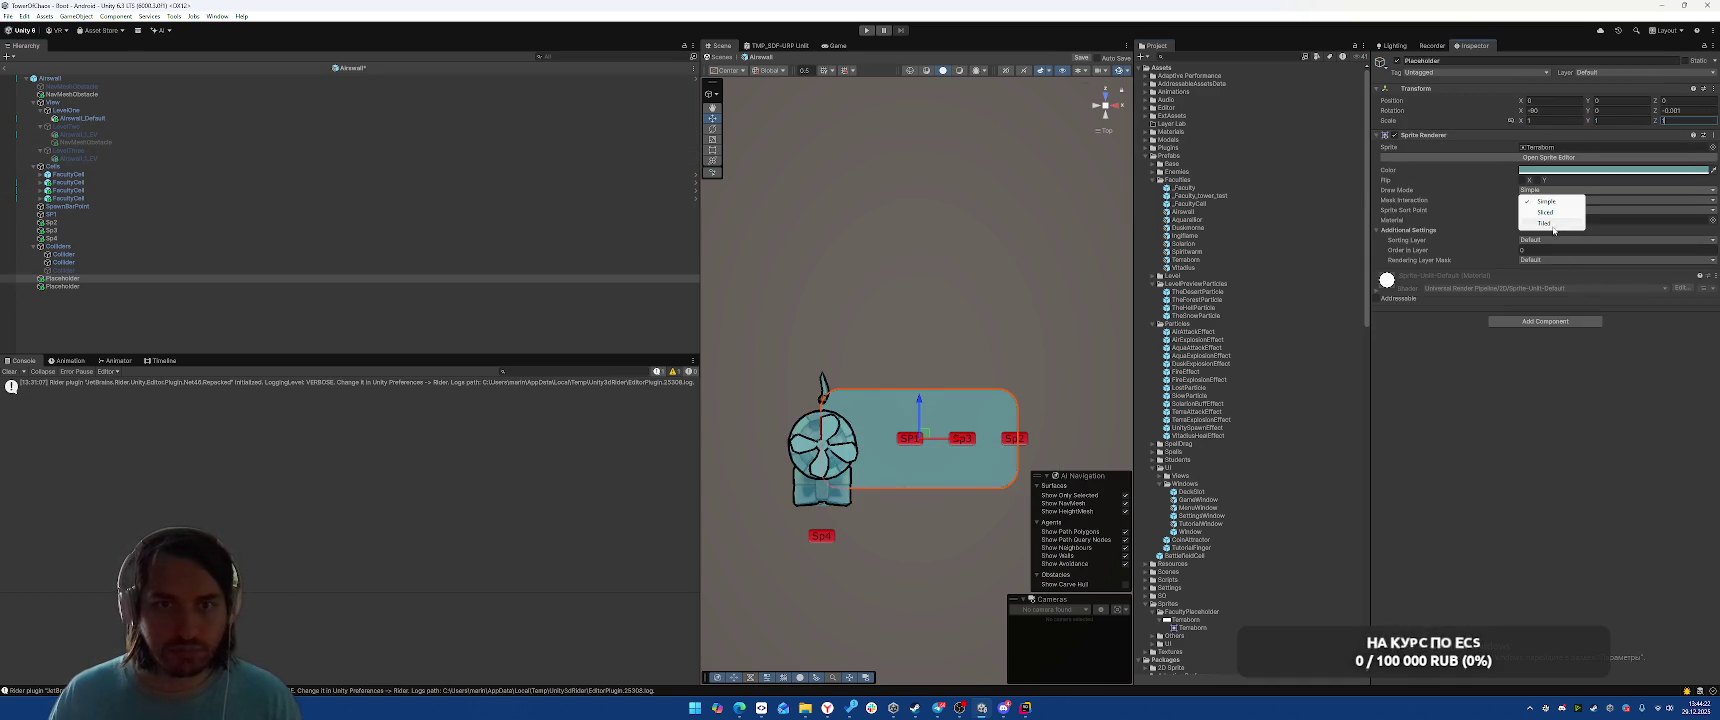
{"action": "left_click", "coordinate": [1545, 214]}
{"action": "left_click", "coordinate": [1555, 208]}
{"action": "type", "text": "2"}
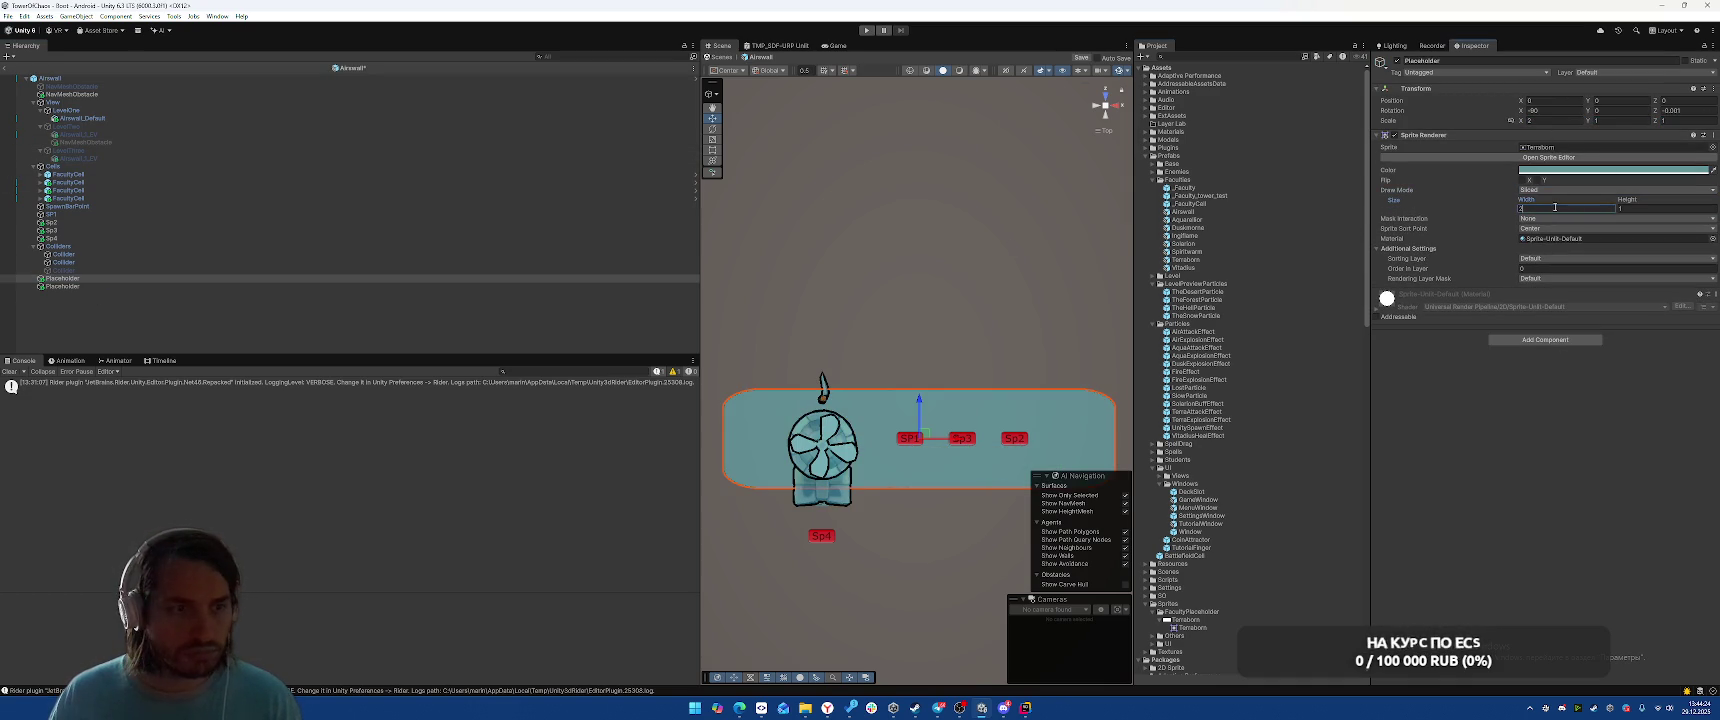
{"action": "left_click", "coordinate": [1550, 120]}
{"action": "type", "text": "1"}
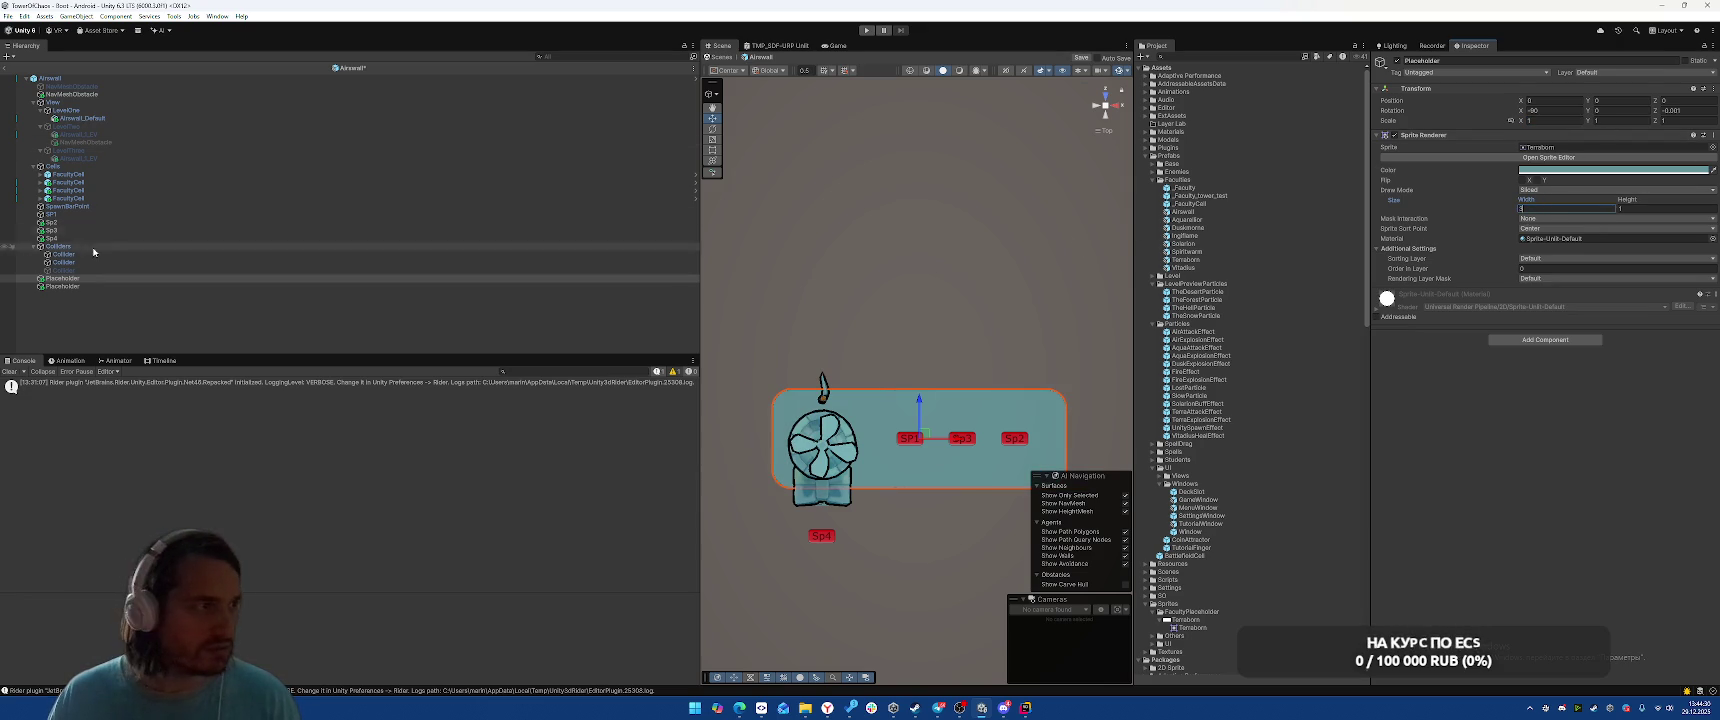
Set the second Placeholder to scale 1, 1, 1 and Sliced draw mode
{"action": "left_click", "coordinate": [100, 286]}
{"action": "left_click", "coordinate": [1550, 120]}
{"action": "type", "text": "1"}
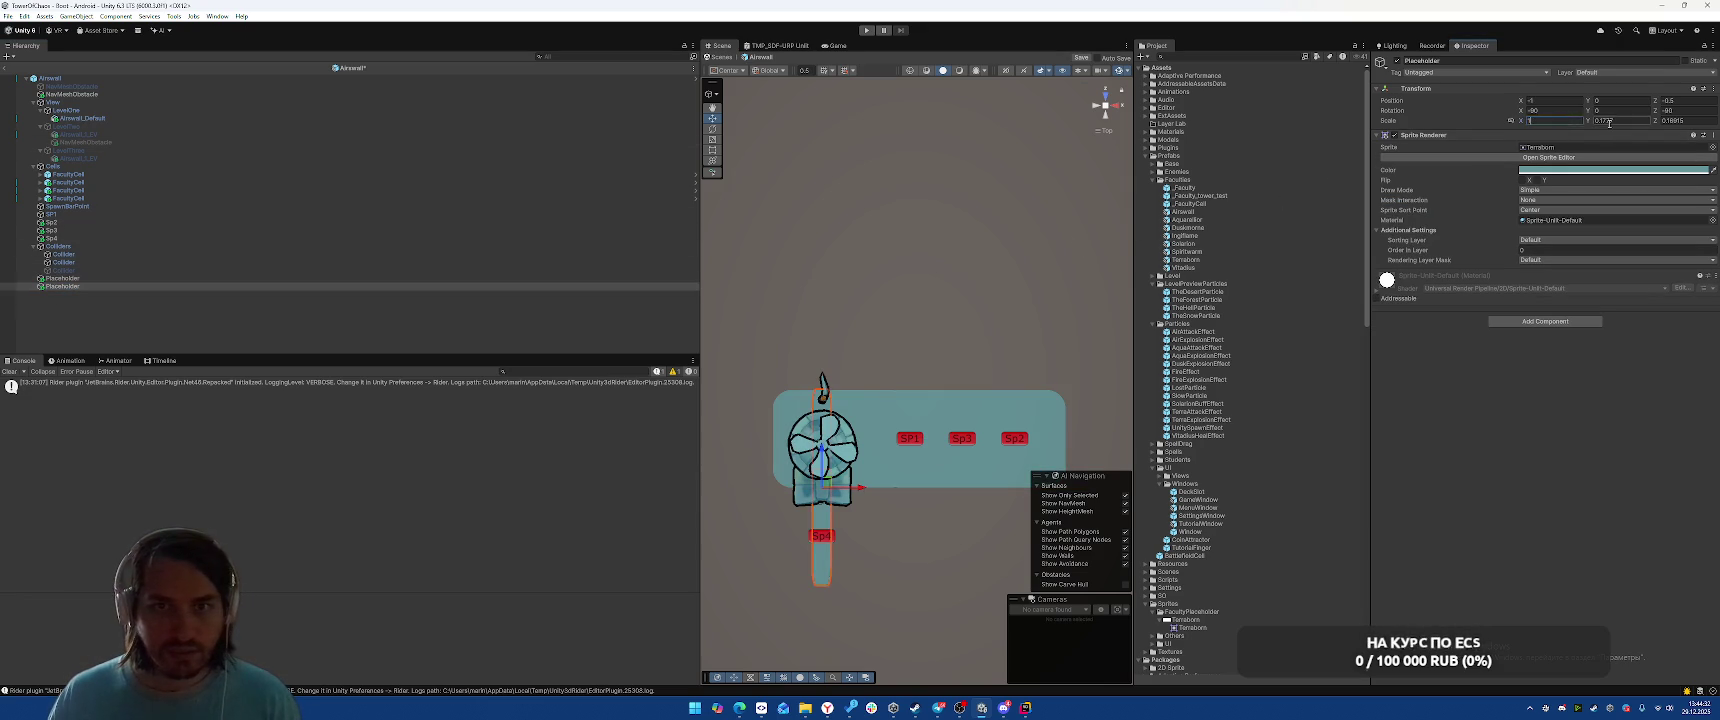
{"action": "key", "text": "Tab"}
{"action": "type", "text": "1"}
{"action": "key", "text": "Tab"}
{"action": "type", "text": "1"}
{"action": "left_click", "coordinate": [1584, 190]}
{"action": "left_click", "coordinate": [1545, 208]}
Give the second Placeholder sliced height 2, keeping its X rotation at -90
{"action": "type", "text": "2"}
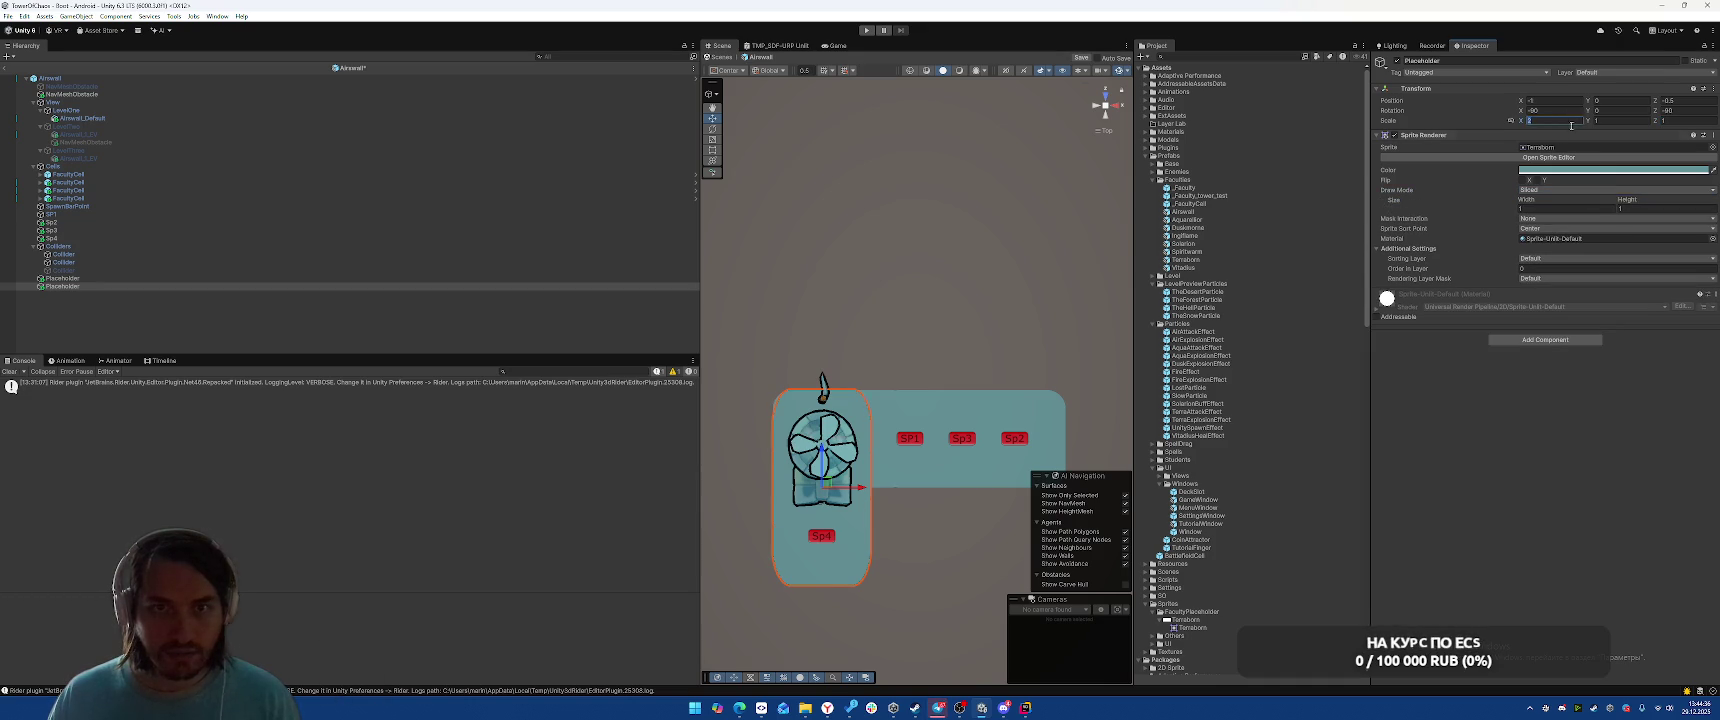
{"action": "key", "text": "BackSpace"}
{"action": "type", "text": "1"}
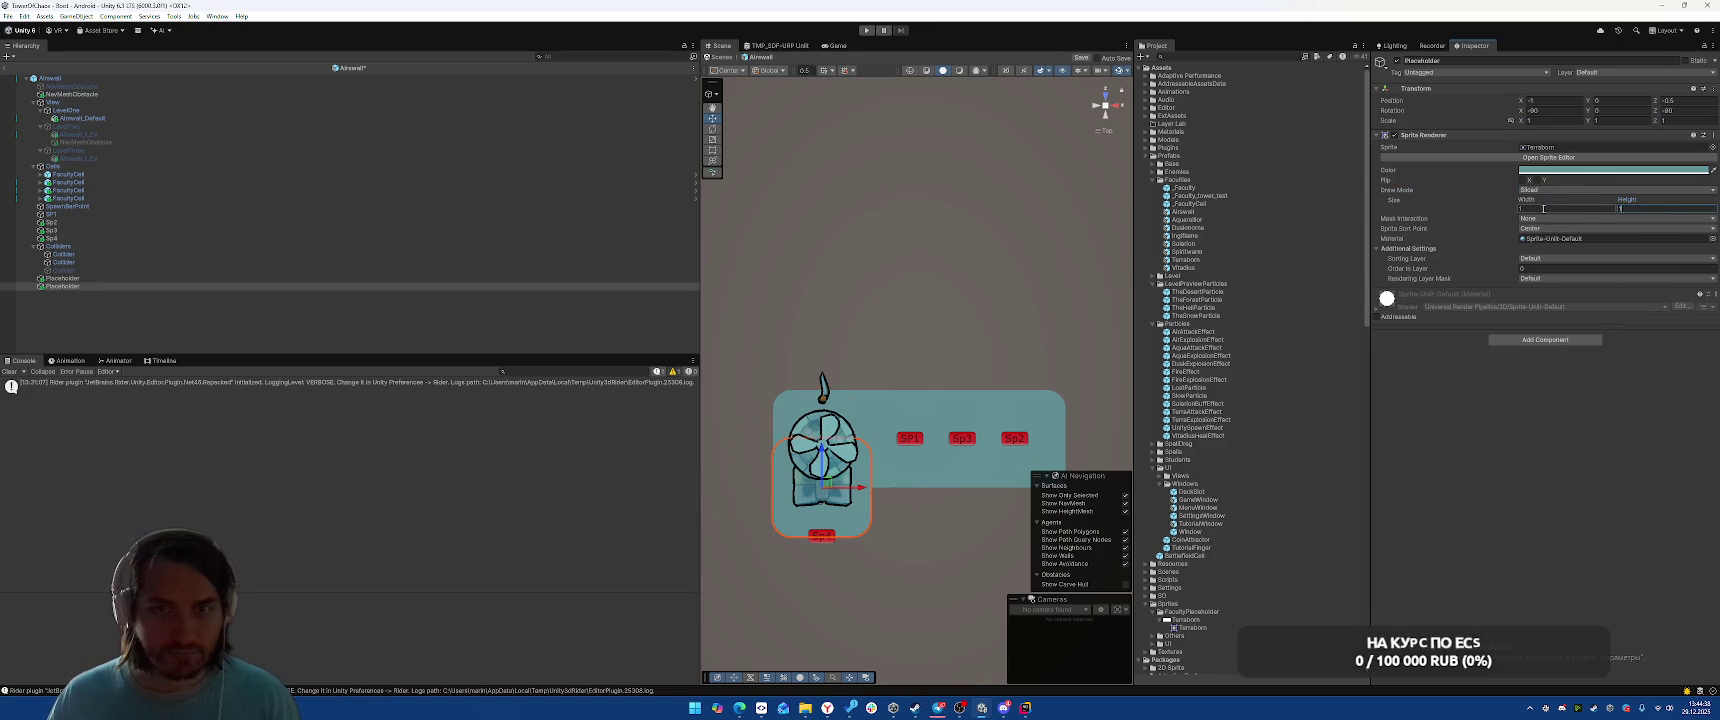
{"action": "left_click", "coordinate": [1550, 110]}
{"action": "type", "text": "0"}
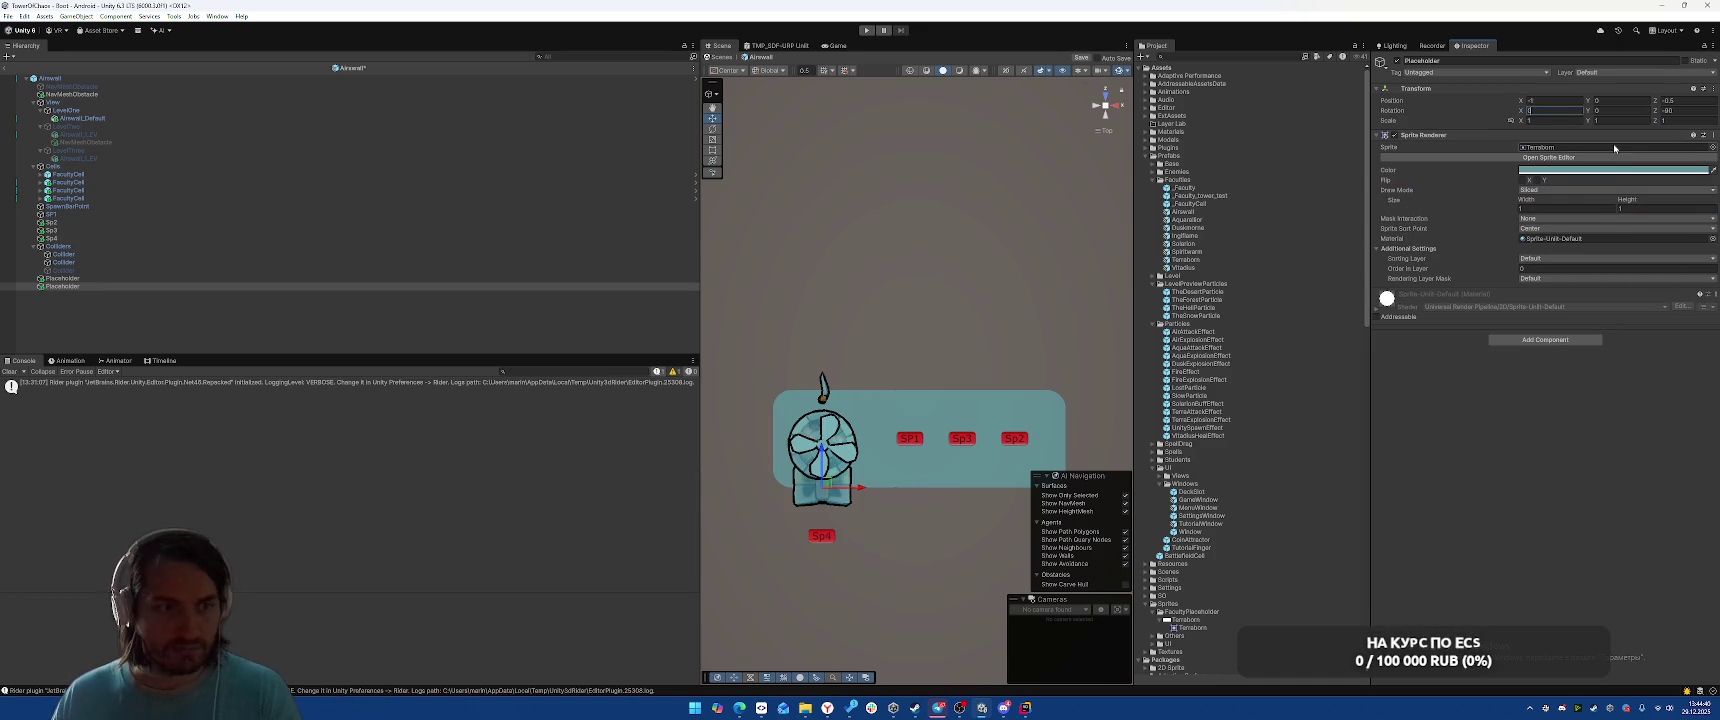
{"action": "left_click", "coordinate": [1685, 112]}
{"action": "left_click", "coordinate": [1636, 208]}
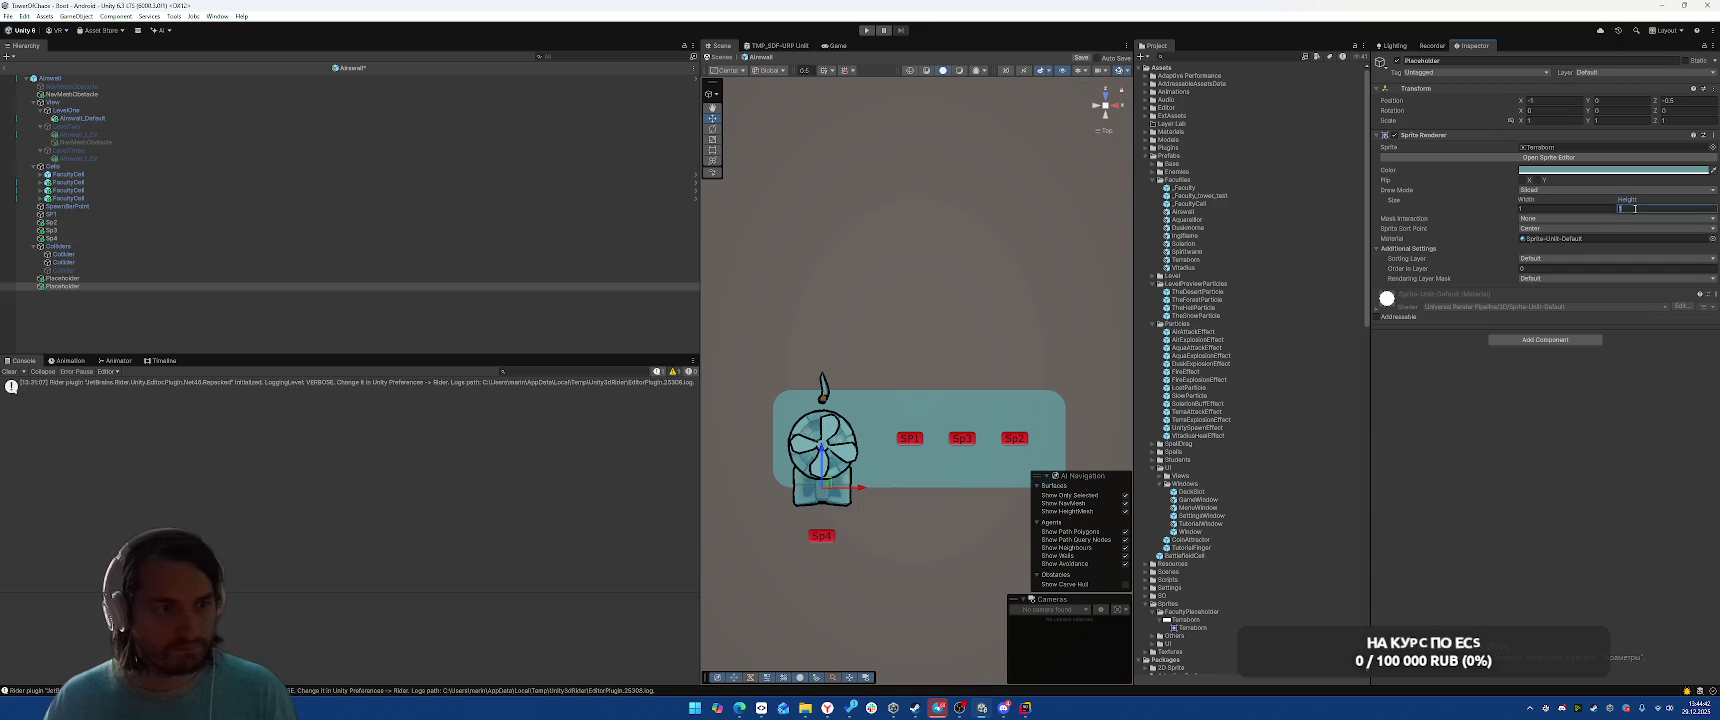
{"action": "type", "text": "2"}
{"action": "left_click", "coordinate": [1550, 110]}
{"action": "type", "text": "-90"}
{"action": "left_click", "coordinate": [921, 239]}
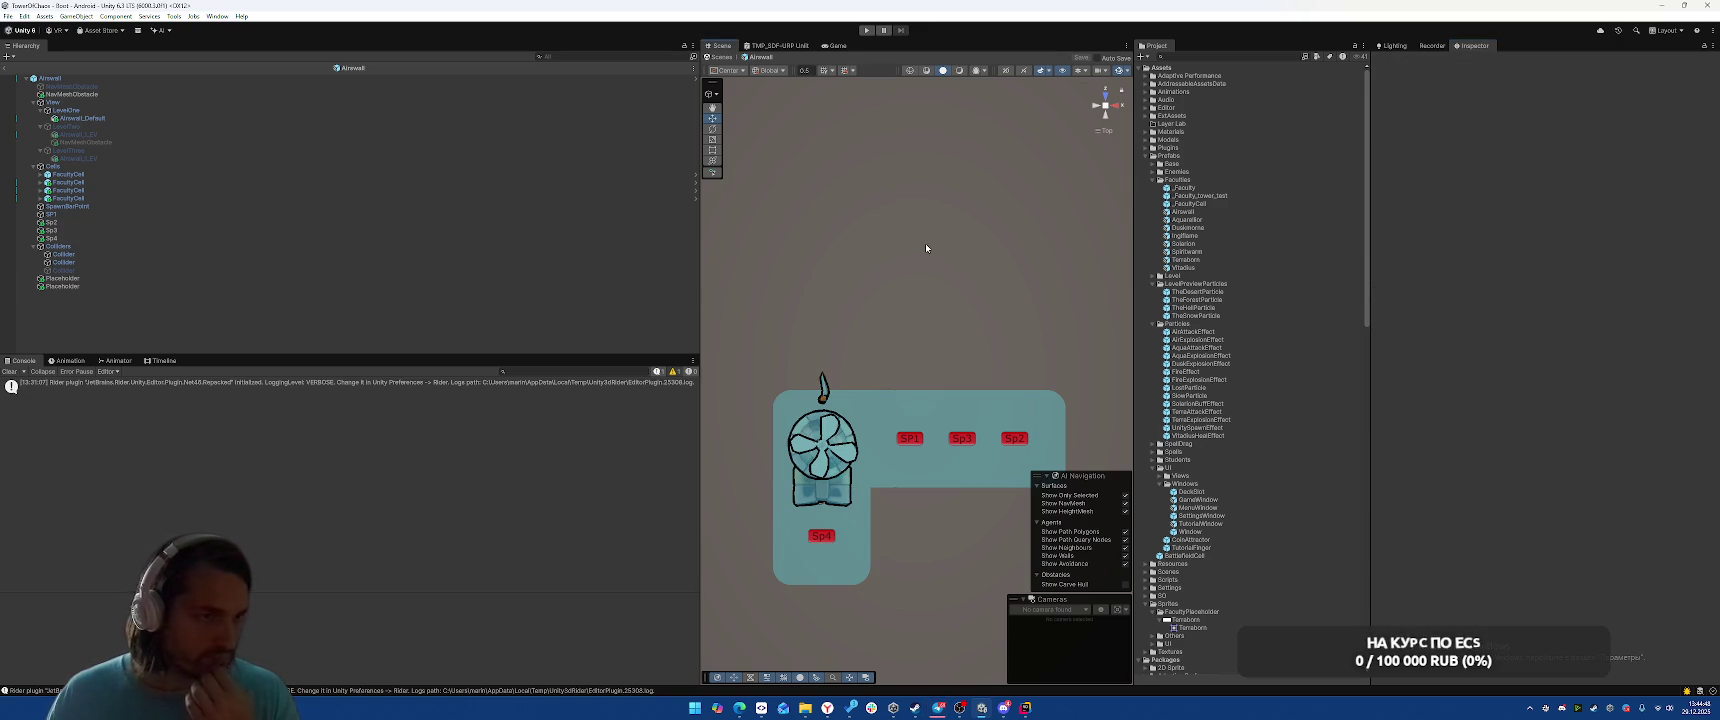
{"action": "double_click", "coordinate": [1215, 219]}
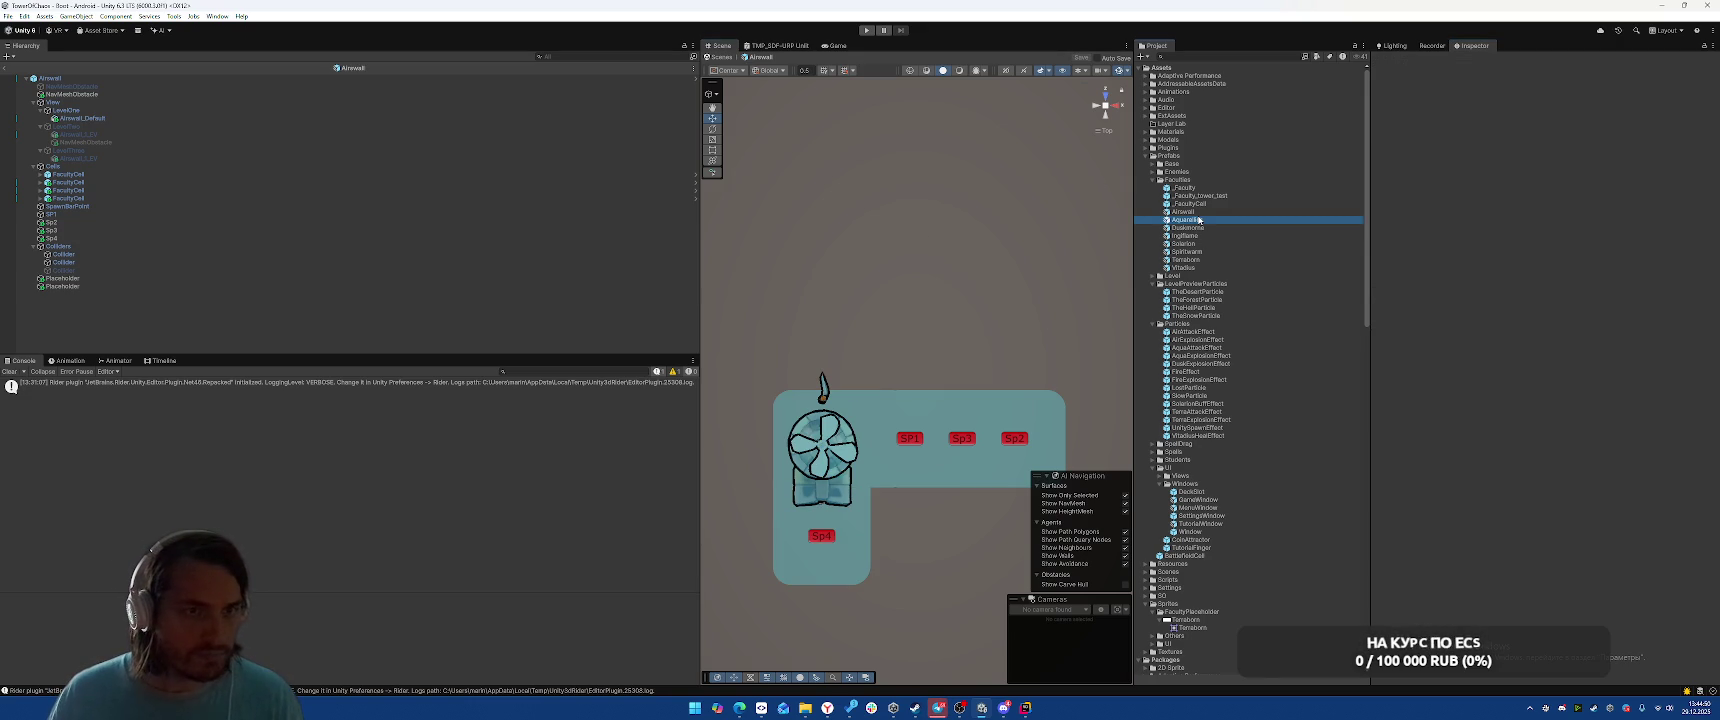
Switch both placeholders to Sliced draw mode with X and Y scale 1
{"action": "left_click", "coordinate": [175, 302]}
{"action": "left_click", "coordinate": [165, 310], "text": "shift"}
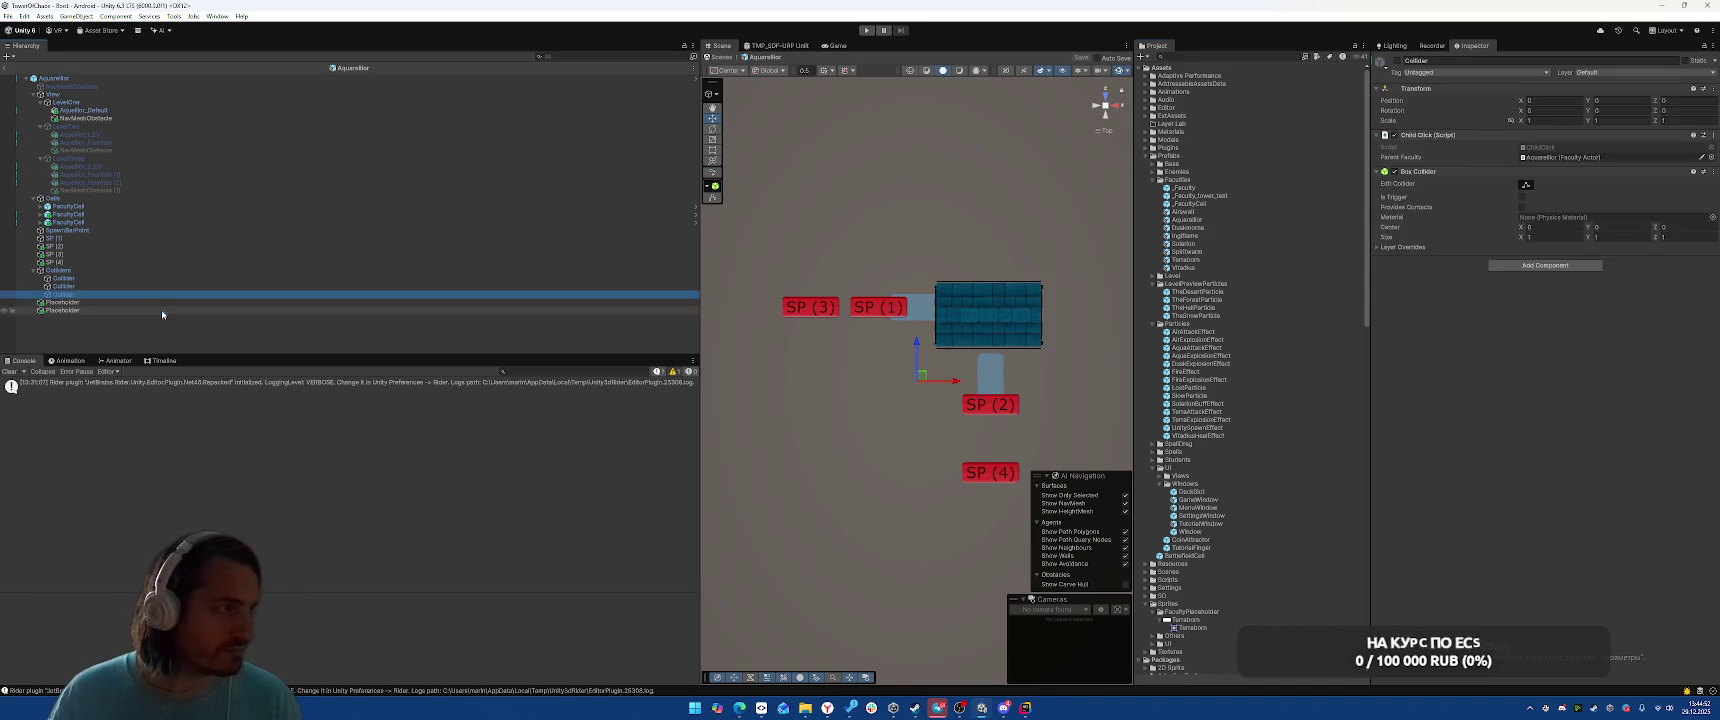
{"action": "left_click", "coordinate": [1560, 190]}
{"action": "left_click", "coordinate": [1545, 210]}
{"action": "left_click", "coordinate": [1550, 120]}
{"action": "type", "text": "1"}
{"action": "key", "text": "Tab"}
{"action": "type", "text": "1"}
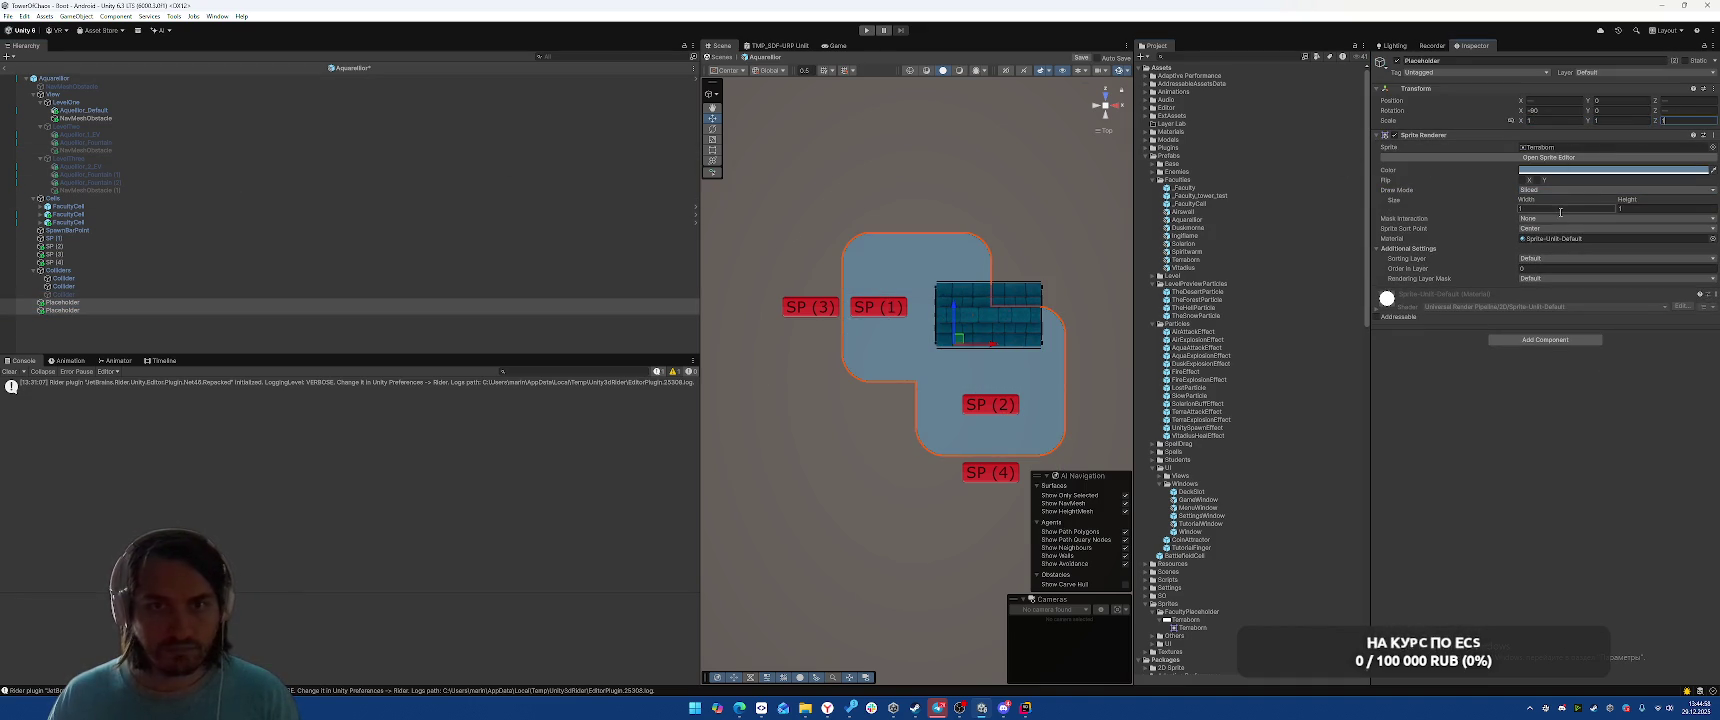
Give the first placeholder a sliced width of 2
{"action": "left_click", "coordinate": [140, 303]}
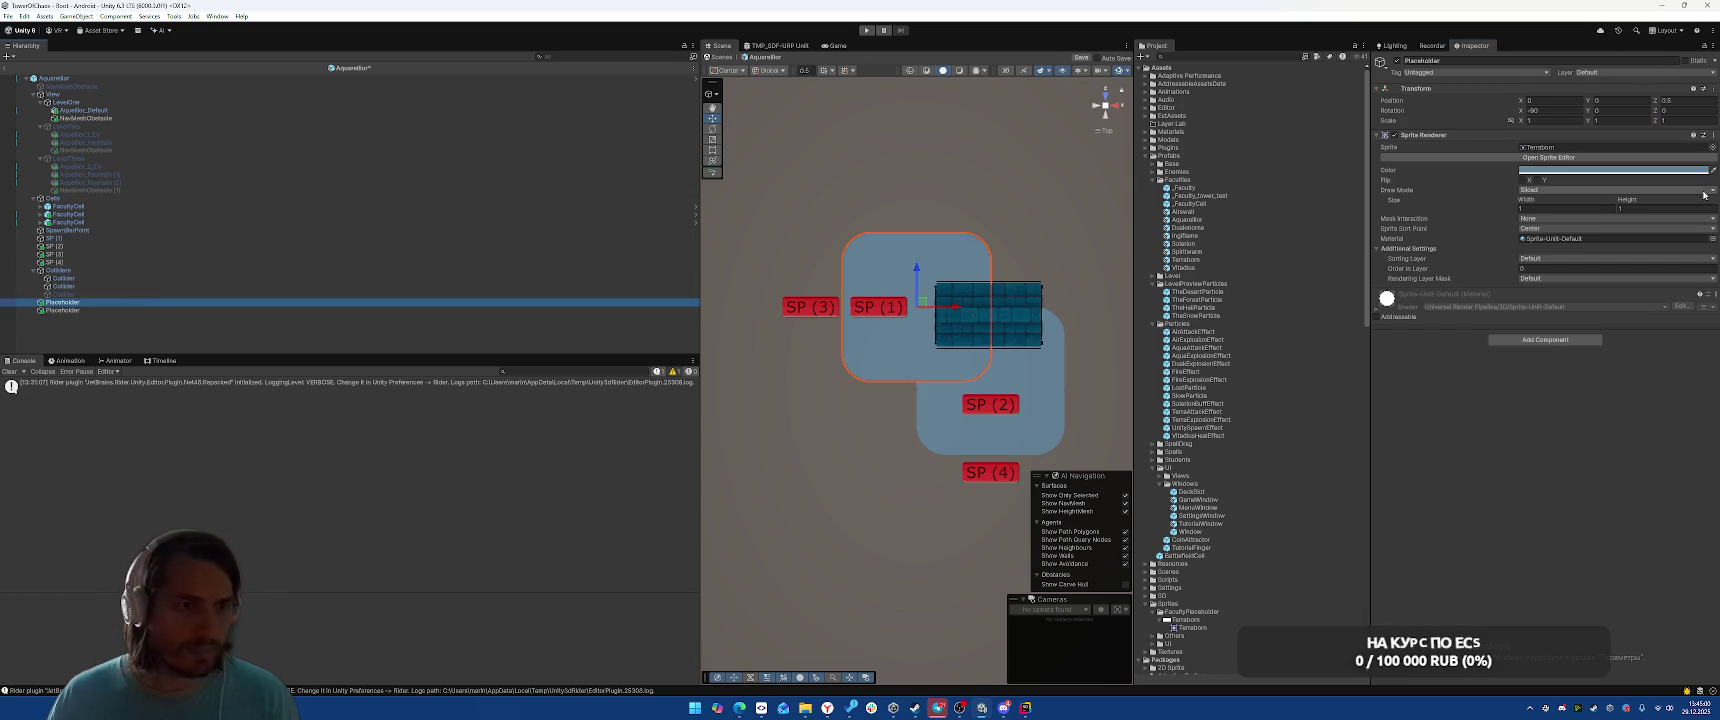
{"action": "left_click", "coordinate": [1560, 120]}
{"action": "type", "text": "2"}
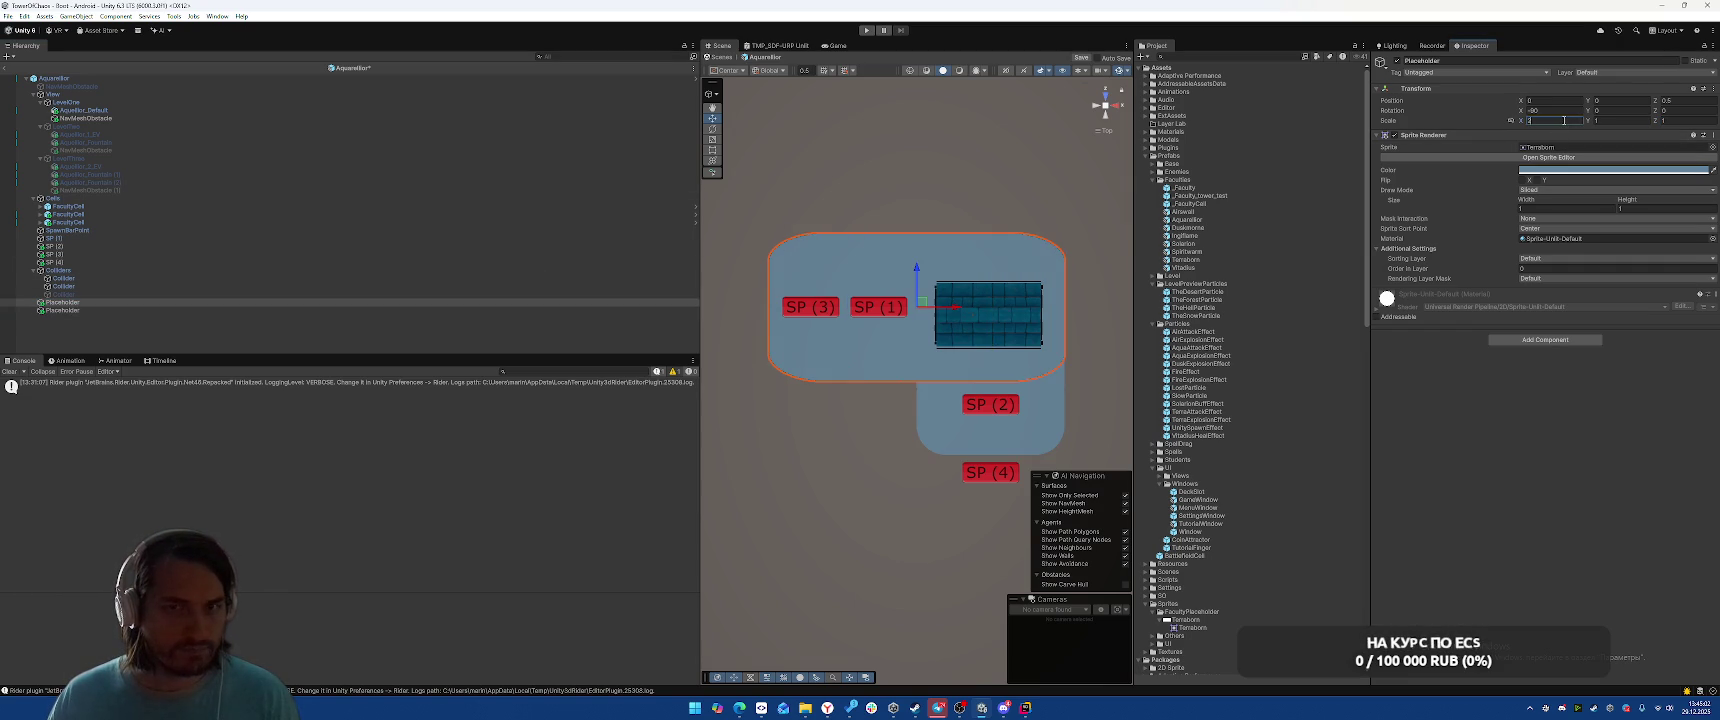
{"action": "key", "text": "Escape"}
{"action": "left_click", "coordinate": [1565, 207]}
{"action": "type", "text": "2"}
Set the second placeholder's Sprite Renderer height to 2 and deselect it
{"action": "left_click", "coordinate": [120, 312]}
{"action": "left_click", "coordinate": [1660, 208]}
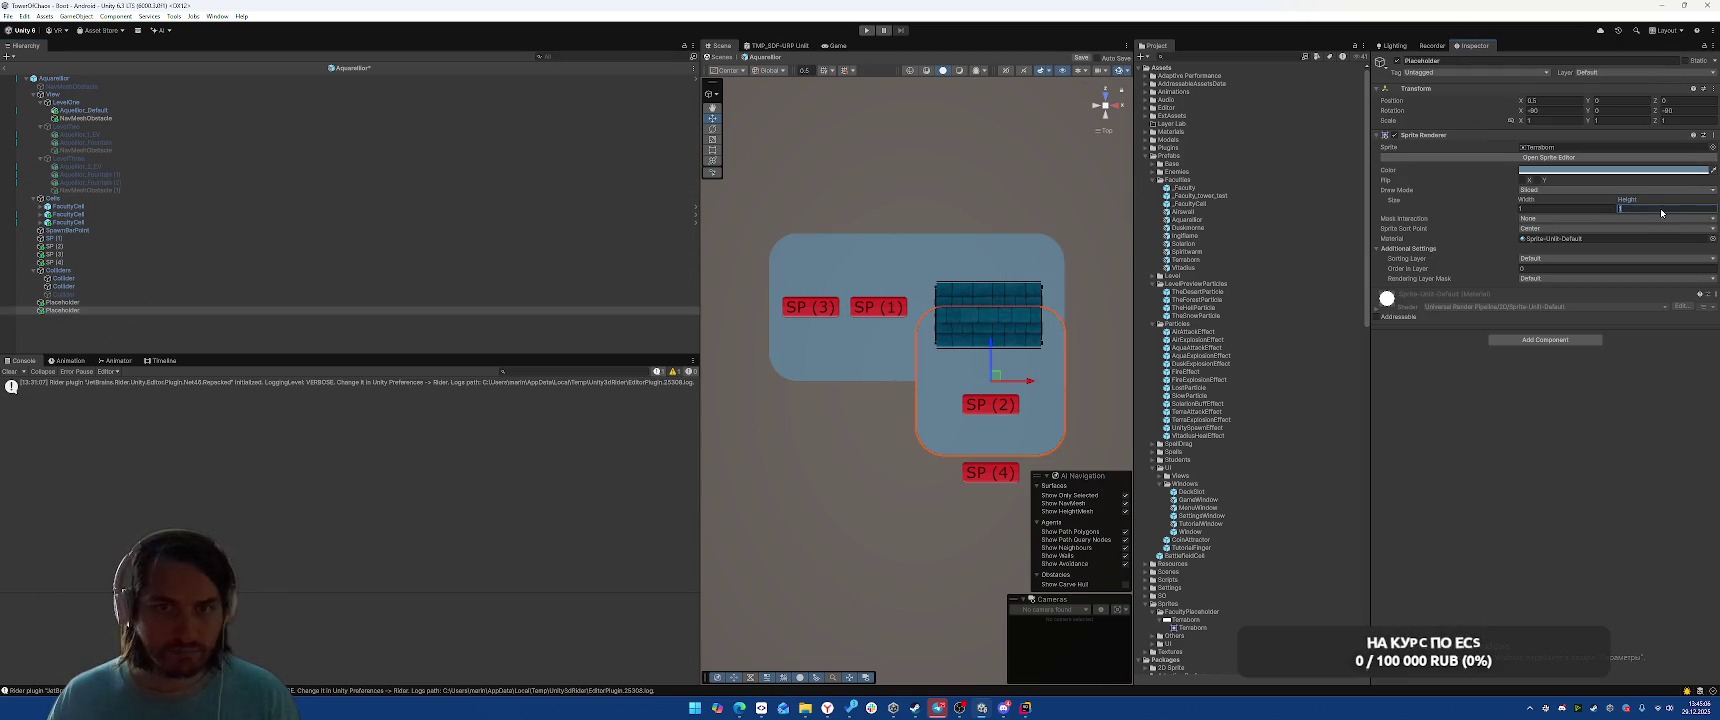
{"action": "type", "text": "2"}
{"action": "key", "text": "Return"}
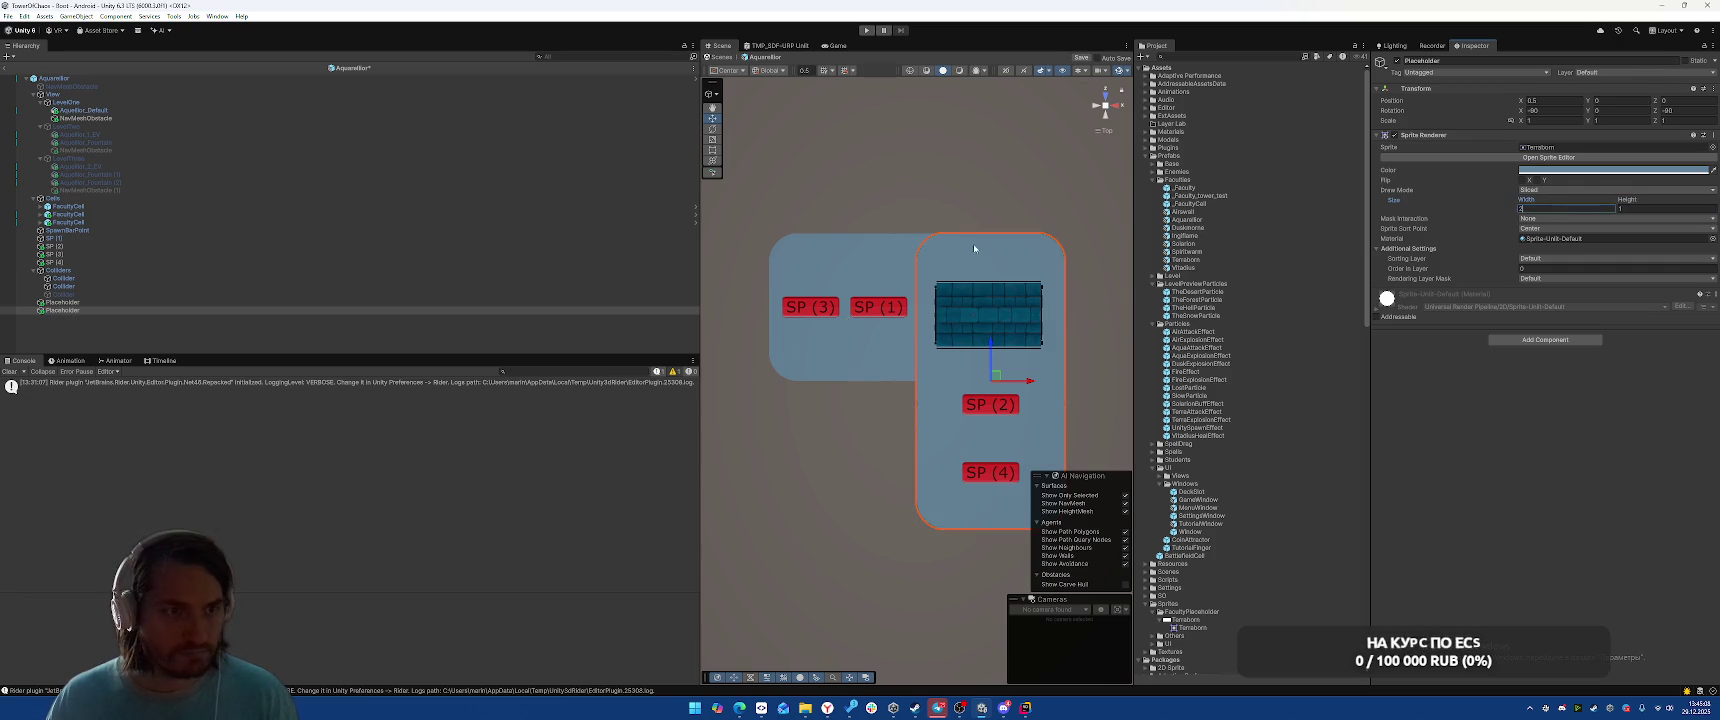
{"action": "left_click", "coordinate": [897, 164]}
Open the Duskmorne prefab and set all three placeholders to Sliced with scale 1
{"action": "double_click", "coordinate": [1189, 228]}
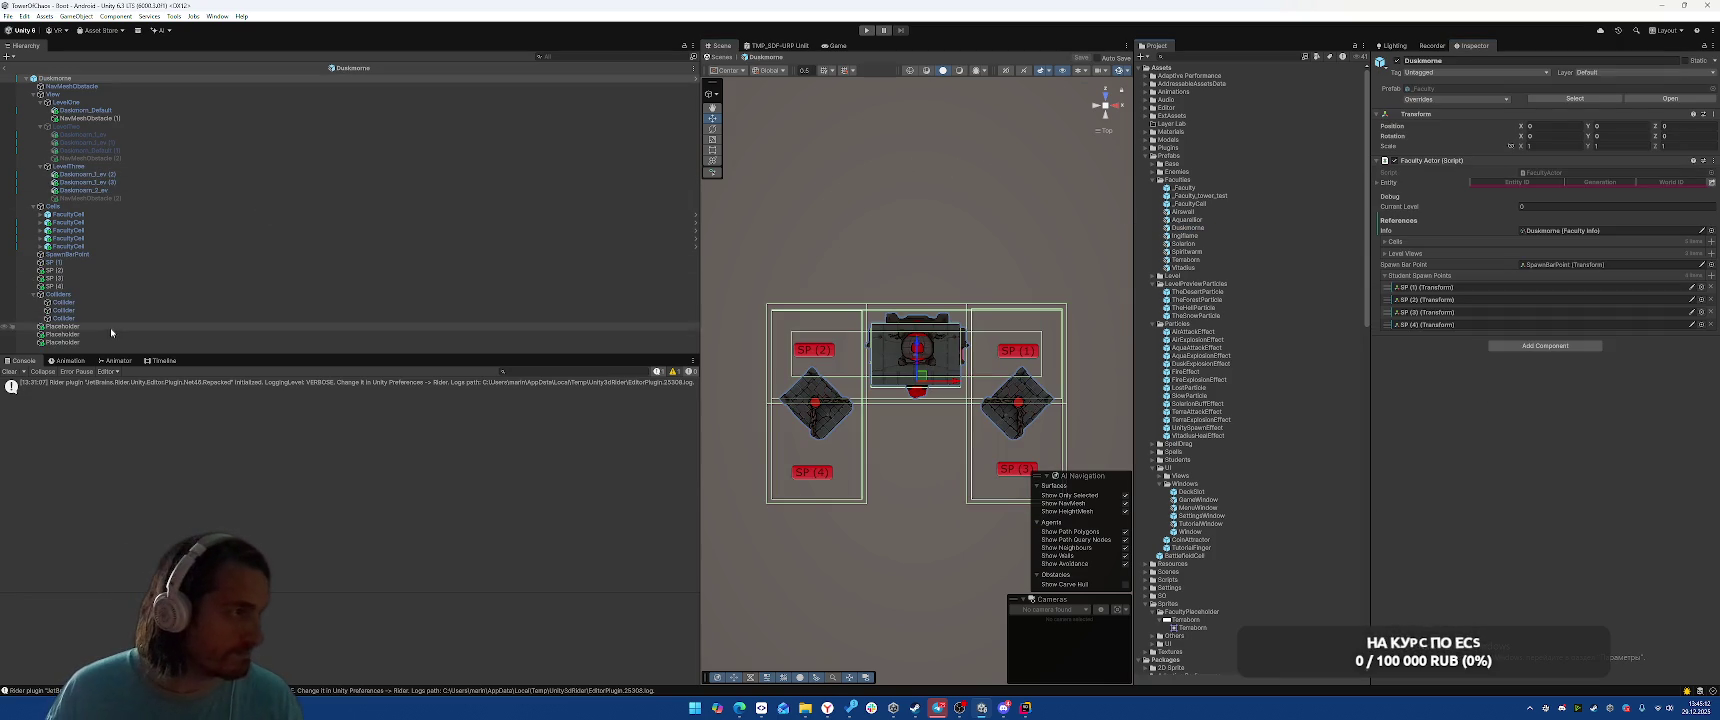
{"action": "left_click", "coordinate": [62, 326]}
{"action": "left_click", "coordinate": [62, 342], "text": "shift"}
{"action": "left_click", "coordinate": [1670, 122]}
{"action": "left_click", "coordinate": [1555, 190]}
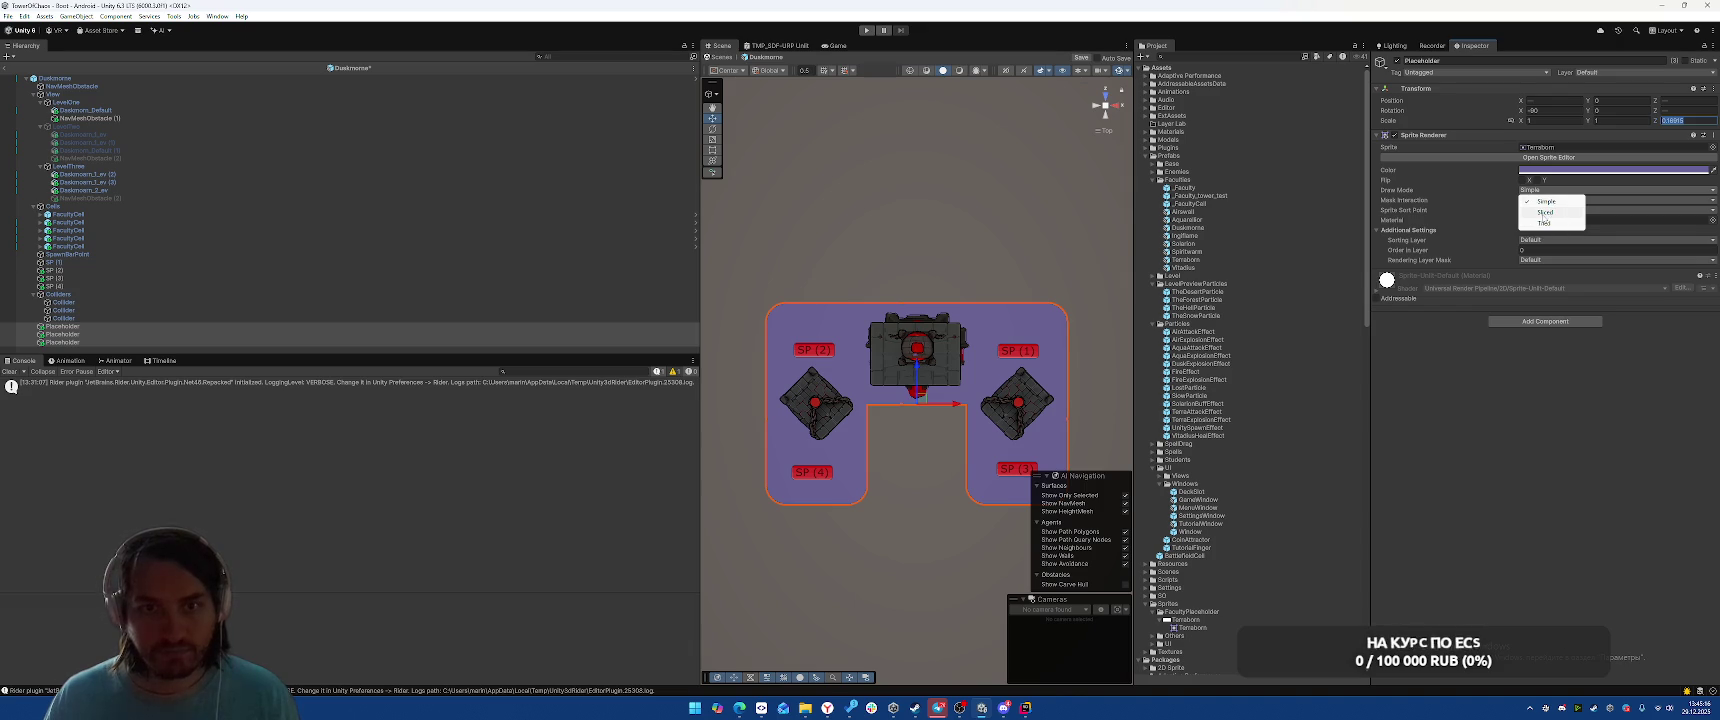
{"action": "left_click", "coordinate": [1544, 214]}
{"action": "type", "text": "1"}
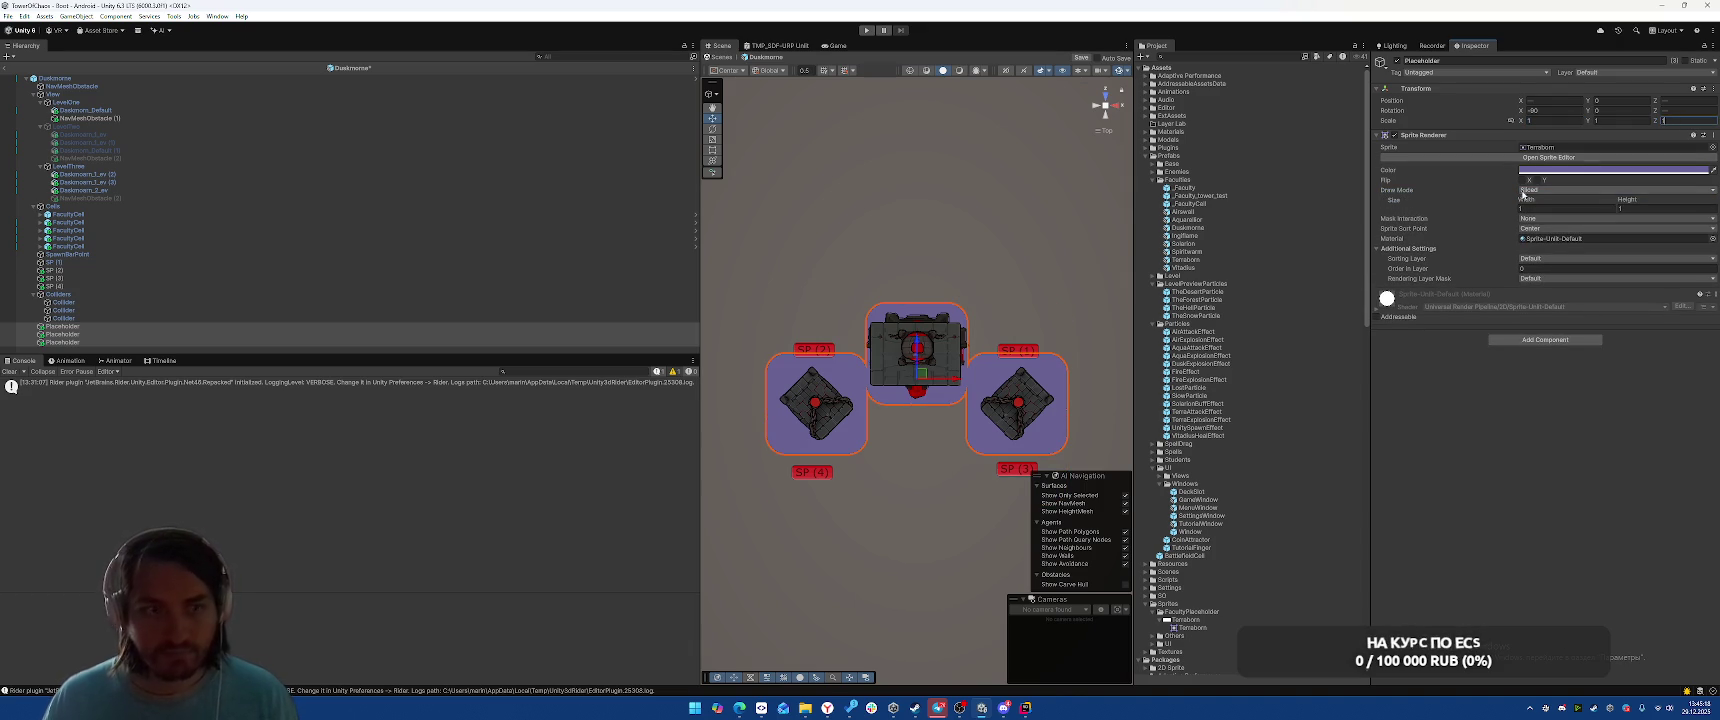
Set the middle placeholder's width to 3
{"action": "left_click", "coordinate": [647, 326]}
{"action": "left_click", "coordinate": [1566, 208]}
{"action": "type", "text": "3"}
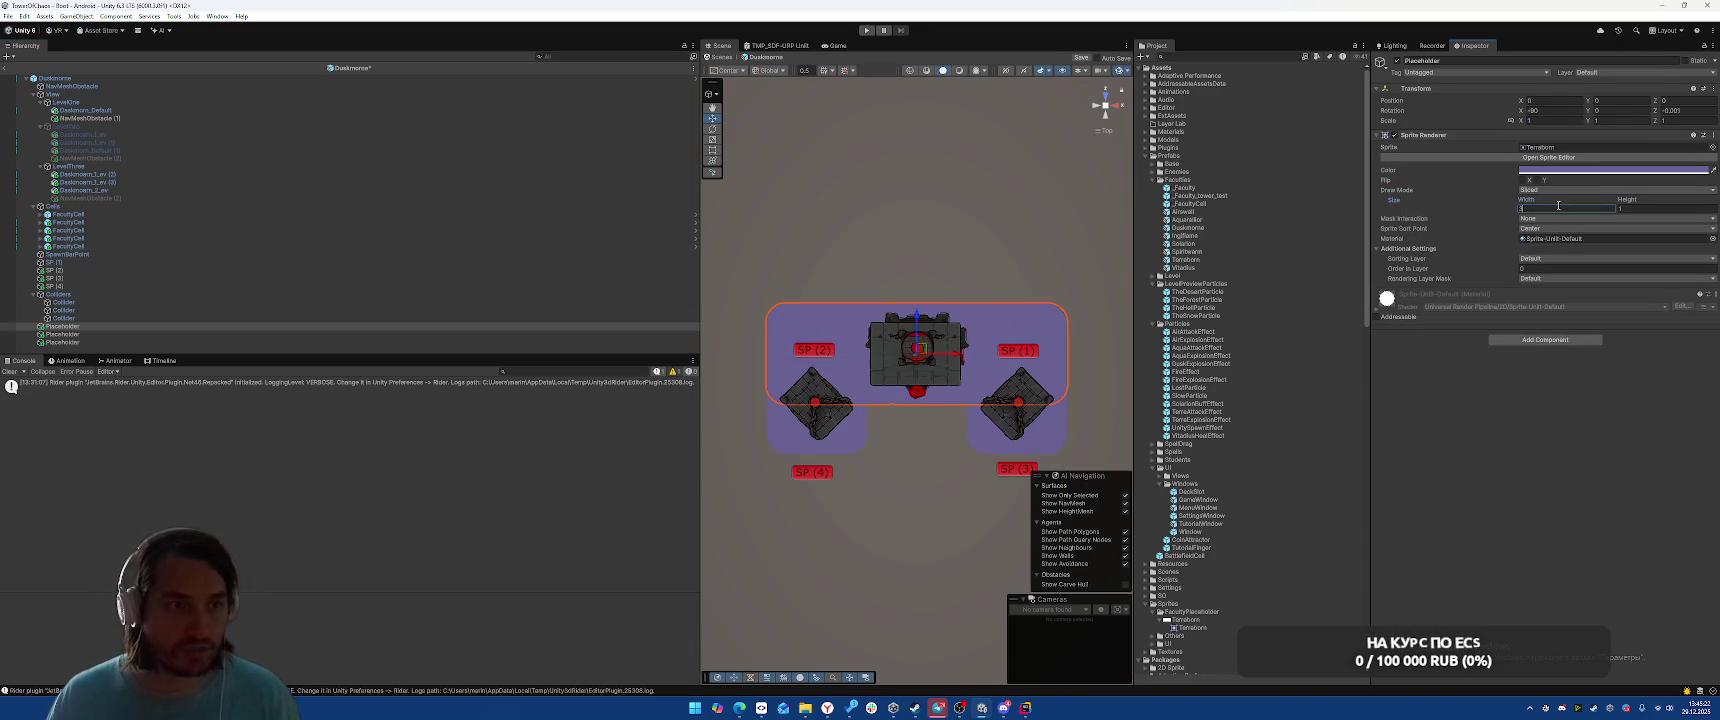
Make the left and right placeholders 2 units tall, then deselect
{"action": "left_click", "coordinate": [200, 334]}
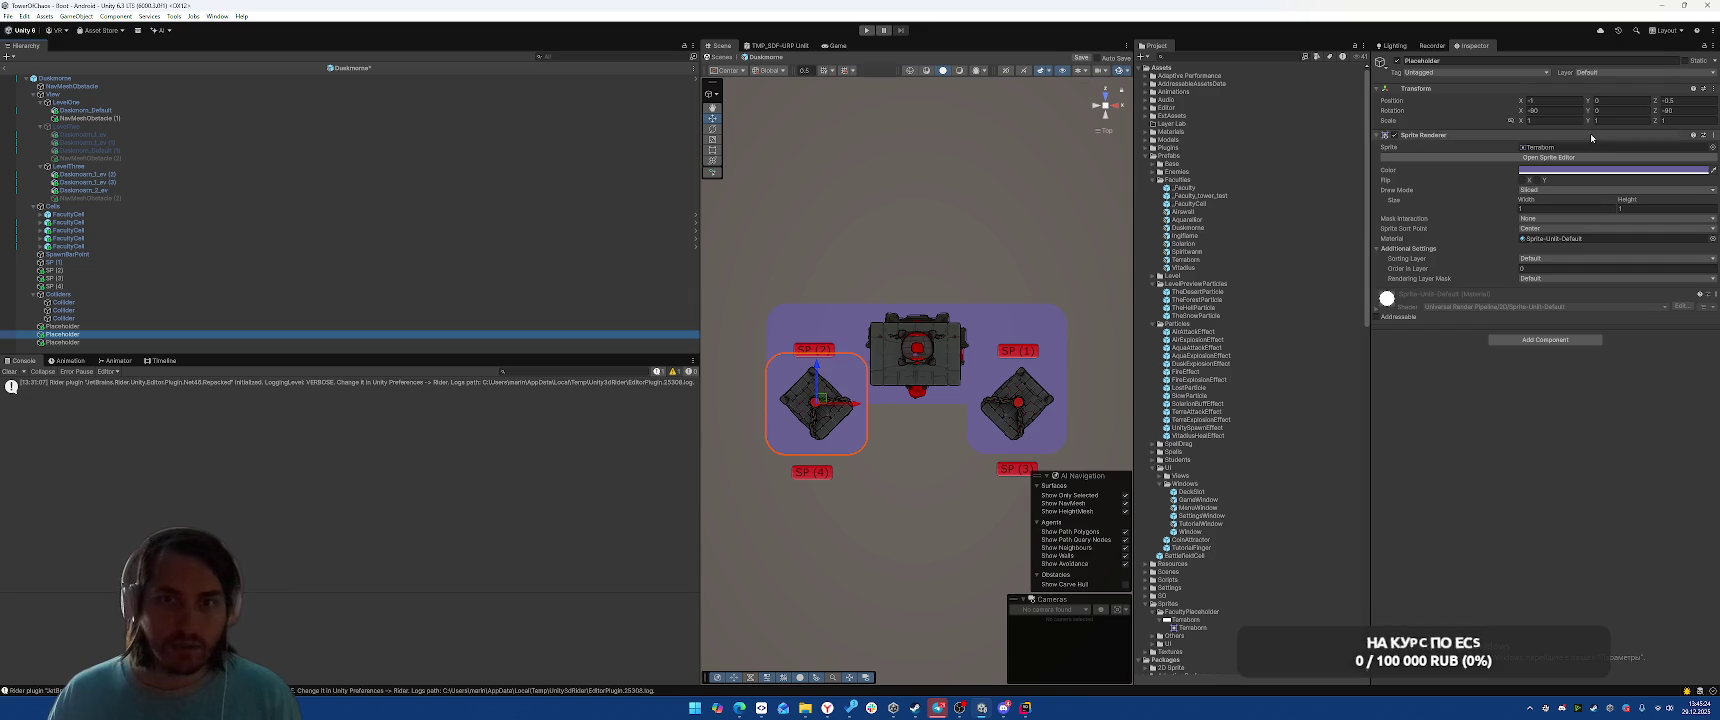
{"action": "left_click", "coordinate": [1666, 208]}
{"action": "type", "text": "2"}
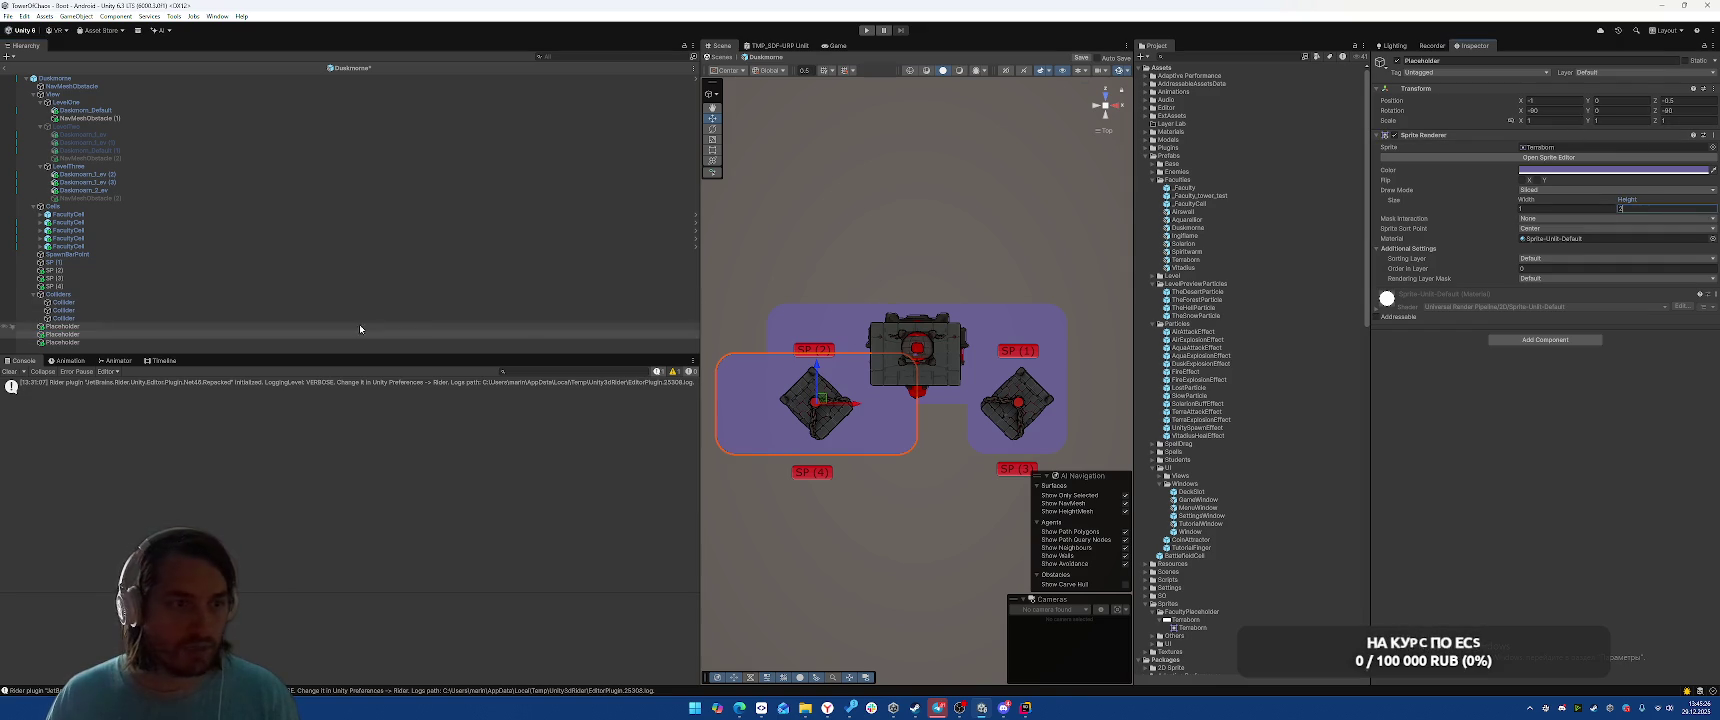
{"action": "key", "text": "BackSpace"}
{"action": "type", "text": "1"}
{"action": "left_click", "coordinate": [1566, 208]}
{"action": "type", "text": "2"}
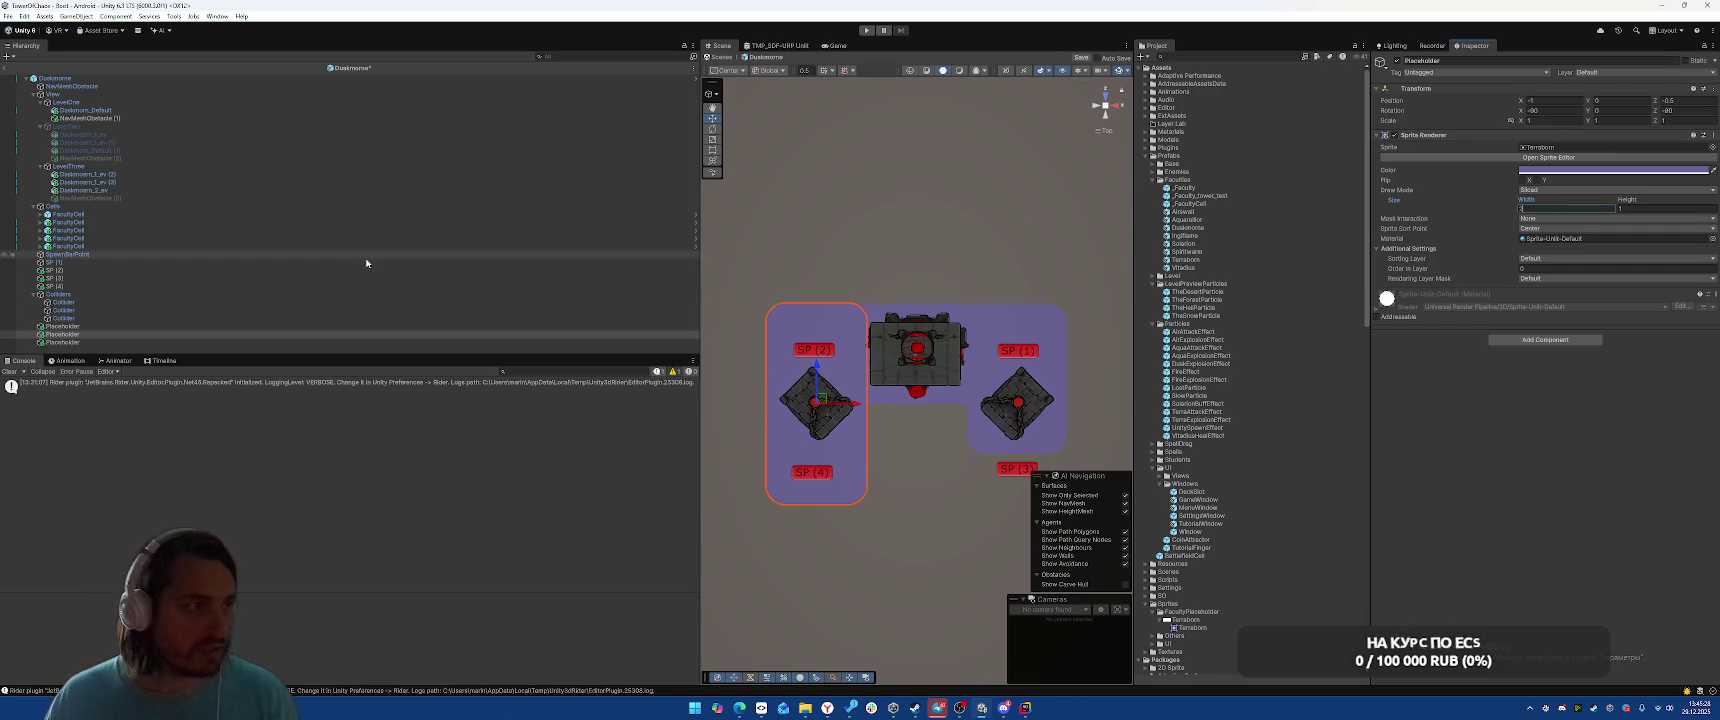
{"action": "left_click", "coordinate": [152, 343]}
{"action": "left_click", "coordinate": [1566, 208]}
{"action": "type", "text": "2"}
{"action": "left_click", "coordinate": [915, 211]}
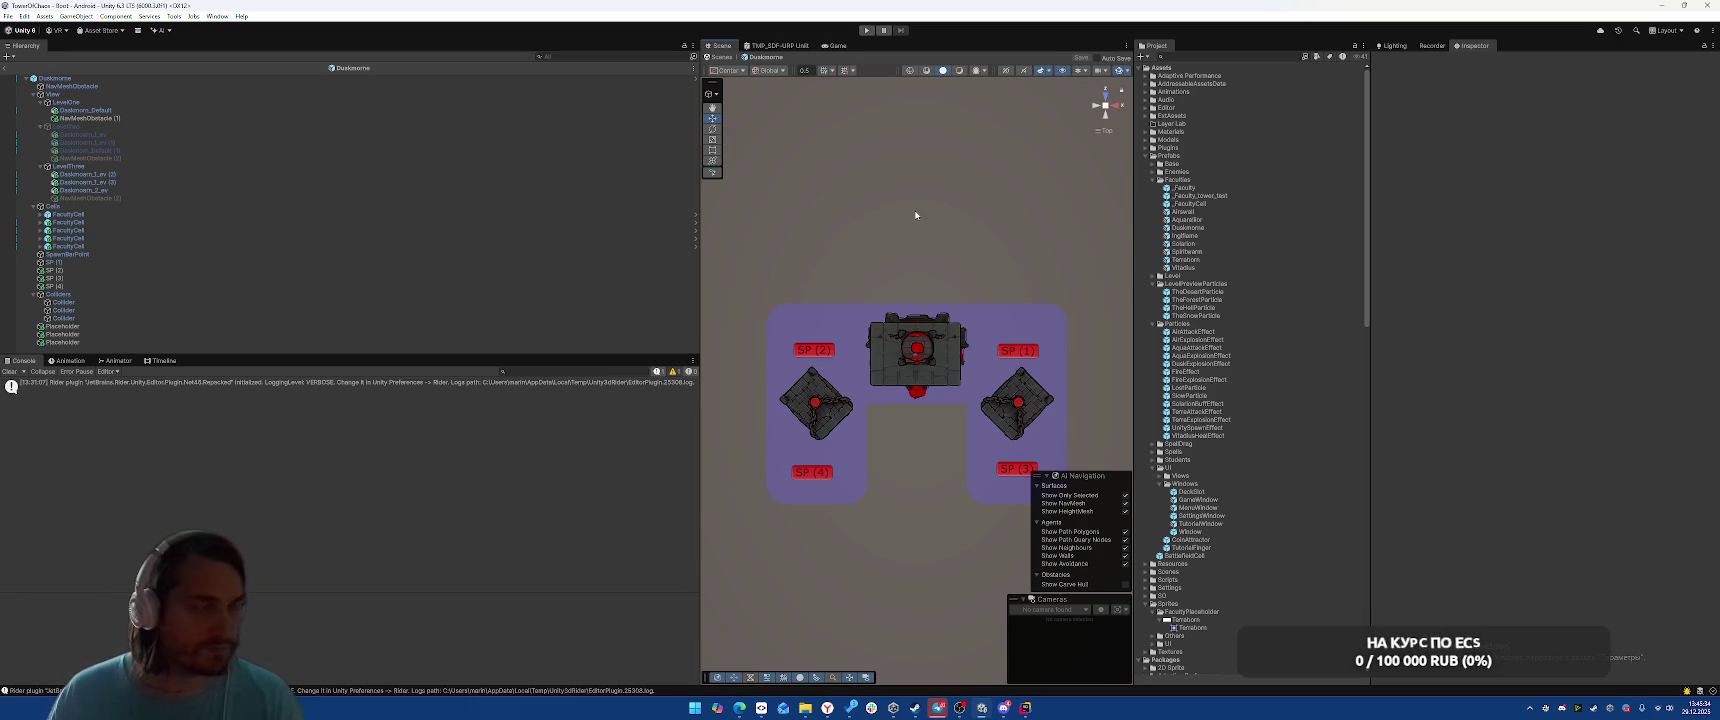
Open the Ingiflame prefab and switch its placeholder to Sliced draw mode
{"action": "double_click", "coordinate": [1185, 236]}
{"action": "scroll", "coordinate": [150, 320], "scroll_direction": "down", "scroll_amount": 5}
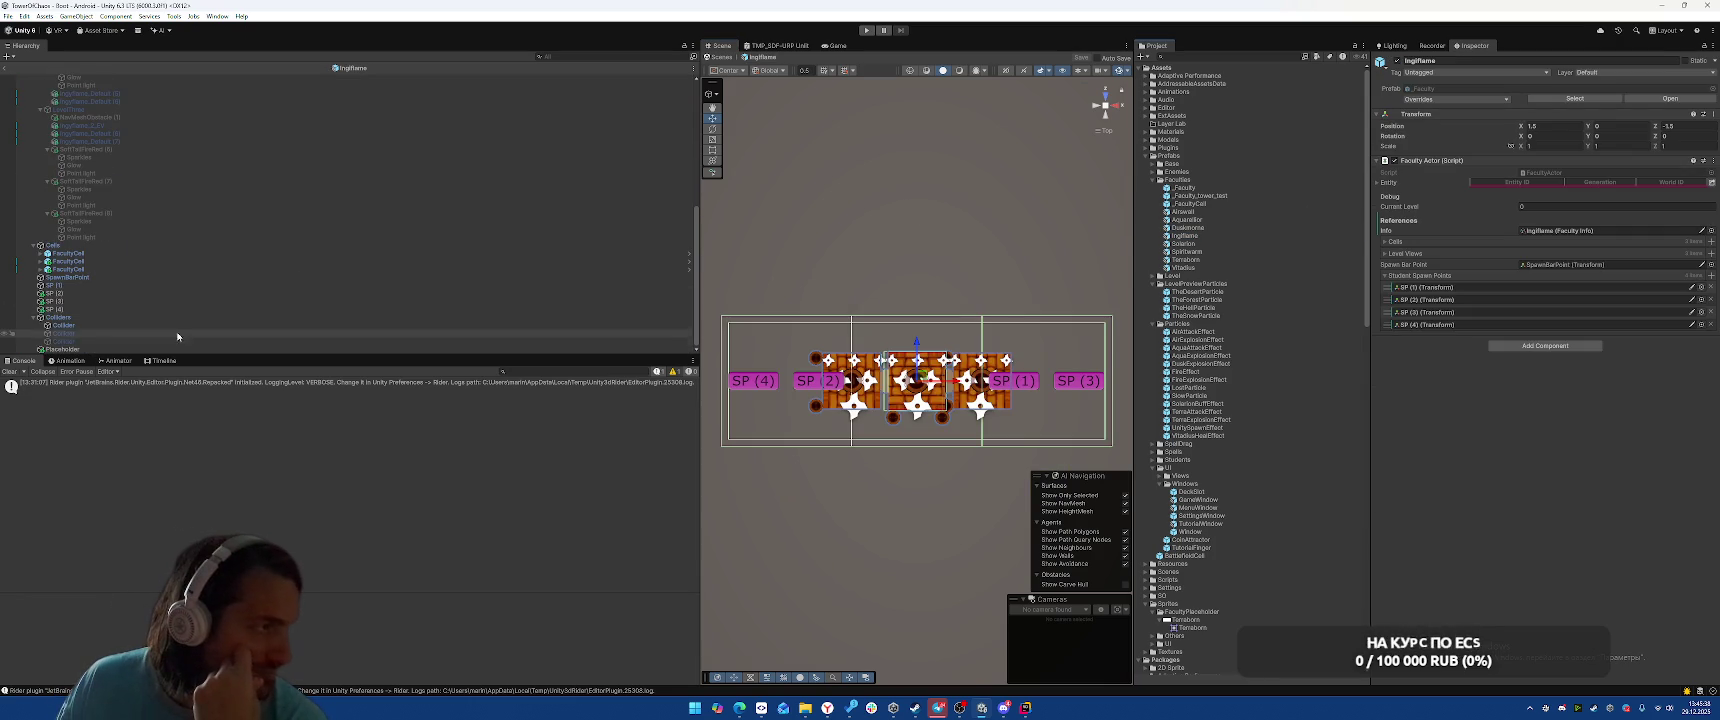
{"action": "left_click", "coordinate": [153, 350]}
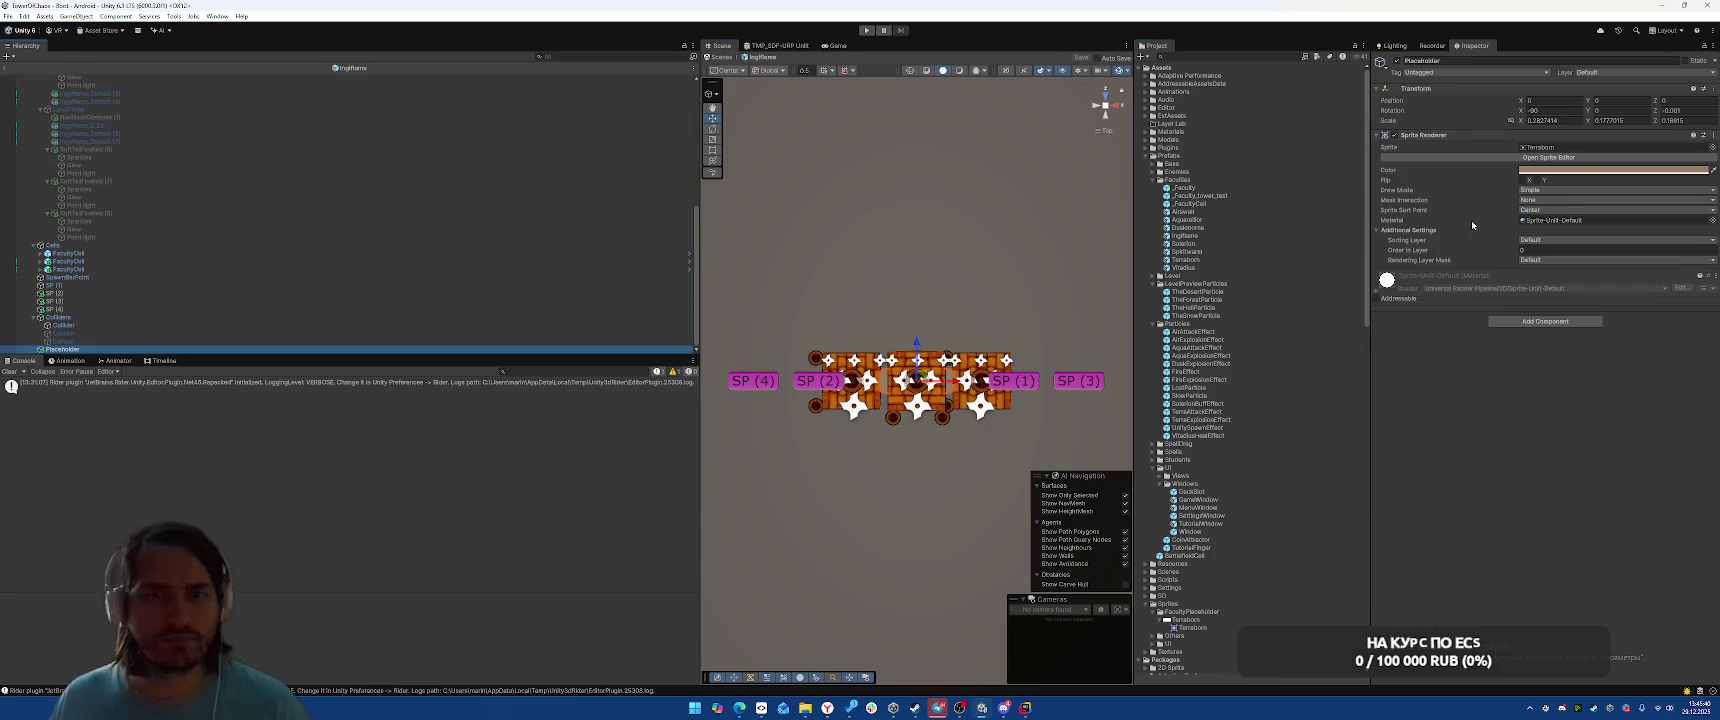
{"action": "left_click", "coordinate": [1541, 190]}
{"action": "left_click", "coordinate": [1545, 212]}
Reset the placeholder's scale to 1, 1, 1, set its width to 3, and open Solarion
{"action": "left_click", "coordinate": [1540, 120]}
{"action": "type", "text": "1"}
{"action": "key", "text": "Tab"}
{"action": "type", "text": "1"}
{"action": "key", "text": "Tab"}
{"action": "type", "text": "1"}
{"action": "left_click", "coordinate": [1563, 208]}
{"action": "type", "text": "3"}
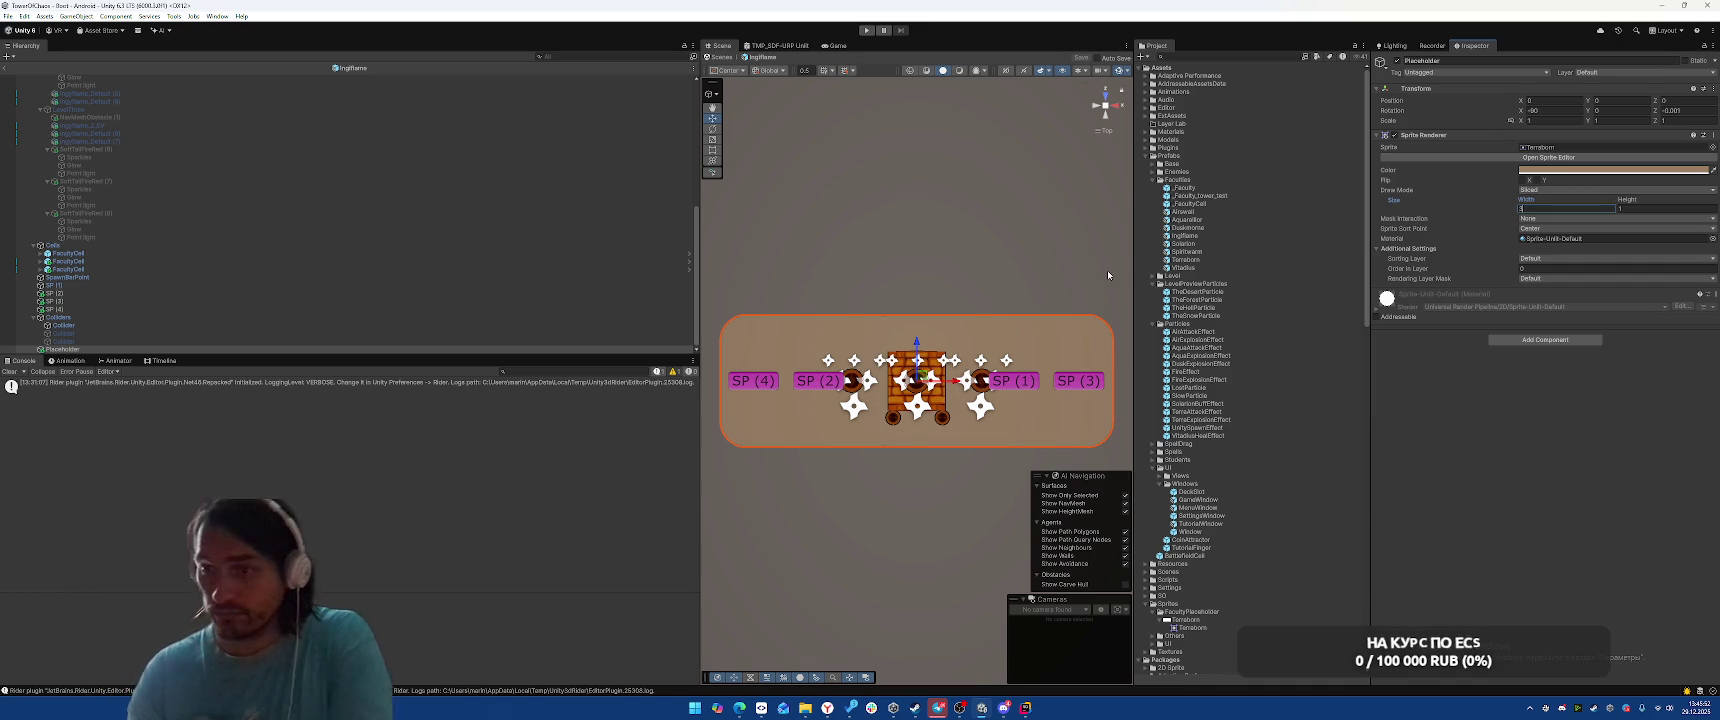
{"action": "scroll", "coordinate": [442, 188], "scroll_direction": "up", "scroll_amount": 5}
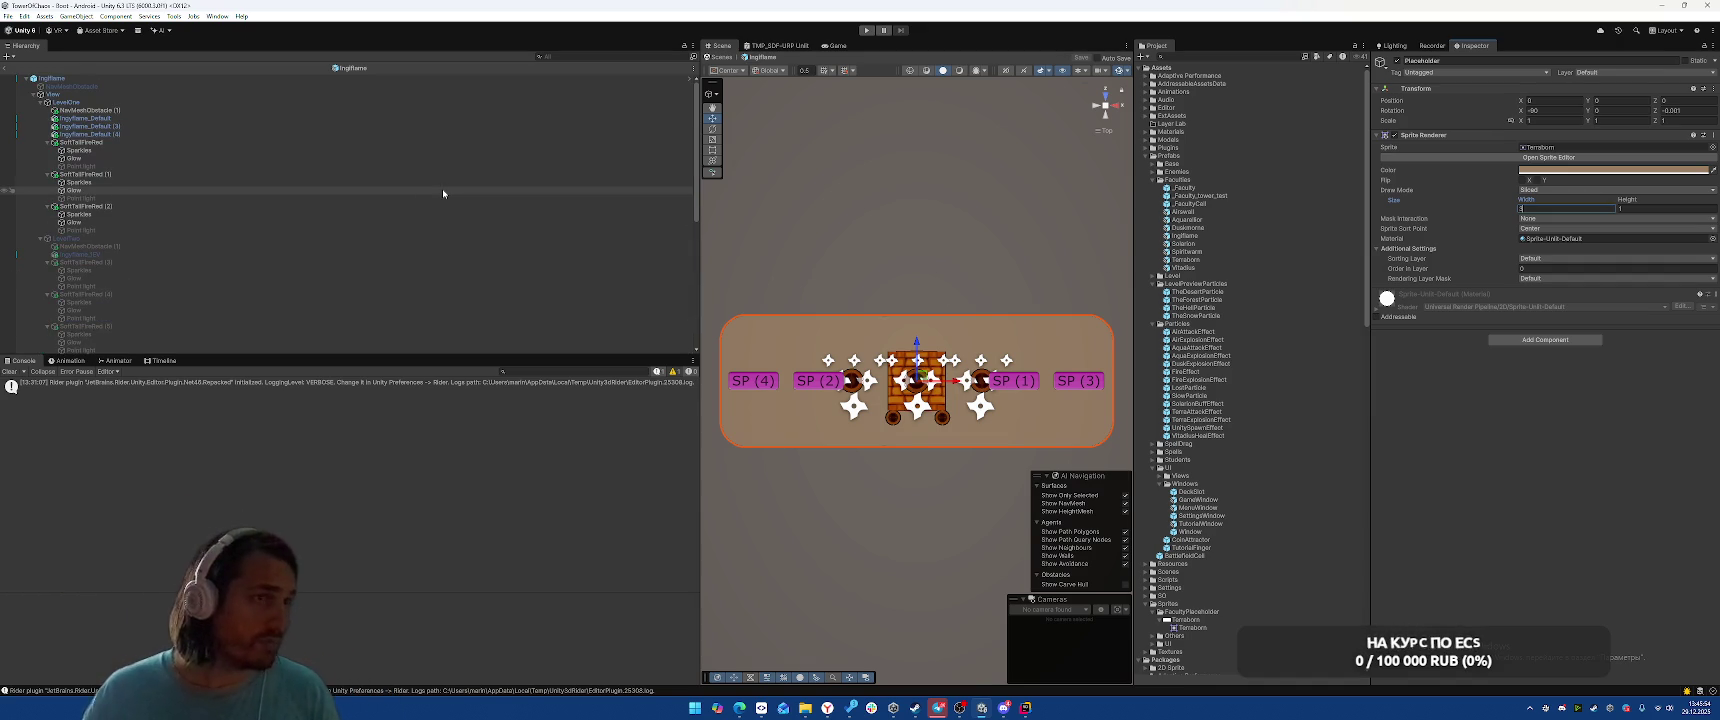
{"action": "double_click", "coordinate": [1192, 245]}
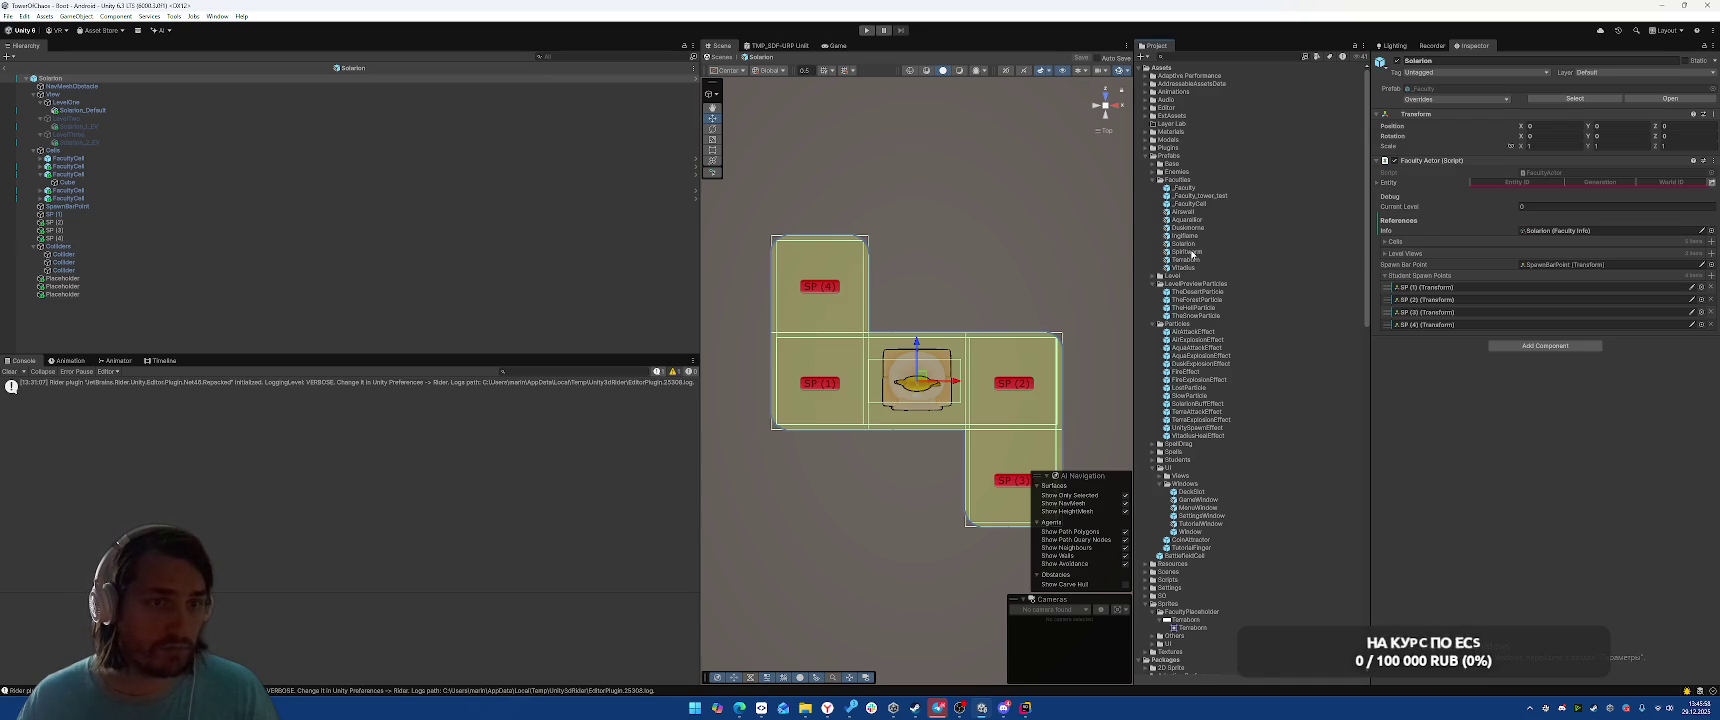
Inspect the Spiritwarm prefab, exit Prefab Mode to the scene, and enter Play mode
{"action": "double_click", "coordinate": [1190, 252]}
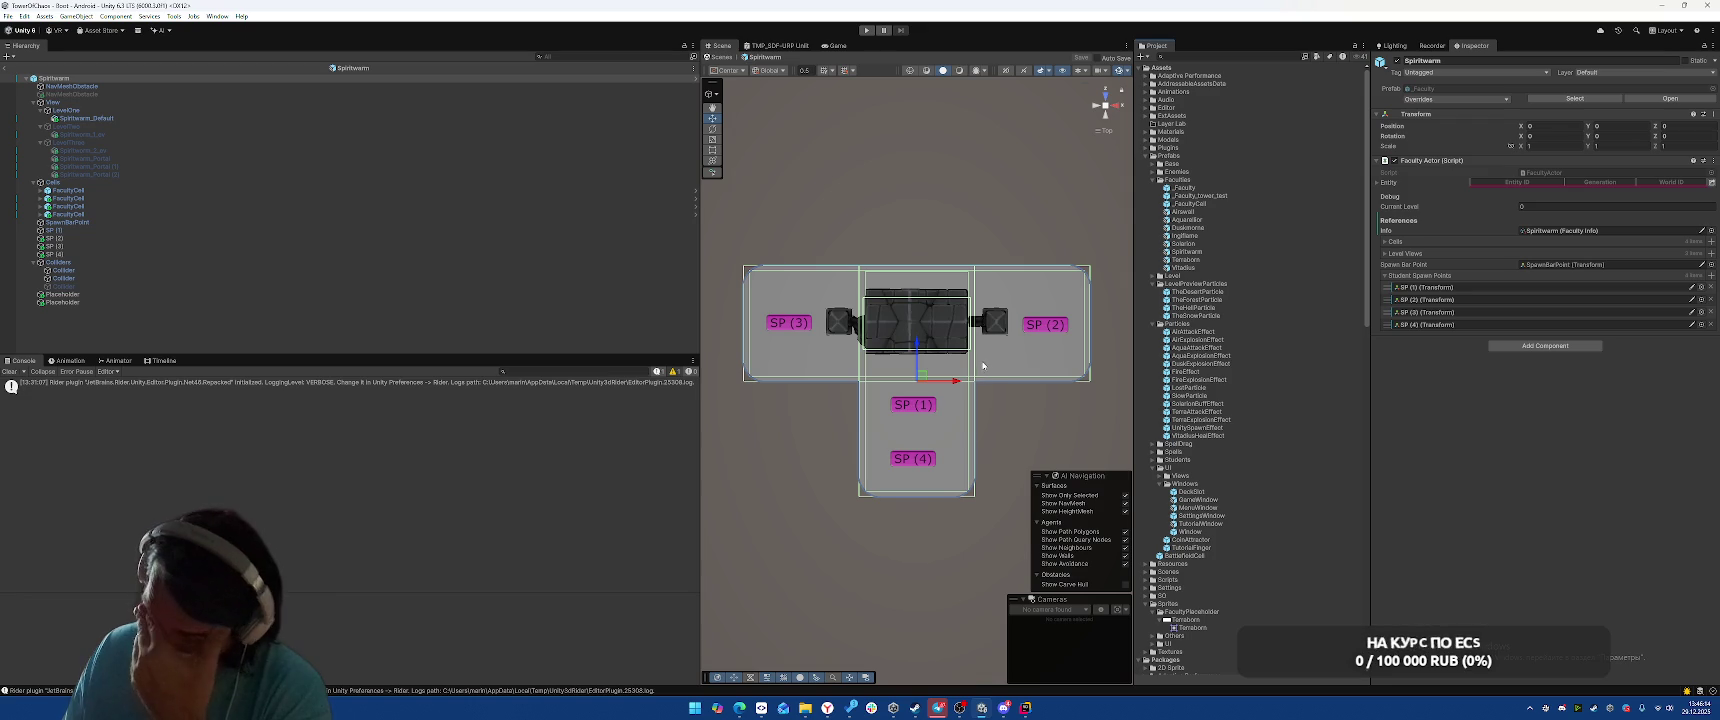
{"action": "left_click", "coordinate": [7, 68]}
{"action": "left_click", "coordinate": [866, 31]}
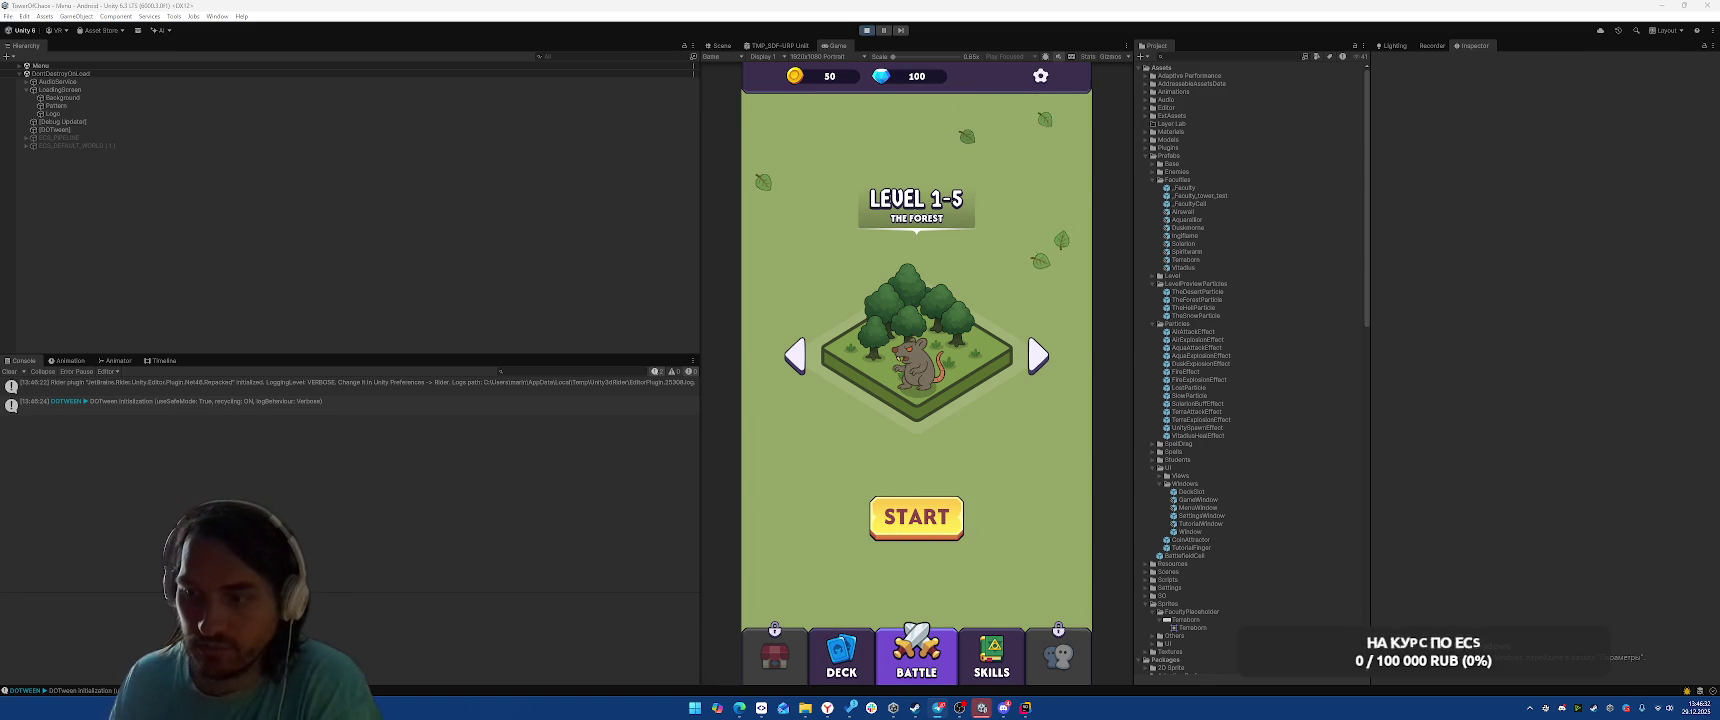
Start The Forest, place a unit by the castle, fight two waves, pick Frozen Blast
{"action": "left_click", "coordinate": [928, 526]}
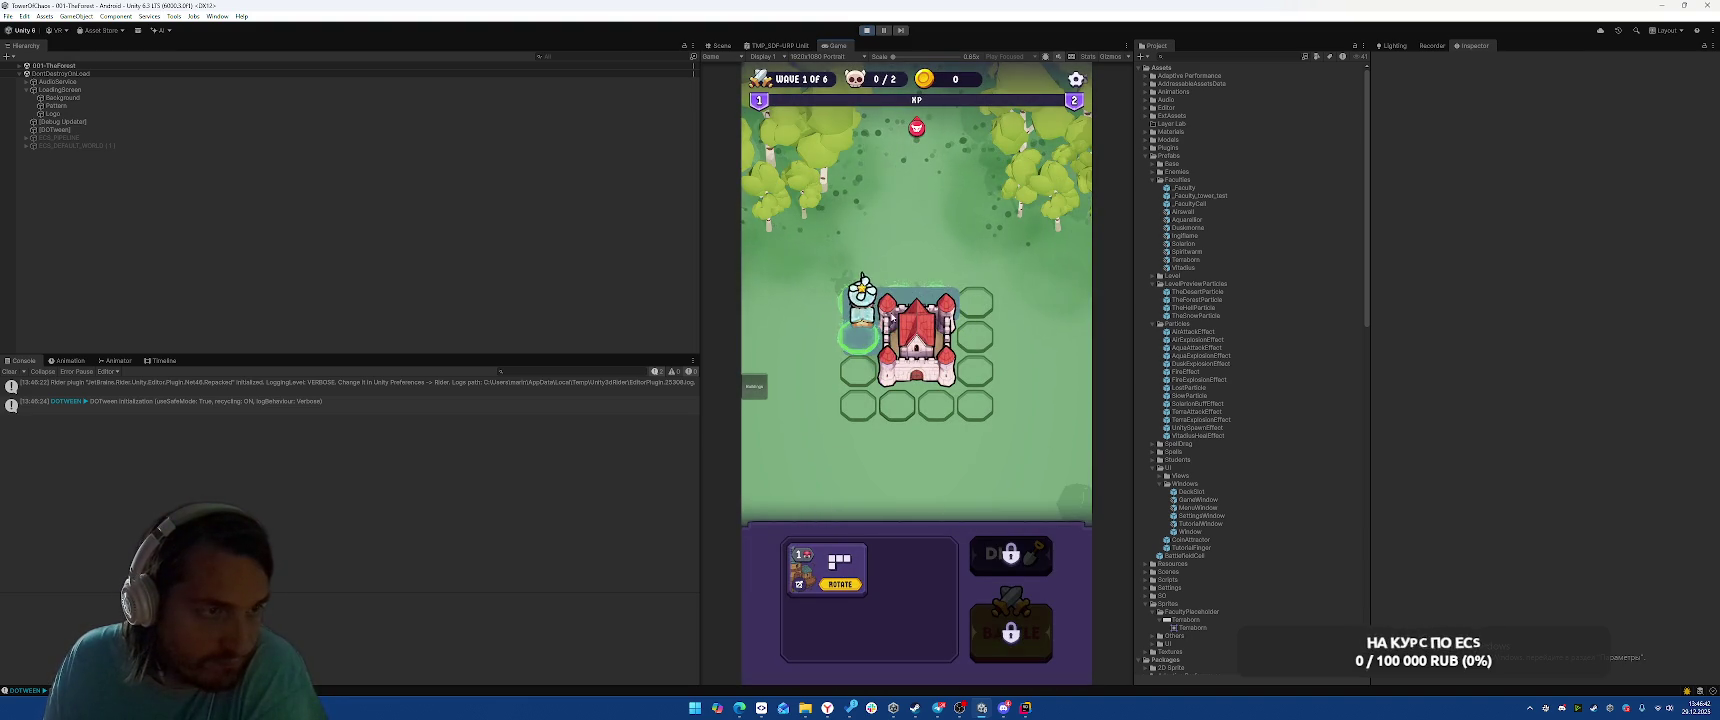
{"action": "left_click_drag", "start_coordinate": [888, 311], "coordinate": [886, 313]}
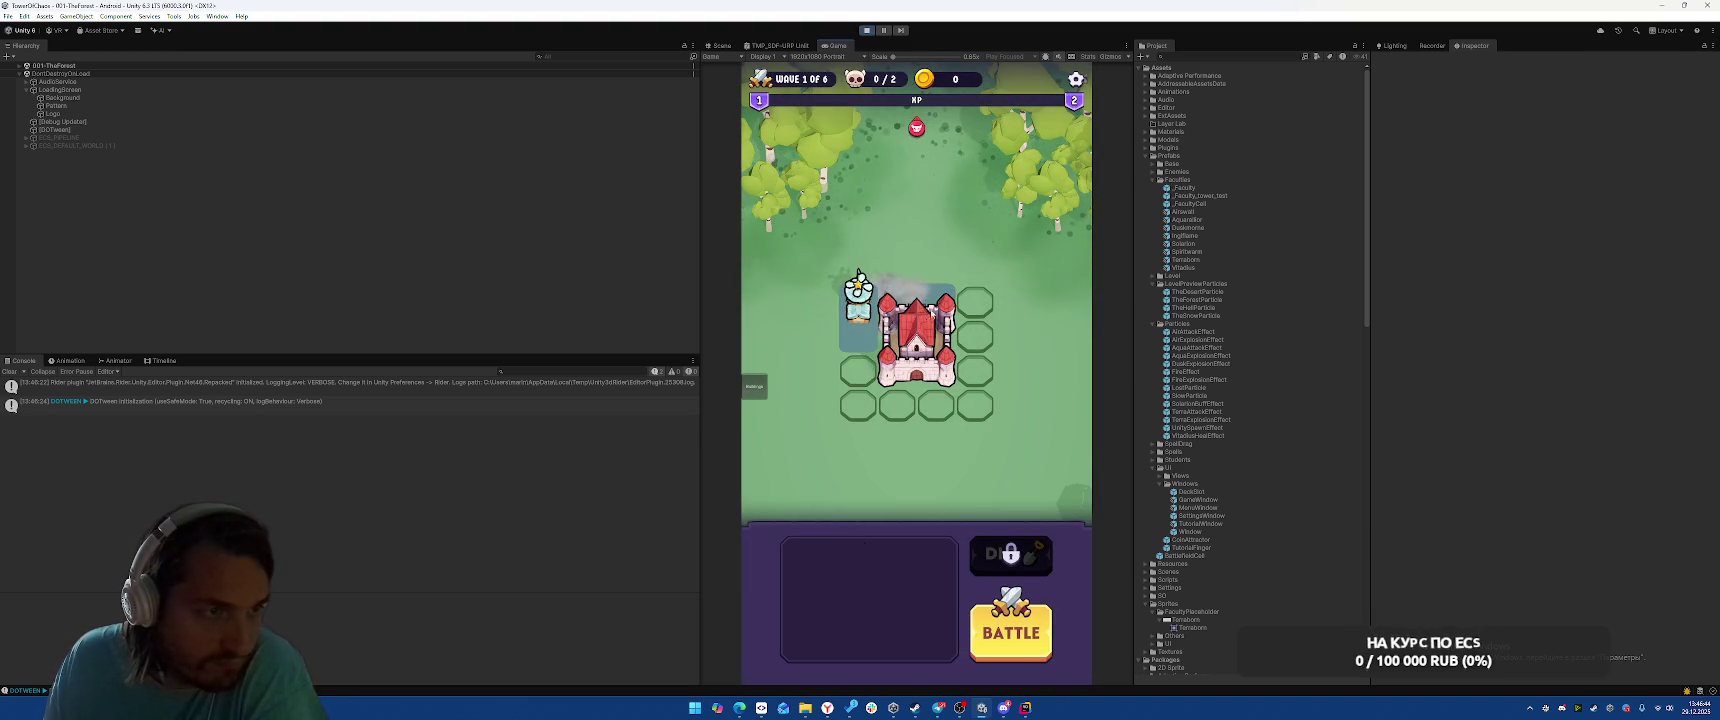
{"action": "left_click", "coordinate": [1020, 645]}
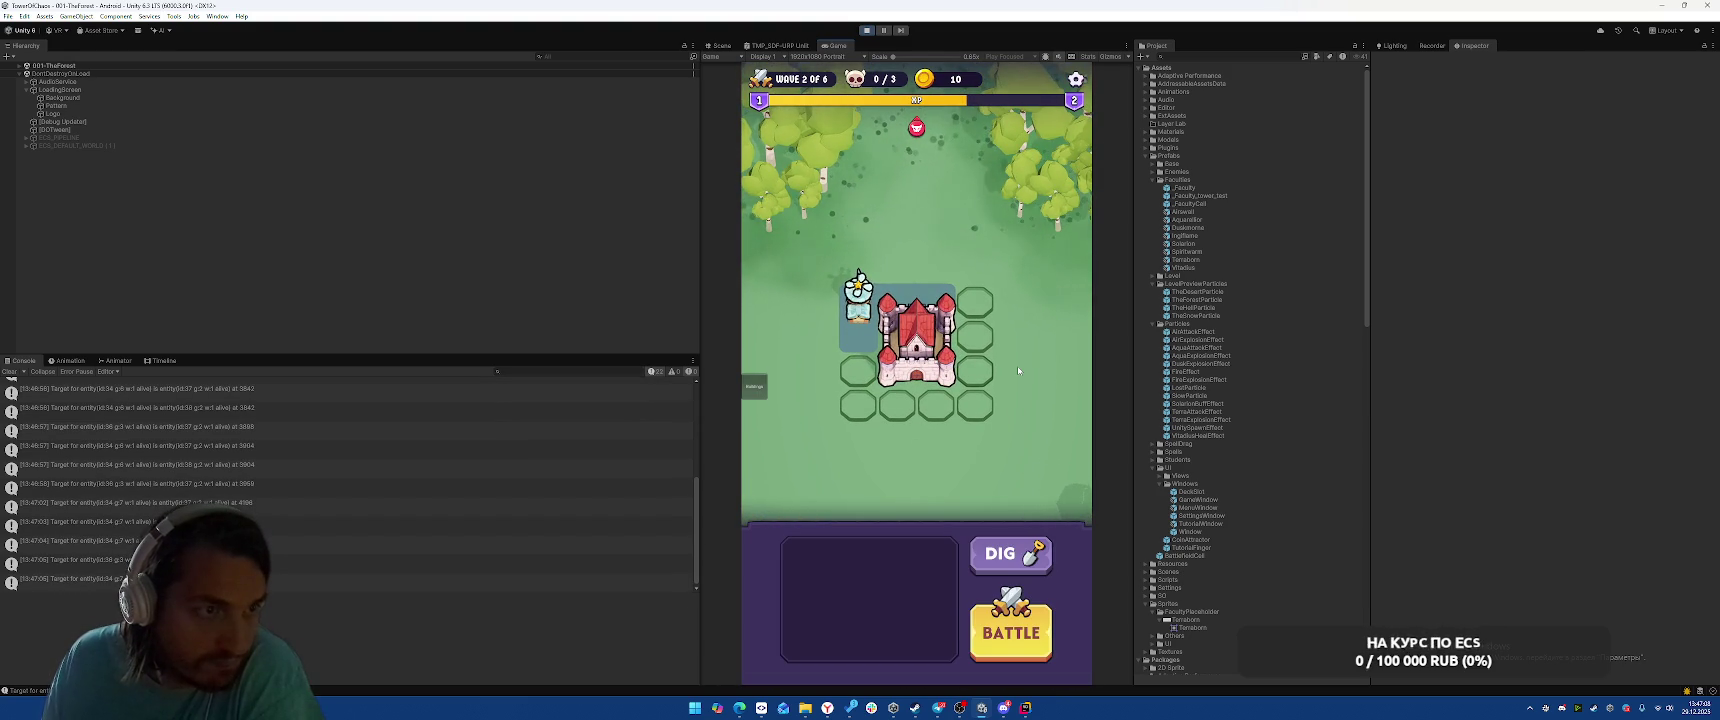
{"action": "left_click", "coordinate": [1010, 632]}
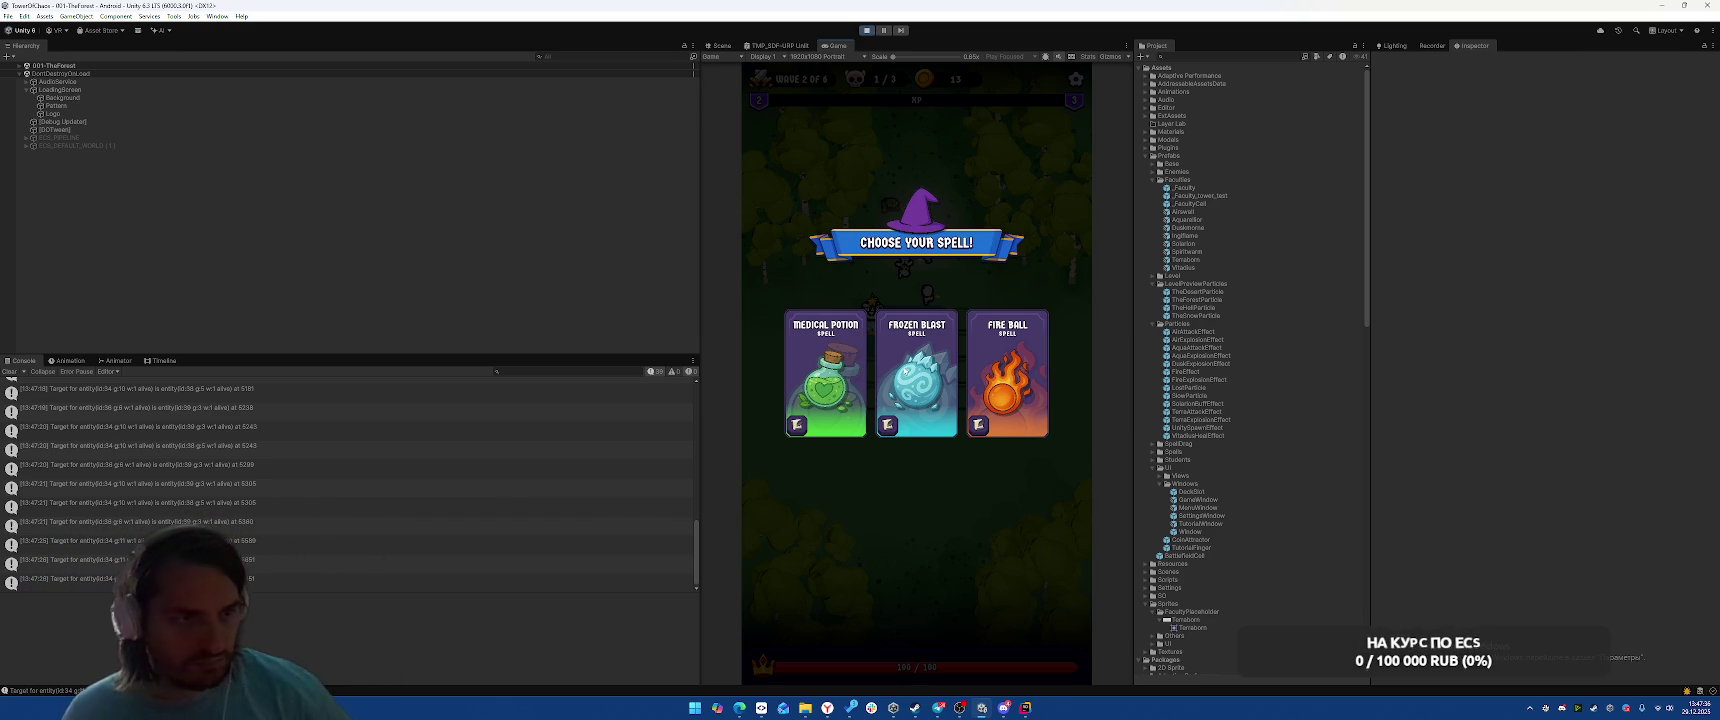
{"action": "left_click", "coordinate": [903, 369]}
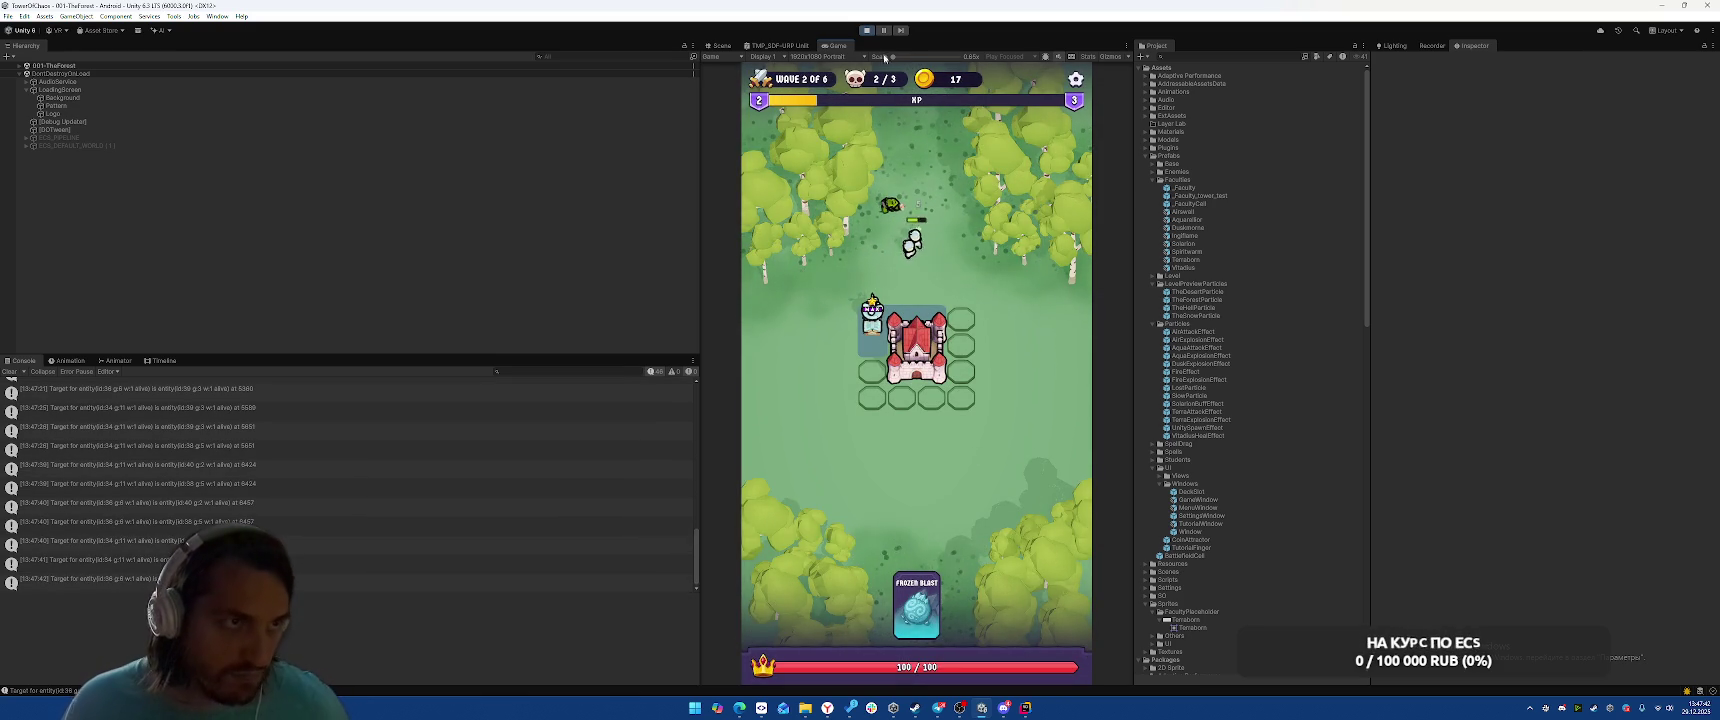
{"action": "key", "text": "alt+Tab"}
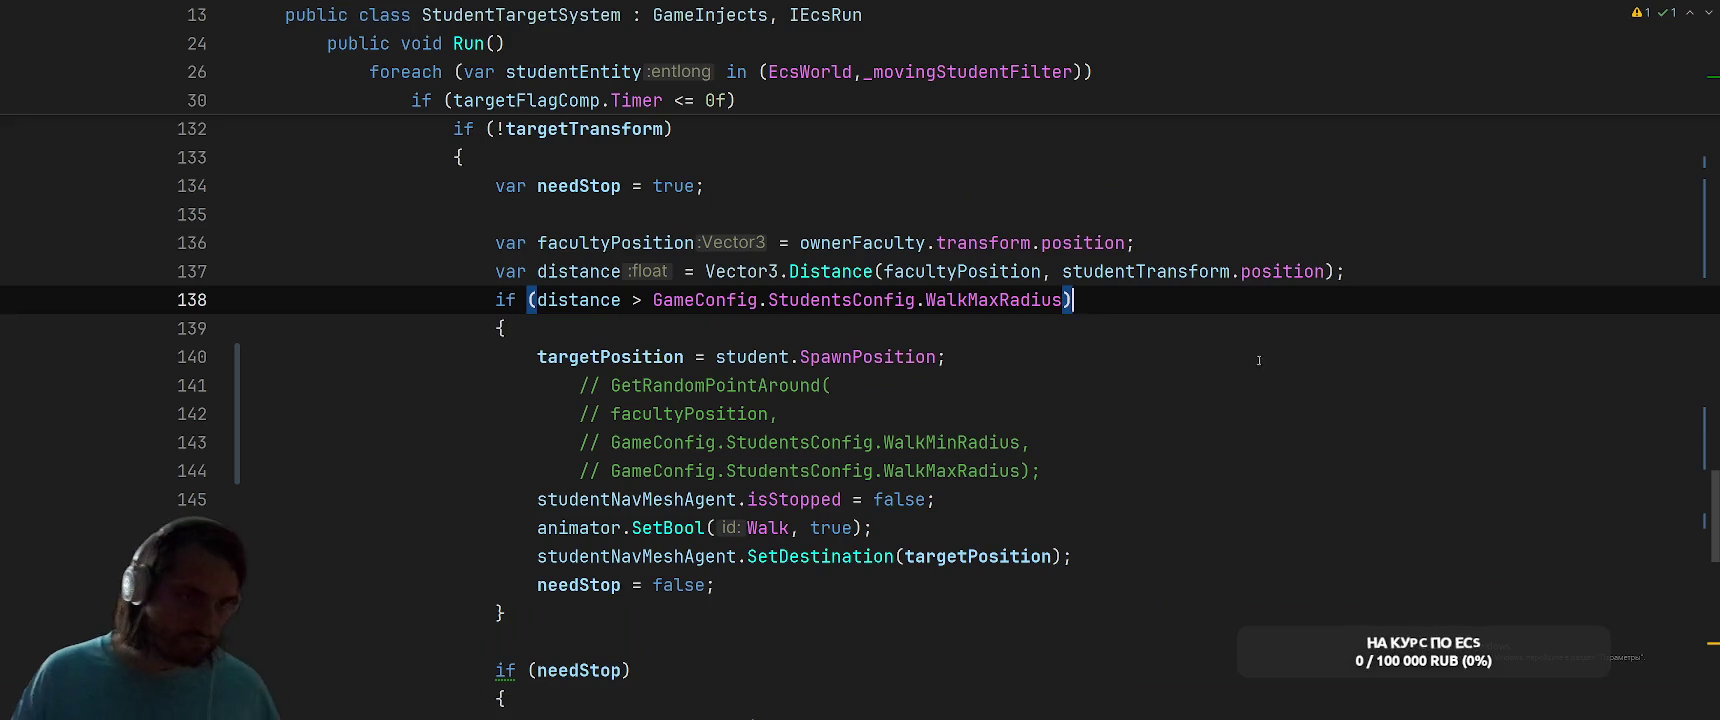
Open StudentSpawnSystem.cs through a project search for 'StudentSp'
{"action": "left_click", "coordinate": [1247, 414]}
{"action": "key", "text": "ctrl+t"}
{"action": "type", "text": "F"}
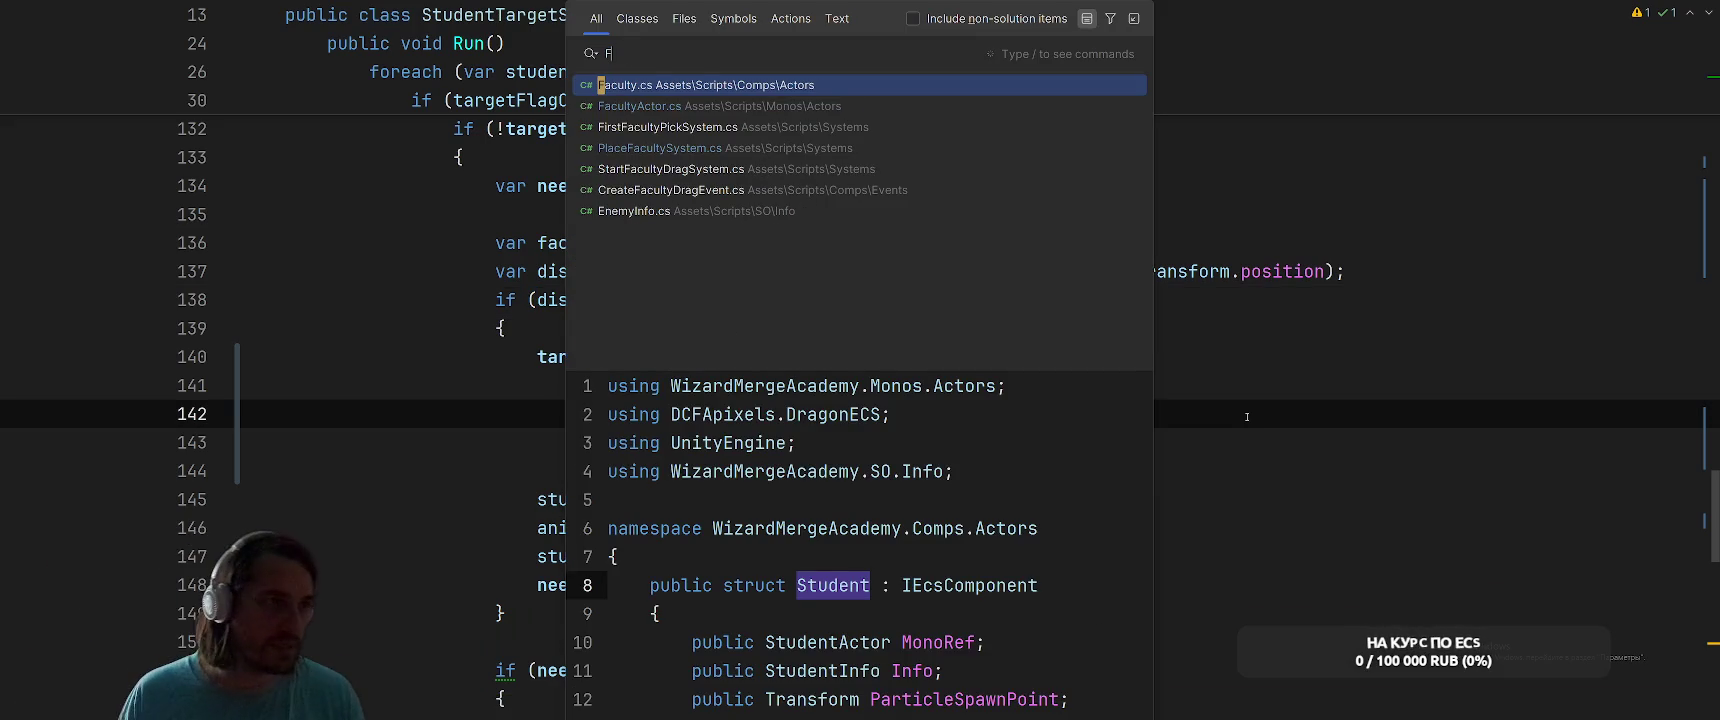
{"action": "type", "text": "ace"}
{"action": "key", "text": "BackSpace"}
{"action": "key", "text": "BackSpace"}
{"action": "key", "text": "BackSpace"}
{"action": "type", "text": "StudentSp"}
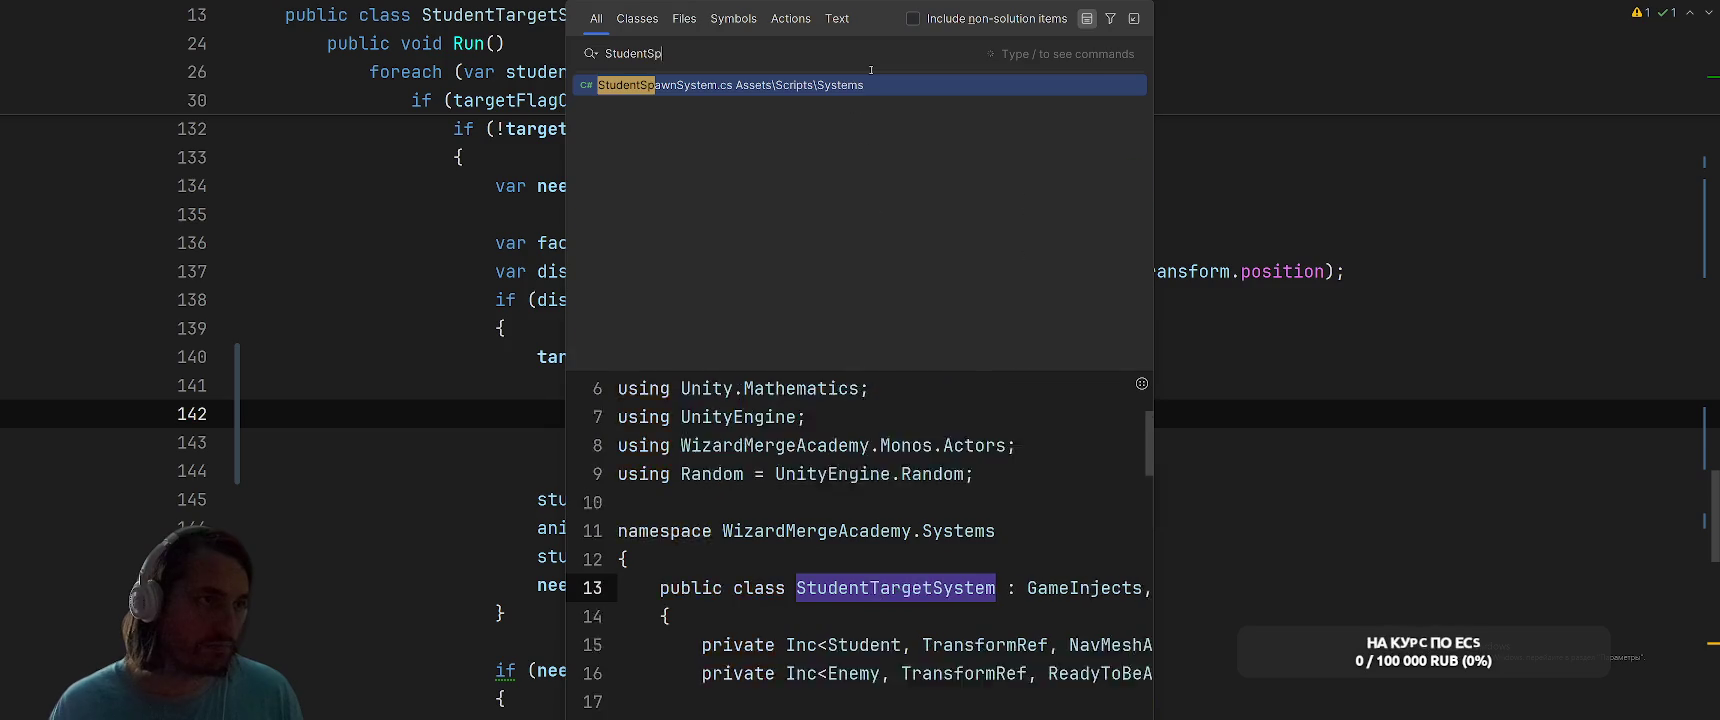
{"action": "key", "text": "Return"}
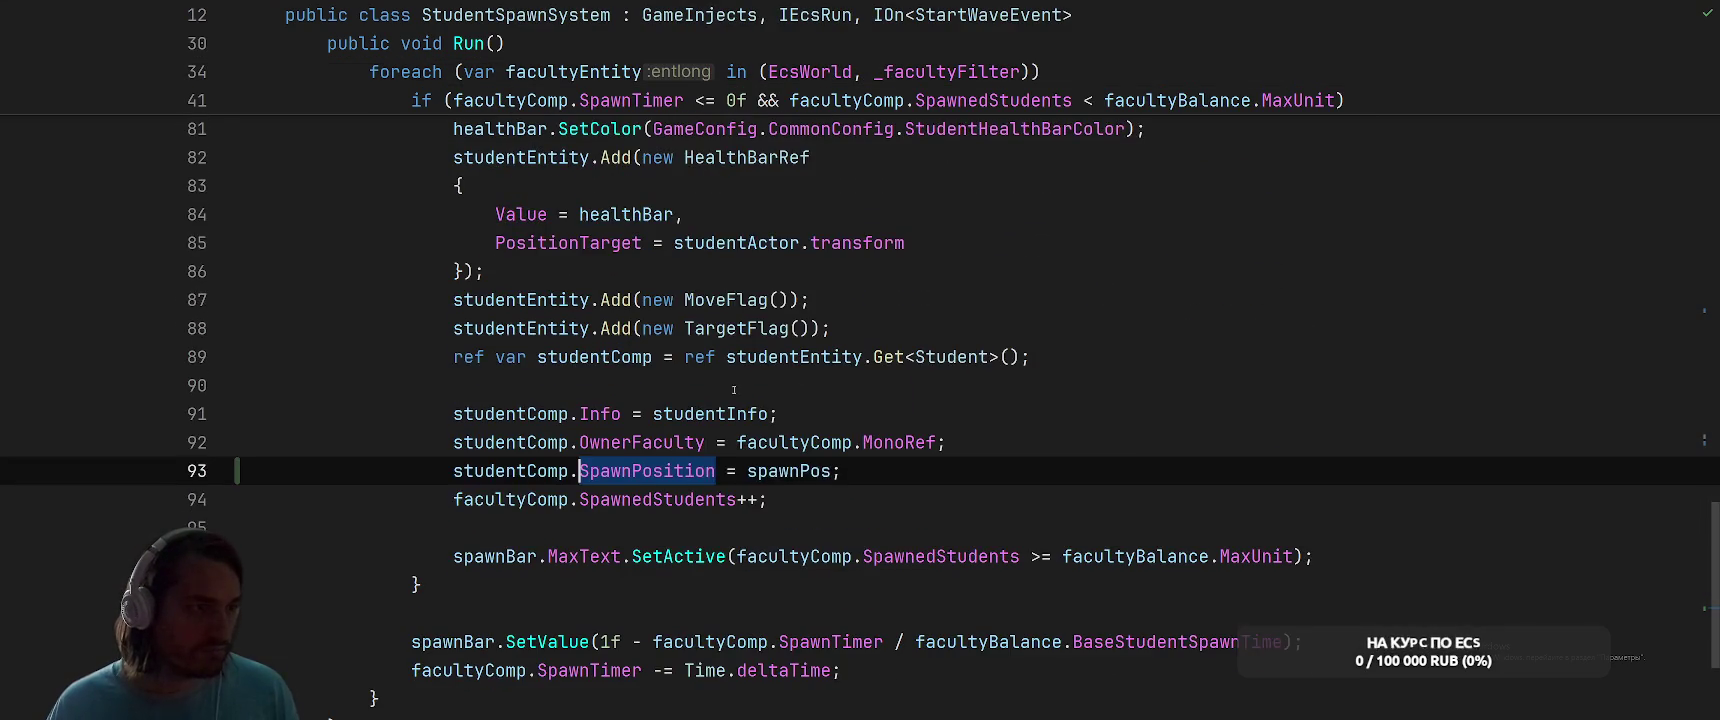
Jump from facultyComp to the Faculty struct and place the caret after its last field
{"action": "left_click", "coordinate": [512, 501], "text": "ctrl"}
{"action": "left_click", "coordinate": [455, 337], "text": "ctrl"}
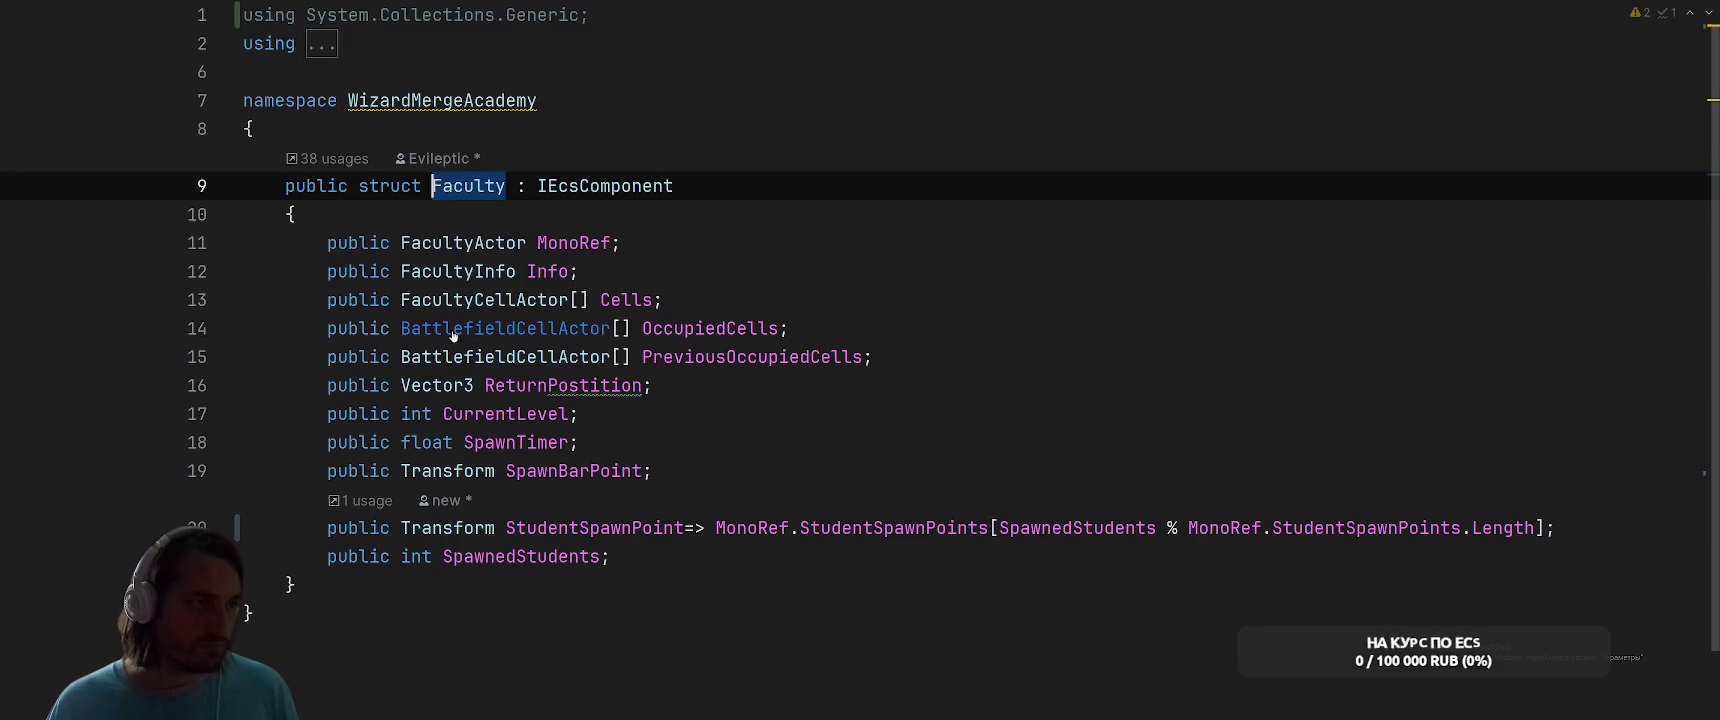
{"action": "left_click", "coordinate": [746, 554]}
Add a 'public List<entlong> Students;' field to the Faculty struct
{"action": "key", "text": "Return"}
{"action": "type", "text": "p"}
{"action": "key", "text": "Return"}
{"action": "type", "text": "L"}
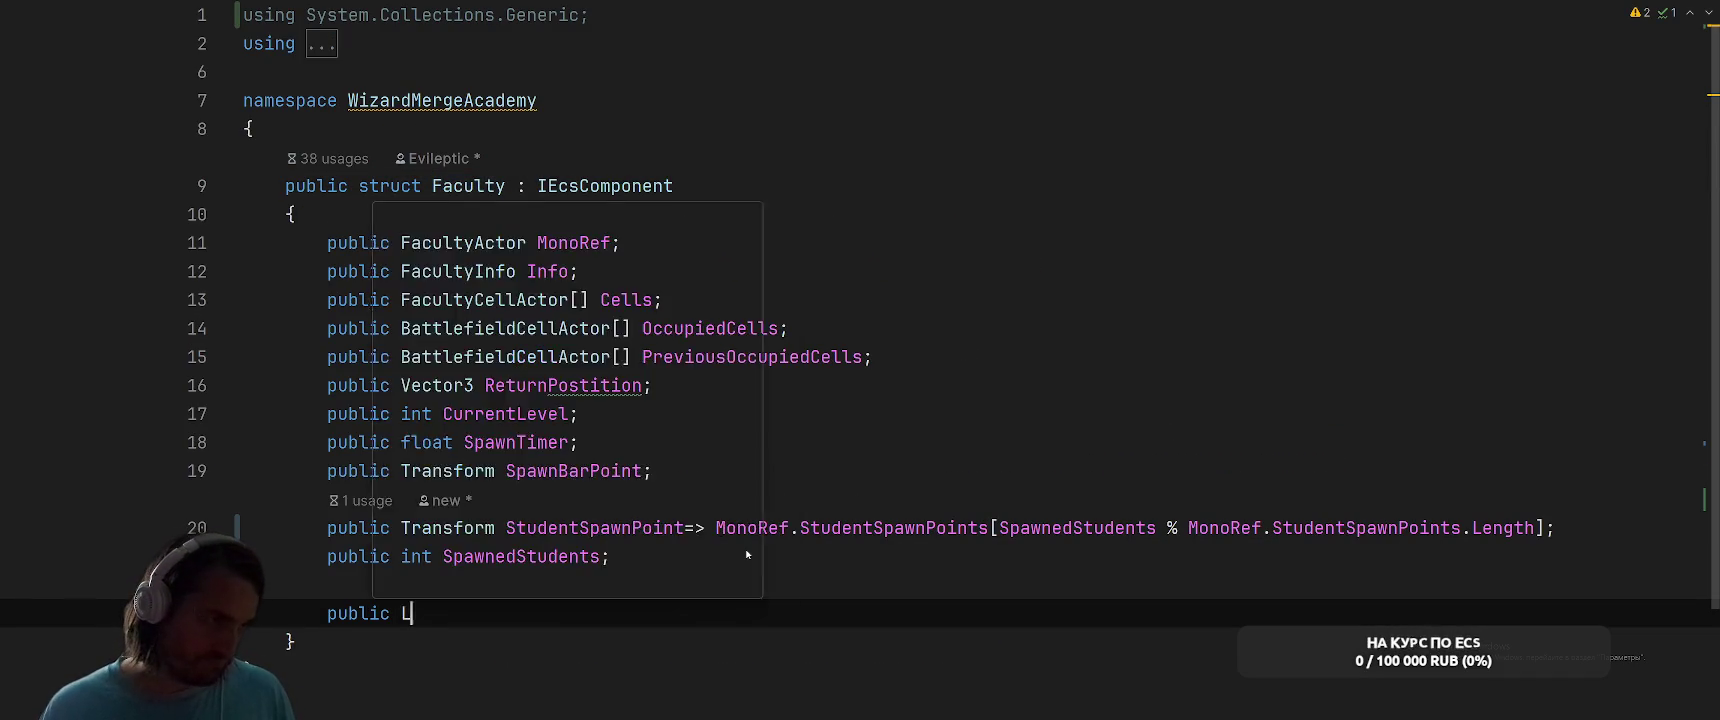
{"action": "type", "text": "ist<Spawn"}
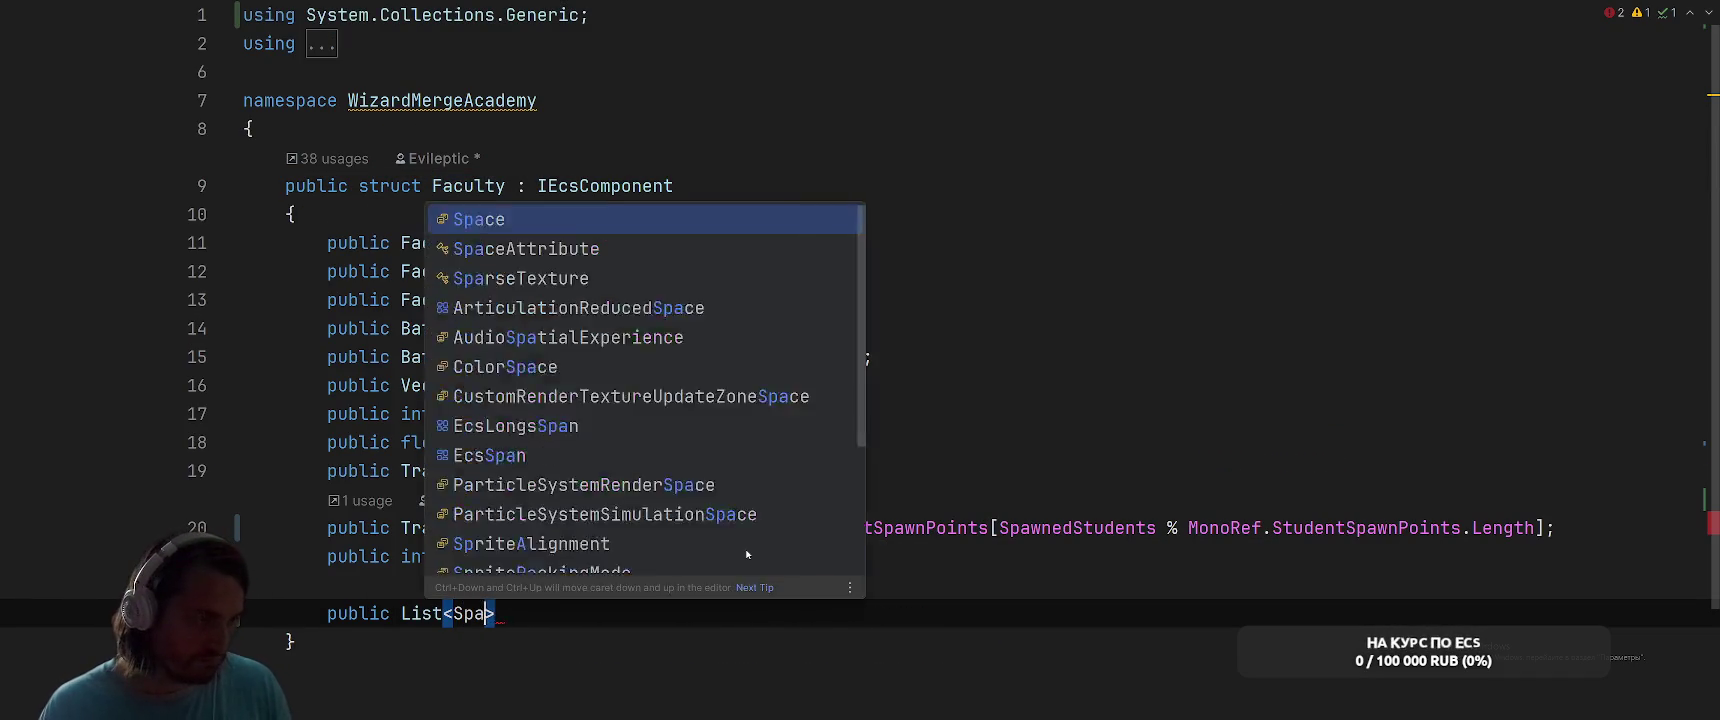
{"action": "key", "text": "BackSpace"}
{"action": "key", "text": "BackSpace"}
{"action": "key", "text": "BackSpace"}
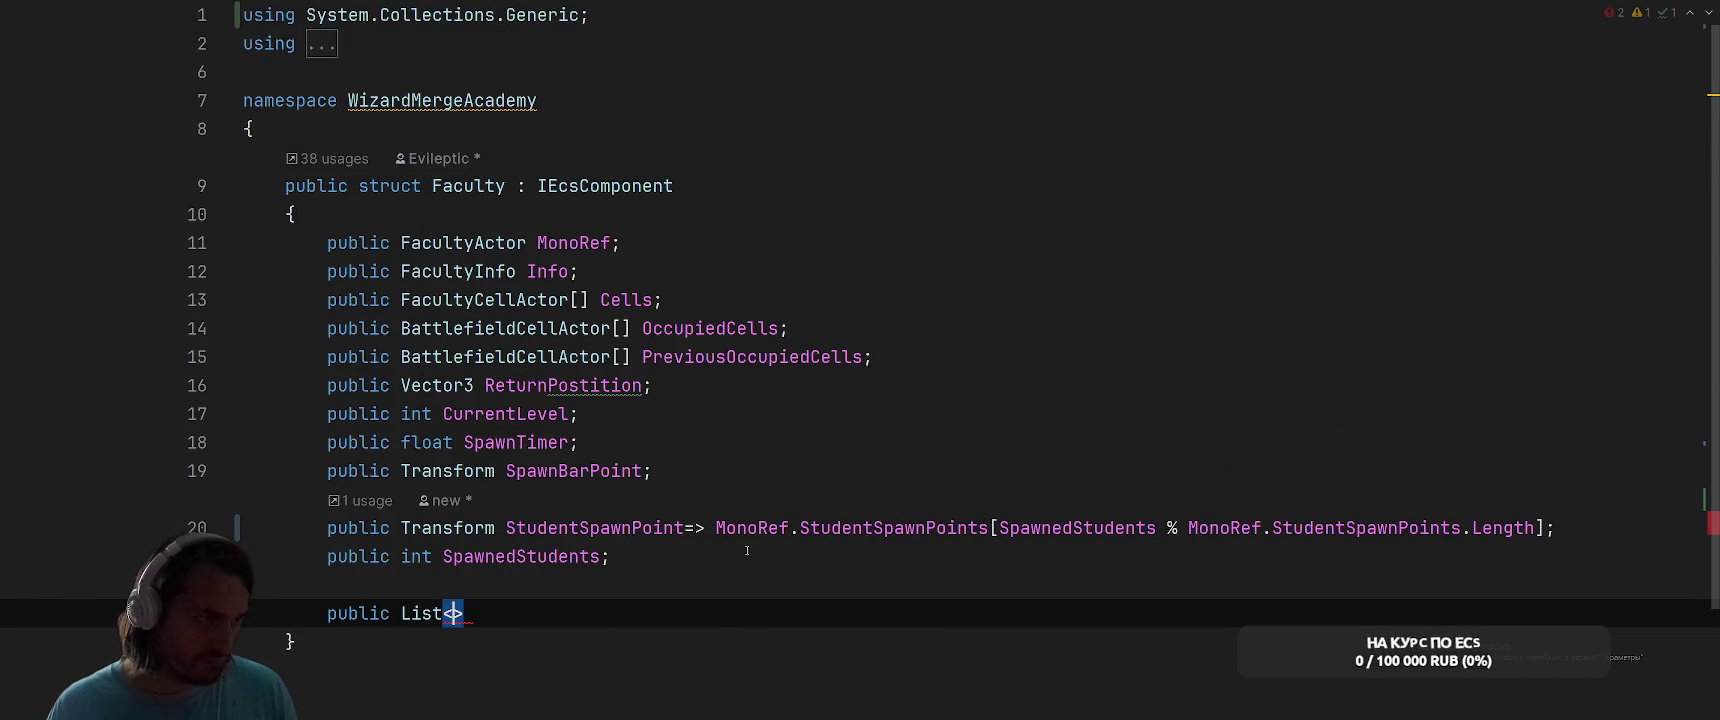
{"action": "type", "text": "englo"}
{"action": "key", "text": "BackSpace"}
{"action": "key", "text": "BackSpace"}
{"action": "key", "text": "BackSpace"}
{"action": "type", "text": "tlo"}
{"action": "key", "text": "Return"}
{"action": "type", "text": "Students;"}
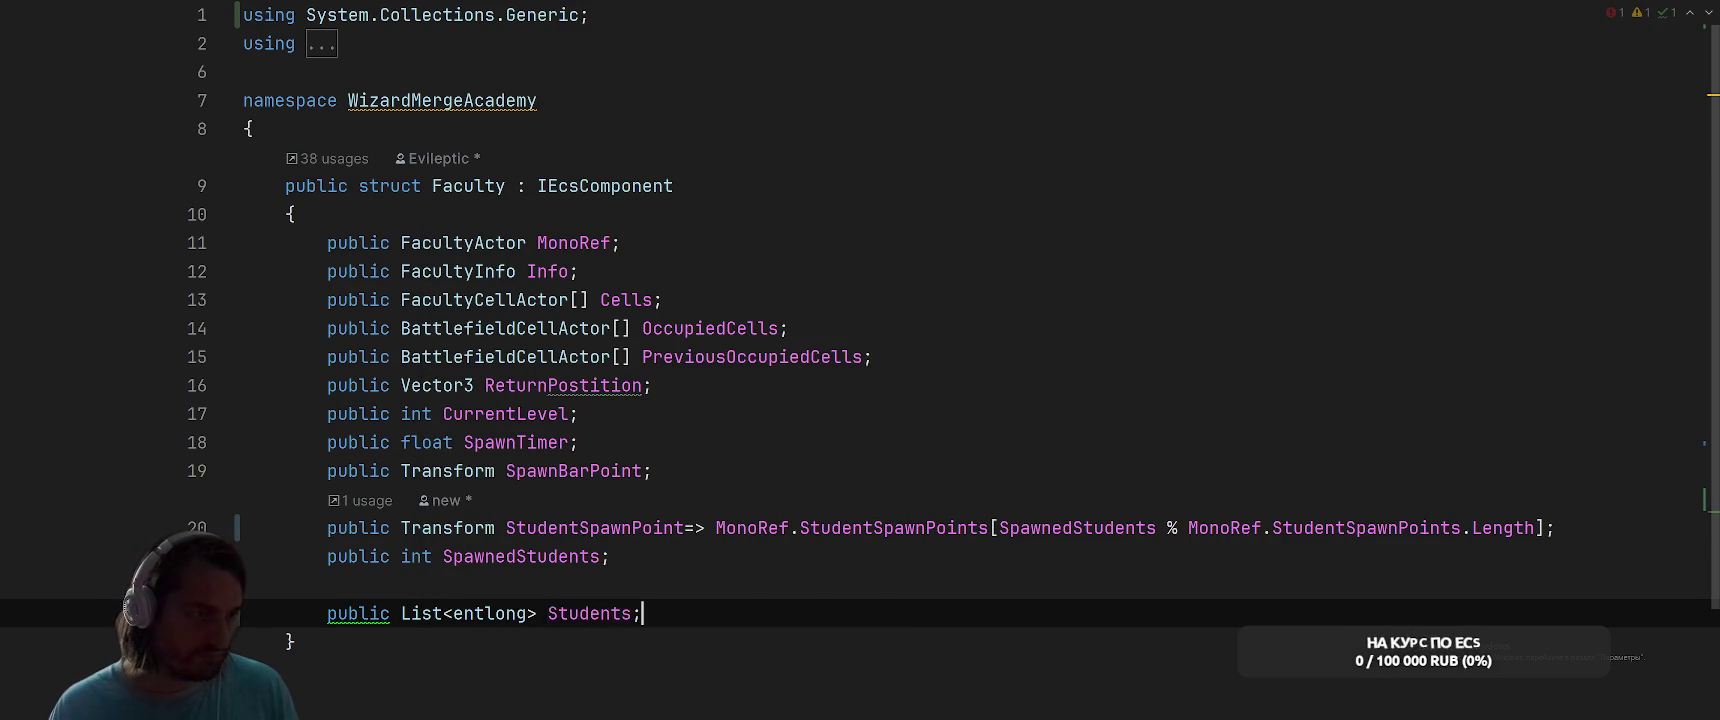
Convert the StudentSpawnPoint expression-bodied property into a block-bodied getter
{"action": "scroll", "coordinate": [759, 488], "scroll_direction": "down", "scroll_amount": 3}
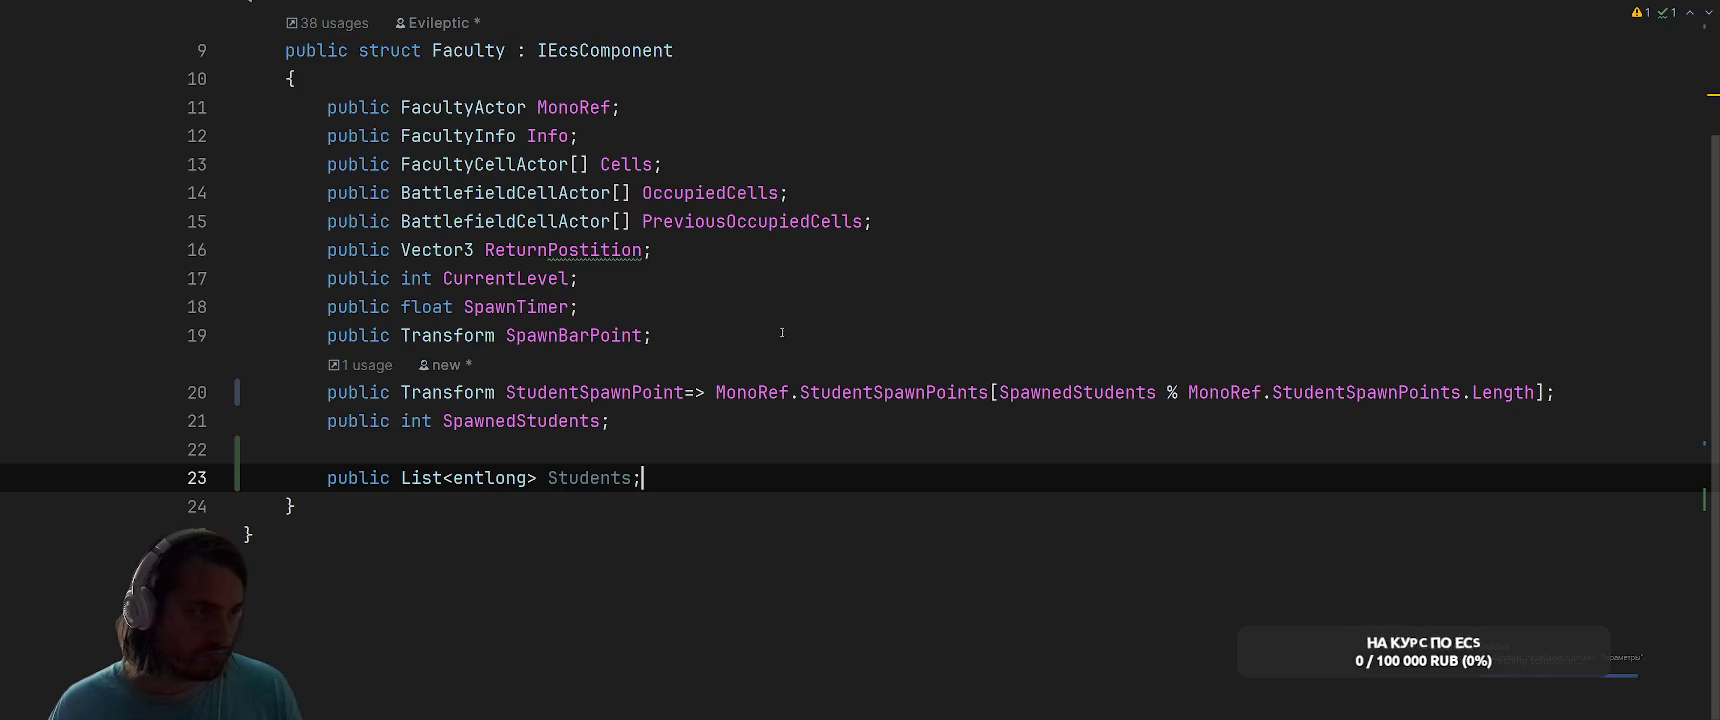
{"action": "double_click", "coordinate": [600, 392]}
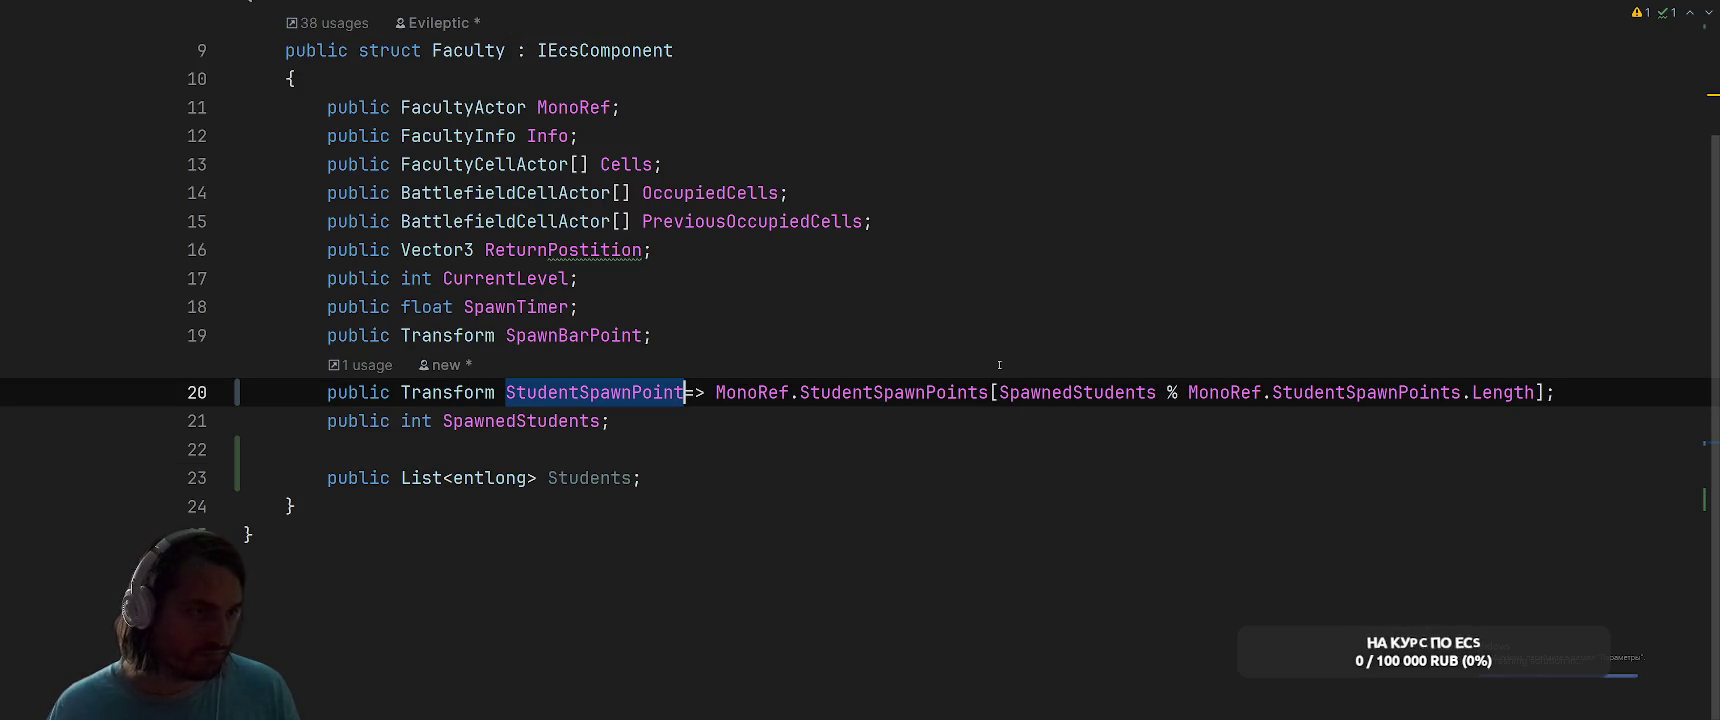
{"action": "key", "text": "Right"}
{"action": "key", "text": "Right"}
{"action": "key", "text": "Right"}
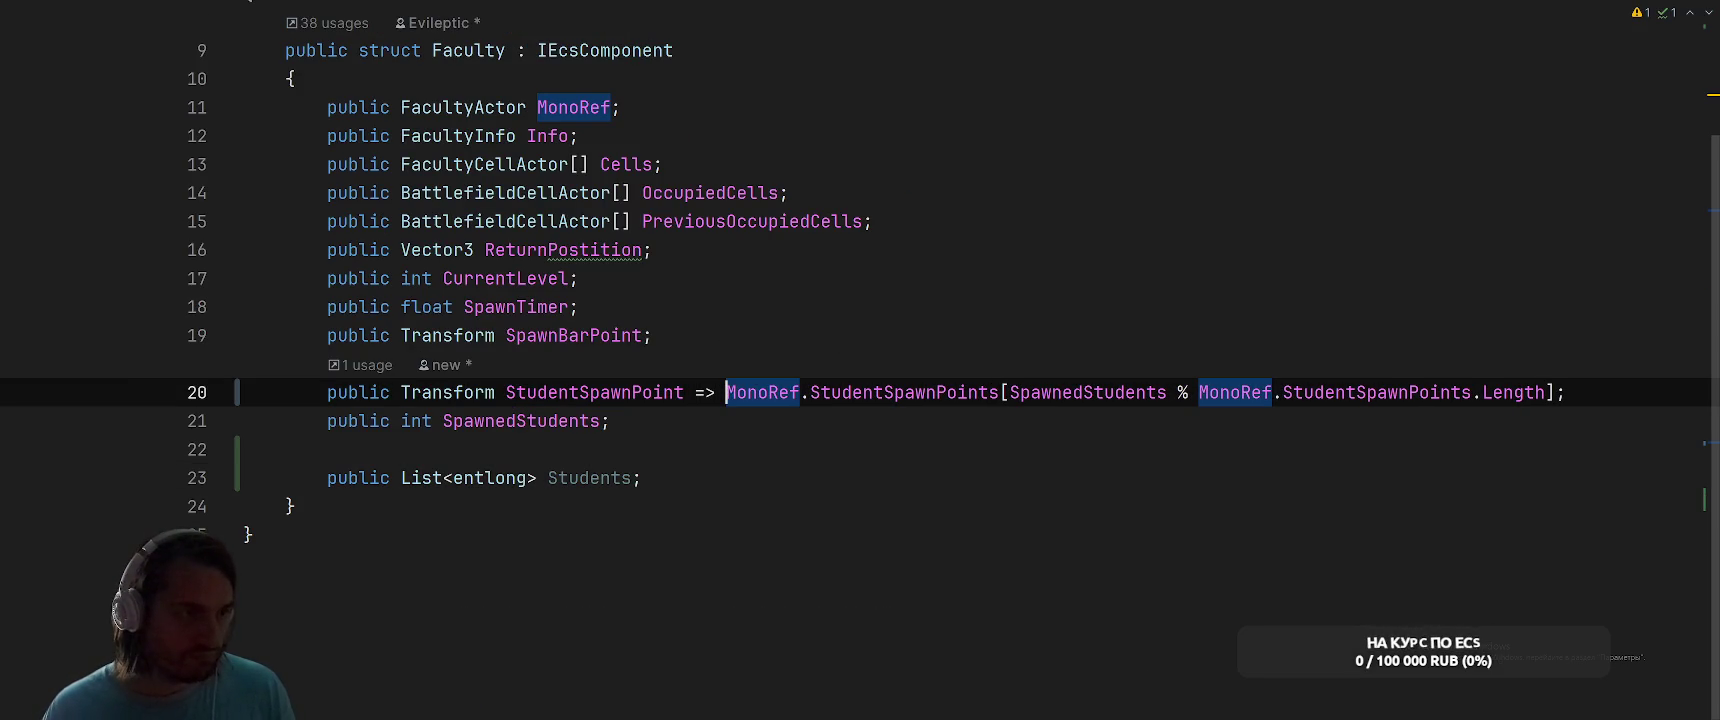
{"action": "key", "text": "alt+Return"}
{"action": "key", "text": "Return"}
Insert an empty foreach over Students before the return and dismiss the break reminder
{"action": "key", "text": "Return"}
{"action": "key", "text": "Return"}
{"action": "key", "text": "Up"}
{"action": "type", "text": "foreach"}
{"action": "key", "text": "Return"}
{"action": "type", "text": "Stu"}
{"action": "key", "text": "Return"}
{"action": "key", "text": "Return"}
{"action": "key", "text": "Return"}
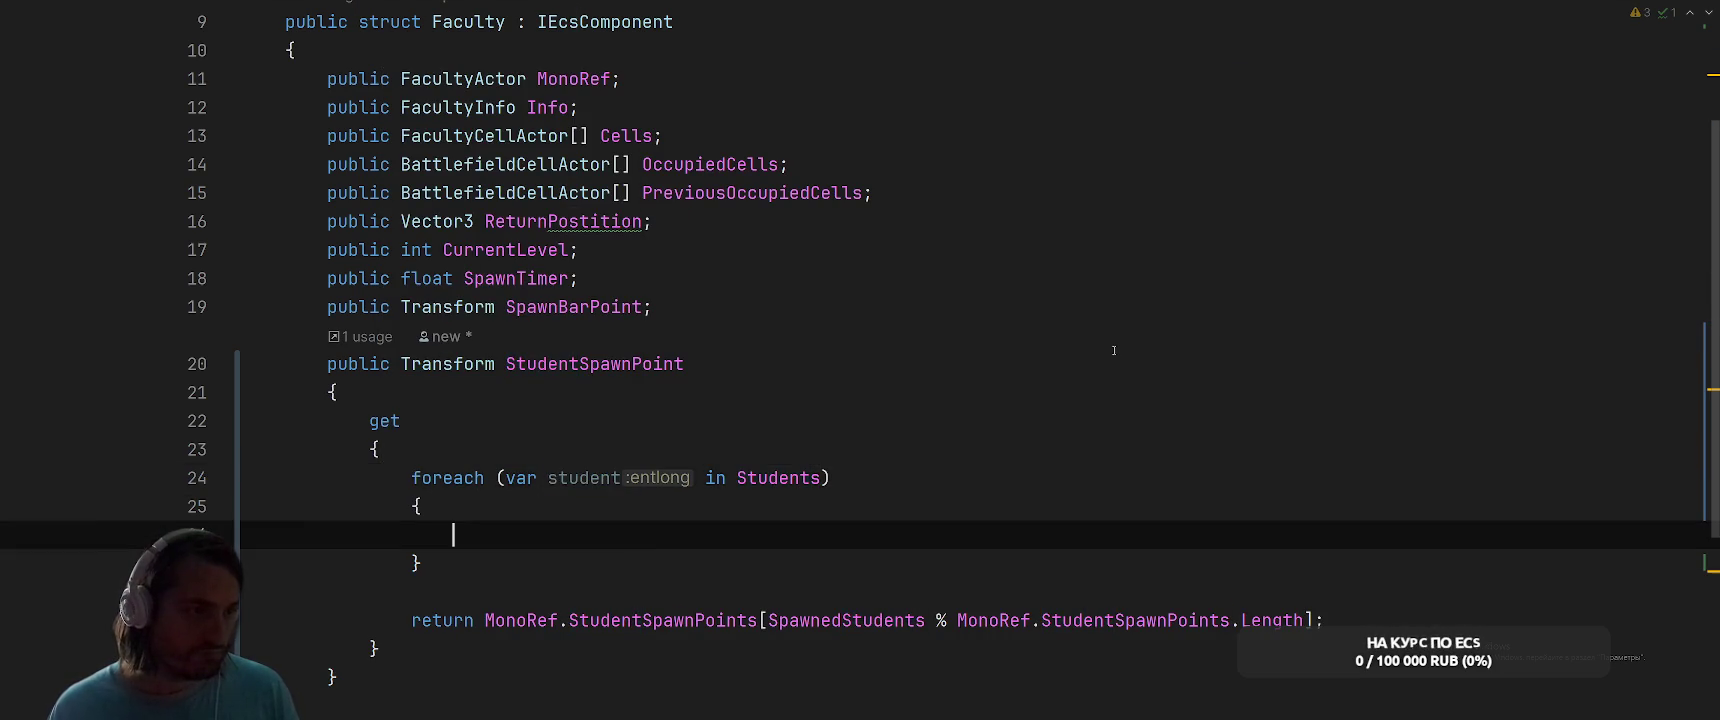
{"action": "scroll", "coordinate": [1113, 350], "scroll_direction": "down", "scroll_amount": 3}
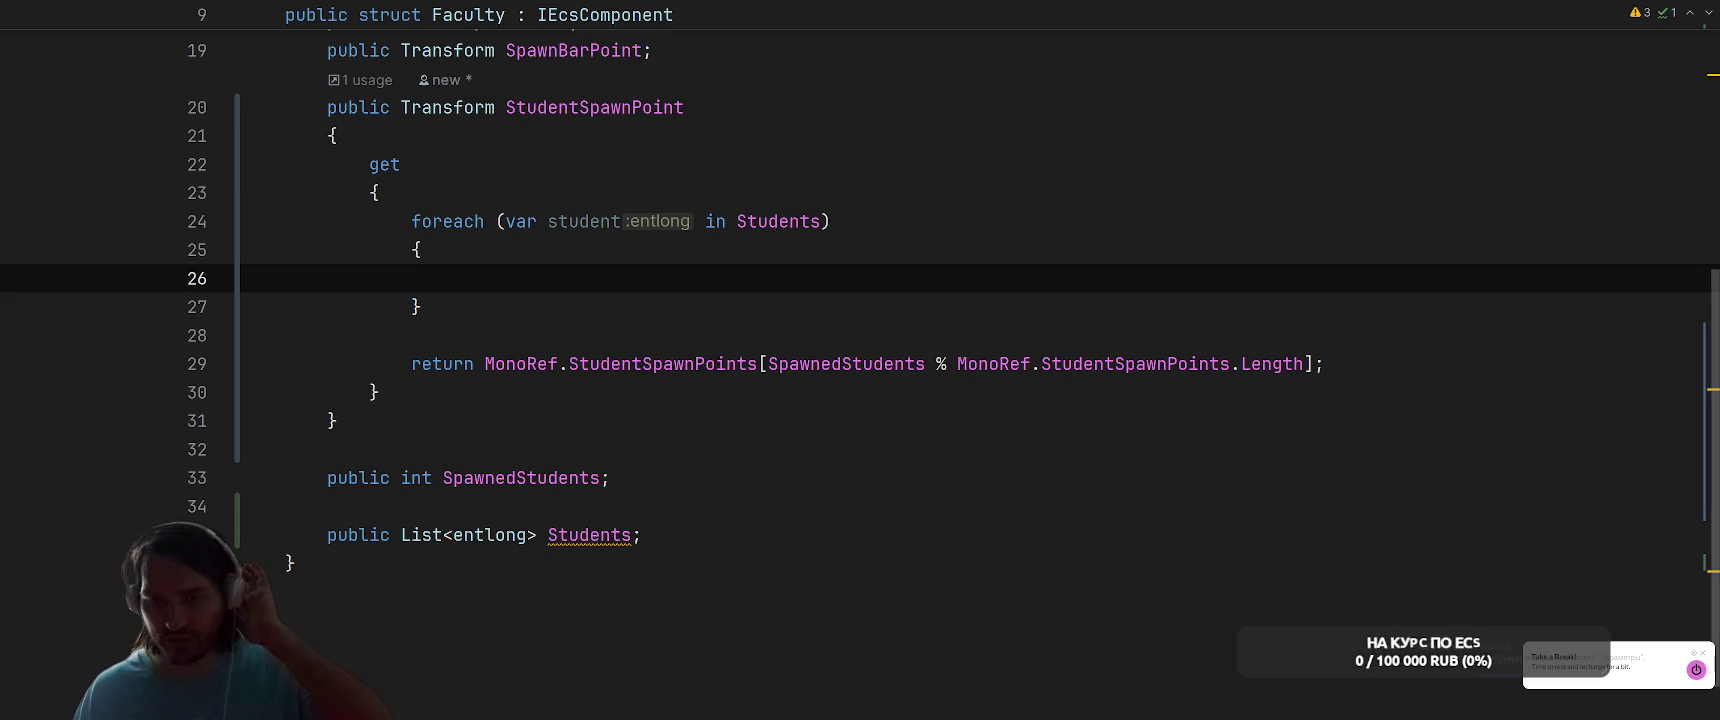
{"action": "left_click", "coordinate": [1703, 652]}
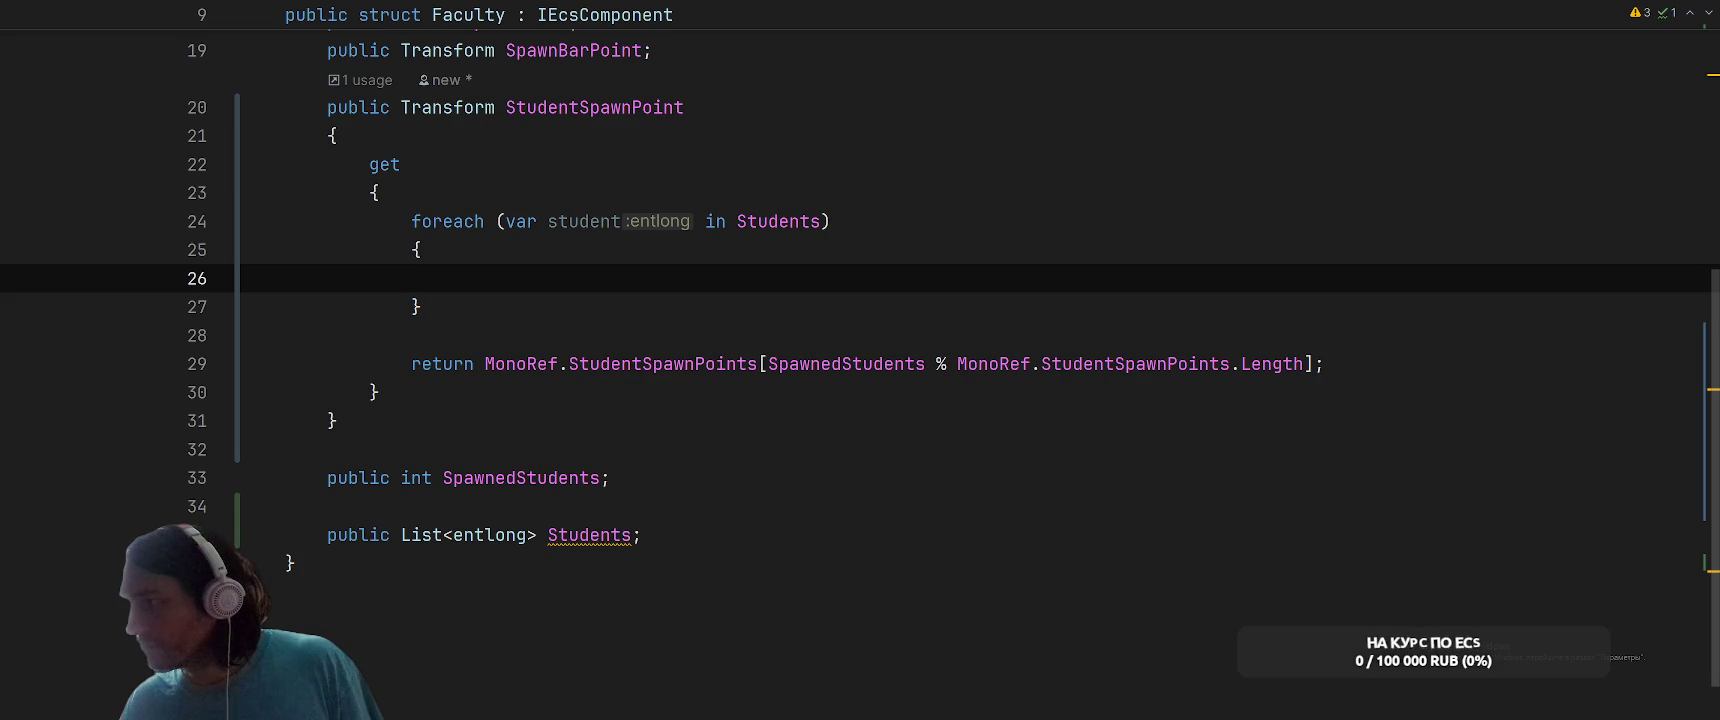
Switch from Rider to the Yandex browser showing the prison-escape game page
{"action": "key", "text": "alt+Tab"}
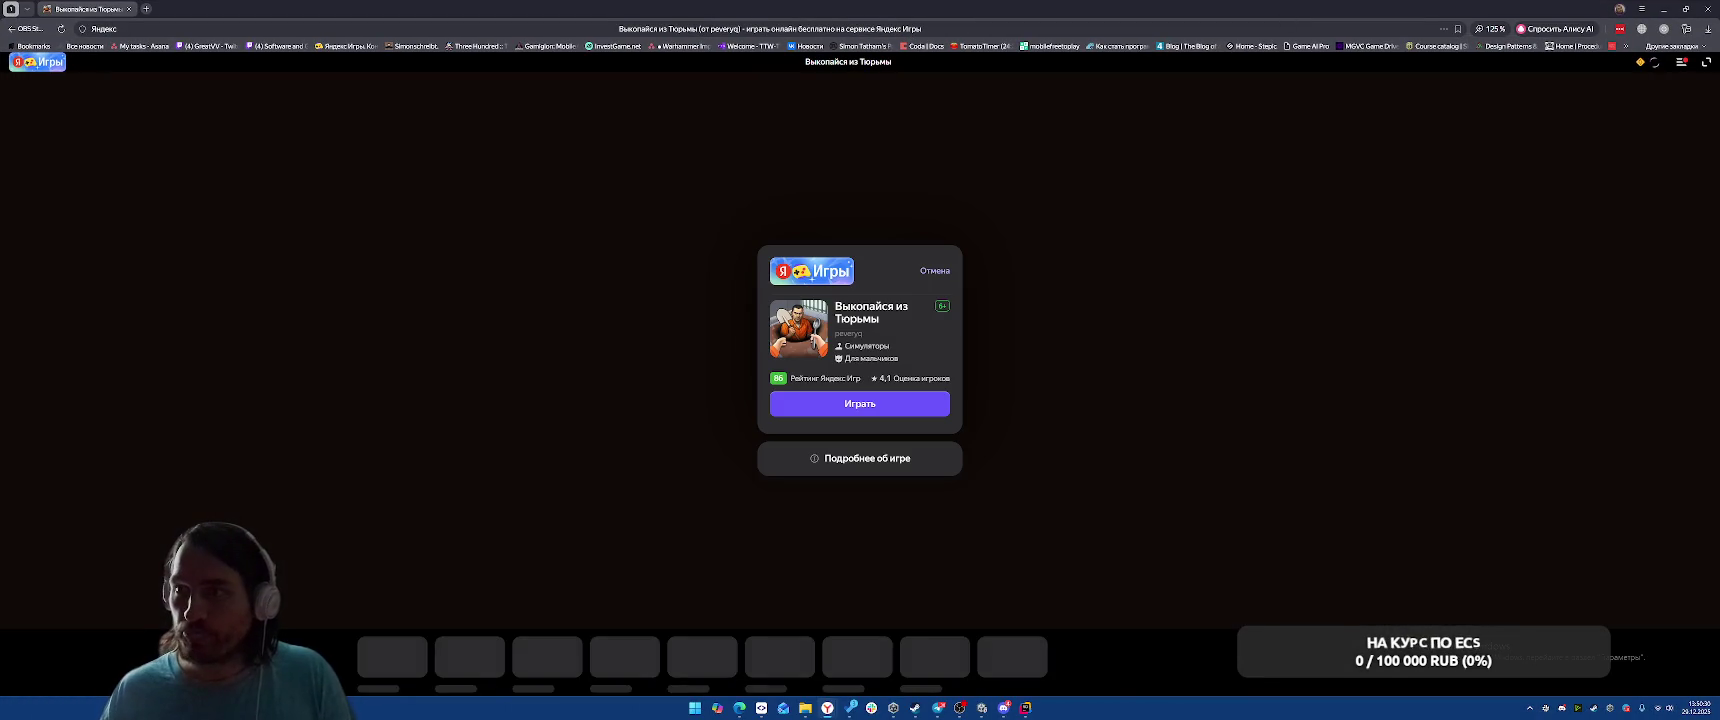
Start the game, close the video ad, and click through the comic panels into the cell
{"action": "left_click", "coordinate": [897, 407]}
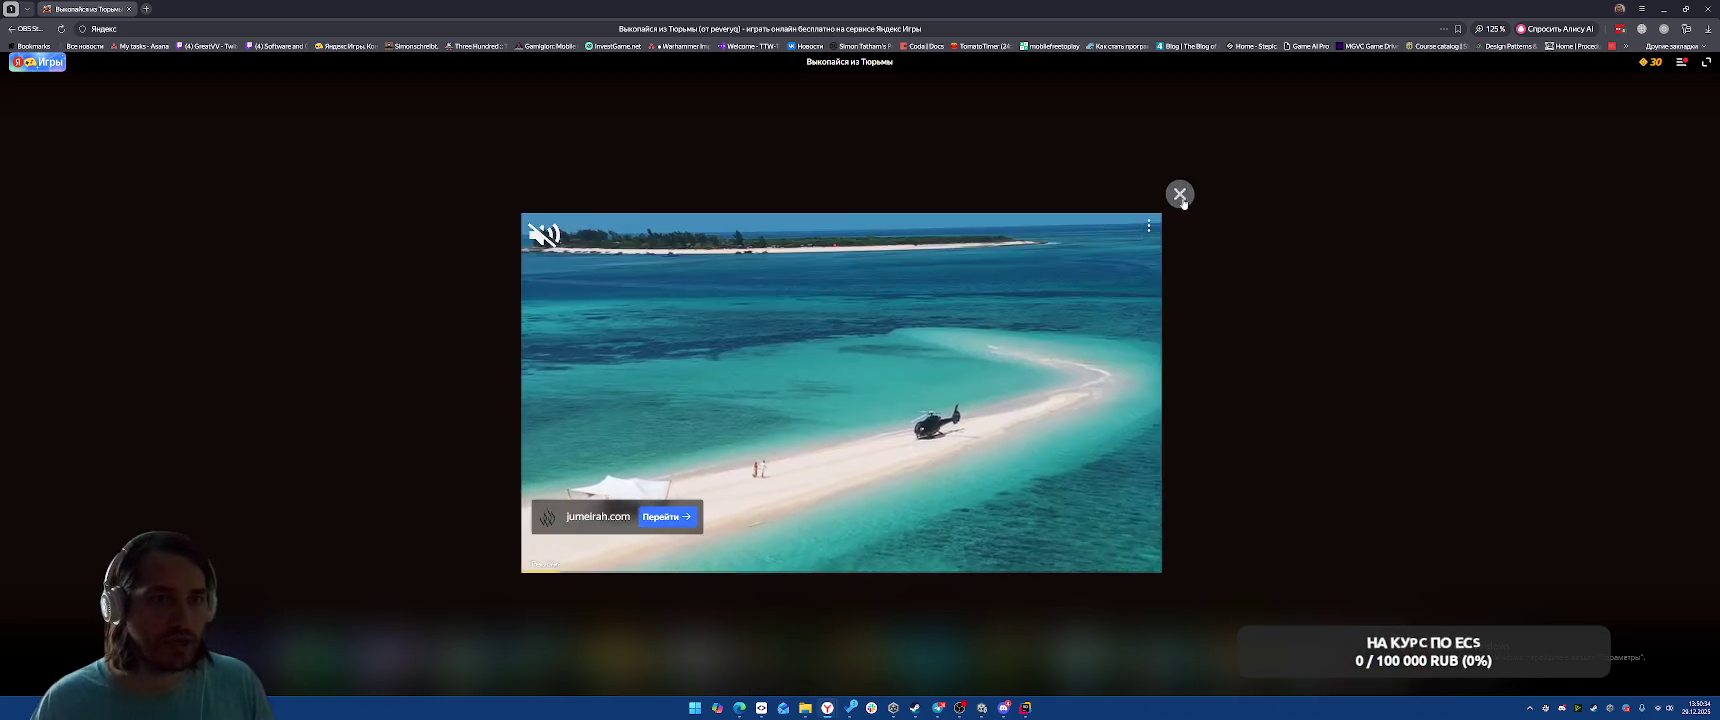
{"action": "left_click", "coordinate": [1180, 195]}
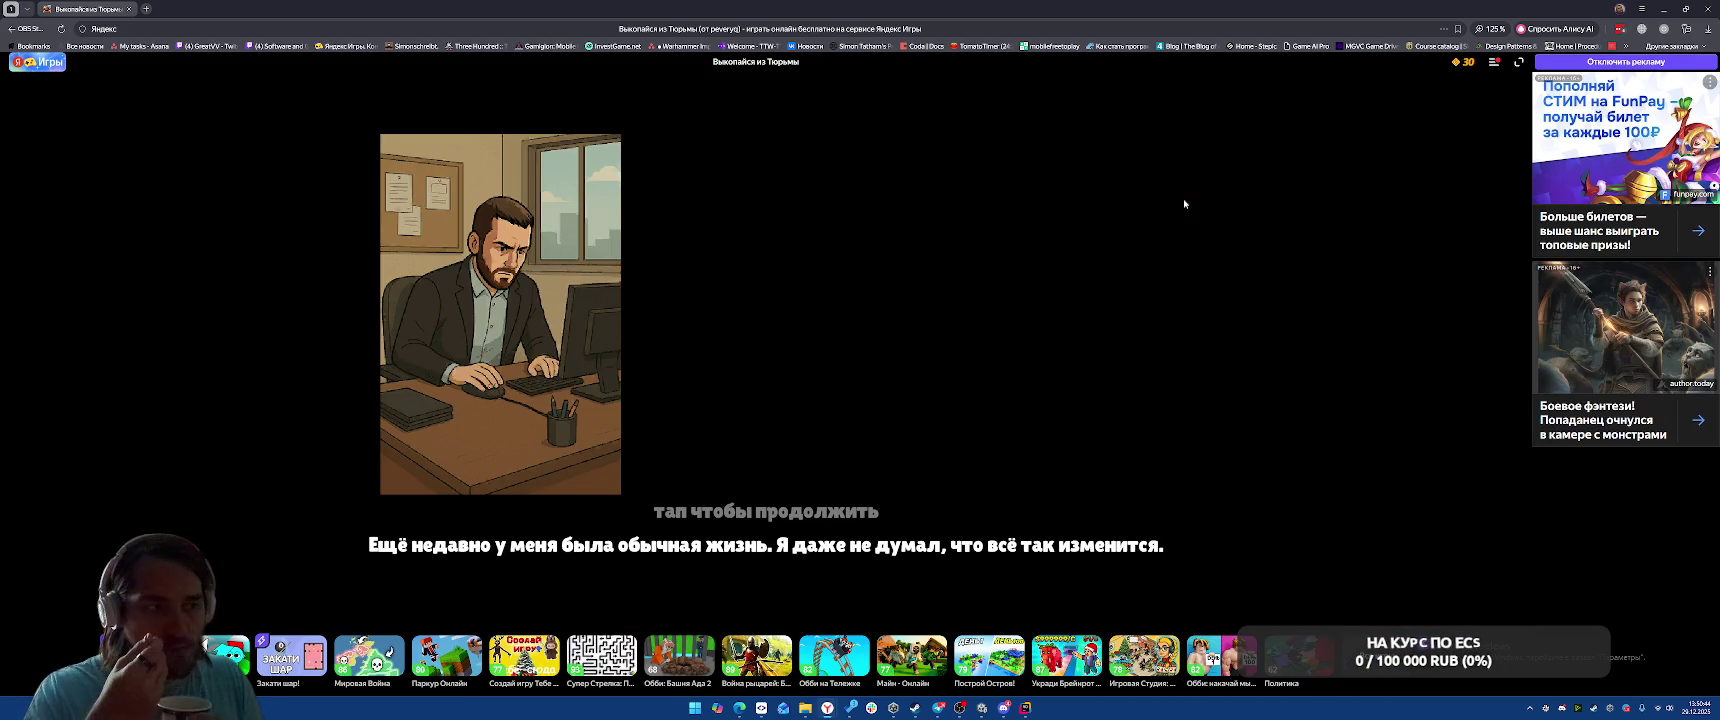
{"action": "left_click", "coordinate": [940, 301]}
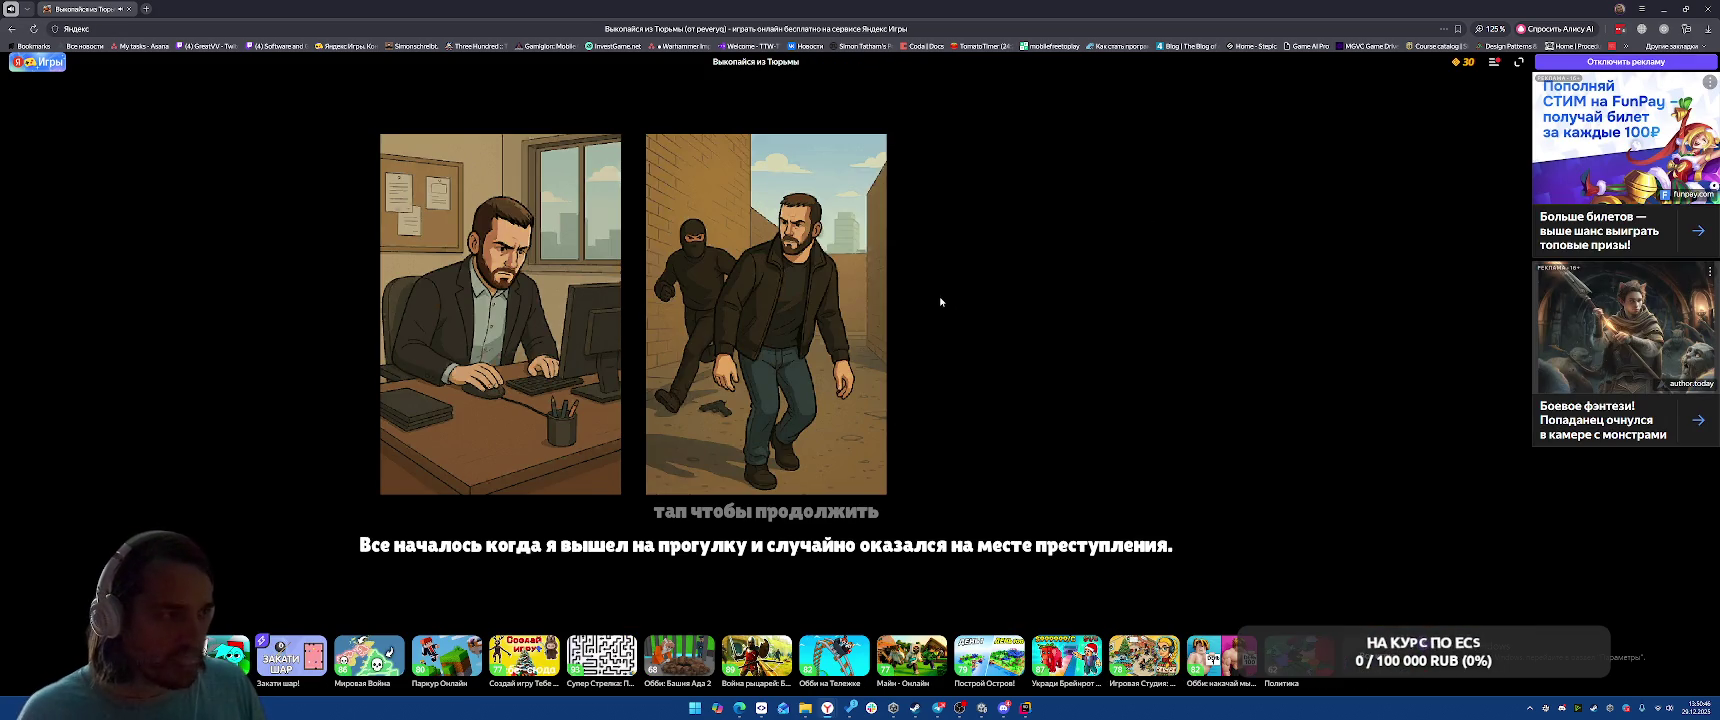
{"action": "left_click", "coordinate": [977, 383]}
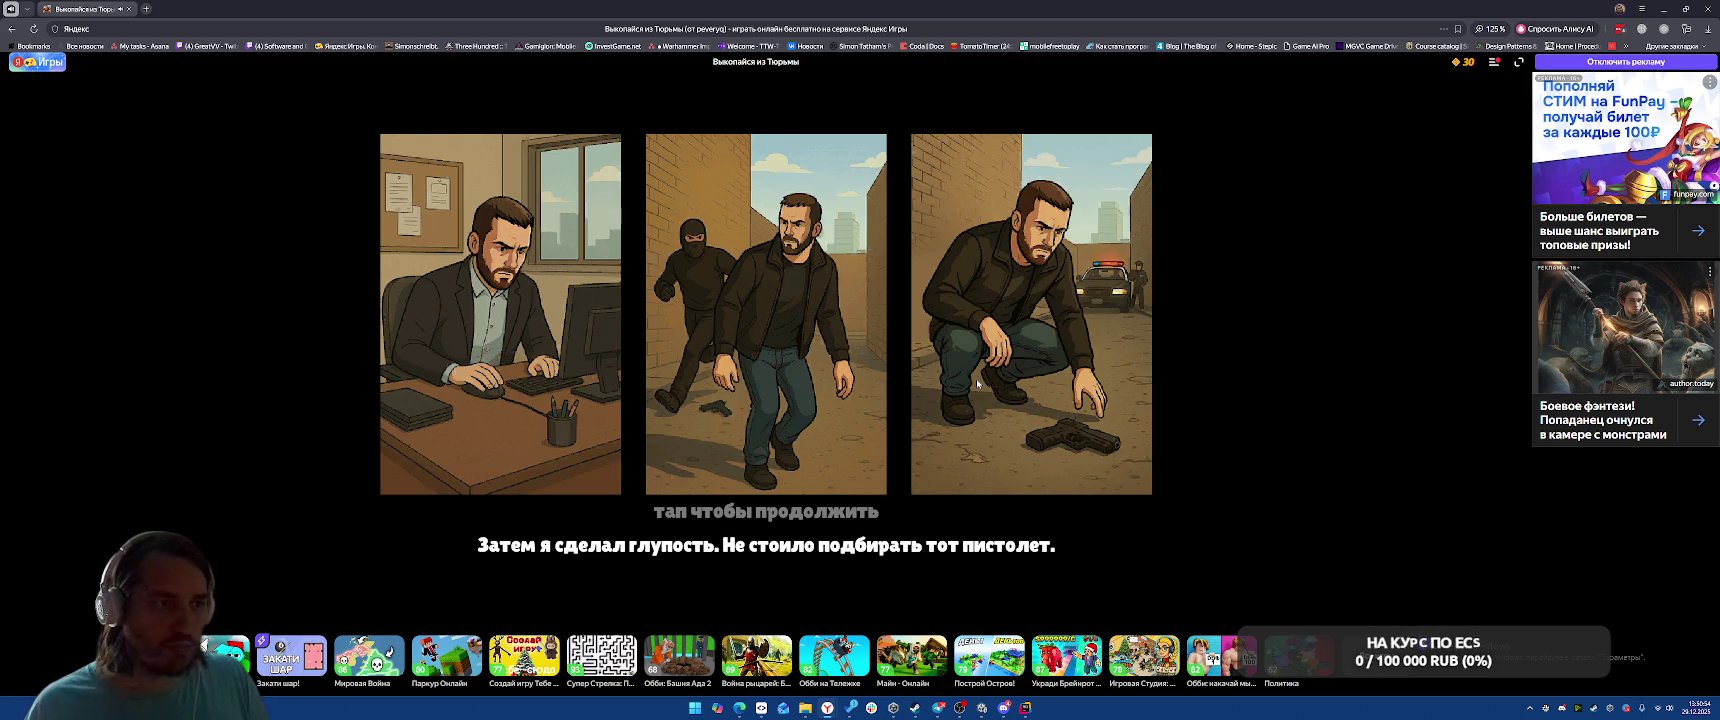
{"action": "left_click", "coordinate": [977, 383]}
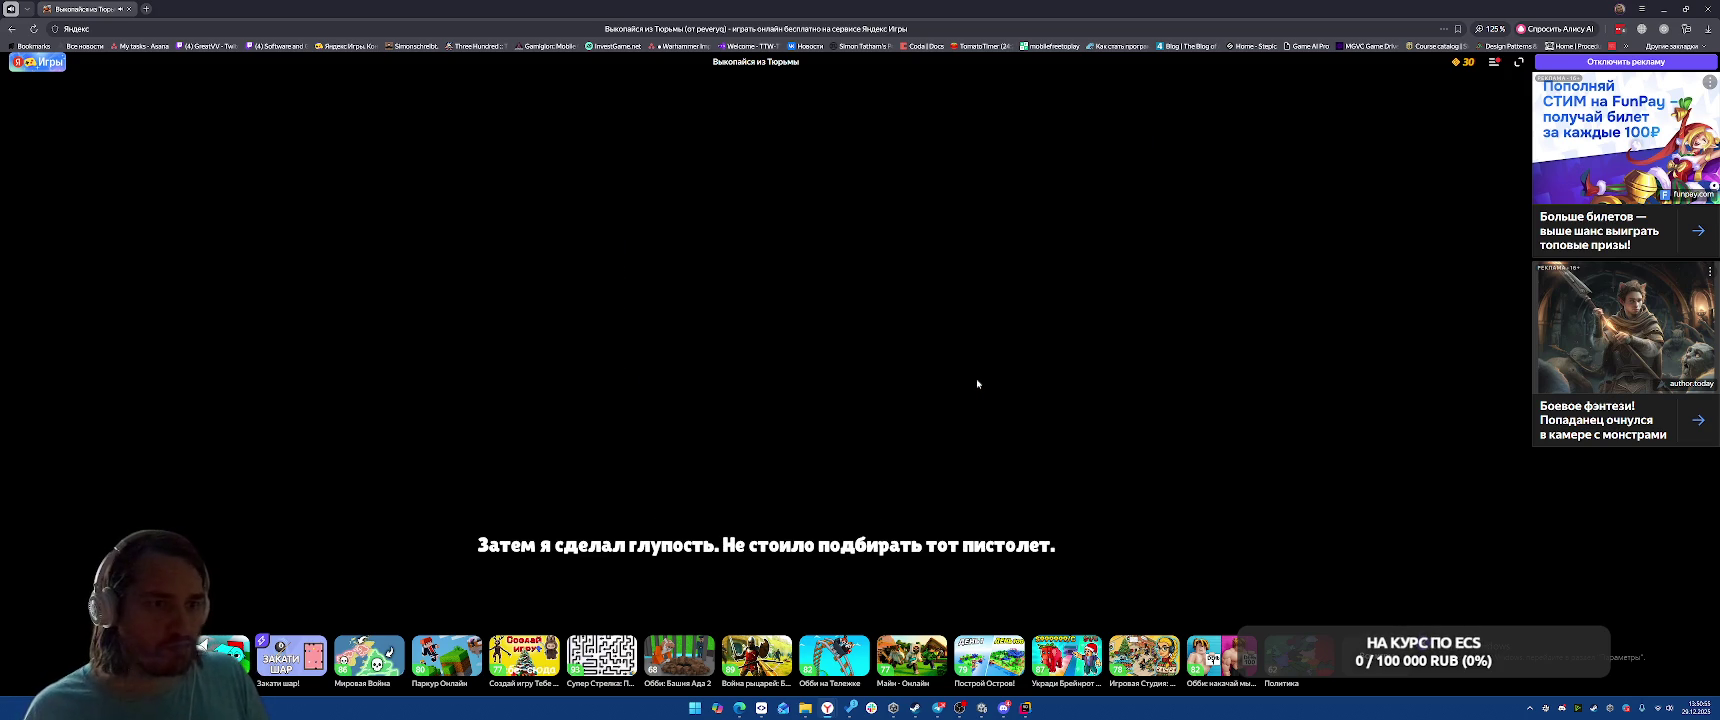
{"action": "left_click", "coordinate": [812, 359]}
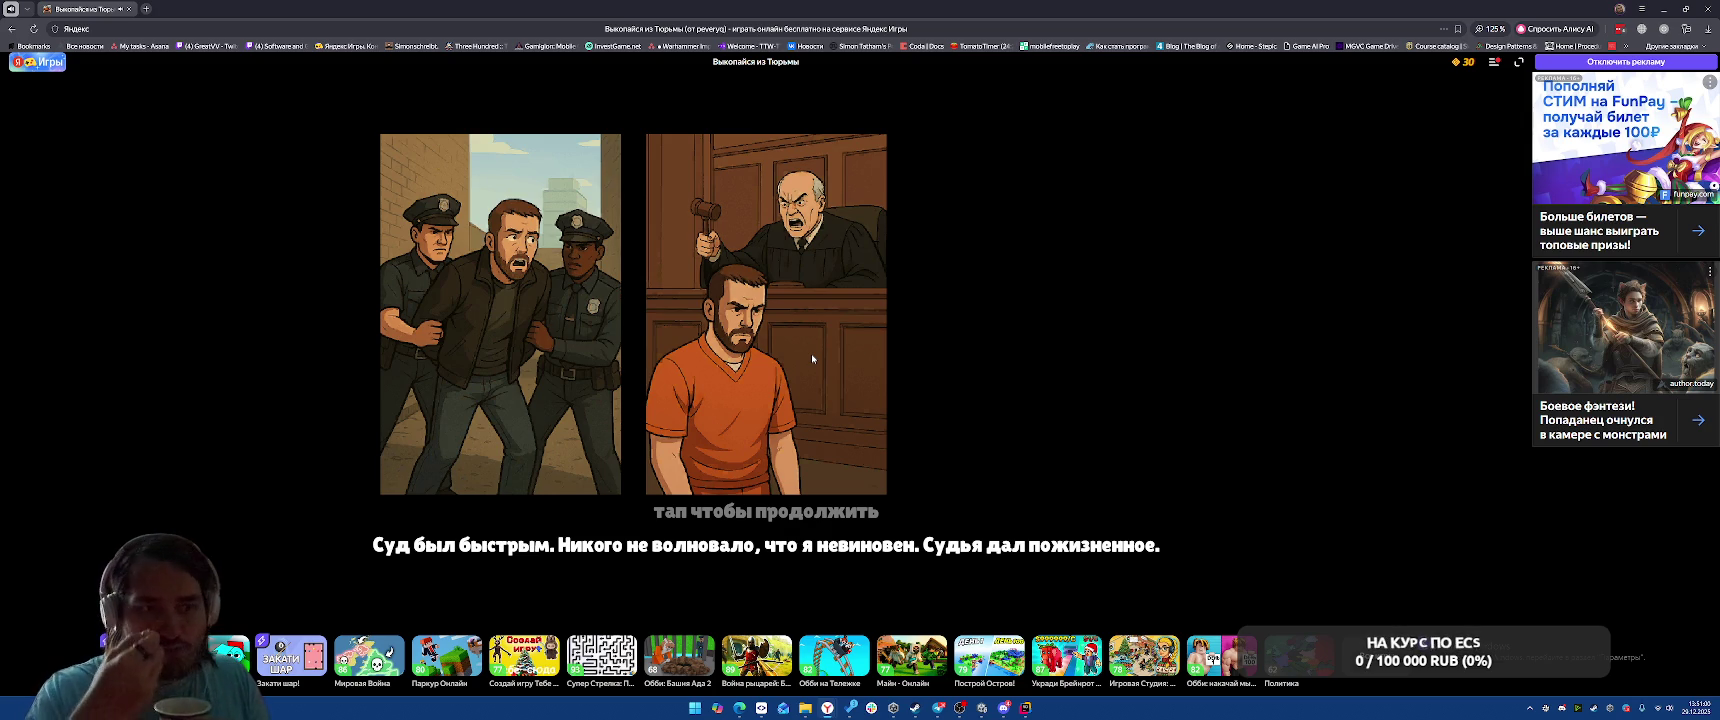
{"action": "left_click", "coordinate": [812, 357]}
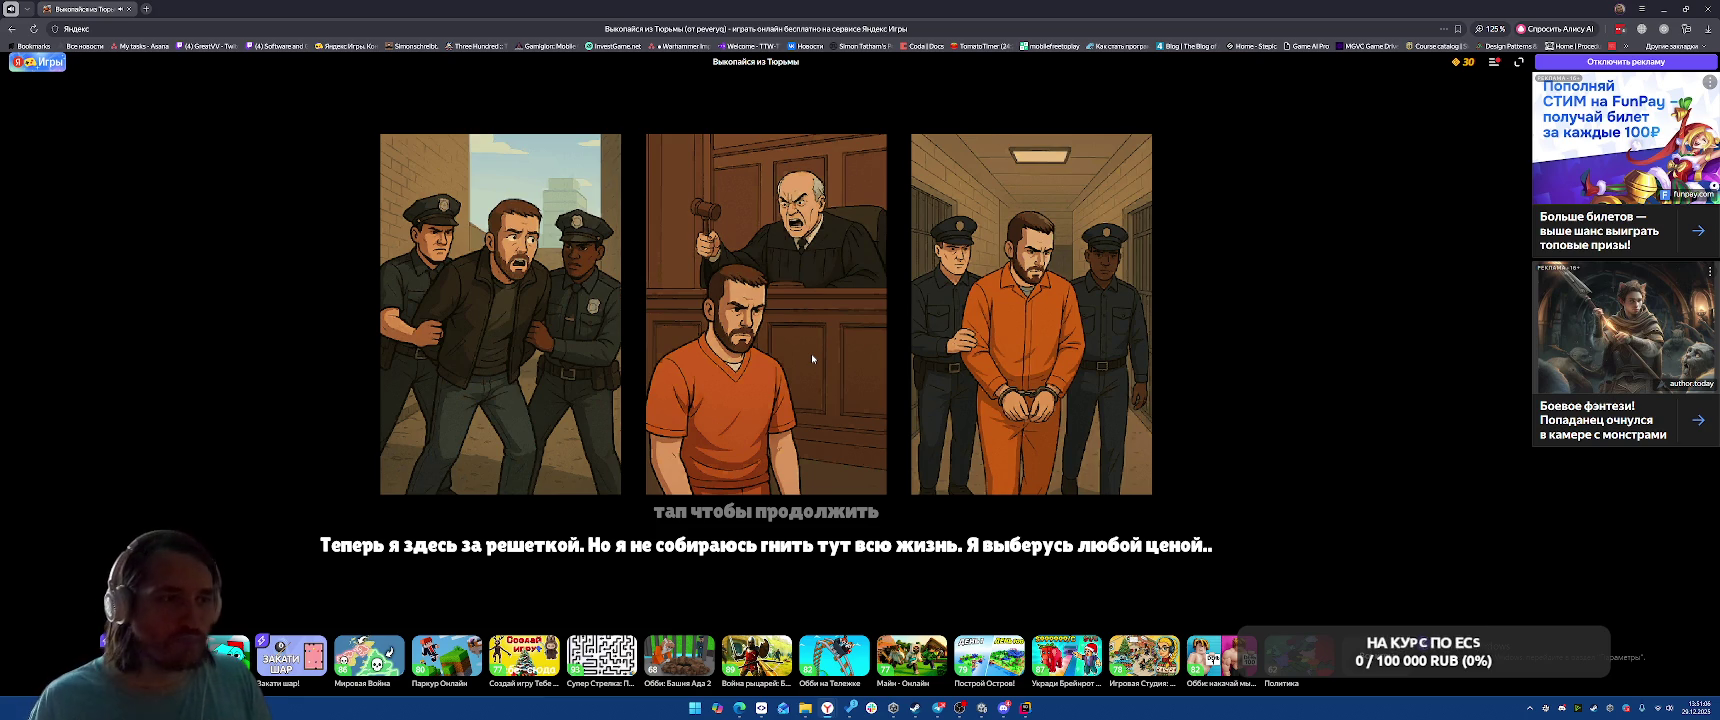
{"action": "left_click", "coordinate": [812, 353]}
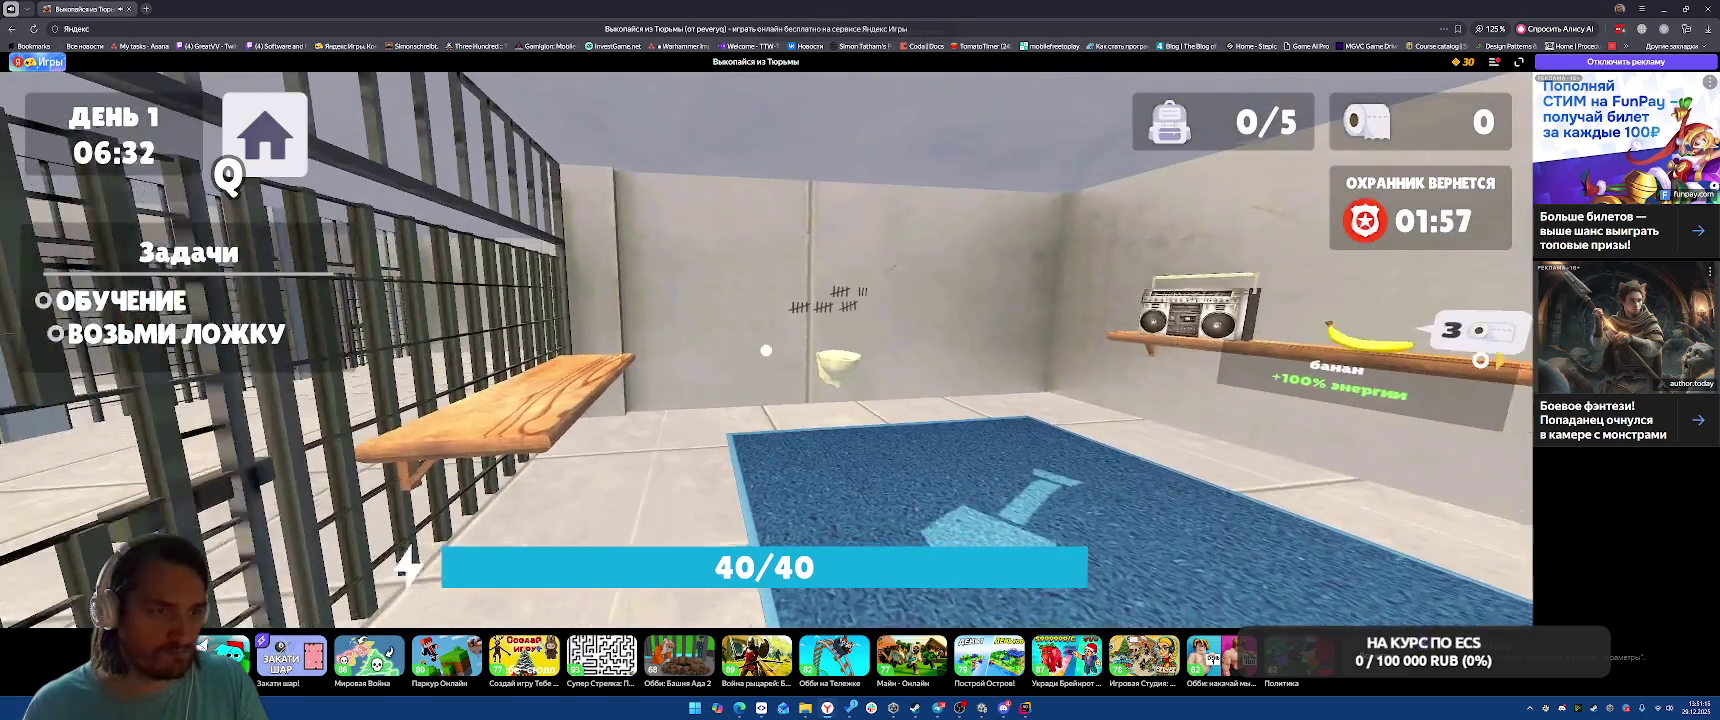
{"action": "left_click", "coordinate": [766, 350]}
Pick up the spoon from the shelf and roll back the blue rug
{"action": "key", "text": "w"}
{"action": "key", "text": "e"}
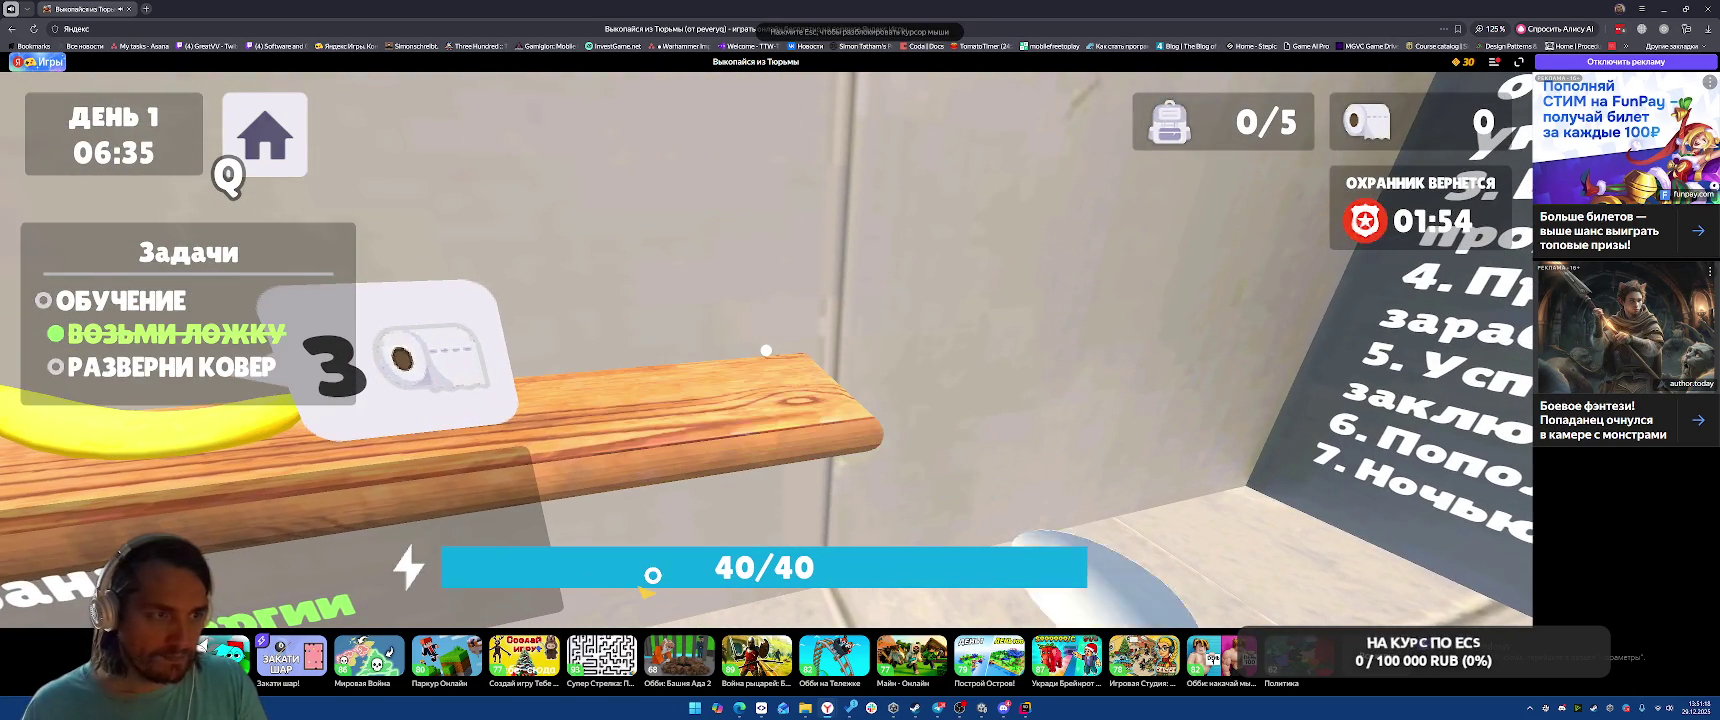
{"action": "key", "text": "w"}
{"action": "key", "text": "w"}
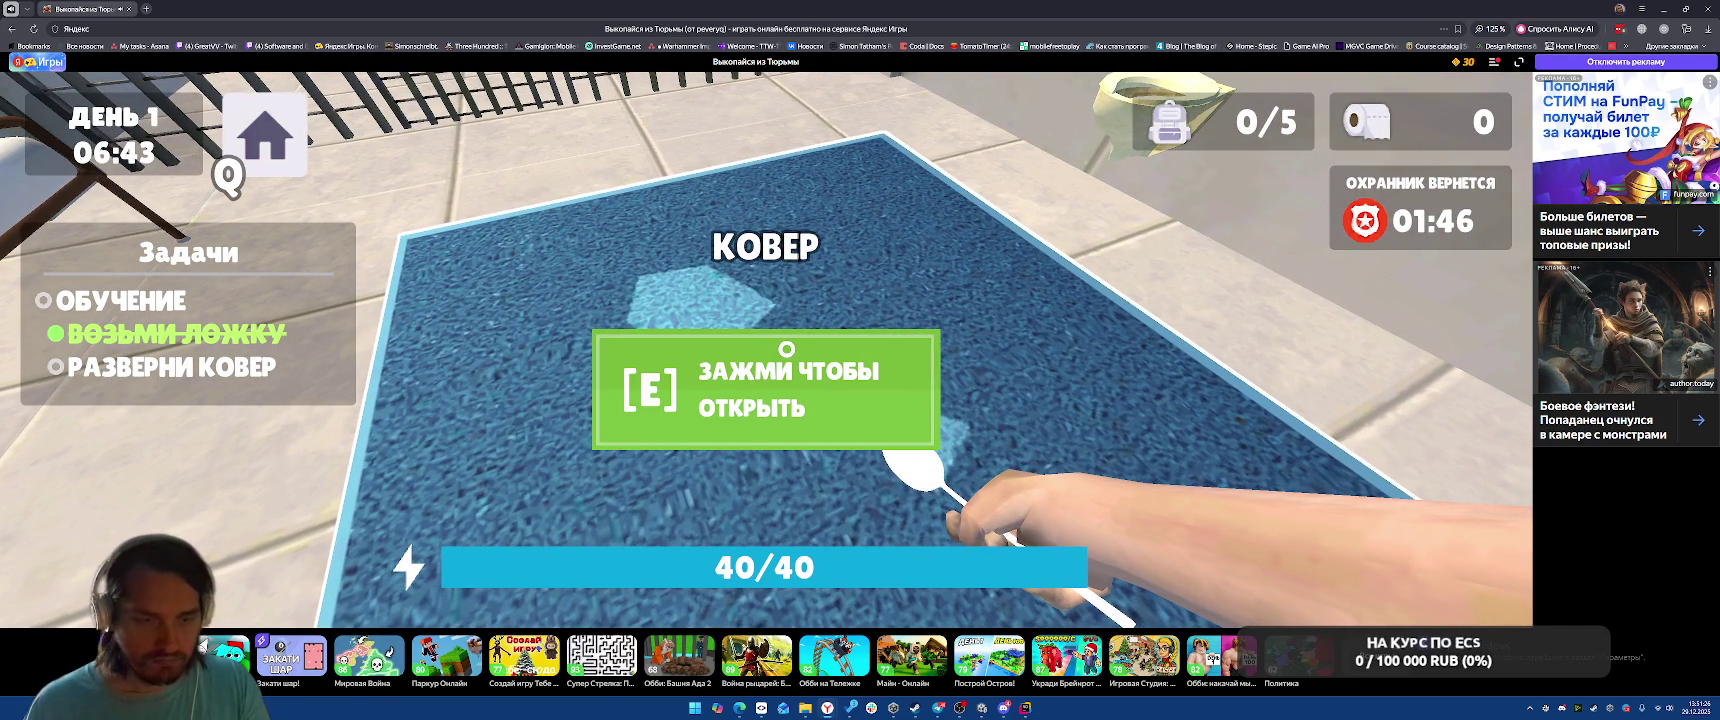
{"action": "key", "text": "s"}
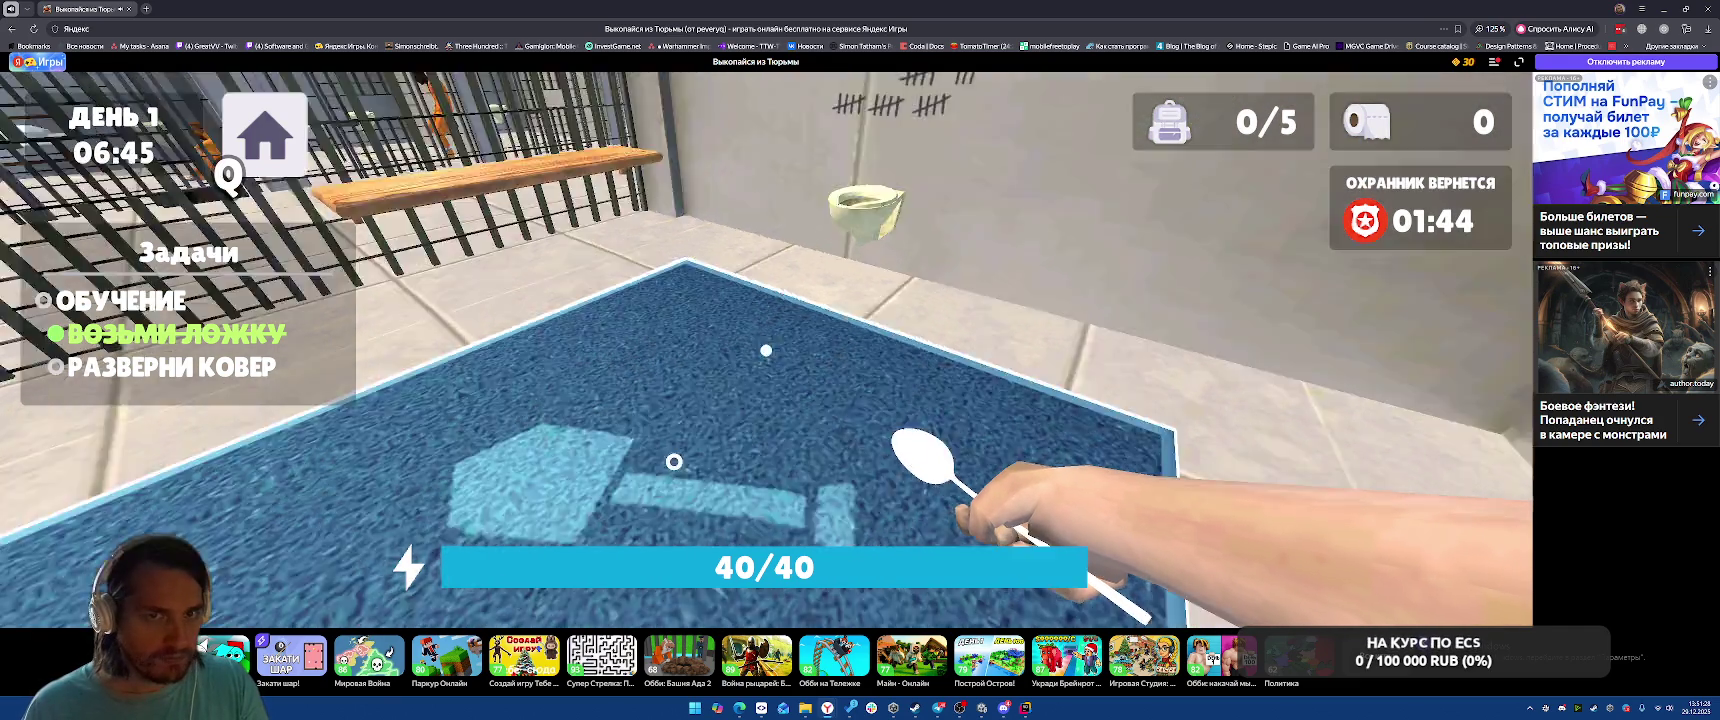
{"action": "key", "text": "w"}
{"action": "key", "text": "e"}
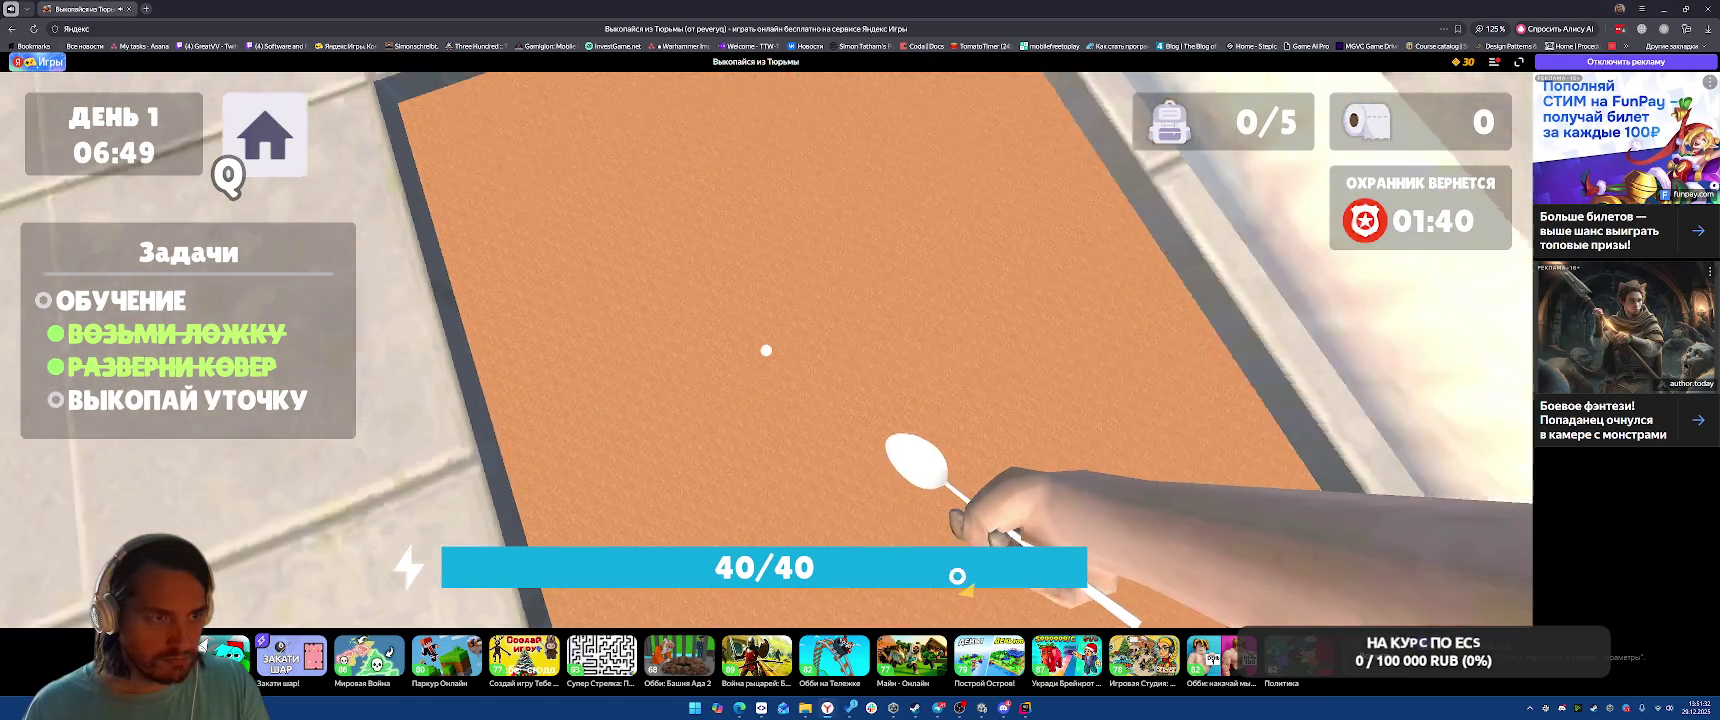
Dig into the exposed floor and pick up the duck
{"action": "left_click", "coordinate": [1052, 419]}
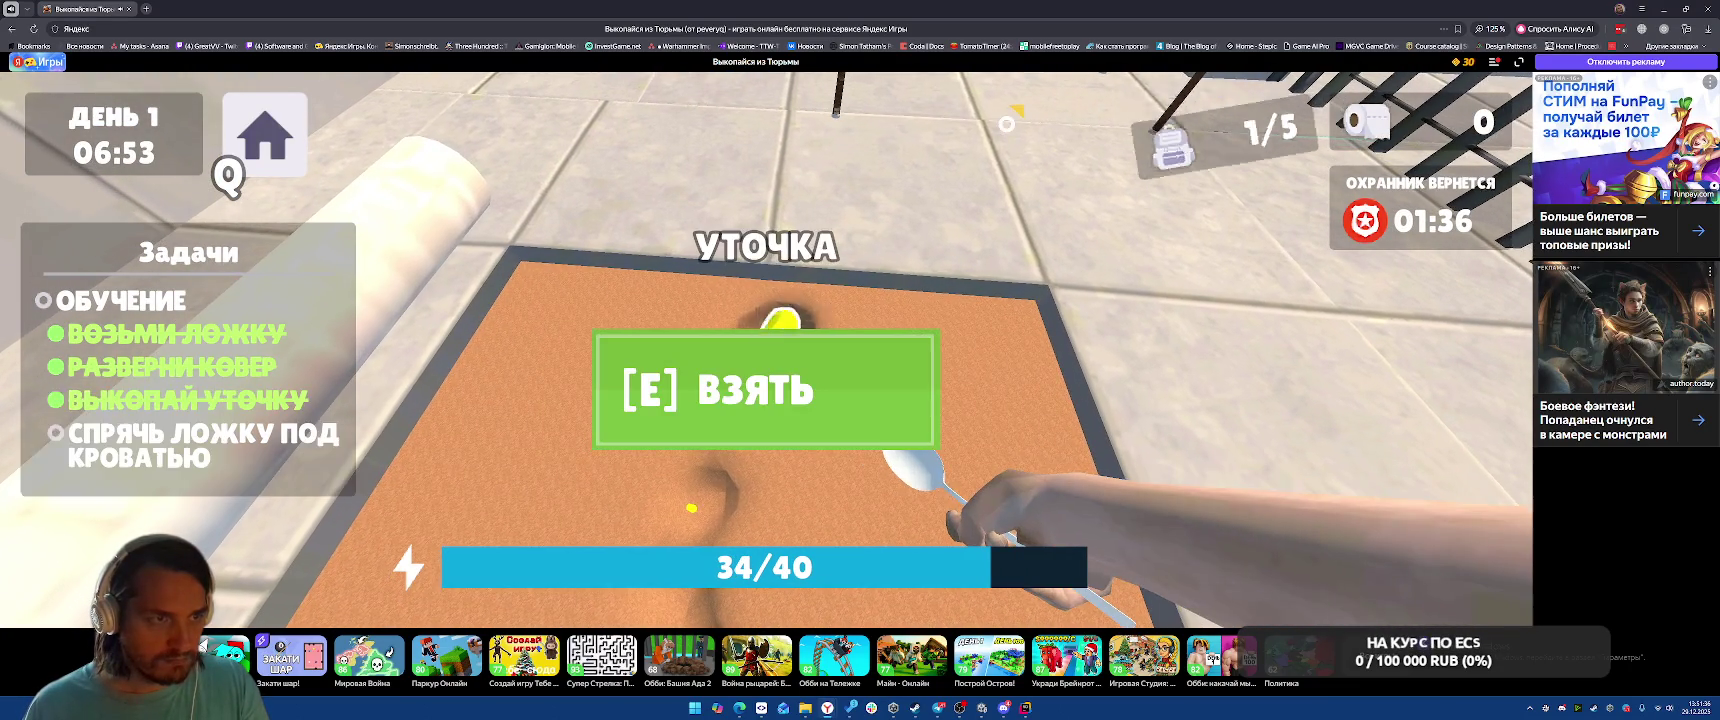
{"action": "key", "text": "e"}
{"action": "key", "text": "e"}
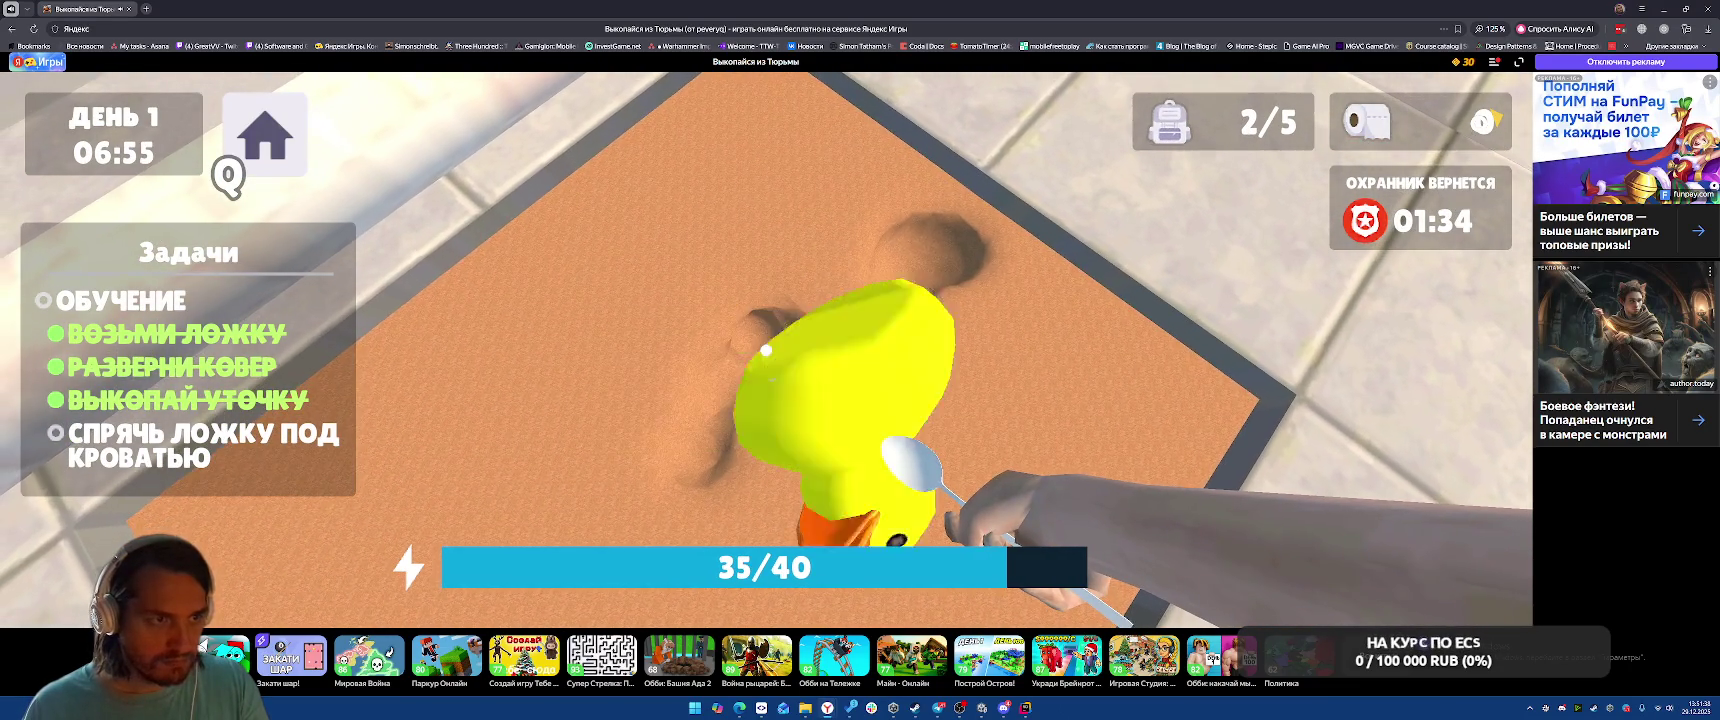
{"action": "left_click", "coordinate": [766, 350]}
{"action": "left_click", "coordinate": [766, 350]}
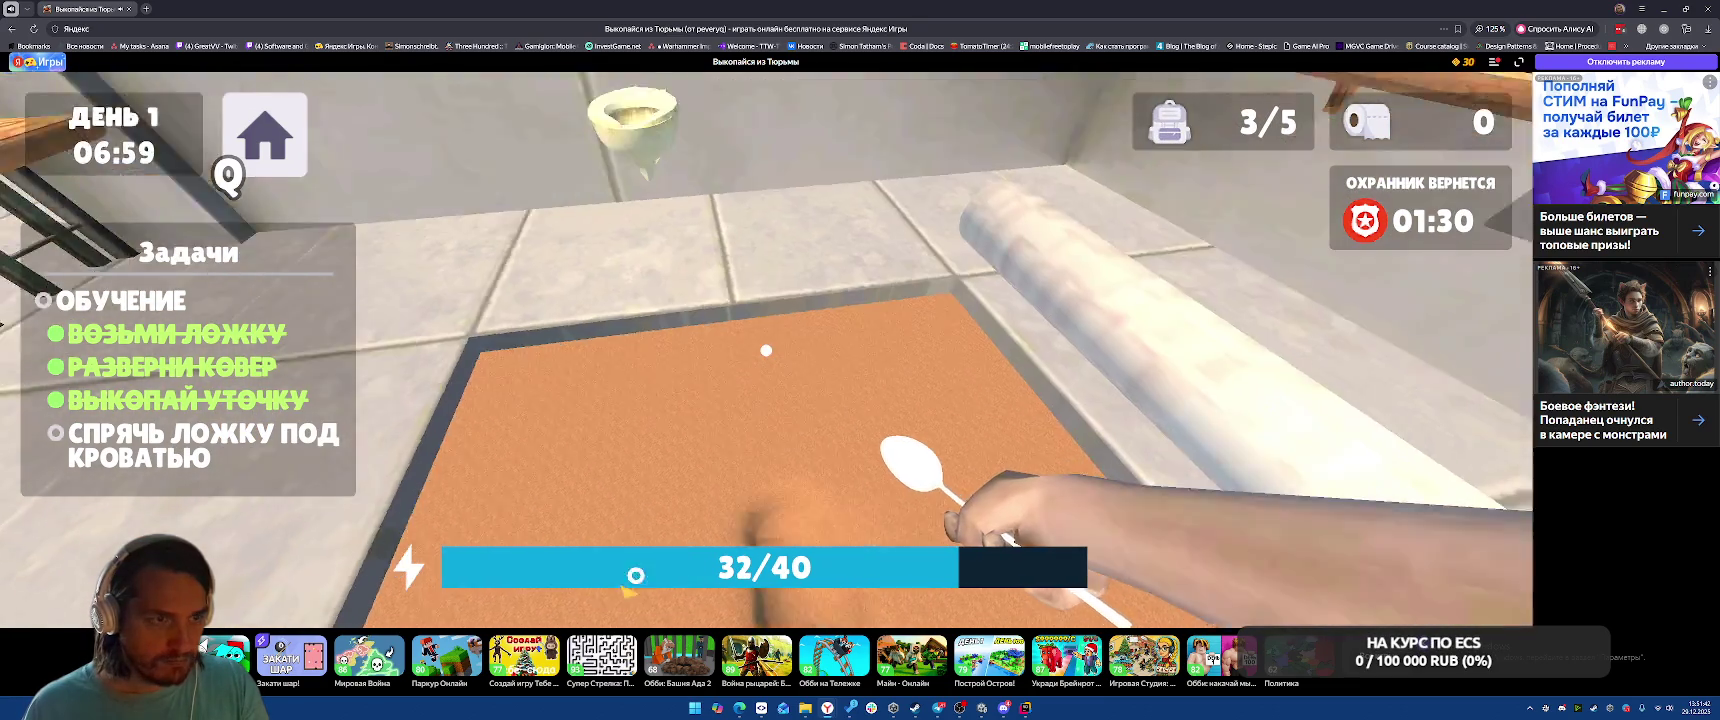
{"action": "left_click", "coordinate": [766, 350]}
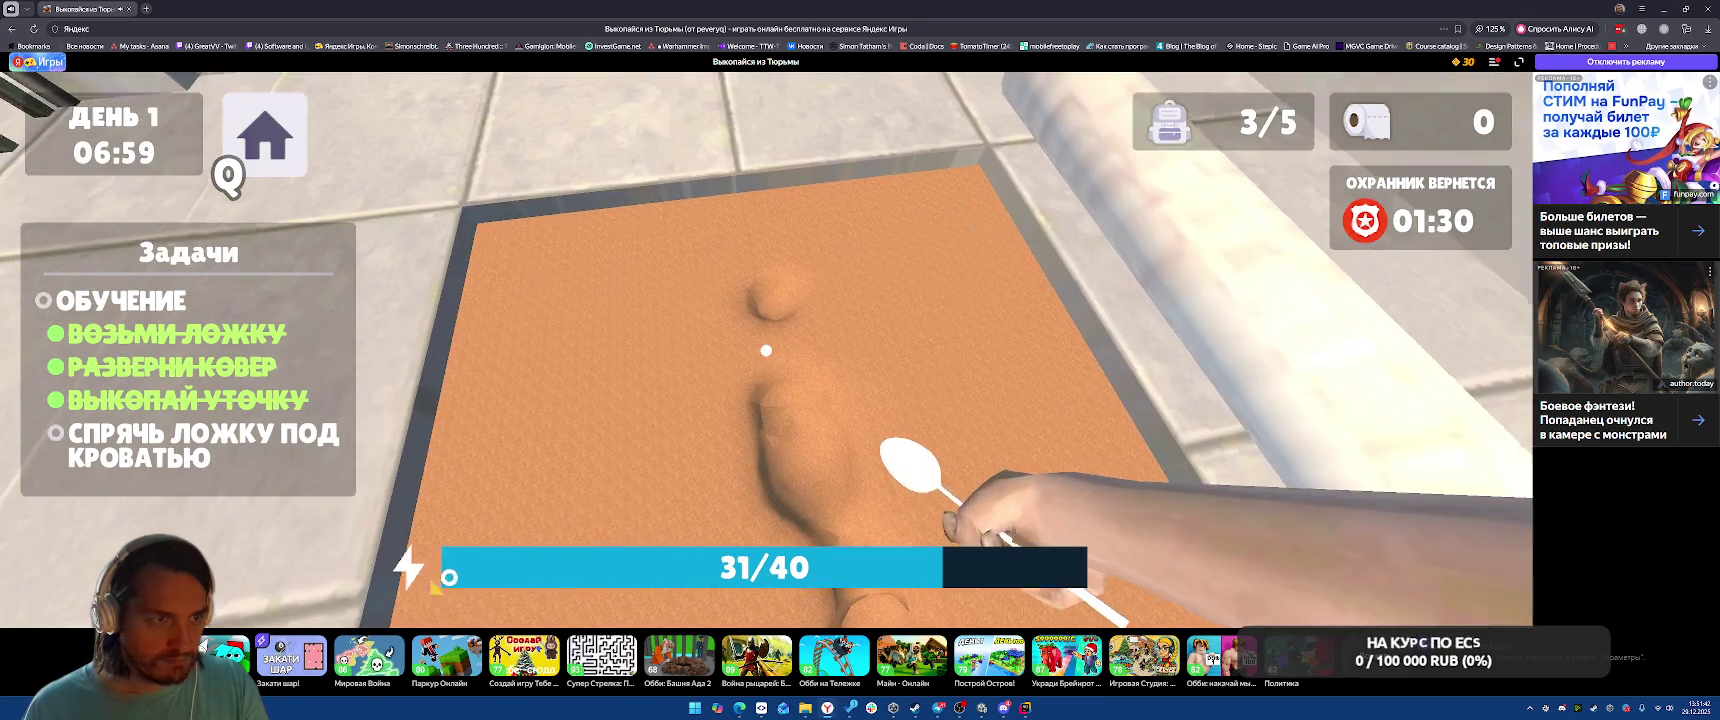
{"action": "left_click", "coordinate": [766, 350]}
{"action": "left_click", "coordinate": [766, 350]}
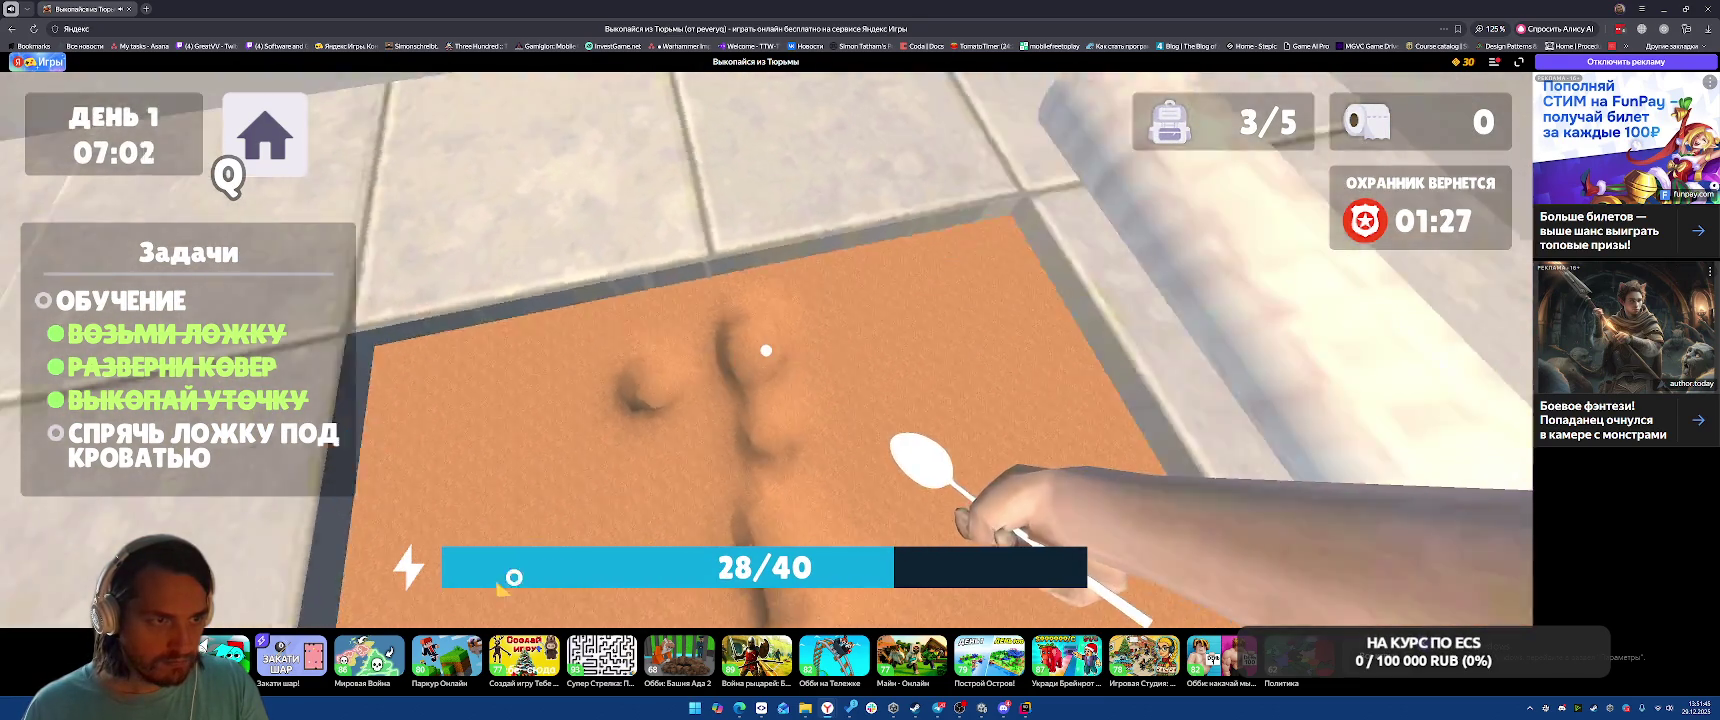
Keep digging, pick up the soap, and try to take the alarm clock
{"action": "left_click", "coordinate": [766, 350]}
{"action": "left_click", "coordinate": [766, 350]}
{"action": "left_click", "coordinate": [766, 350]}
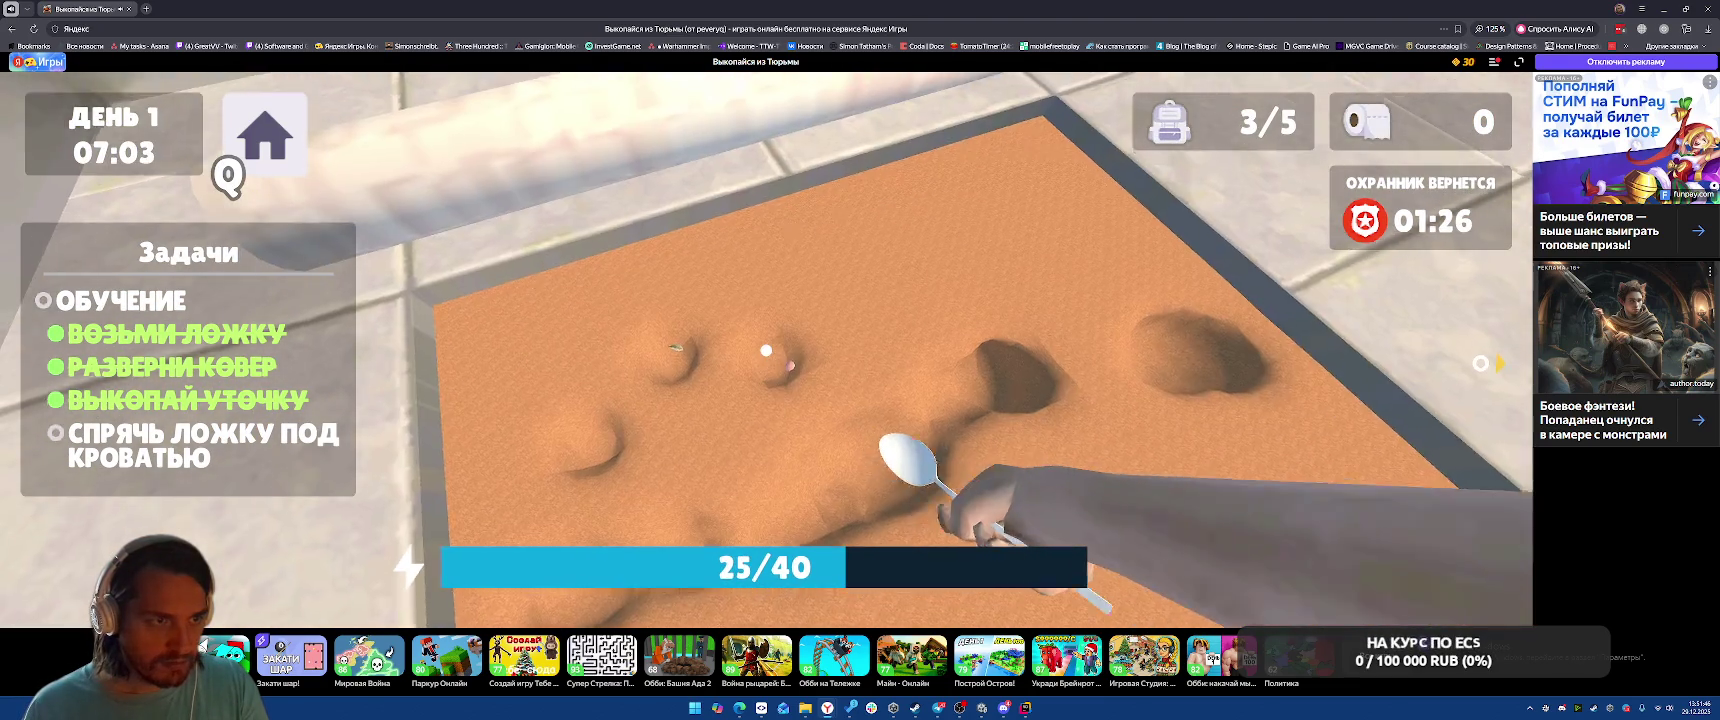
{"action": "left_click", "coordinate": [766, 350]}
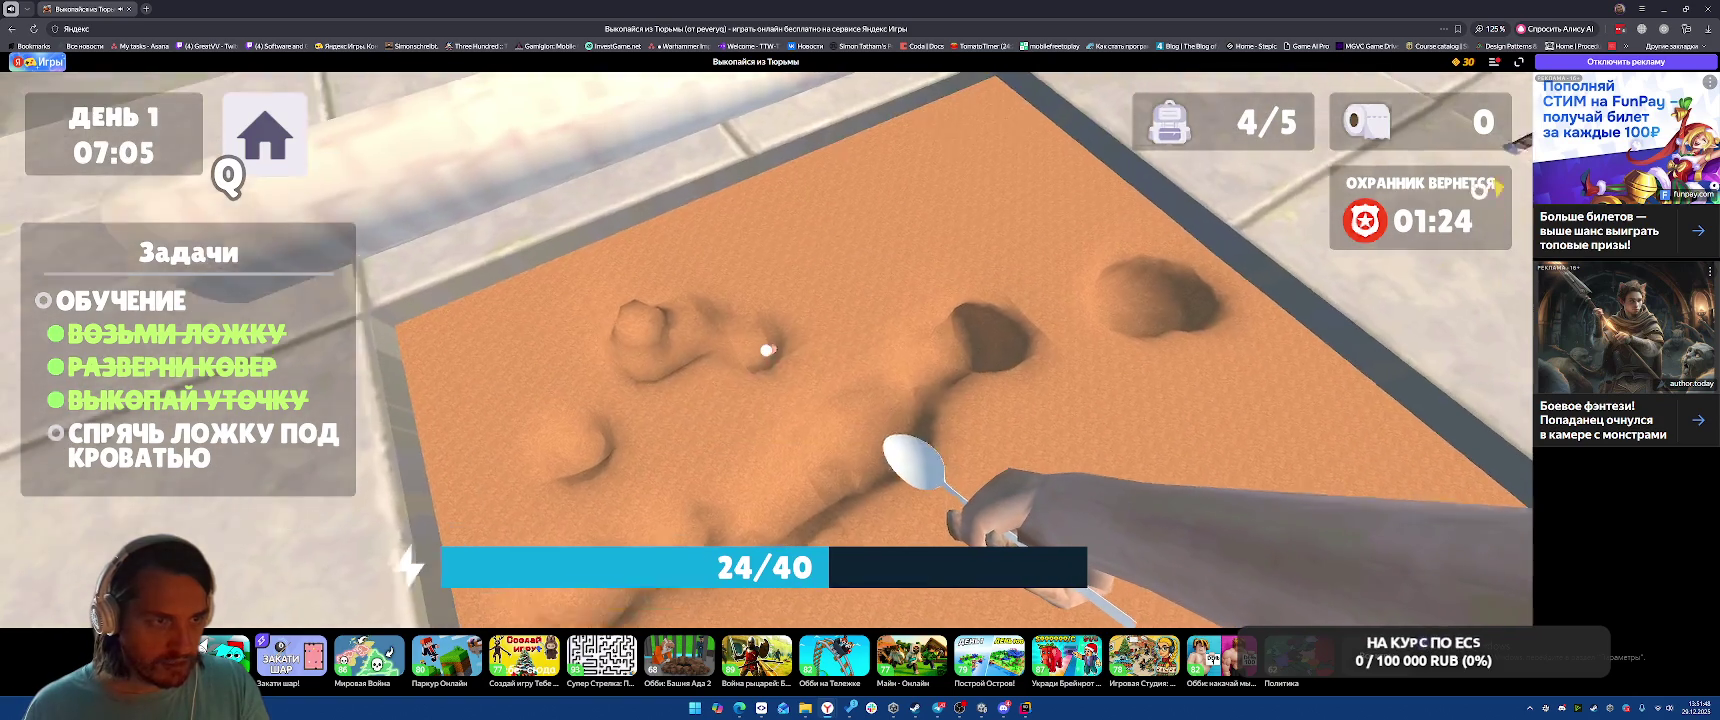
{"action": "key", "text": "e"}
{"action": "left_click", "coordinate": [766, 350]}
{"action": "left_click", "coordinate": [766, 350]}
{"action": "left_click", "coordinate": [766, 350]}
{"action": "key", "text": "e"}
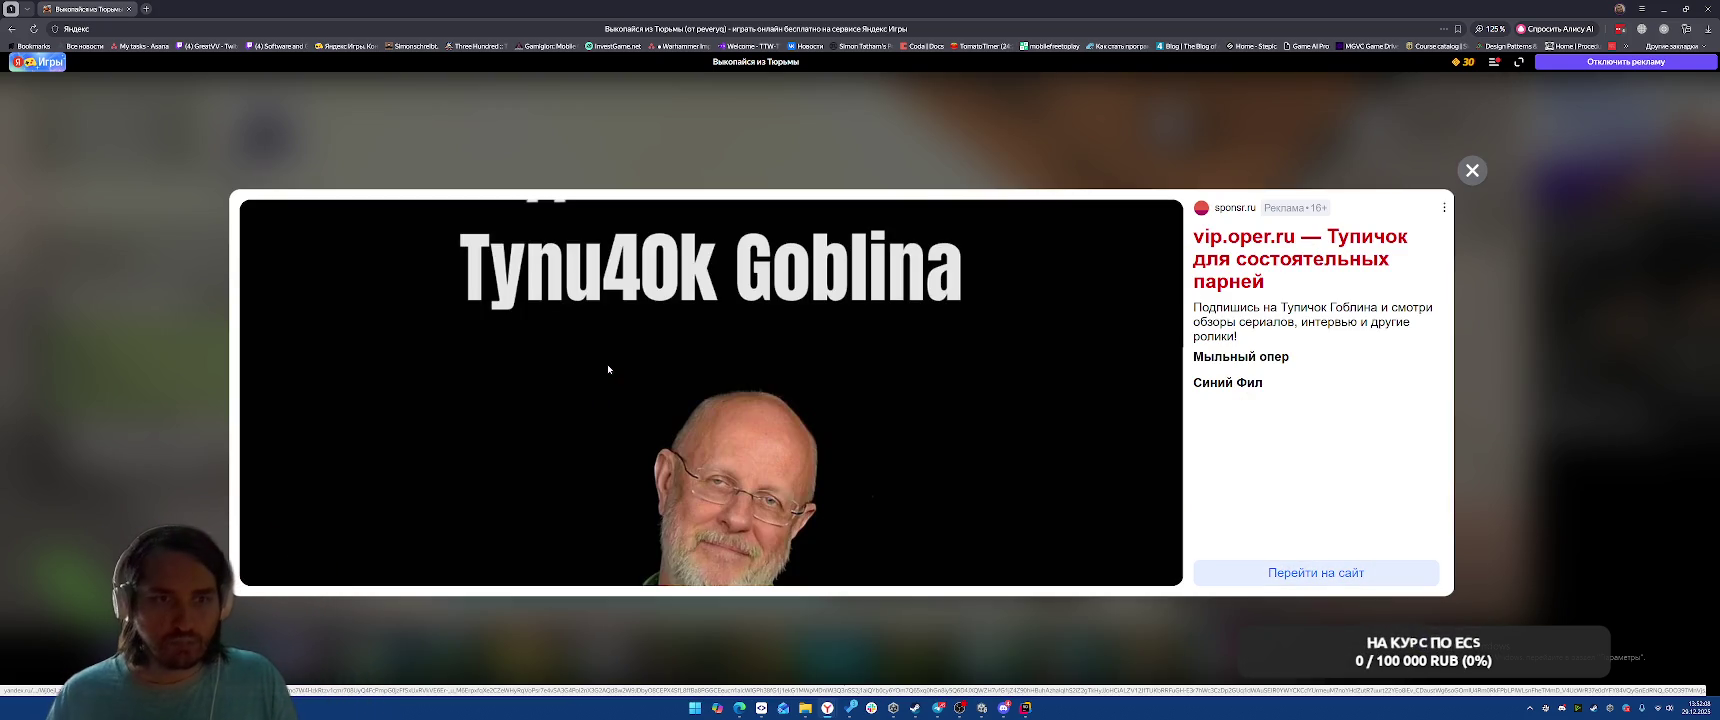
Close the ad, pick up the clump of dirt and flush it down the toilet
{"action": "left_click", "coordinate": [1472, 170]}
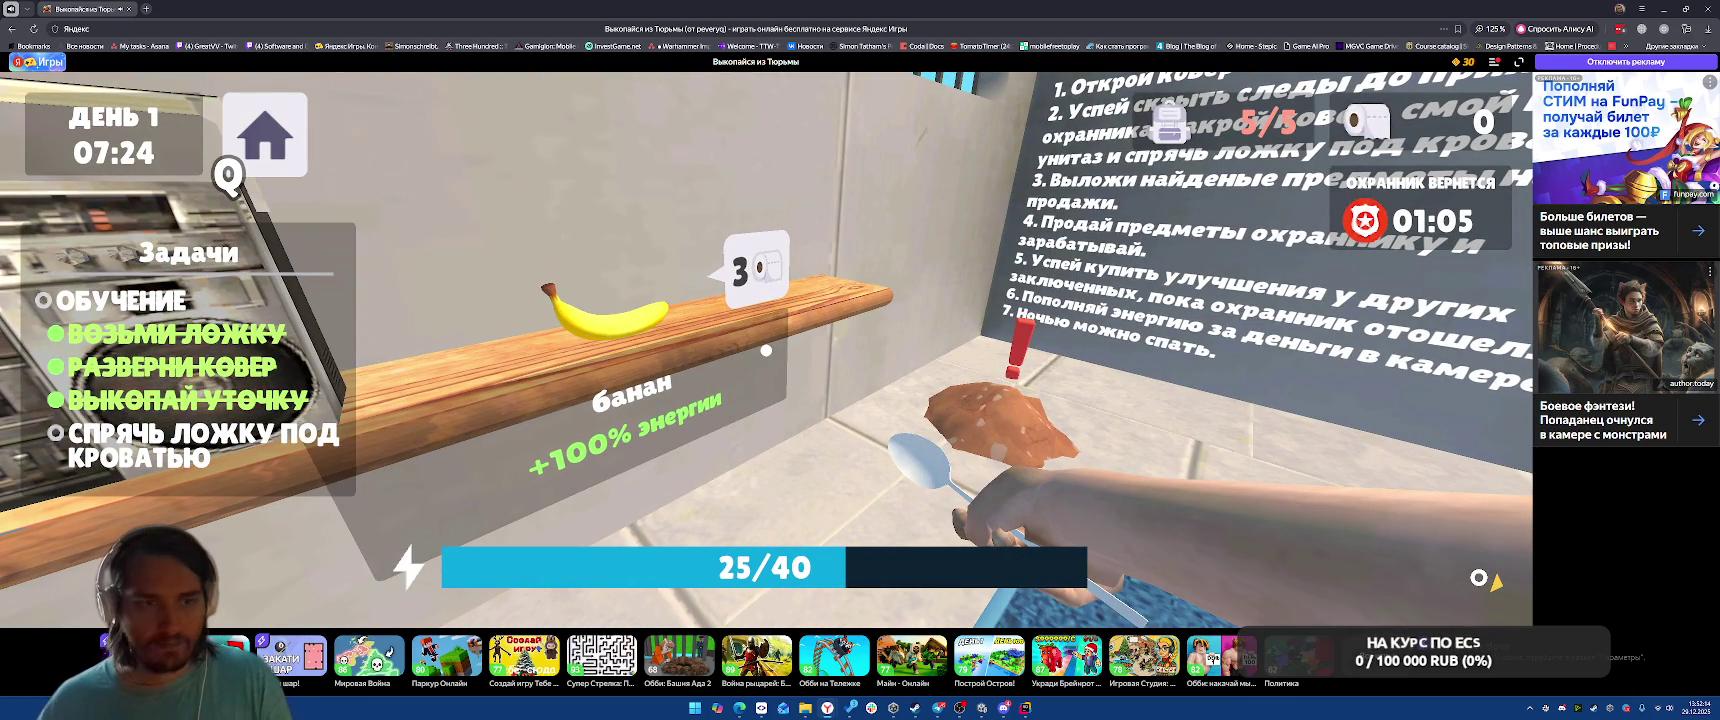
{"action": "key", "text": "e"}
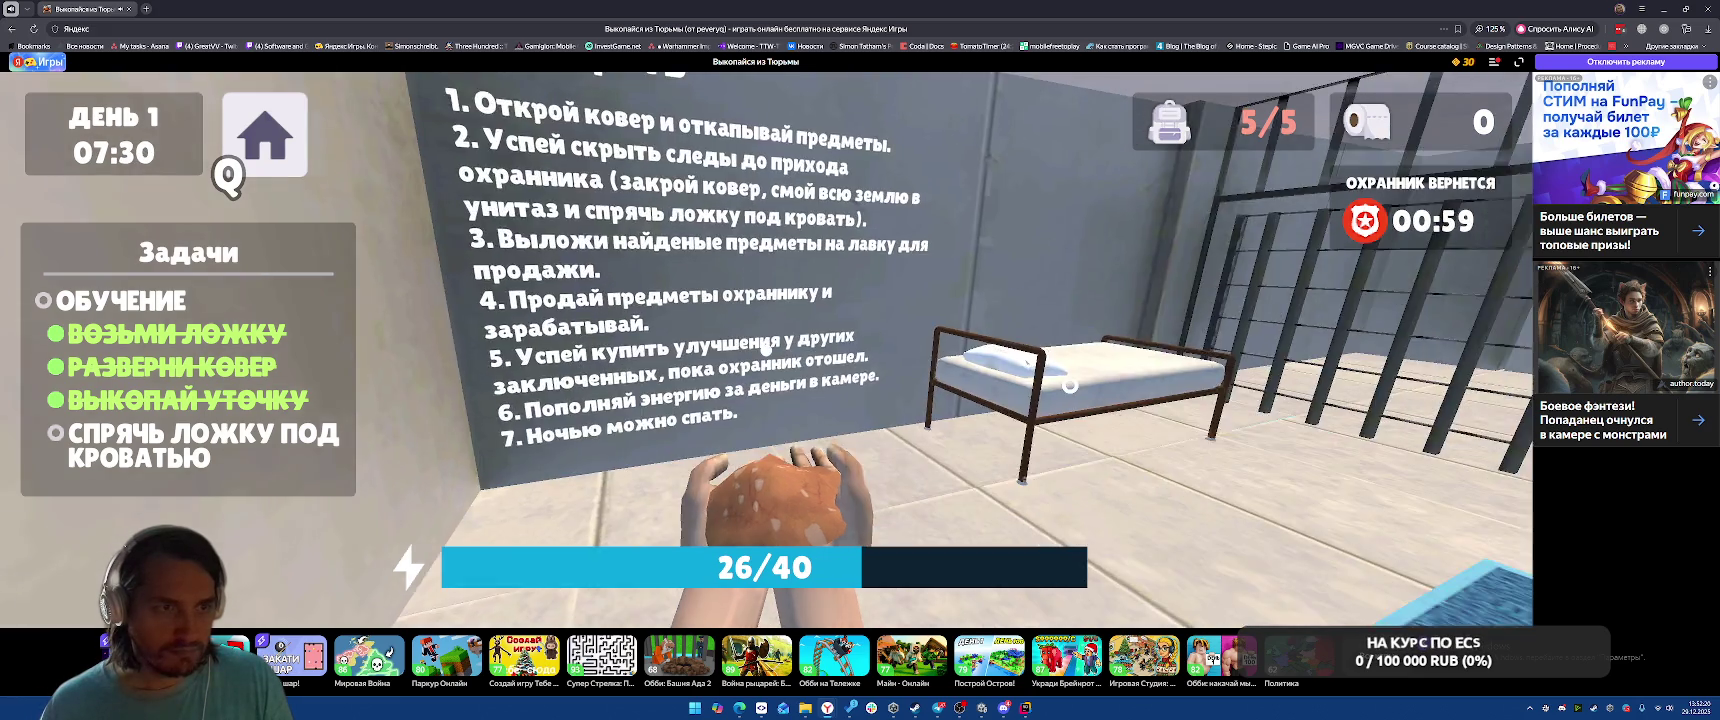
{"action": "key", "text": "w"}
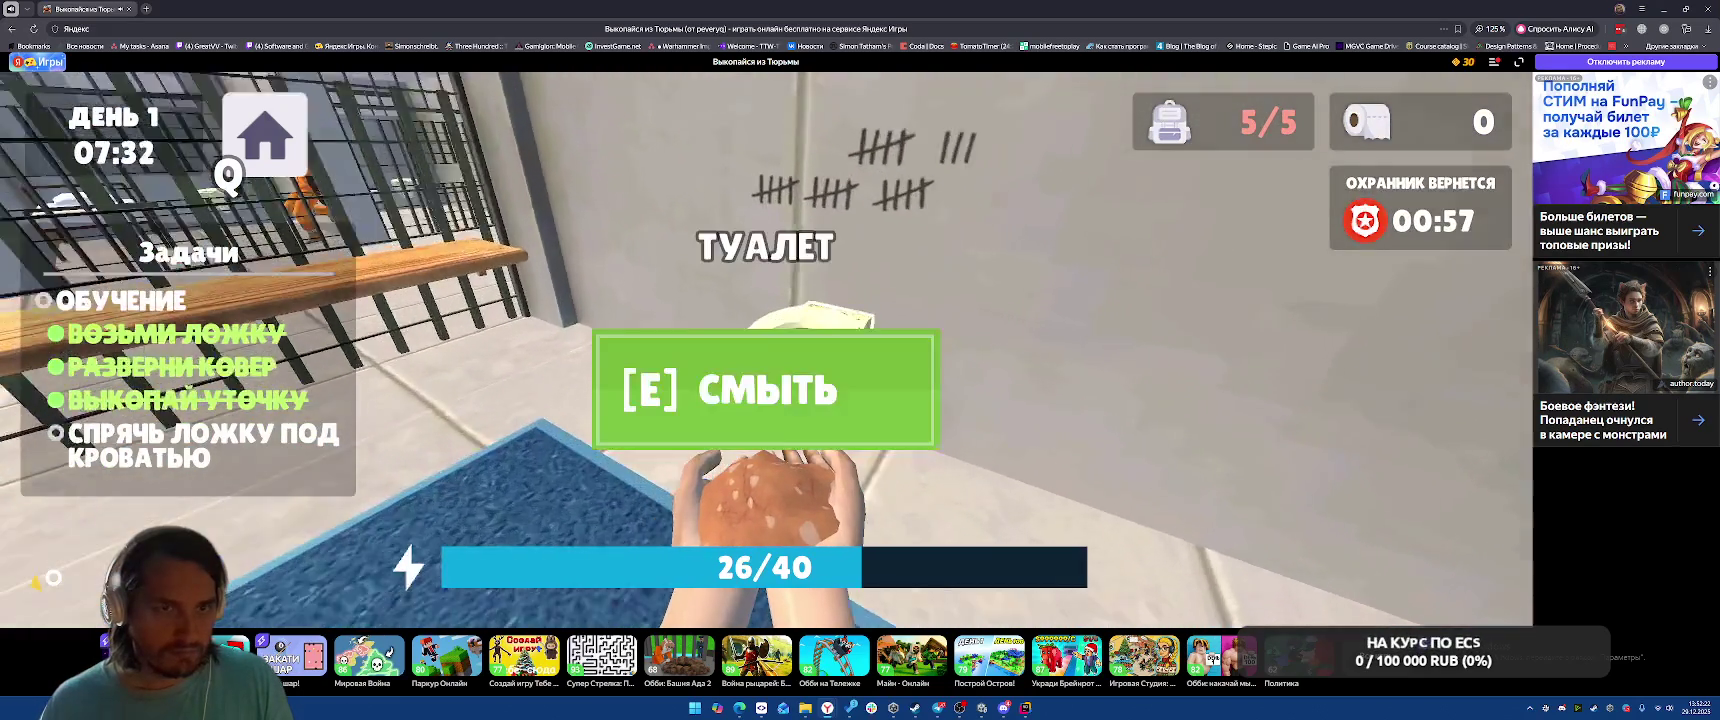
{"action": "key", "text": "e"}
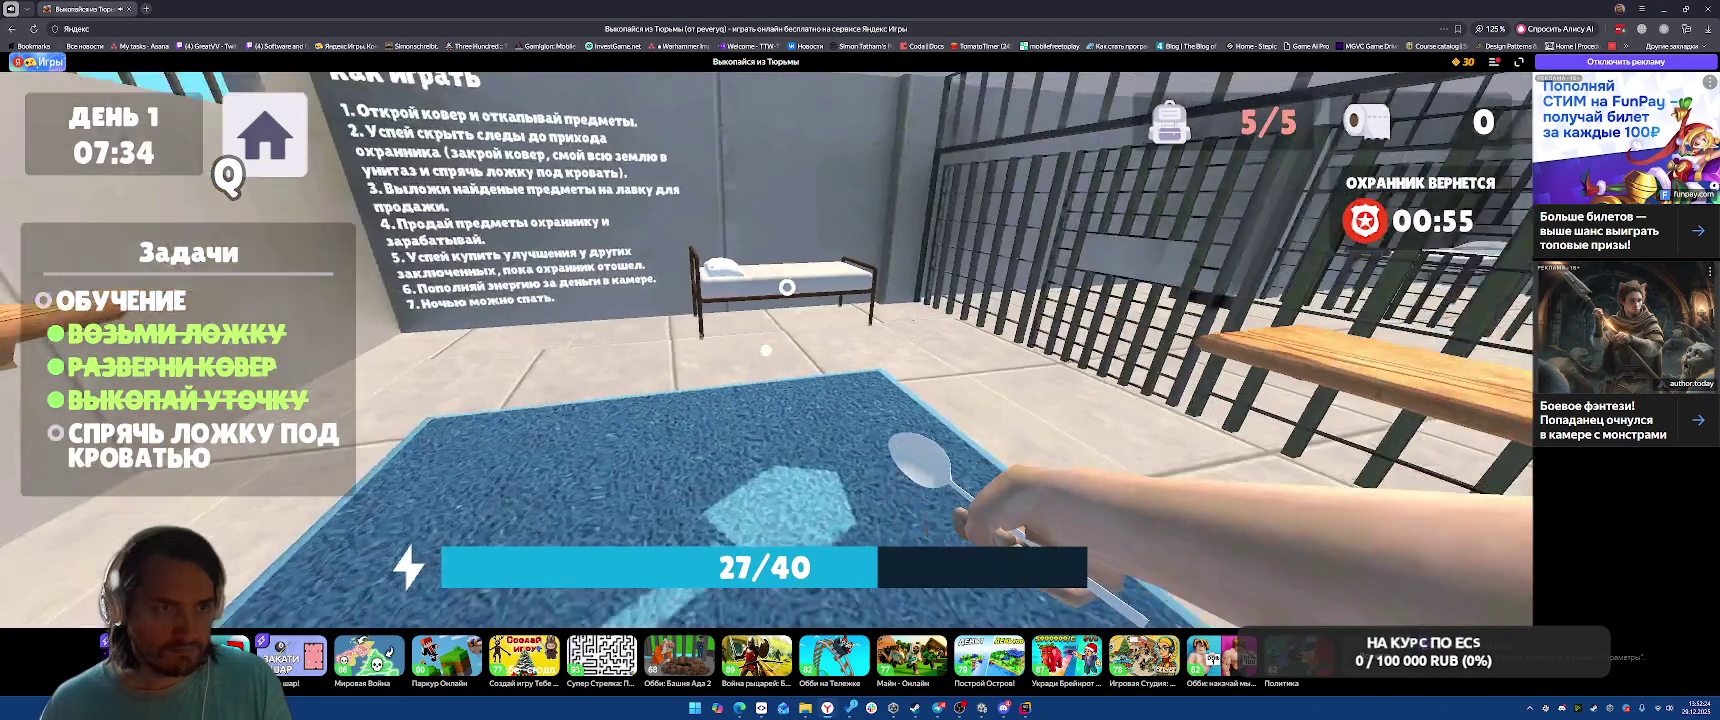
Hide the spoon under the bed
{"action": "key", "text": "w"}
{"action": "key", "text": "e"}
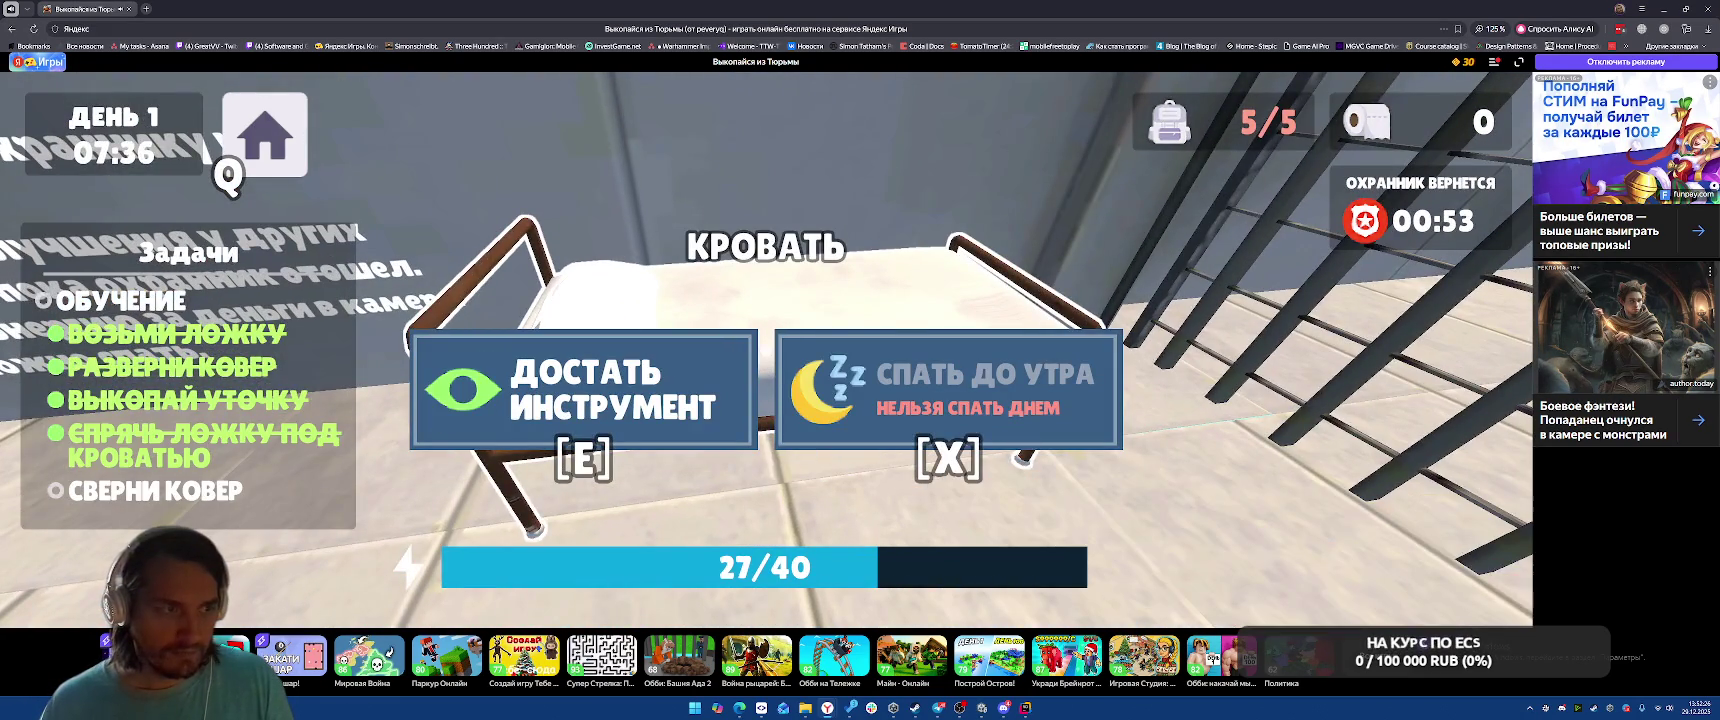
{"action": "key", "text": "a"}
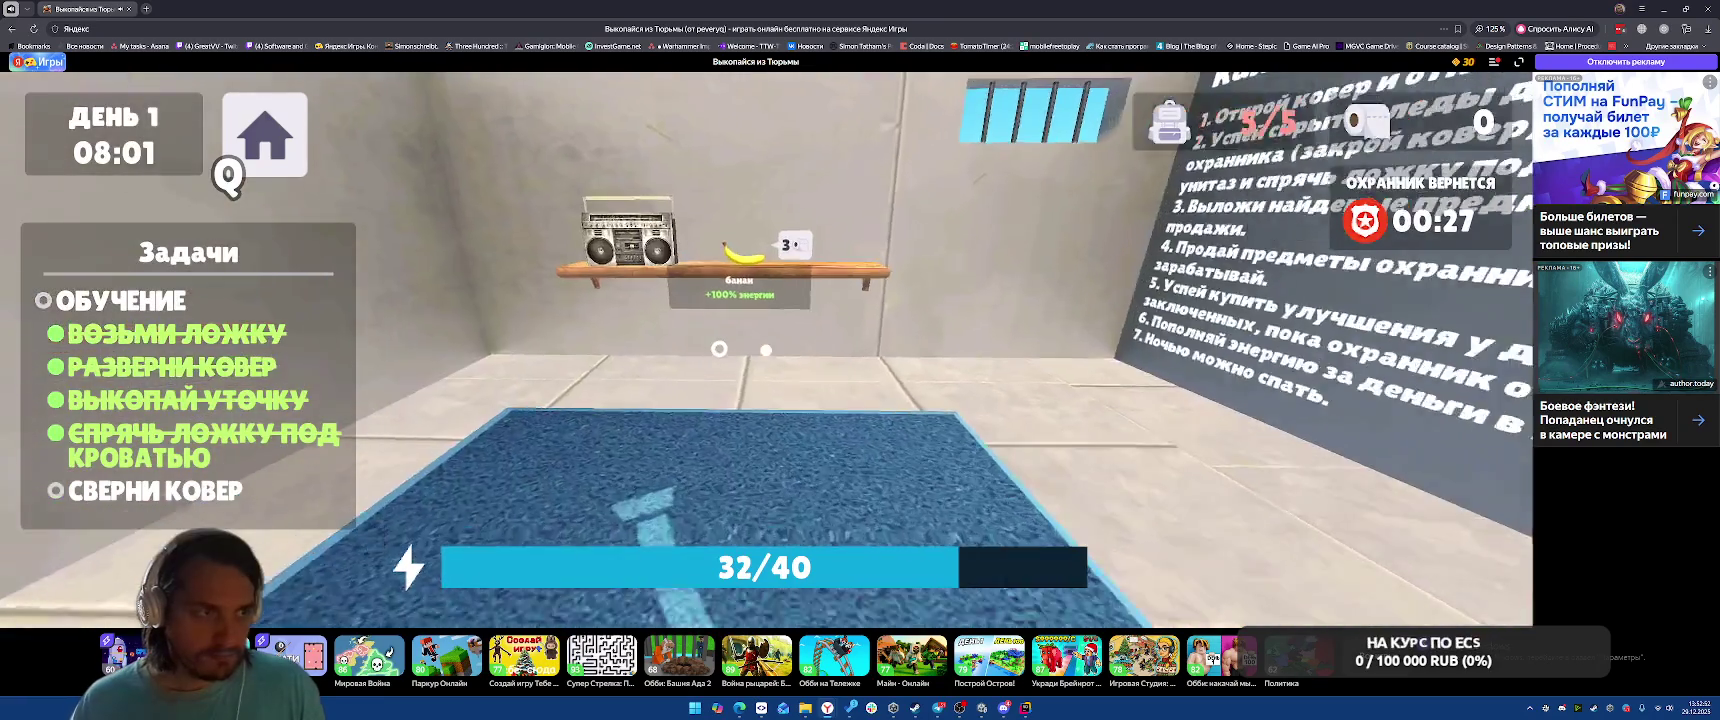
Walk to the banana shelf, face the cell bars and step onto the rug
{"action": "key", "text": "w"}
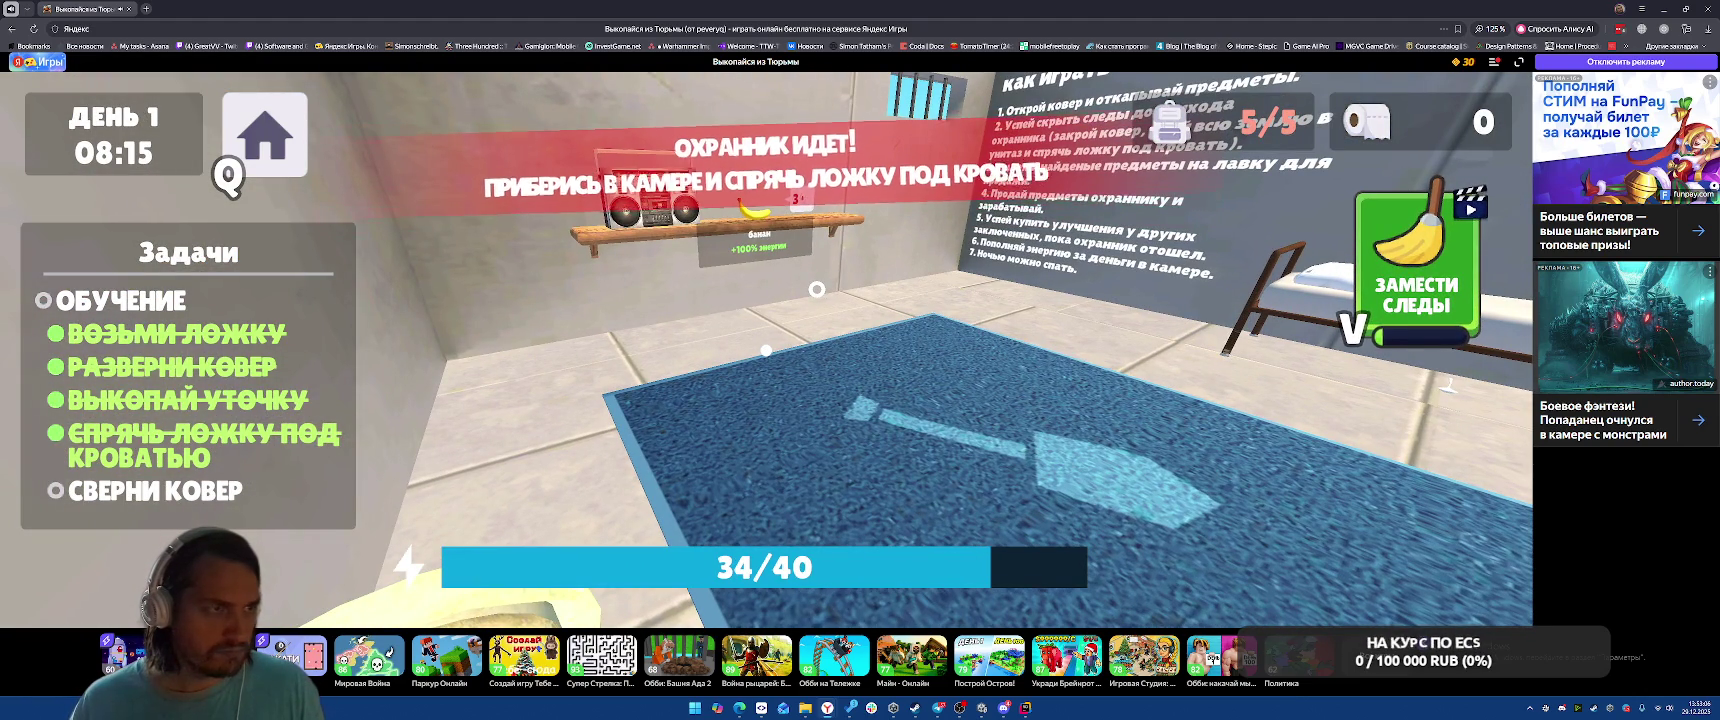
{"action": "key", "text": "a"}
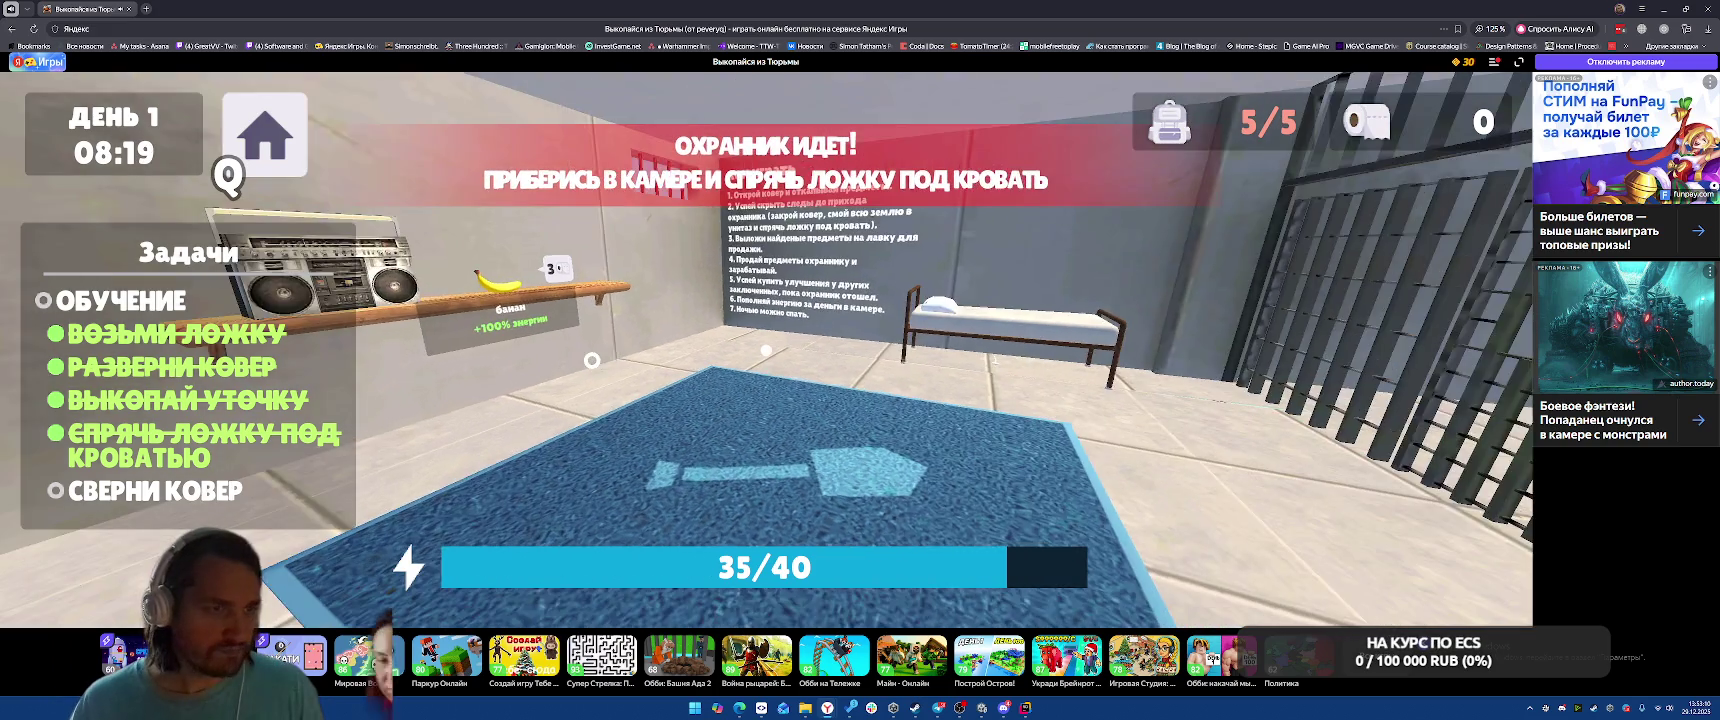
{"action": "mouse_move", "coordinate": [592, 360]}
{"action": "left_mouse_down"}
{"action": "mouse_move", "coordinate": [1082, 507]}
{"action": "mouse_move", "coordinate": [892, 199]}
{"action": "mouse_move", "coordinate": [1337, 263]}
{"action": "left_mouse_up"}
{"action": "key", "text": "w"}
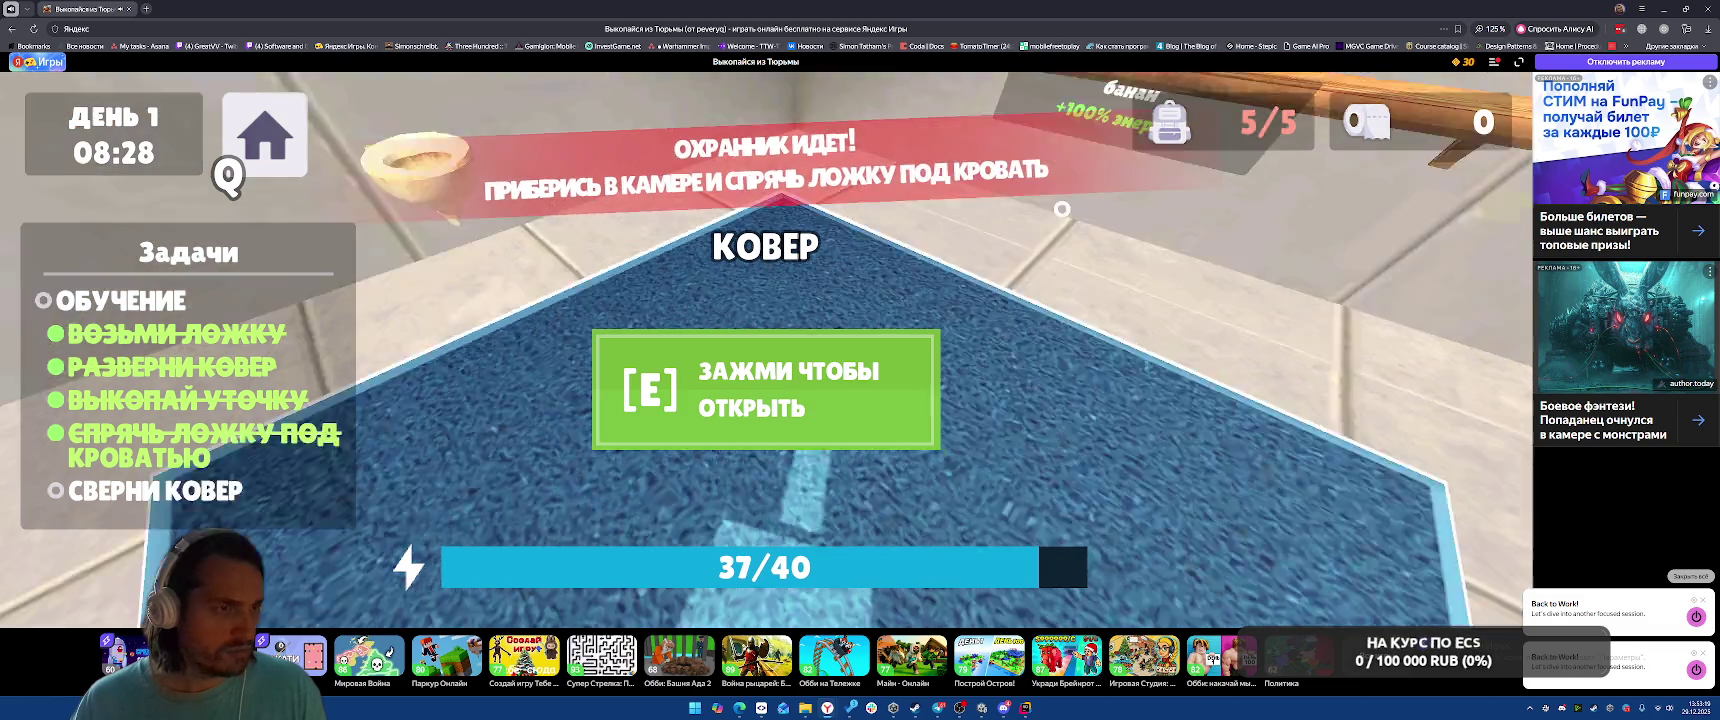
{"action": "mouse_move", "coordinate": [1341, 268]}
{"action": "left_mouse_down"}
{"action": "mouse_move", "coordinate": [700, 330]}
{"action": "mouse_move", "coordinate": [600, 310]}
{"action": "mouse_move", "coordinate": [857, 305]}
{"action": "mouse_move", "coordinate": [1479, 490]}
{"action": "mouse_move", "coordinate": [1200, 520]}
{"action": "mouse_move", "coordinate": [1380, 545]}
{"action": "mouse_move", "coordinate": [1294, 578]}
{"action": "left_mouse_up"}
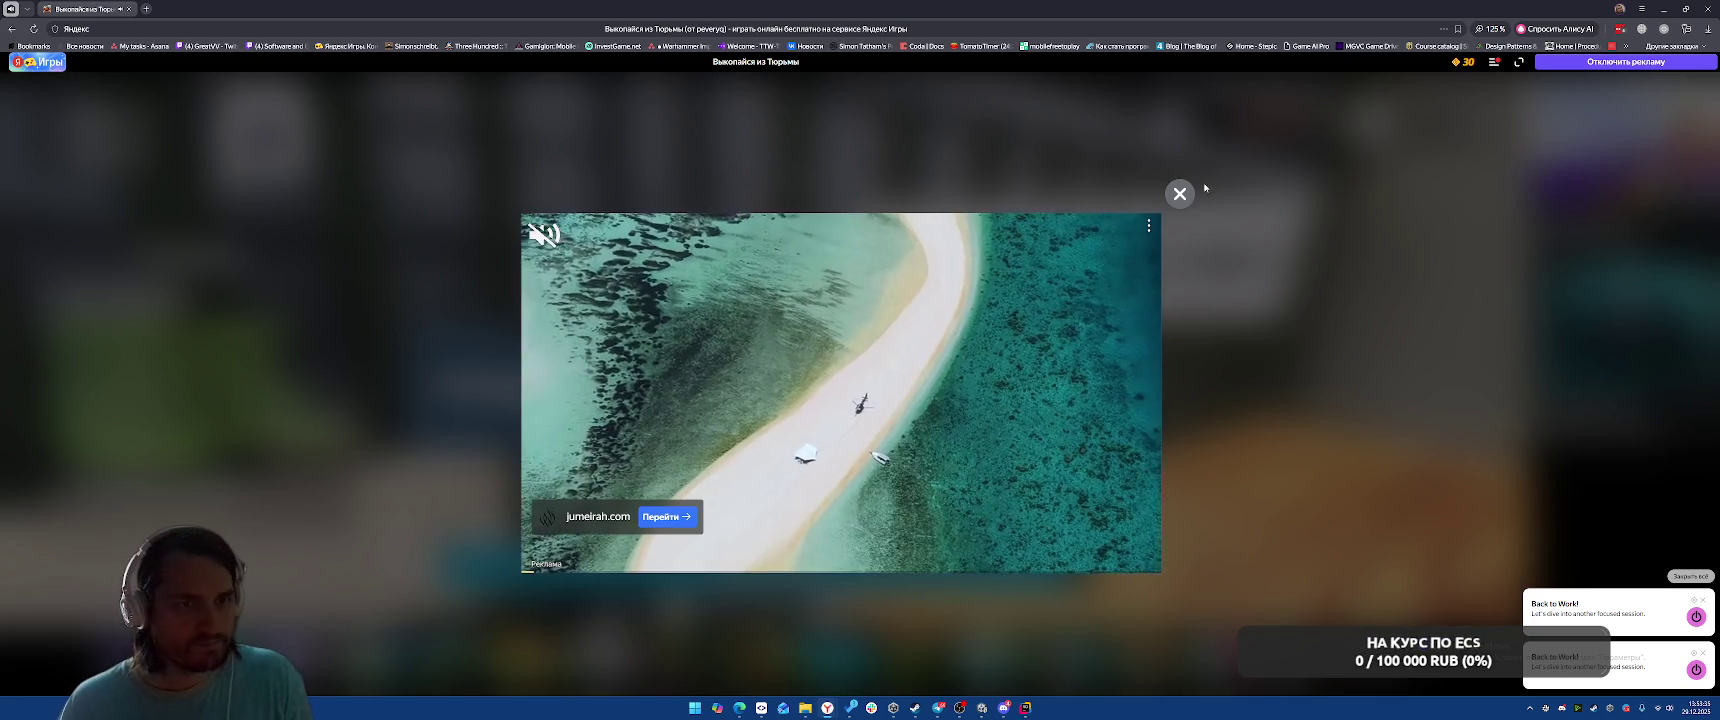
Dismiss the ad, walk up to the guard and choose a response
{"action": "left_click", "coordinate": [1179, 193]}
{"action": "left_click", "coordinate": [1180, 195]}
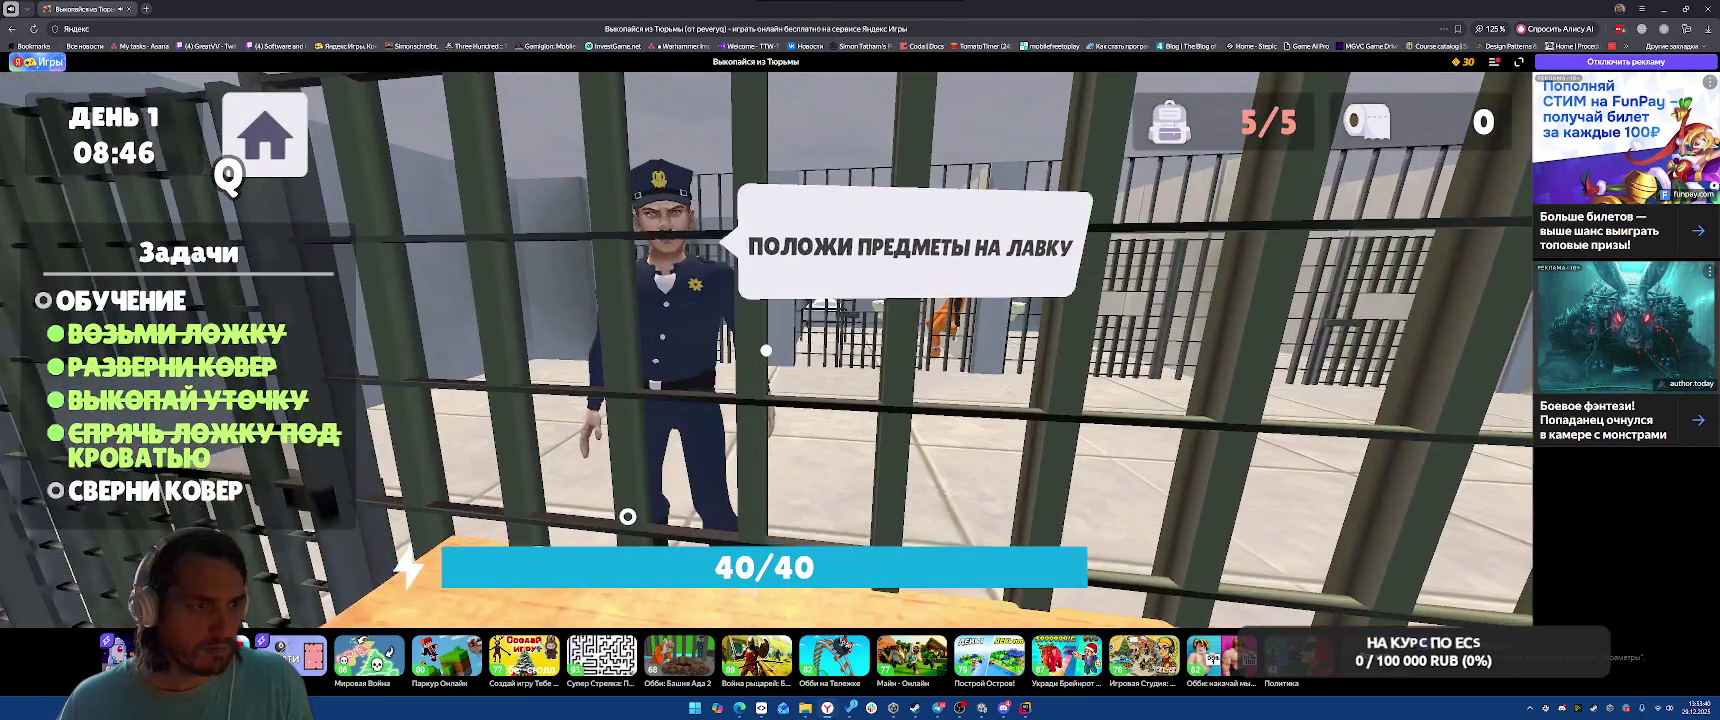
{"action": "key", "text": "w"}
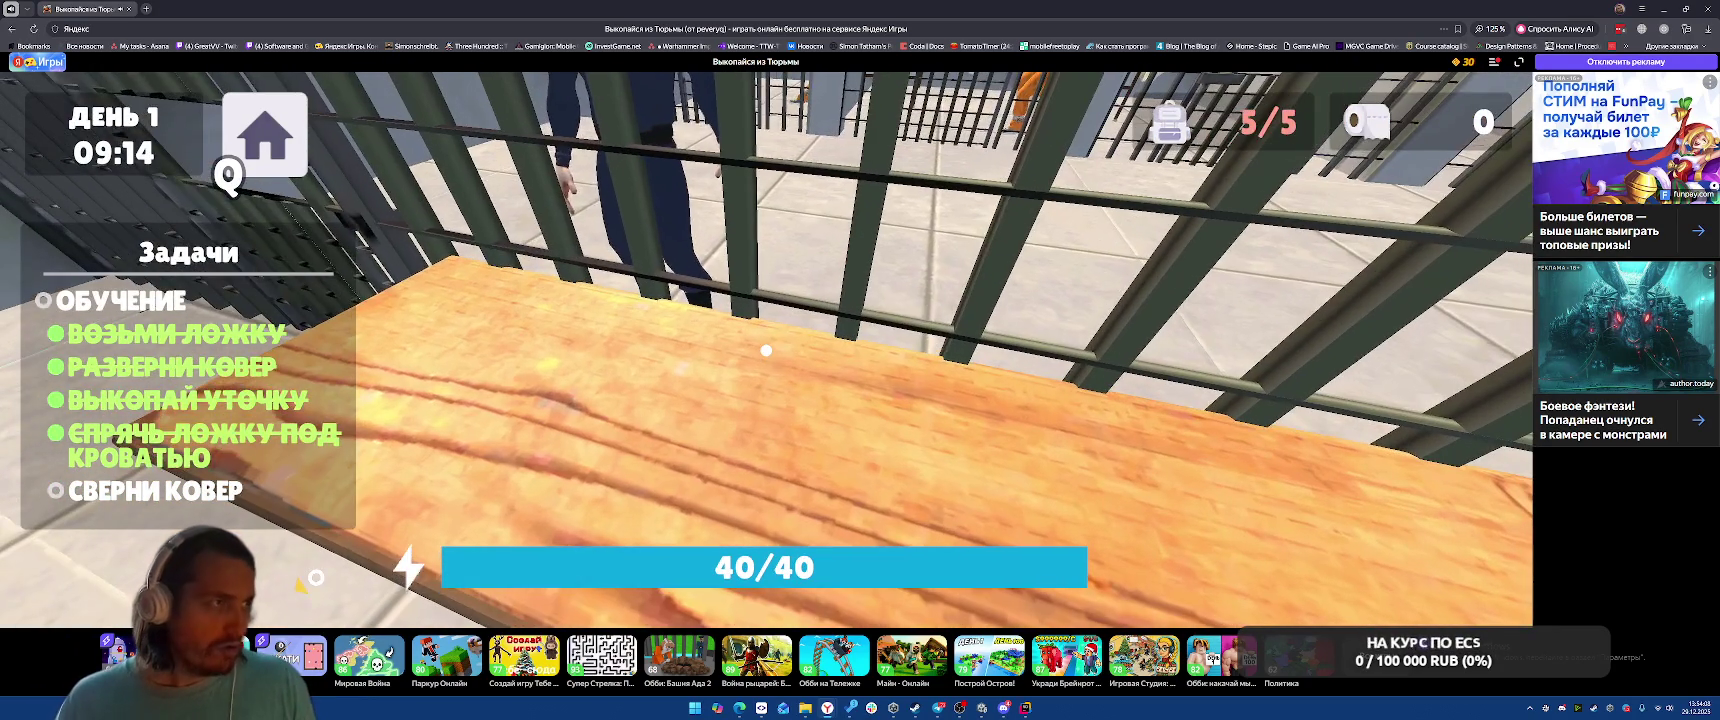
{"action": "left_click", "coordinate": [766, 350]}
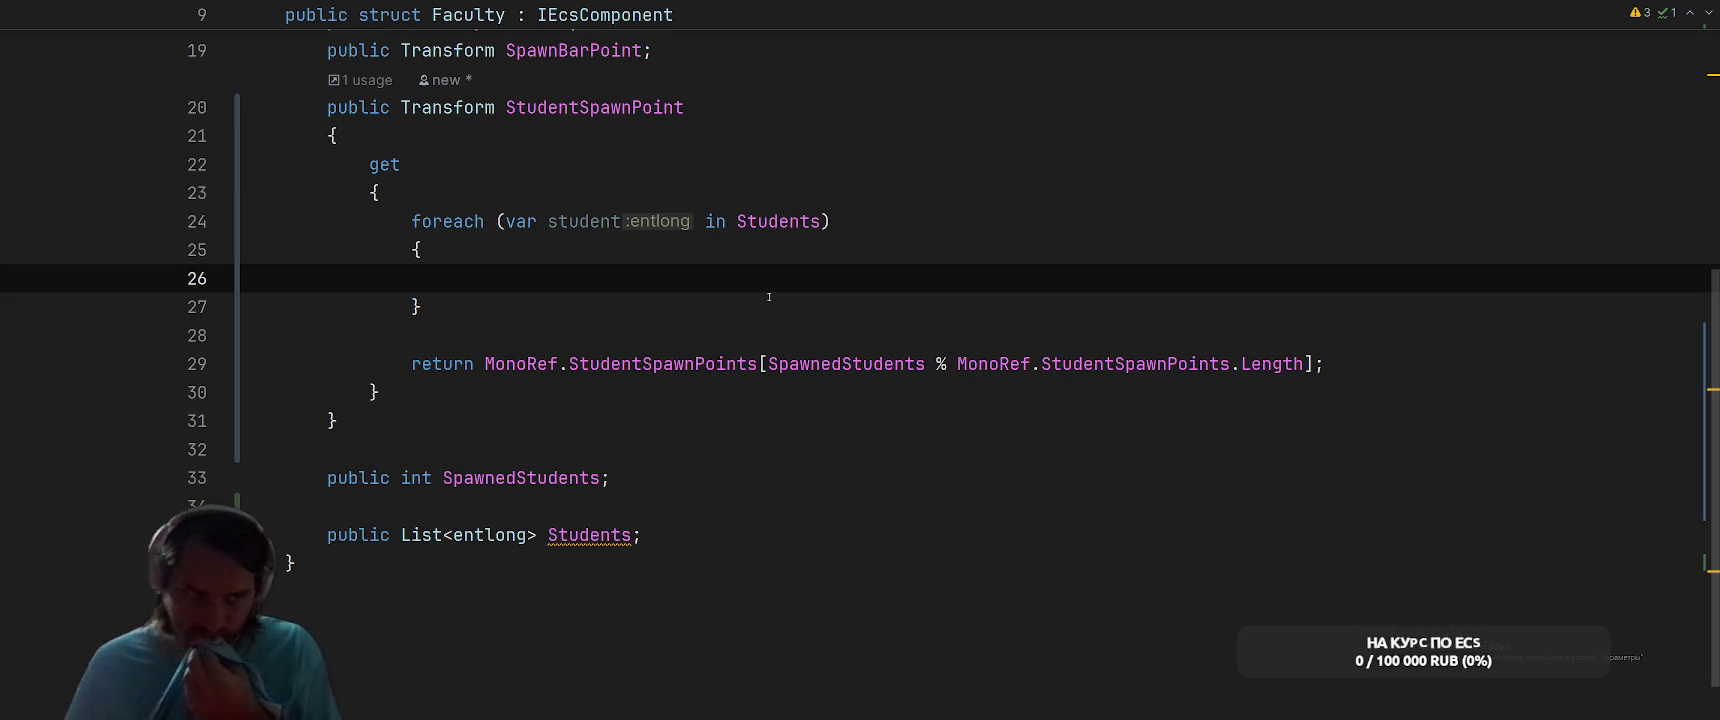
Start a draft loop in the getter with var index = 0; and index++;
{"action": "left_click", "coordinate": [696, 198]}
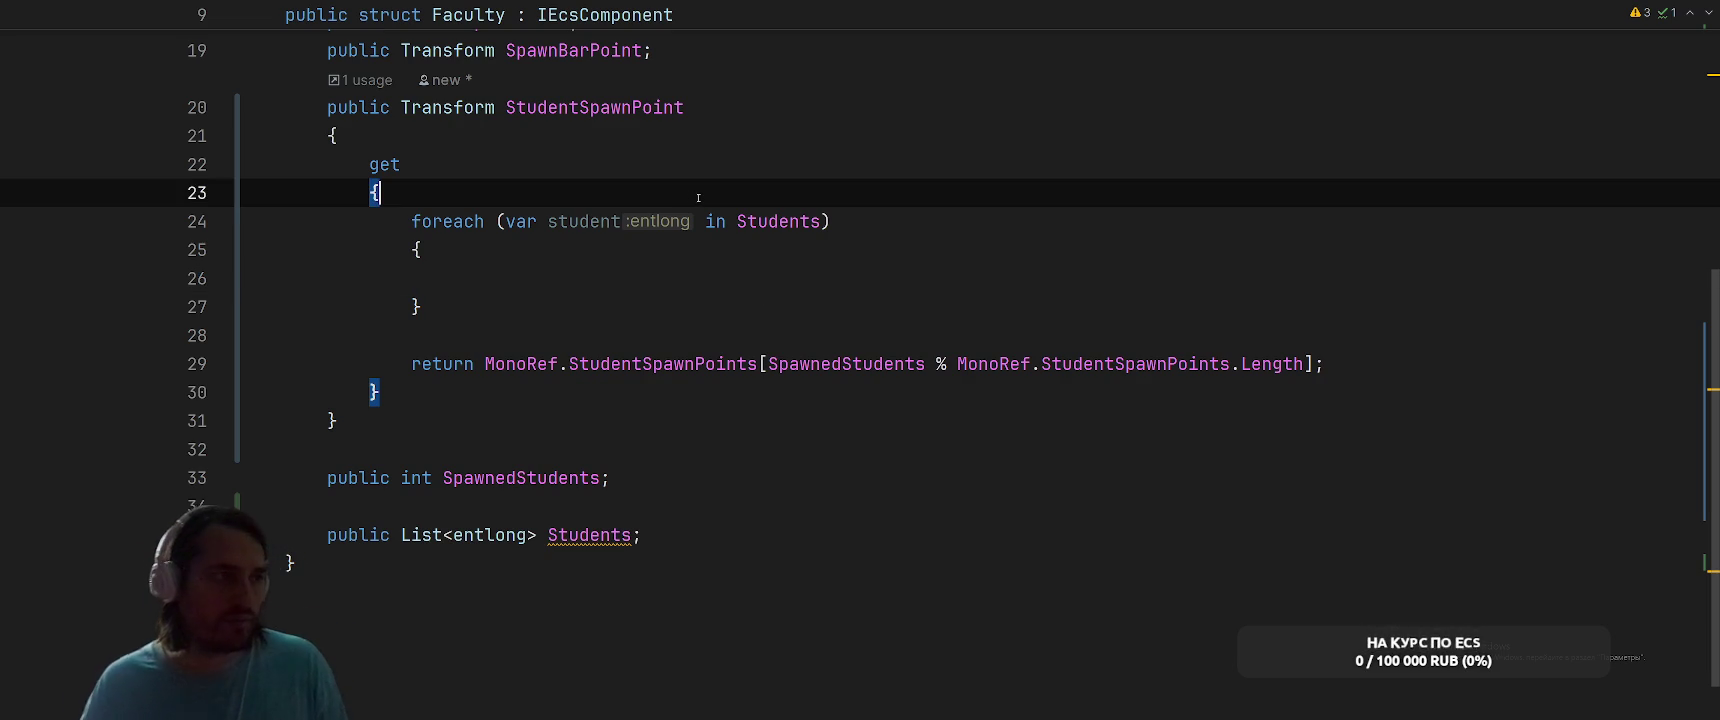
{"action": "key", "text": "Return"}
{"action": "type", "text": "ьщт"}
{"action": "key", "text": "BackSpace"}
{"action": "key", "text": "BackSpace"}
{"action": "key", "text": "BackSpace"}
{"action": "type", "text": "MV"}
{"action": "key", "text": "BackSpace"}
{"action": "key", "text": "BackSpace"}
{"action": "type", "text": "var "}
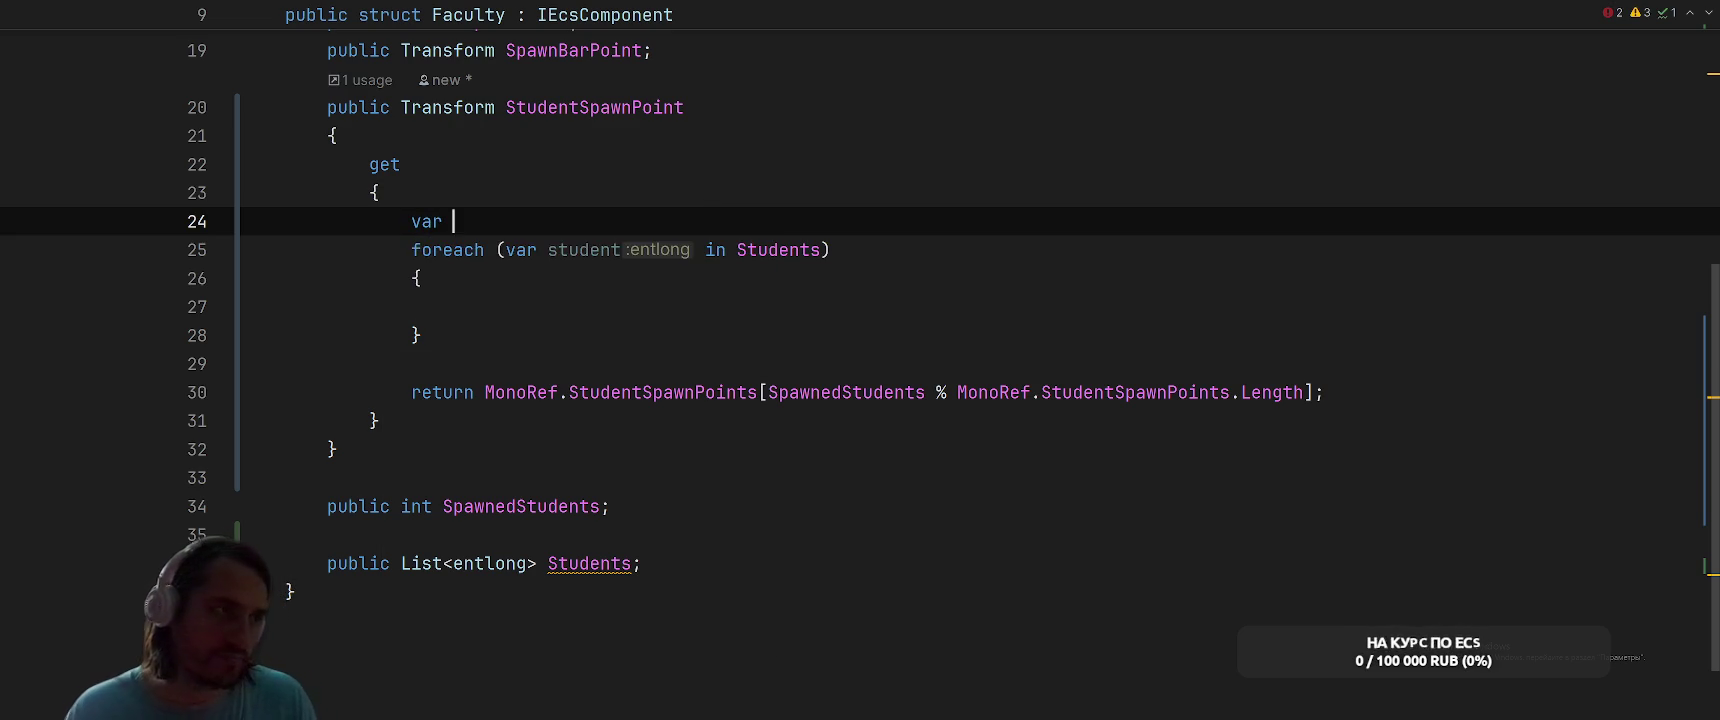
{"action": "type", "text": "index = 0;"}
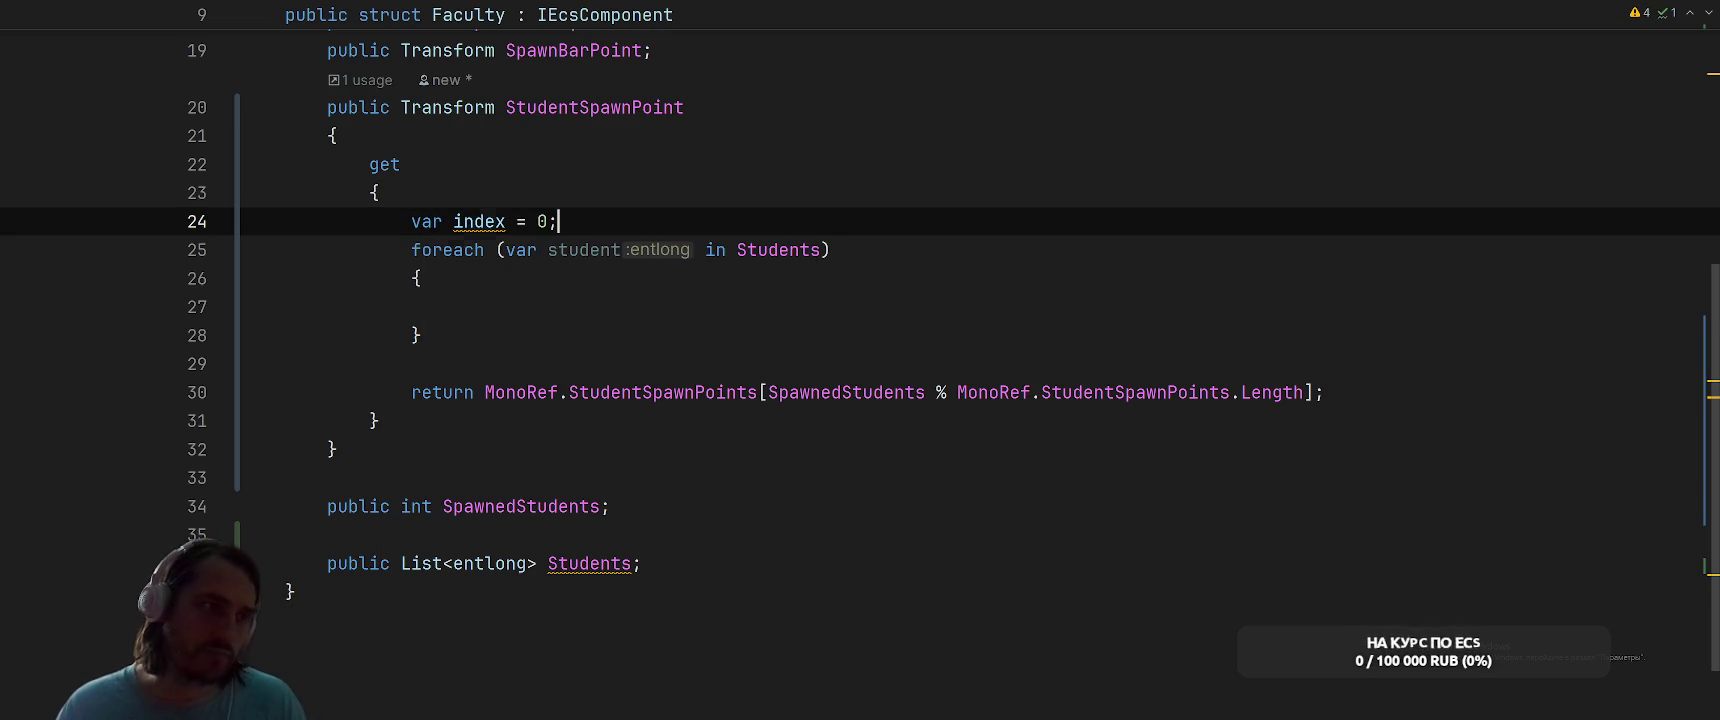
{"action": "key", "text": "Down"}
{"action": "key", "text": "Down"}
{"action": "key", "text": "Down"}
{"action": "type", "text": "ine"}
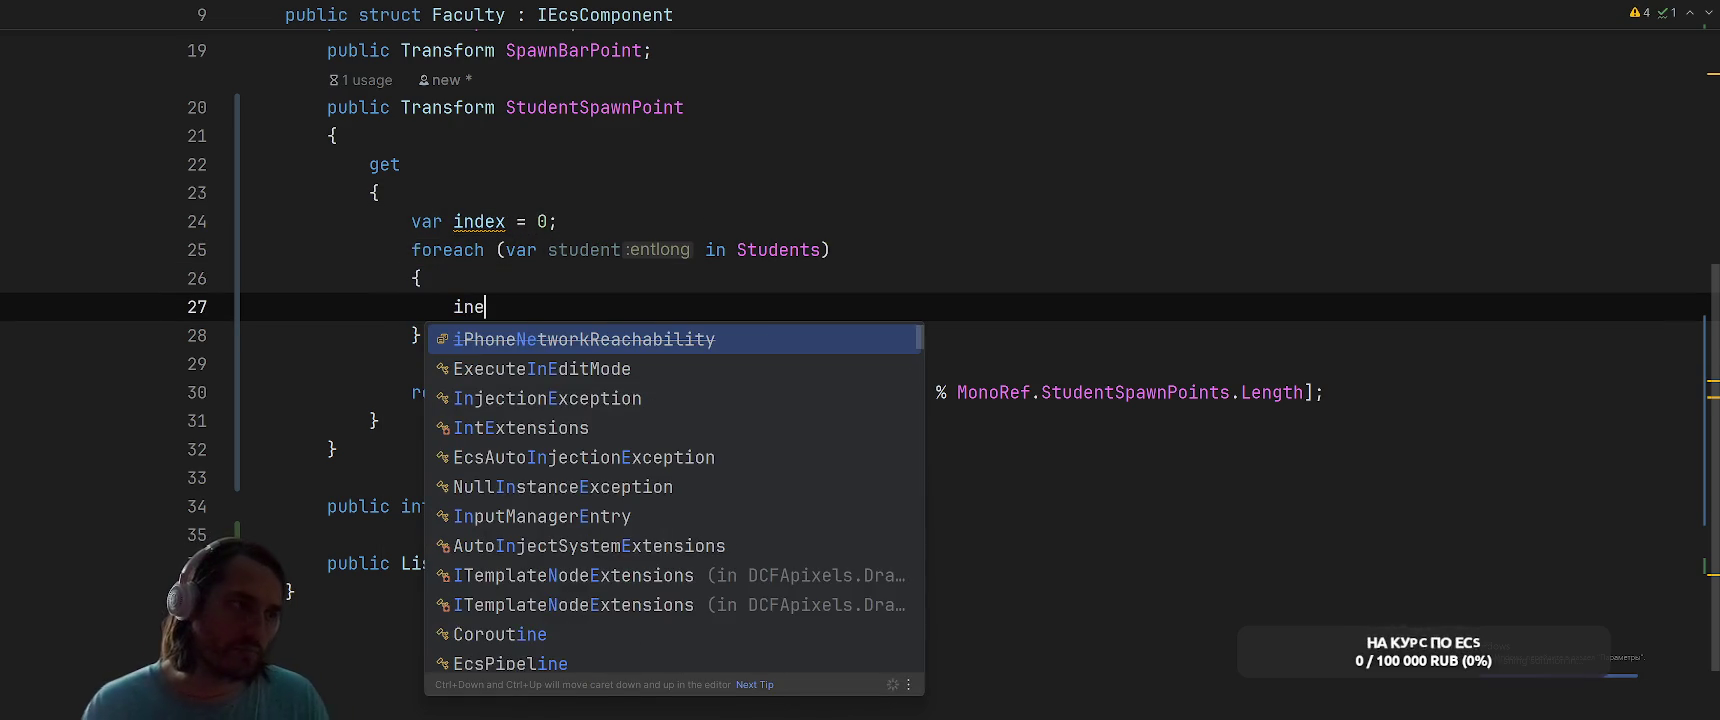
{"action": "key", "text": "BackSpace"}
{"action": "type", "text": "dex++;"}
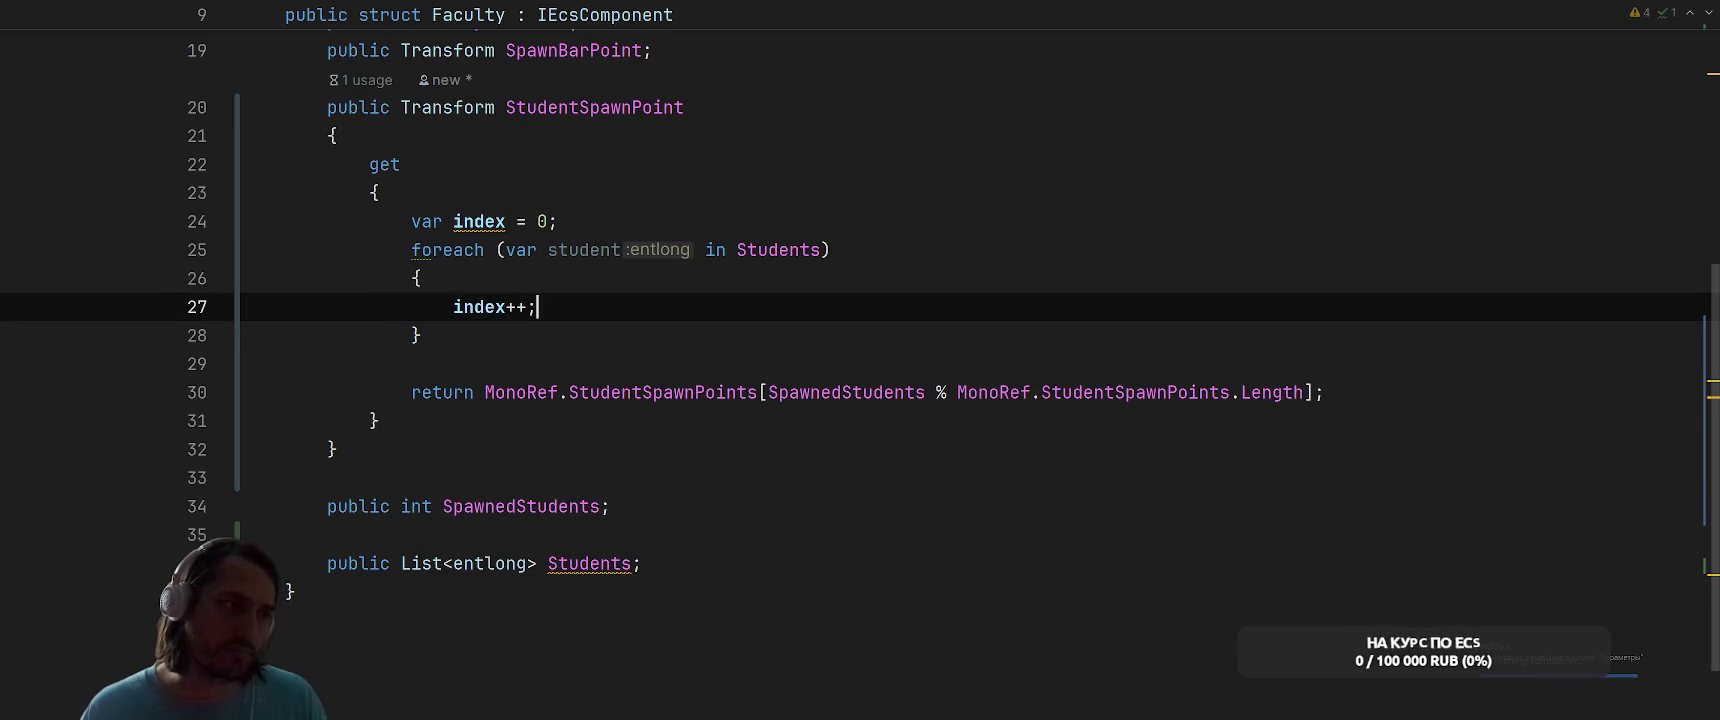
{"action": "key", "text": "Up"}
{"action": "key", "text": "End"}
{"action": "key", "text": "Return"}
Add an if (!student.IsAlive) check whose block contains break;
{"action": "type", "text": "if (stu"}
{"action": "key", "text": "Return"}
{"action": "type", "text": "."}
{"action": "key", "text": "Return"}
{"action": "left_click", "coordinate": [496, 306]}
{"action": "type", "text": "!"}
{"action": "key", "text": "ctrl+Right"}
{"action": "key", "text": "ctrl+Right"}
{"action": "key", "text": "End"}
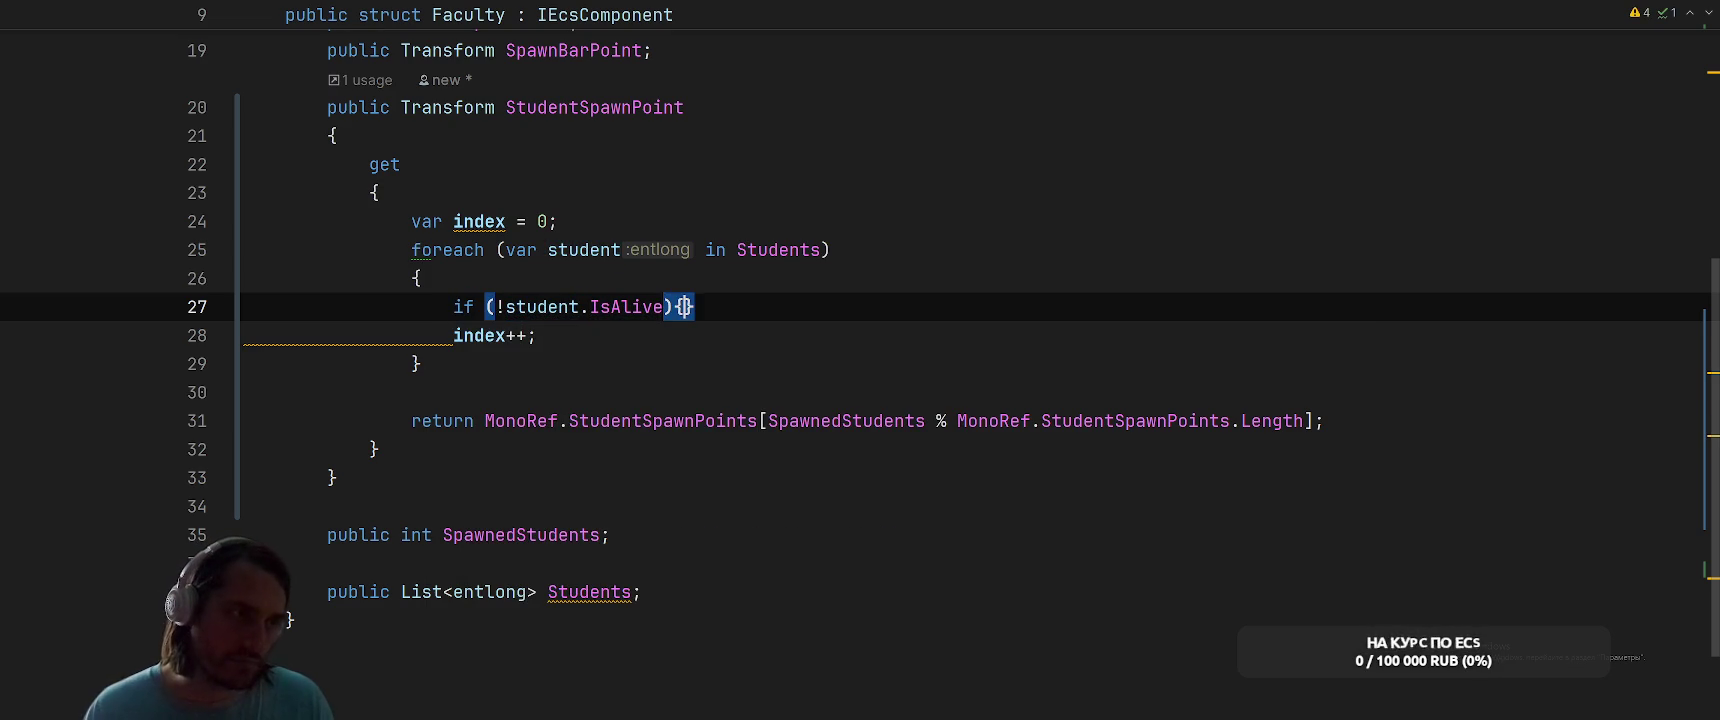
{"action": "key", "text": "Return"}
{"action": "type", "text": "{"}
{"action": "key", "text": "Return"}
{"action": "scroll", "coordinate": [860, 346], "scroll_direction": "up", "scroll_amount": 1}
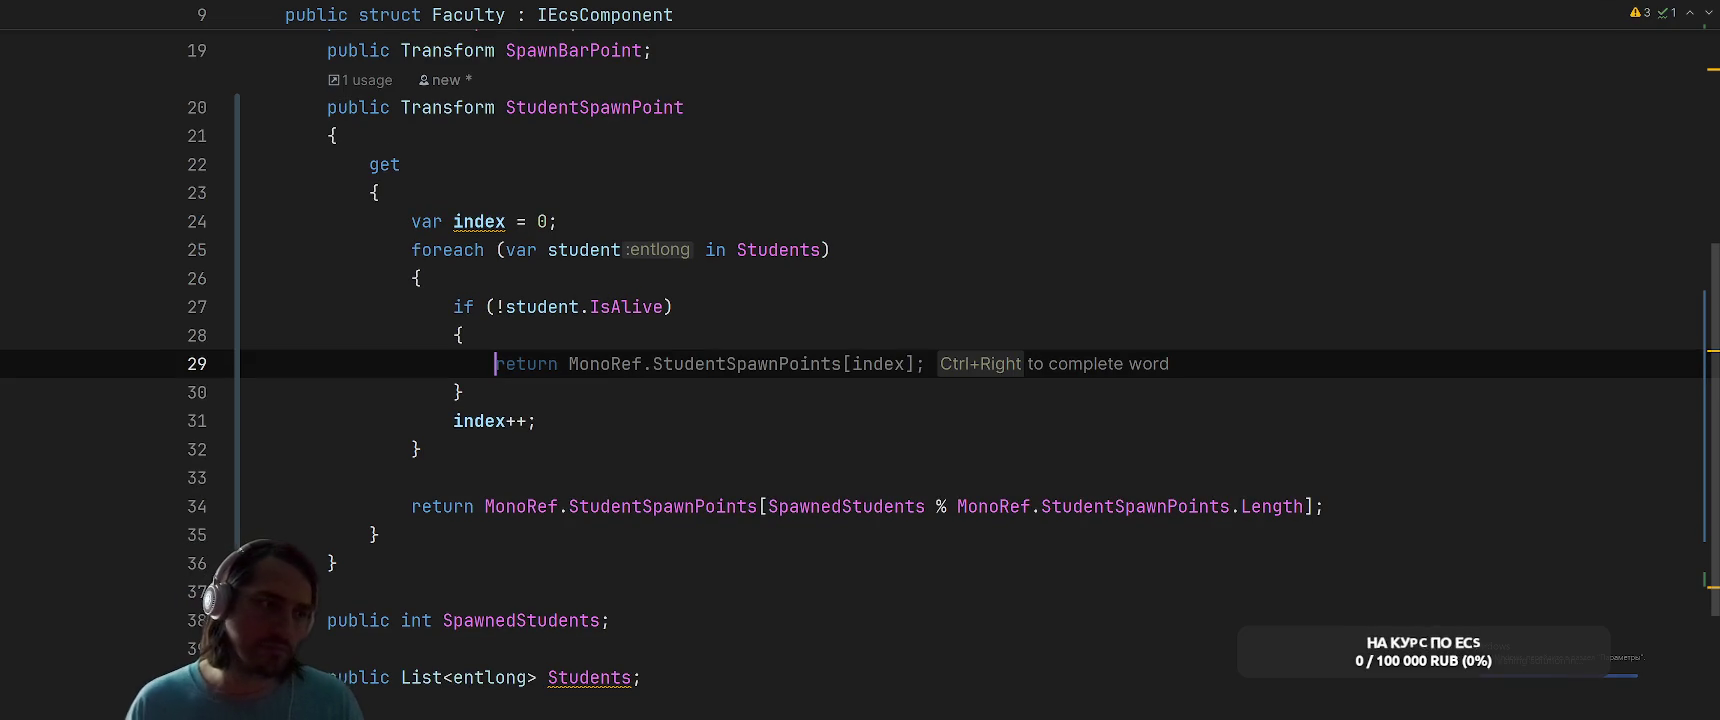
{"action": "type", "text": "break;"}
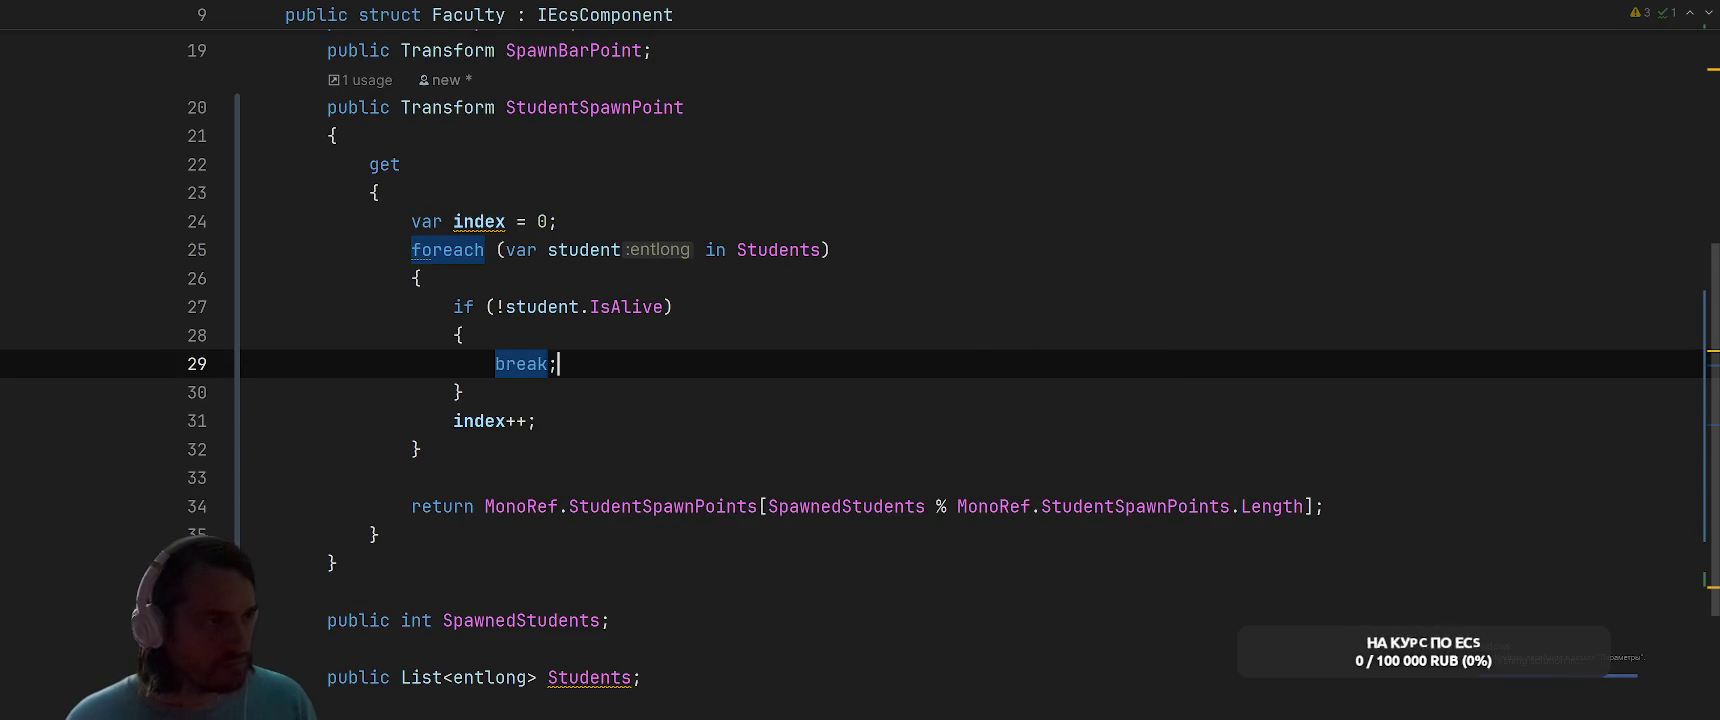
{"action": "left_click", "coordinate": [461, 335]}
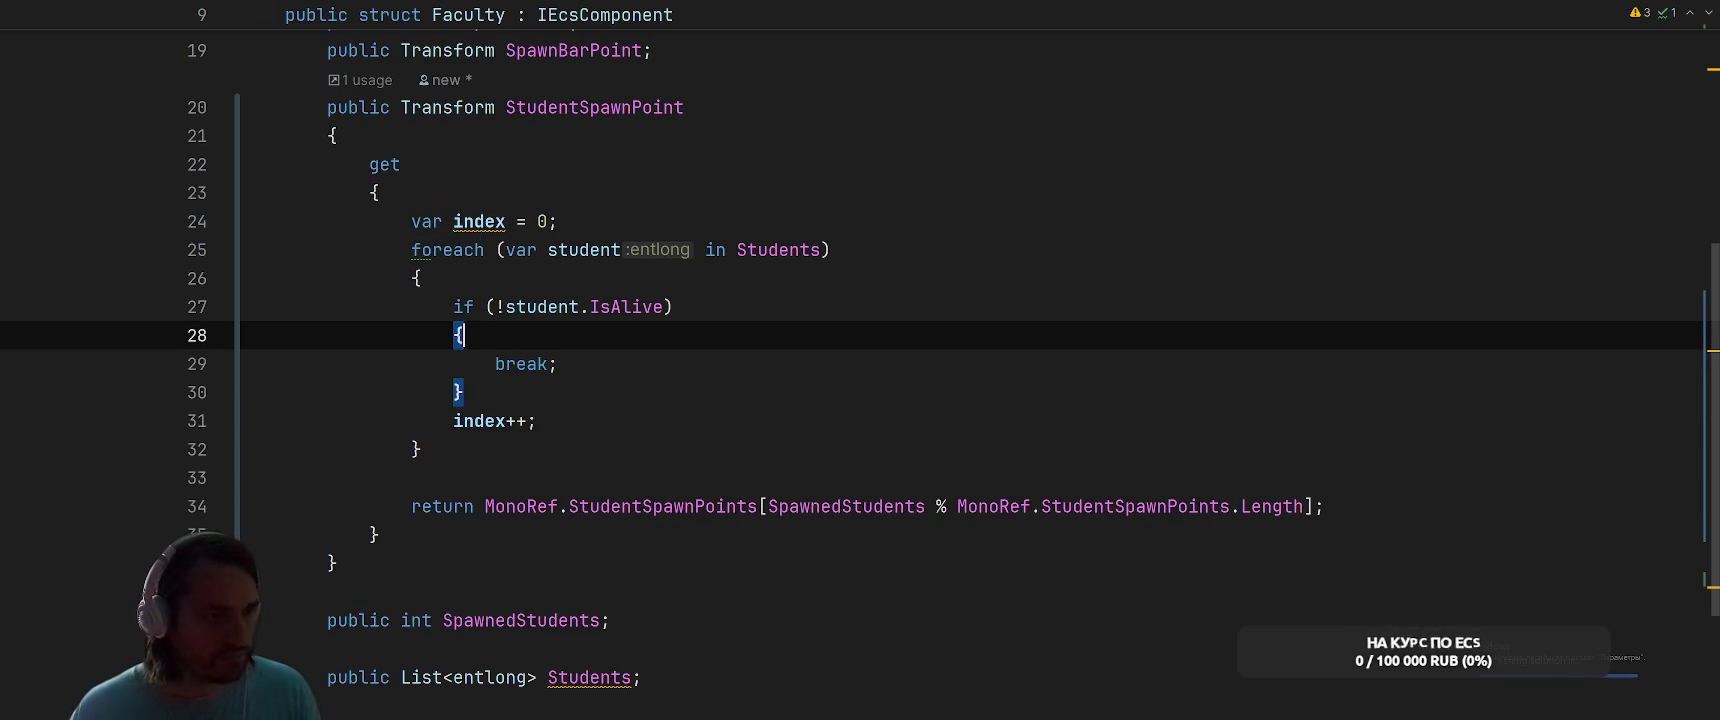
Try index as the return subscript, revert it to SpawnedStudents, then delete the draft loop
{"action": "left_click_drag", "start_coordinate": [768, 506], "coordinate": [925, 506]}
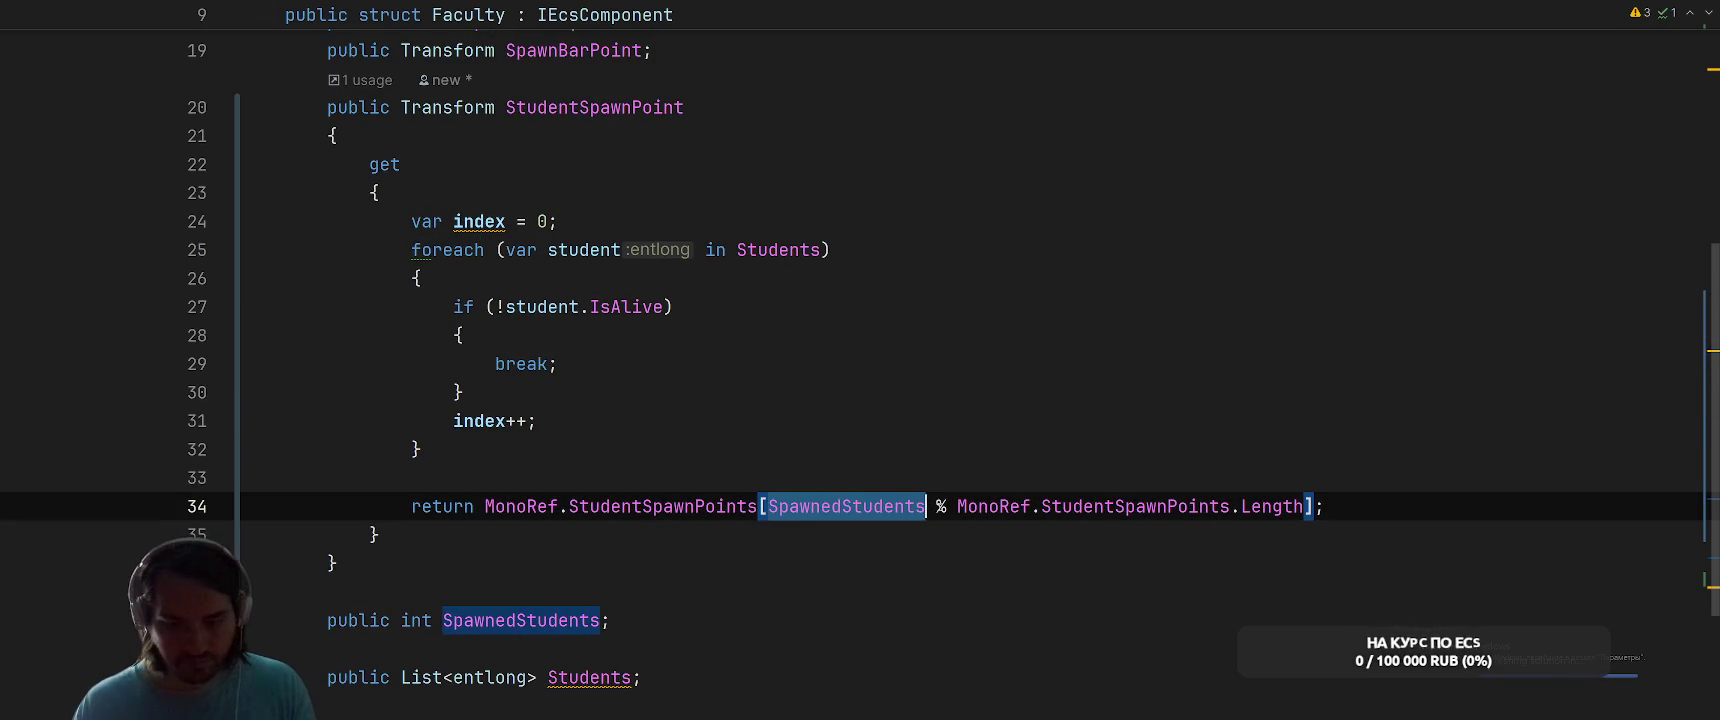
{"action": "type", "text": "in"}
{"action": "key", "text": "BackSpace"}
{"action": "type", "text": "nex"}
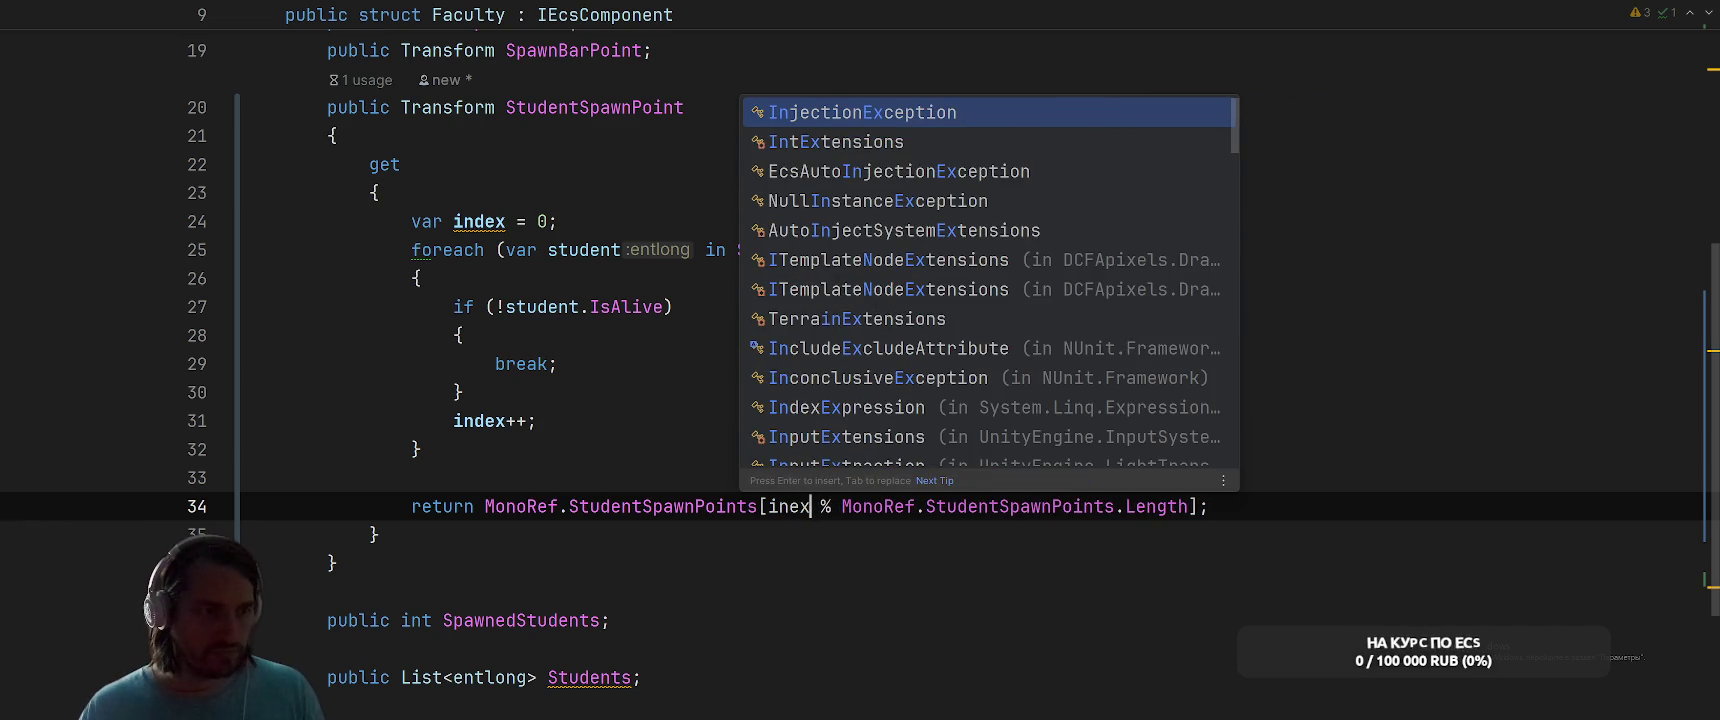
{"action": "key", "text": "BackSpace"}
{"action": "key", "text": "BackSpace"}
{"action": "type", "text": "dex"}
{"action": "key", "text": "Return"}
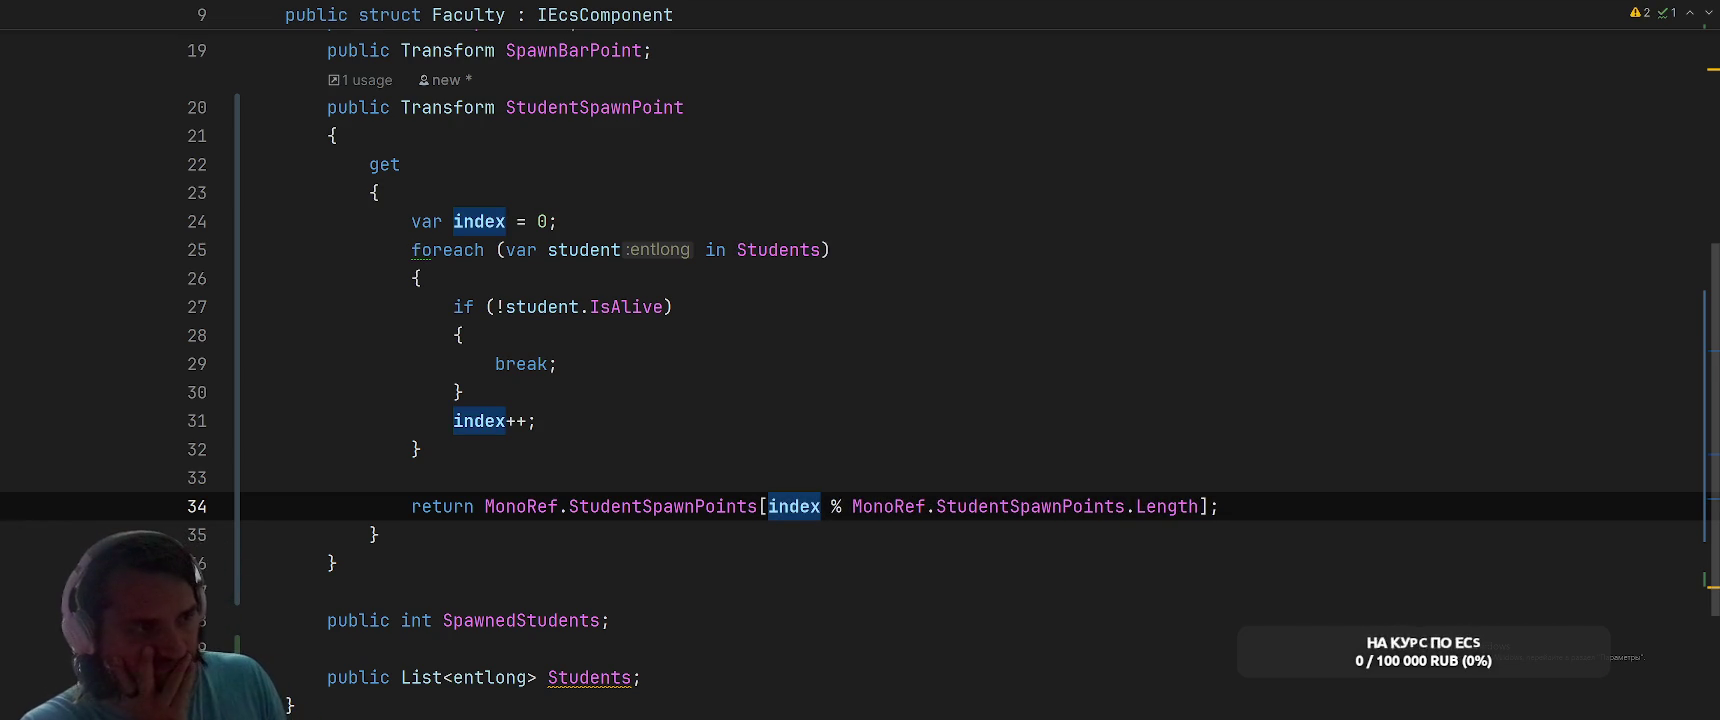
{"action": "key", "text": "ctrl+BackSpace"}
{"action": "type", "text": "Spa"}
{"action": "key", "text": "Return"}
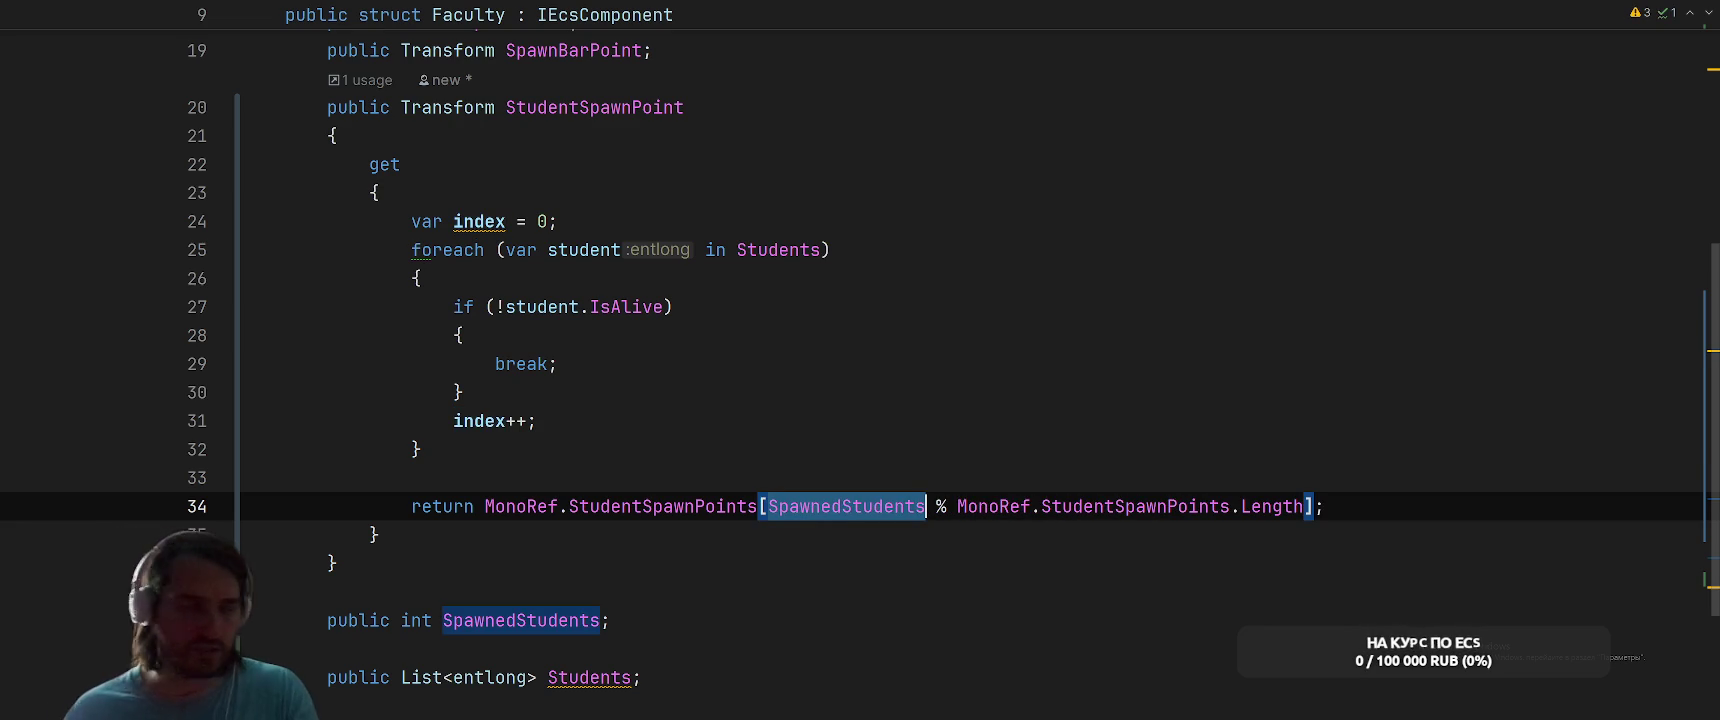
{"action": "left_click_drag", "start_coordinate": [417, 226], "coordinate": [411, 506]}
{"action": "key", "text": "Delete"}
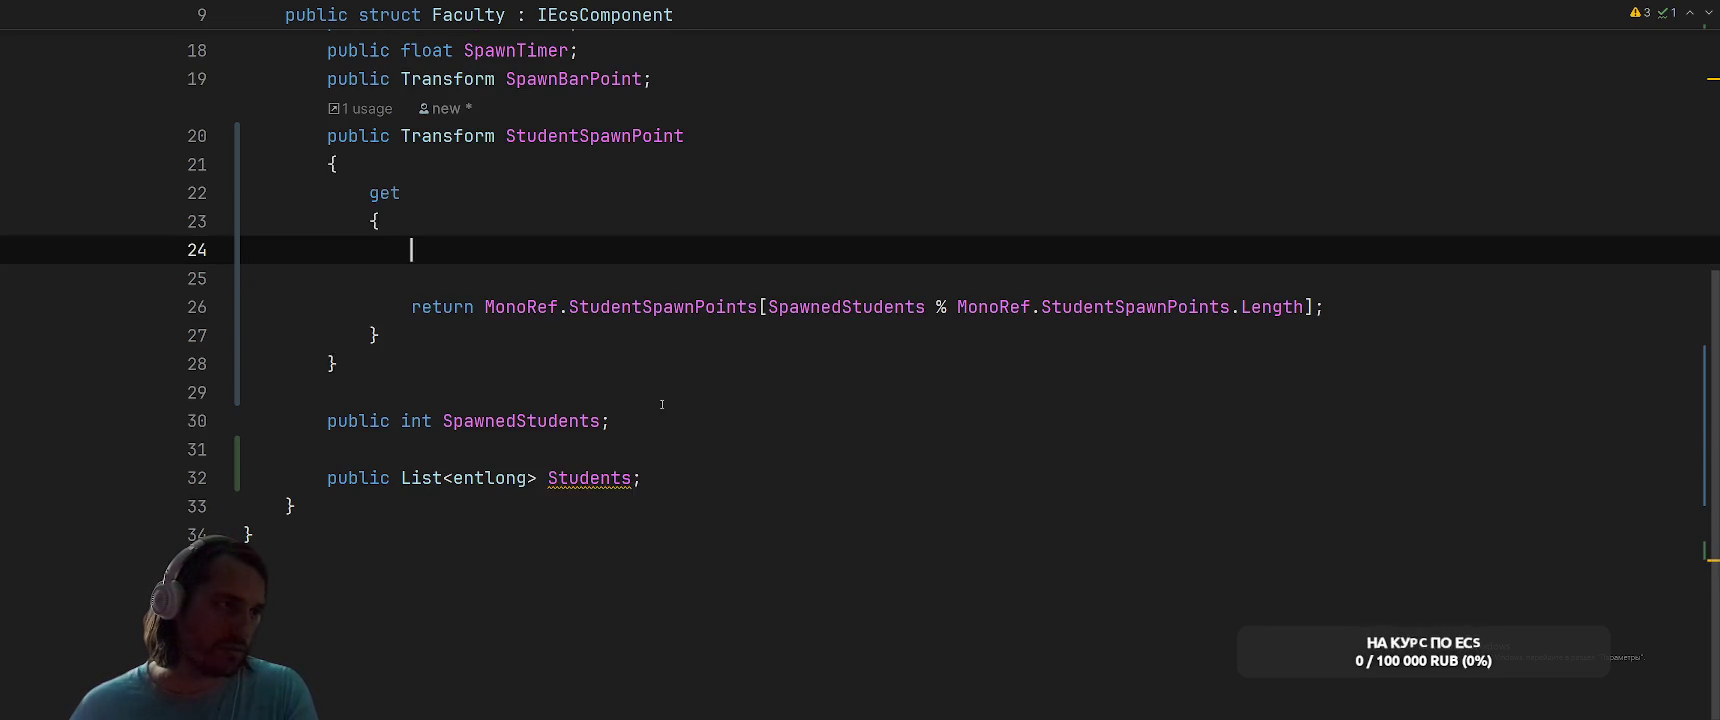
Remove the leftover empty line and convert the getter to an expression body
{"action": "key", "text": "Return"}
{"action": "key", "text": "BackSpace"}
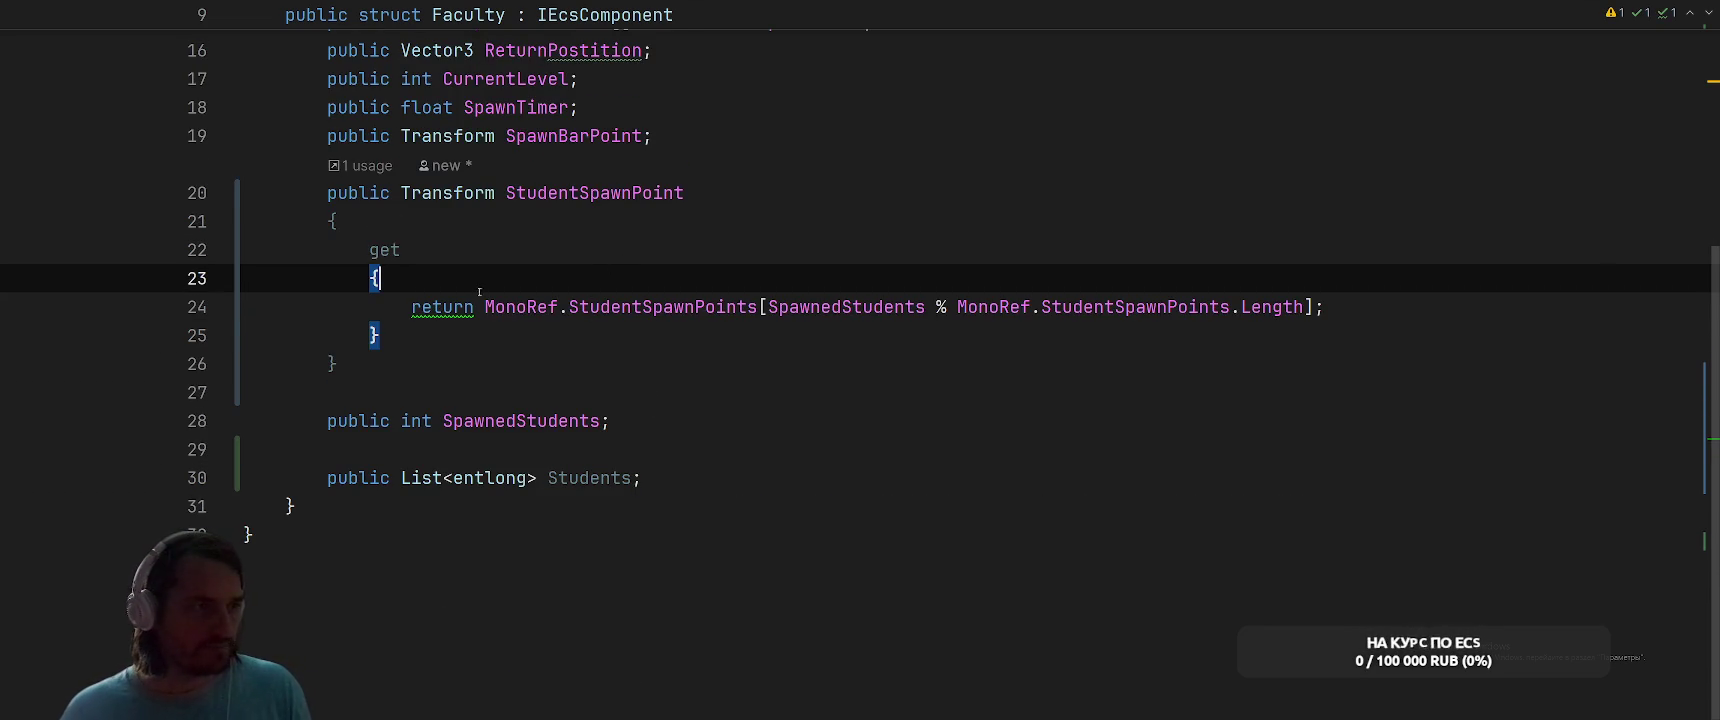
{"action": "left_click", "coordinate": [440, 307]}
{"action": "key", "text": "alt+Return"}
{"action": "key", "text": "Return"}
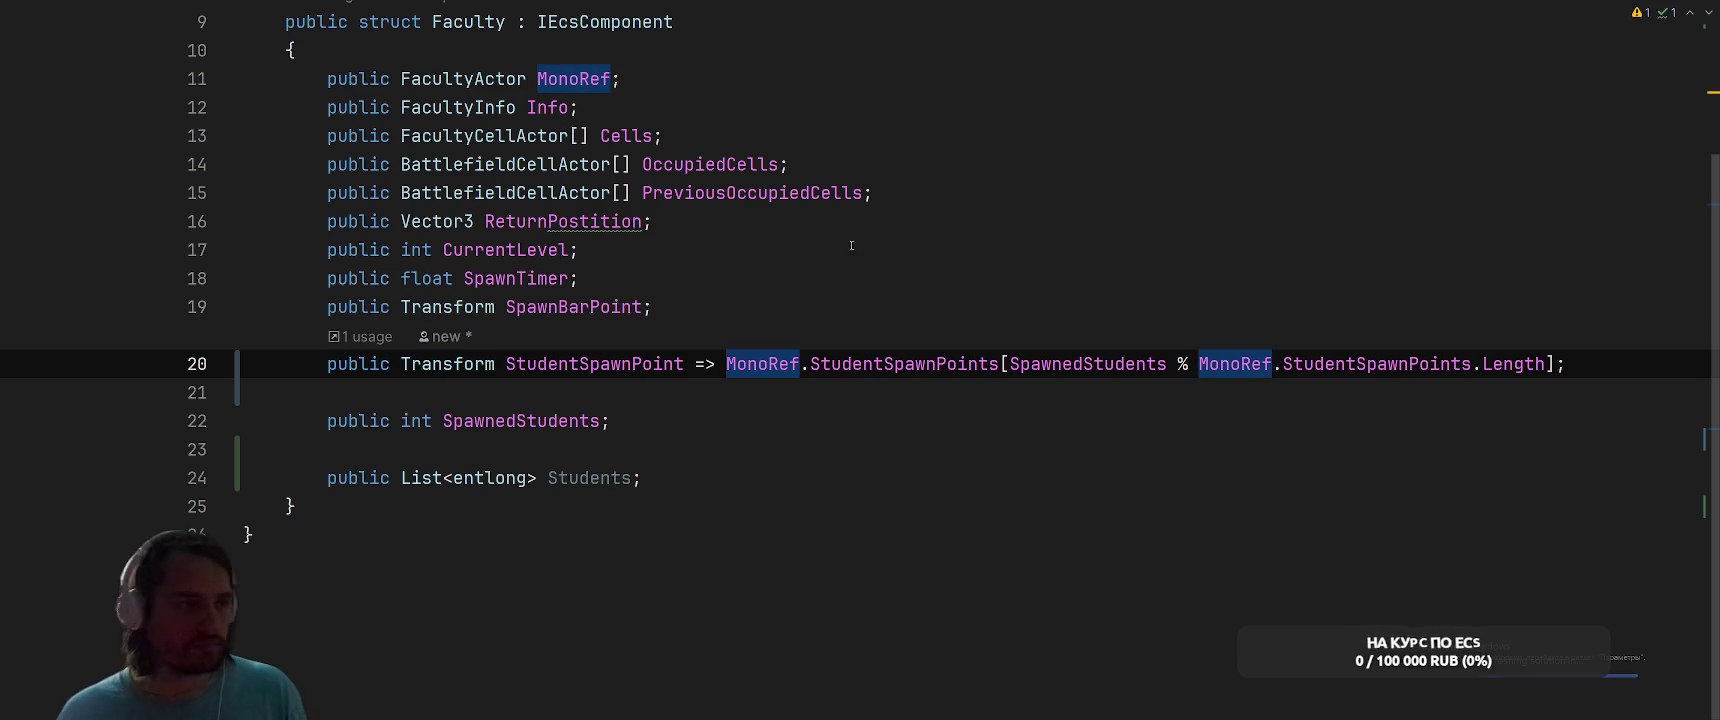
Select the Students field declaration line
{"action": "left_click", "coordinate": [860, 278]}
{"action": "left_click", "coordinate": [902, 482]}
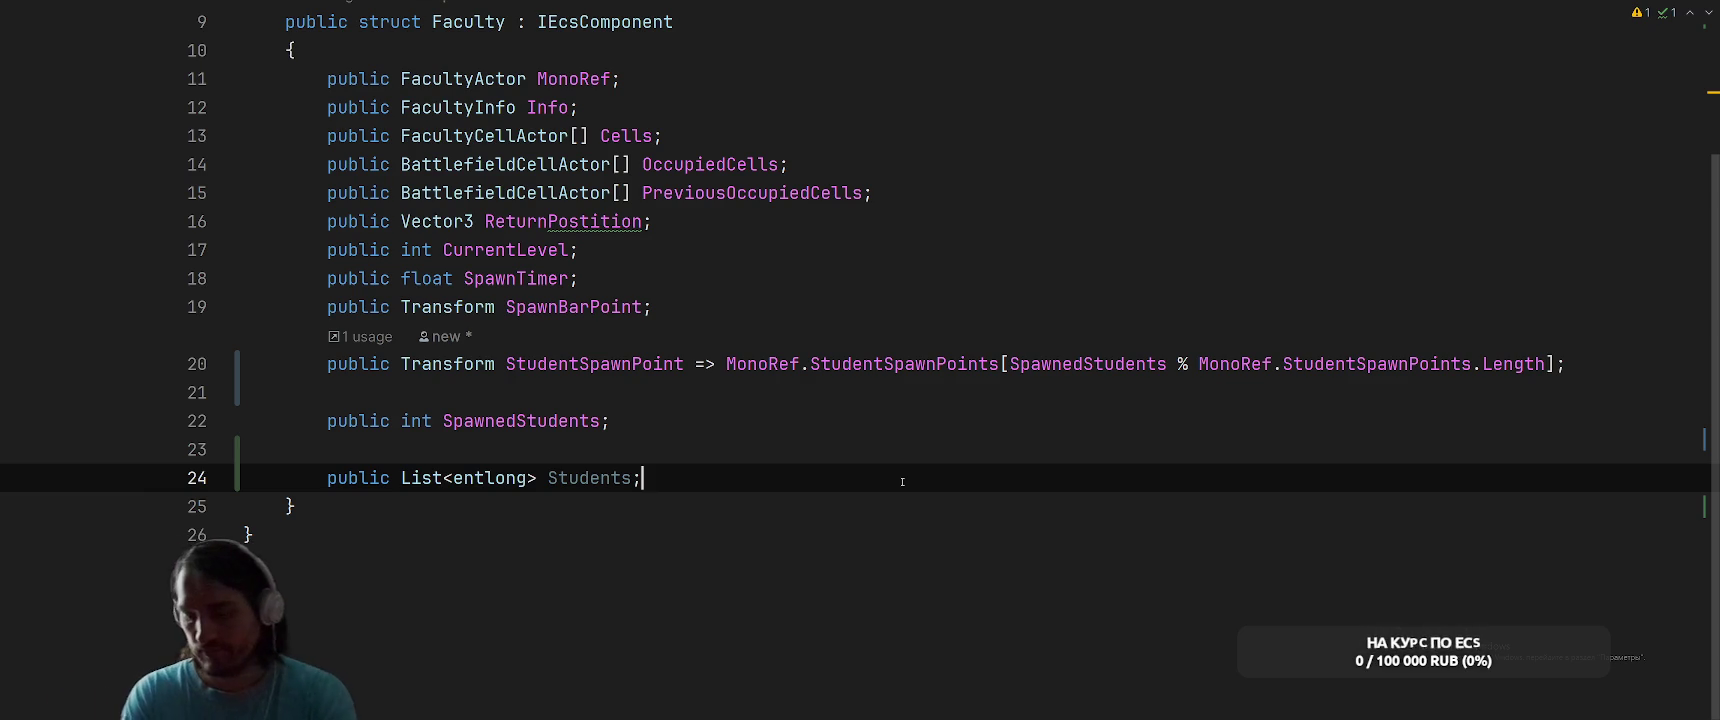
{"action": "key", "text": "shift+Up"}
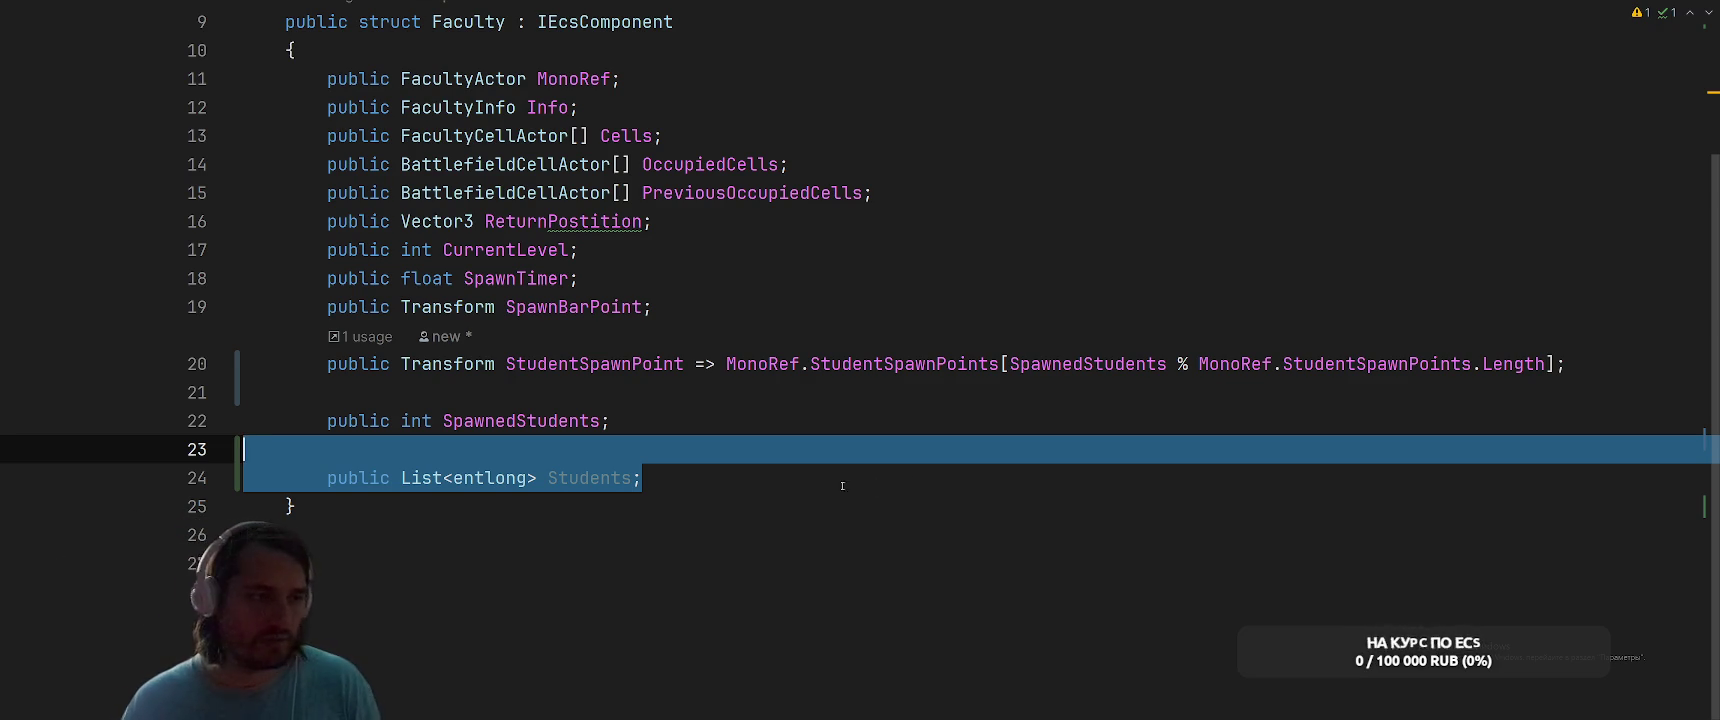
Change the Students field to Dictionary<Transform, List<entlong>> StudentsPerSpawnPoint
{"action": "left_click", "coordinate": [902, 482]}
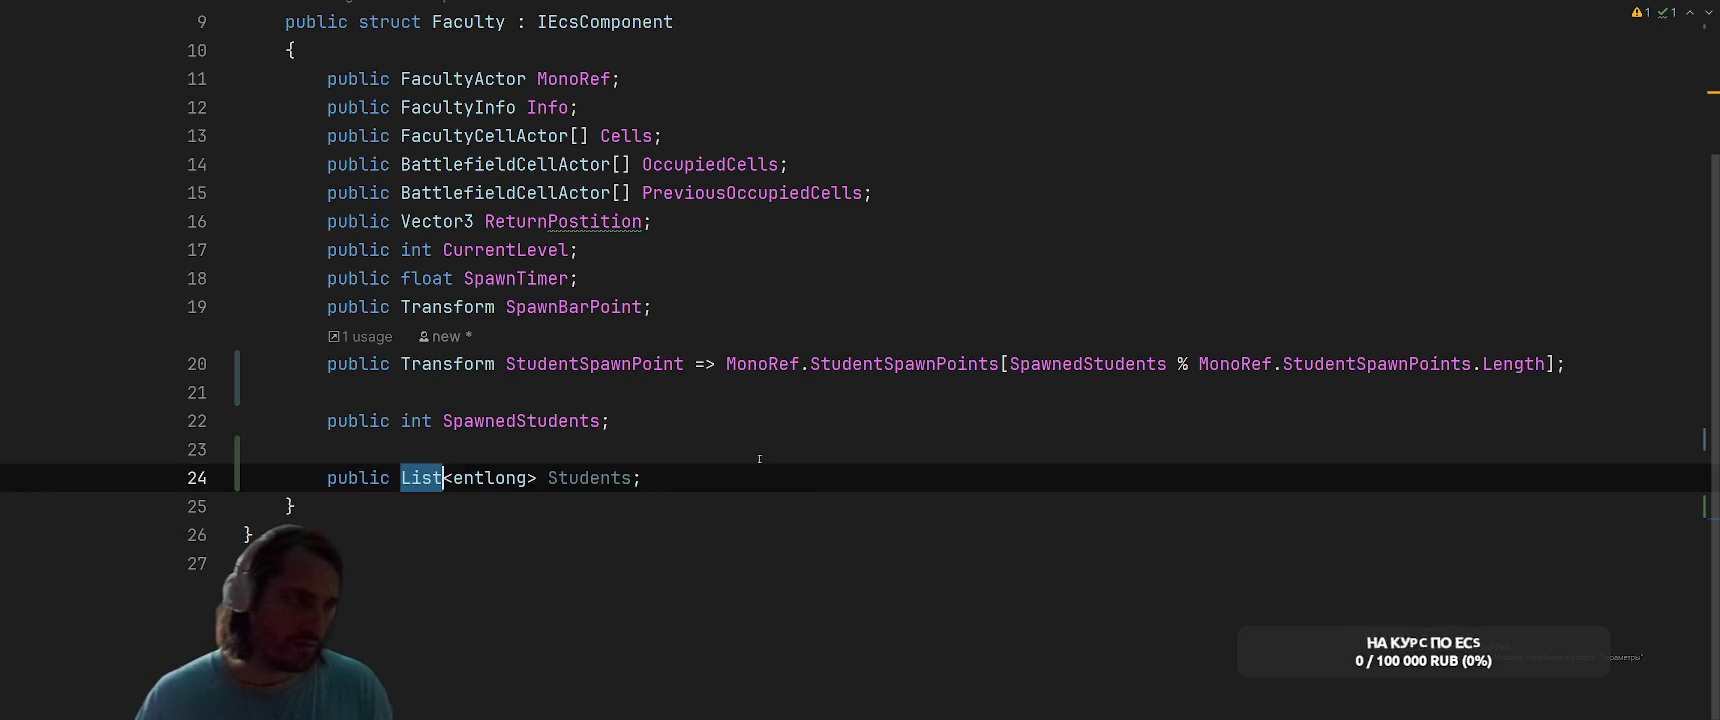
{"action": "type", "text": "Dic"}
{"action": "key", "text": "Return"}
{"action": "type", "text": "<"}
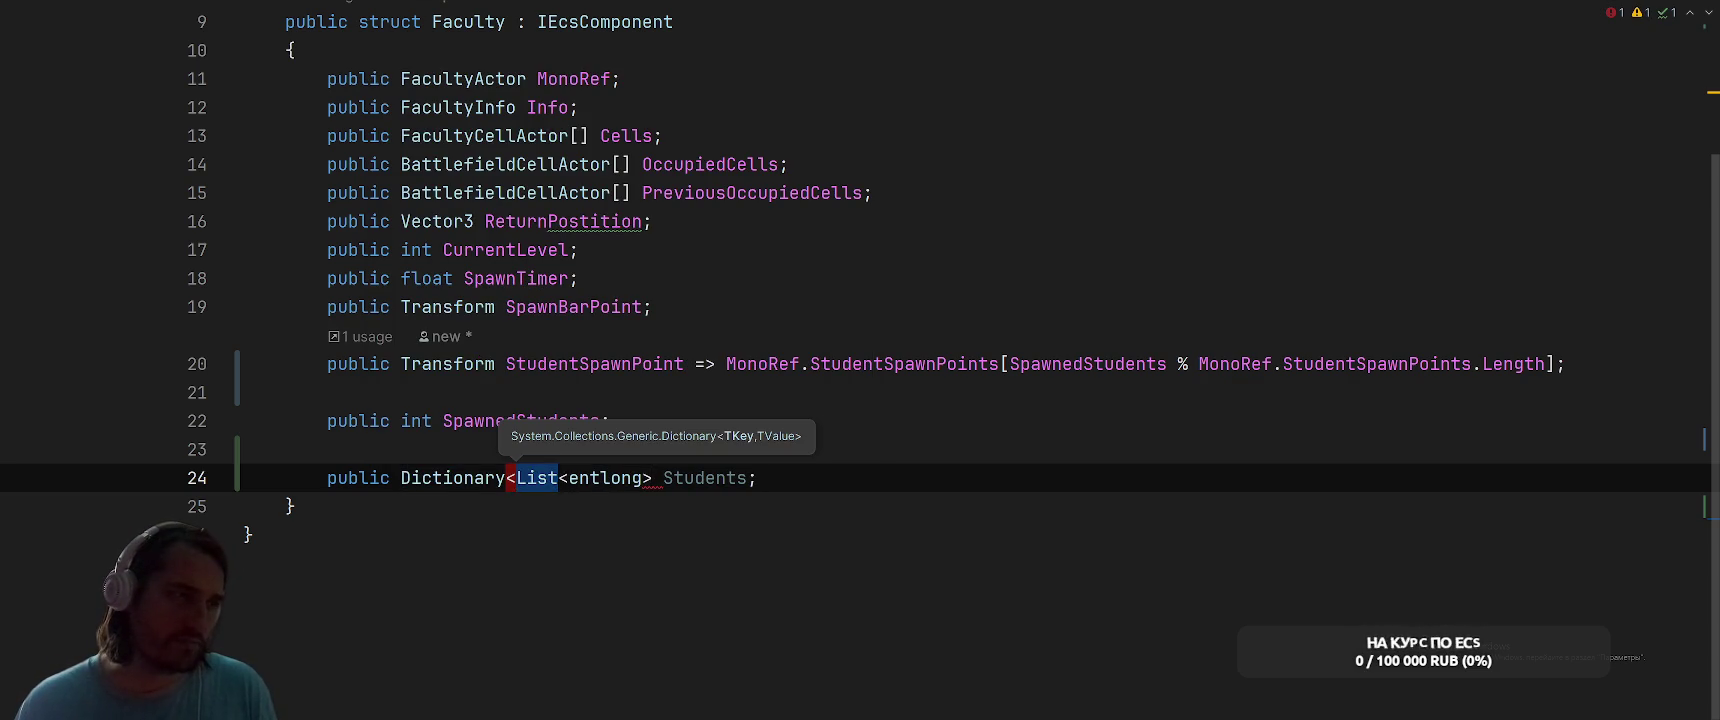
{"action": "type", "text": "Tran"}
{"action": "key", "text": "Down"}
{"action": "key", "text": "Return"}
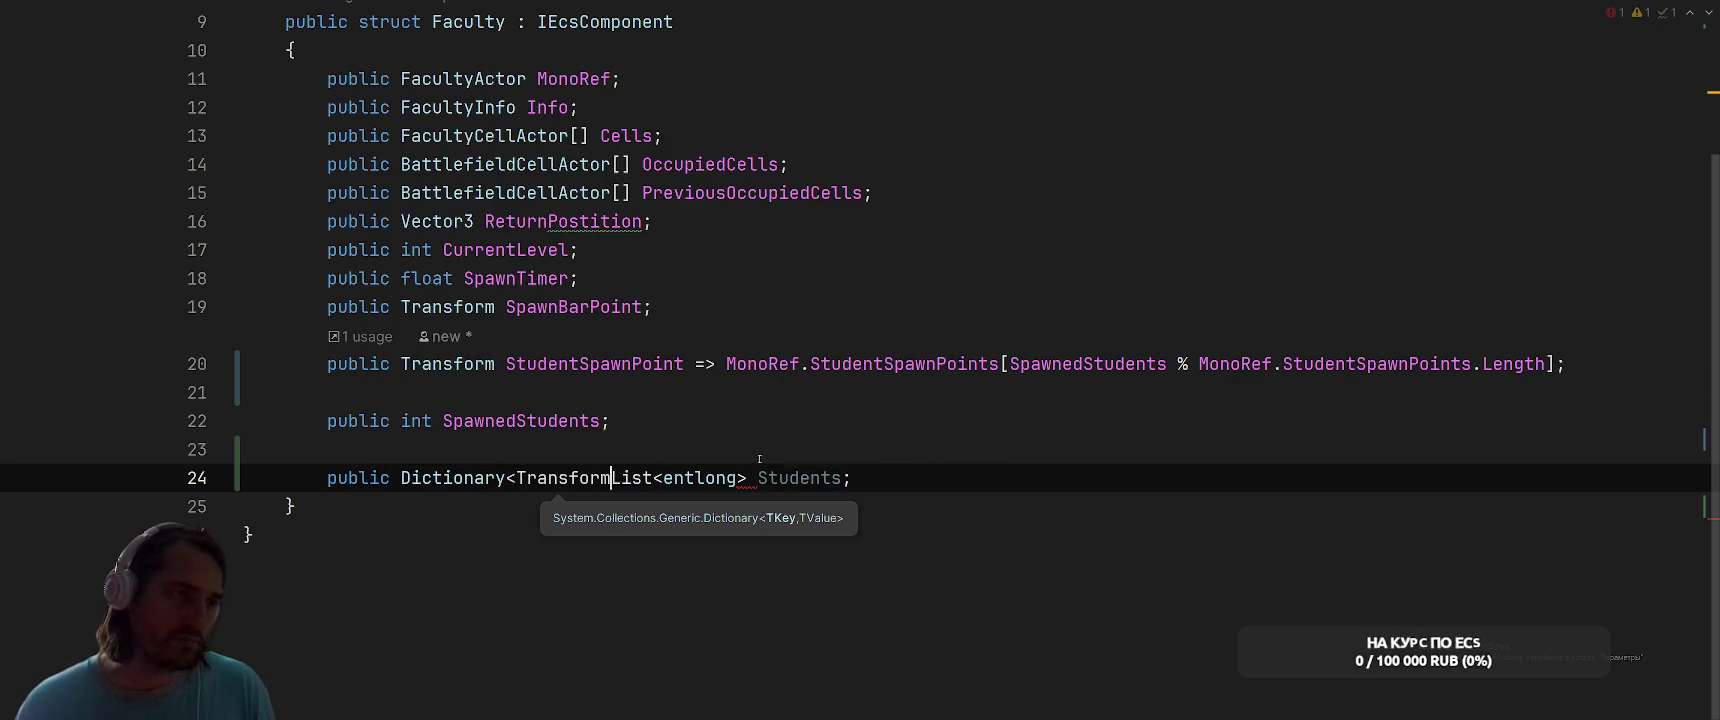
{"action": "type", "text": ","}
{"action": "key", "text": "ctrl+Right"}
{"action": "key", "text": "ctrl+shift+Right"}
{"action": "type", "text": ">"}
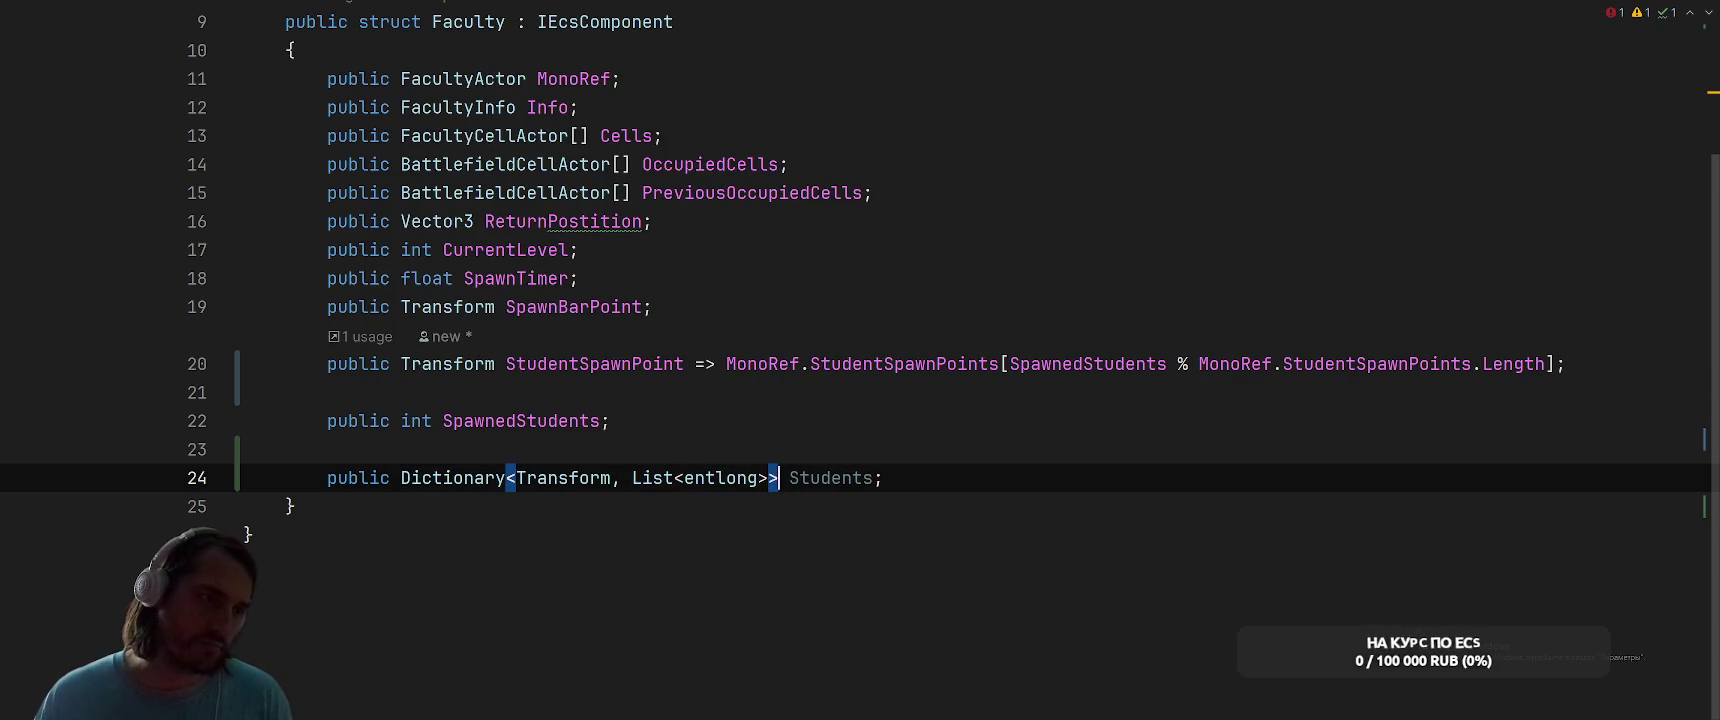
{"action": "key", "text": "ctrl+Right"}
{"action": "key", "text": "ctrl+shift+Right"}
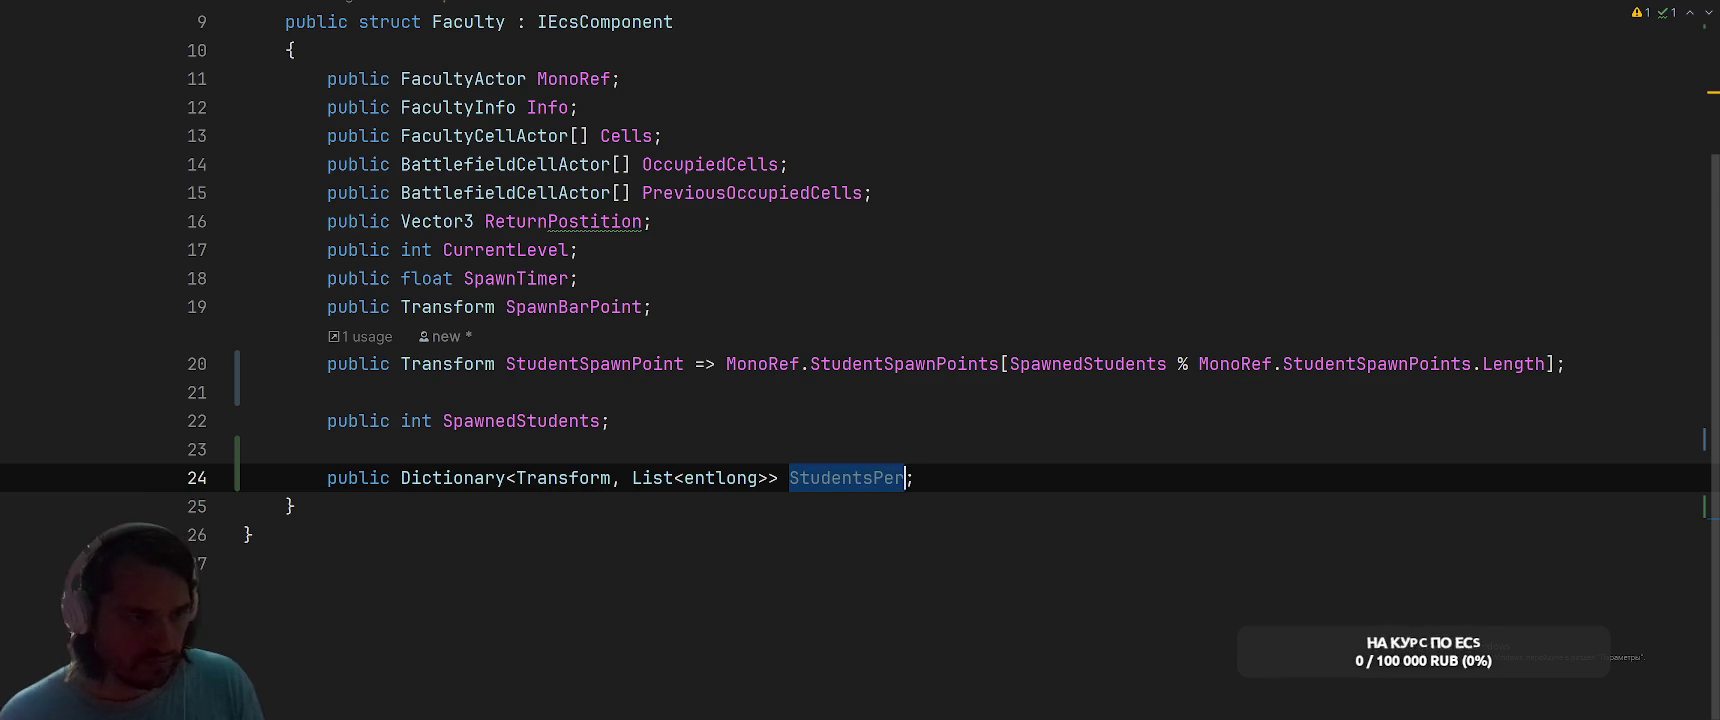
{"action": "type", "text": "SpawnPoi"}
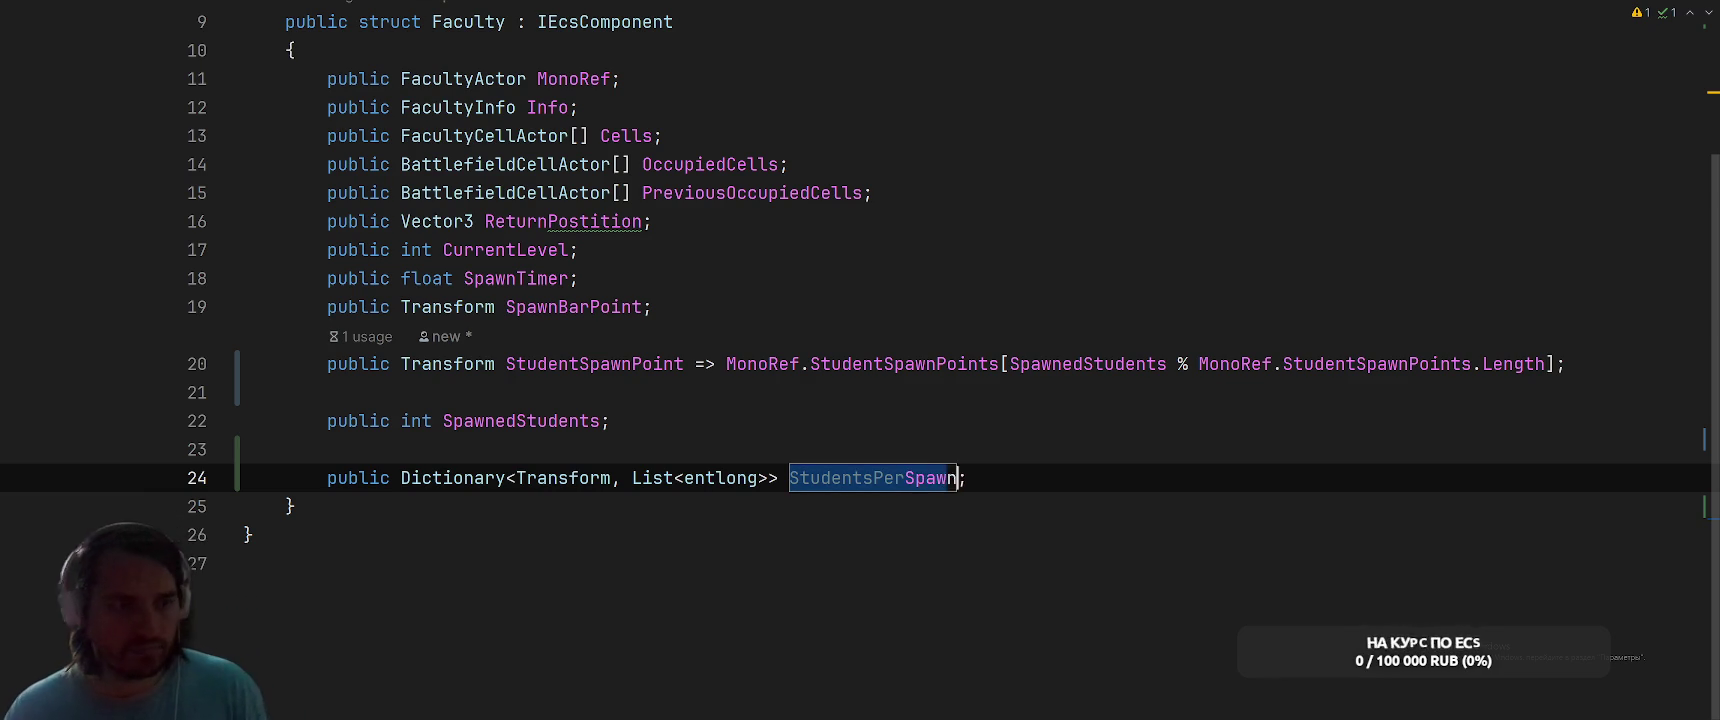
{"action": "type", "text": "nt"}
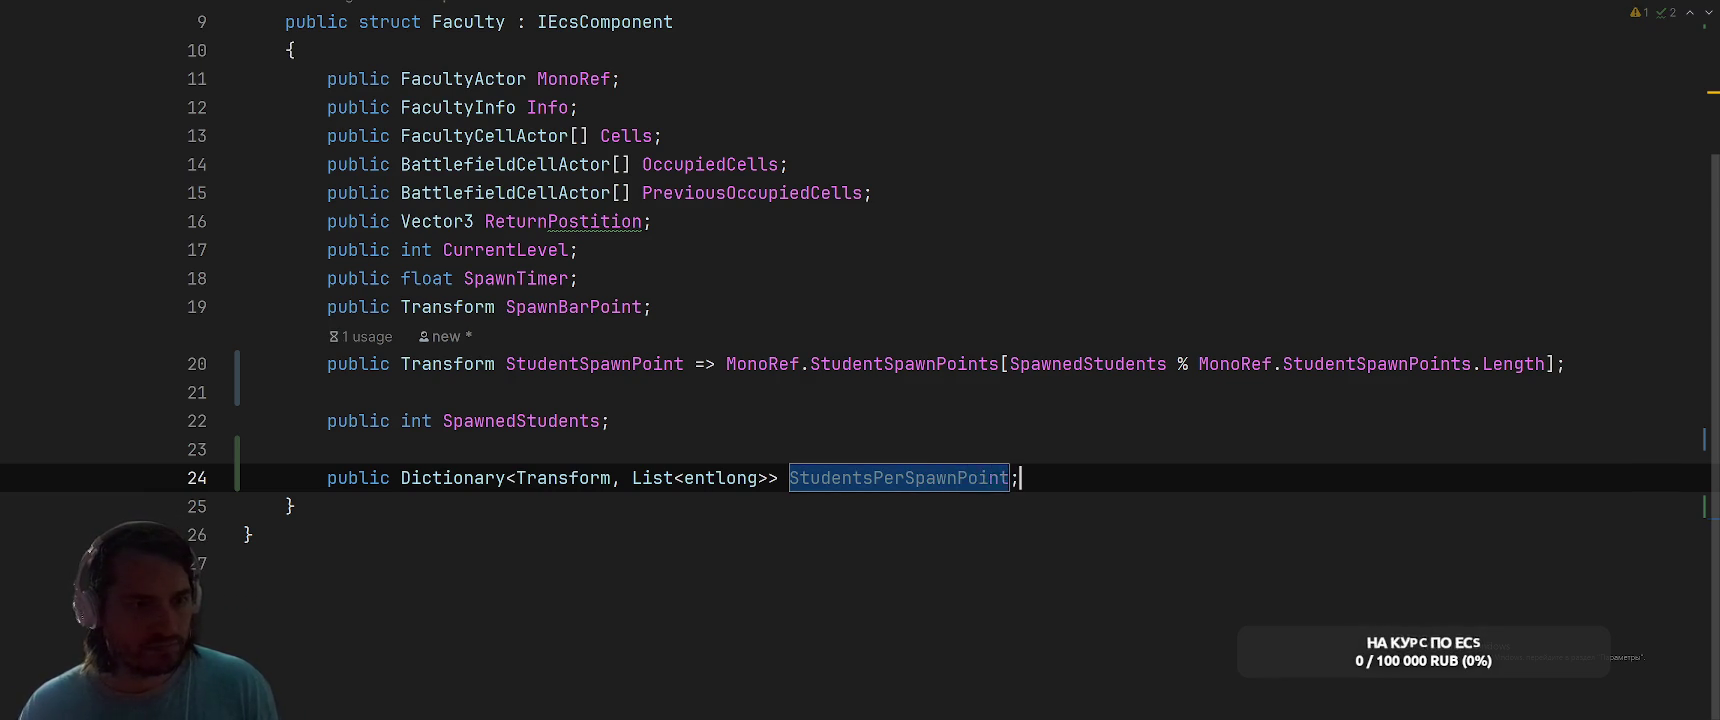
{"action": "key", "text": "Return"}
Convert StudentSpawnPoint back to a property with a getter block body
{"action": "left_click", "coordinate": [726, 364]}
{"action": "key", "text": "alt+Return"}
{"action": "key", "text": "Return"}
{"action": "key", "text": "Return"}
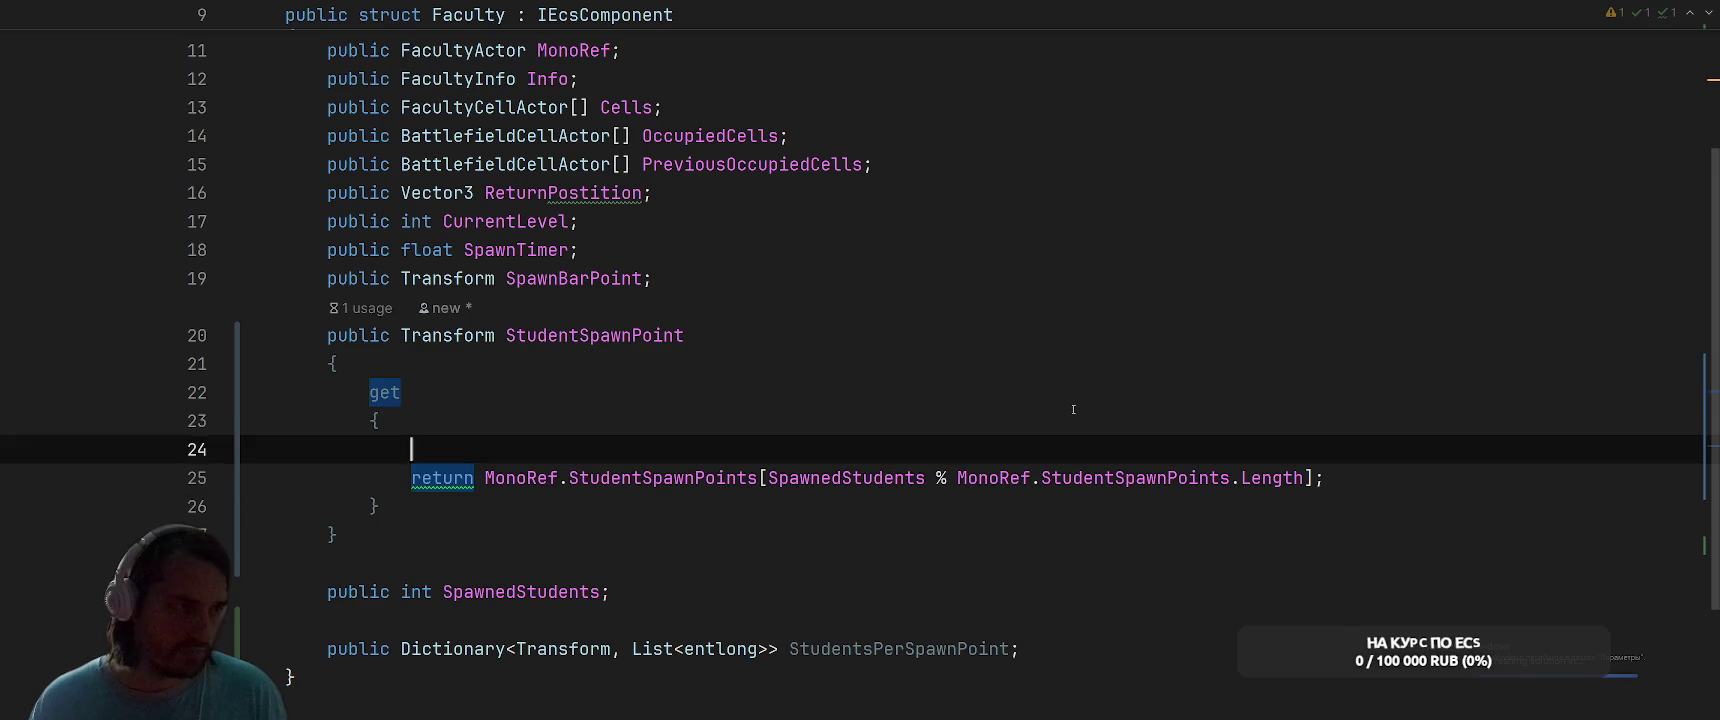
Declare var min = 0; and add a foreach over MonoRef.StudentSpawnPoints using spawnPoint
{"action": "key", "text": "Up"}
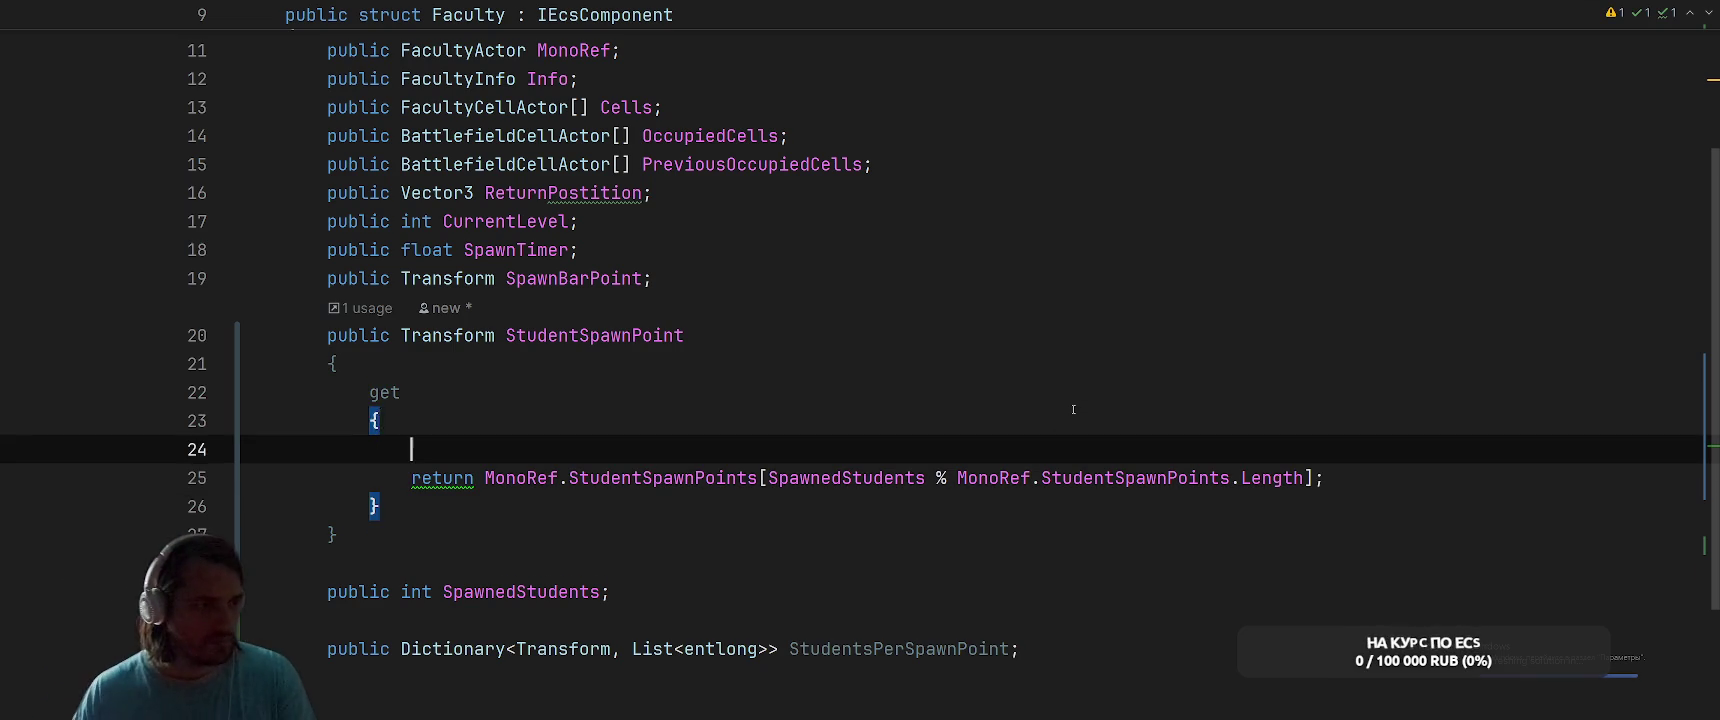
{"action": "key", "text": "Return"}
{"action": "key", "text": "Return"}
{"action": "scroll", "coordinate": [1073, 409], "scroll_direction": "down", "scroll_amount": 2}
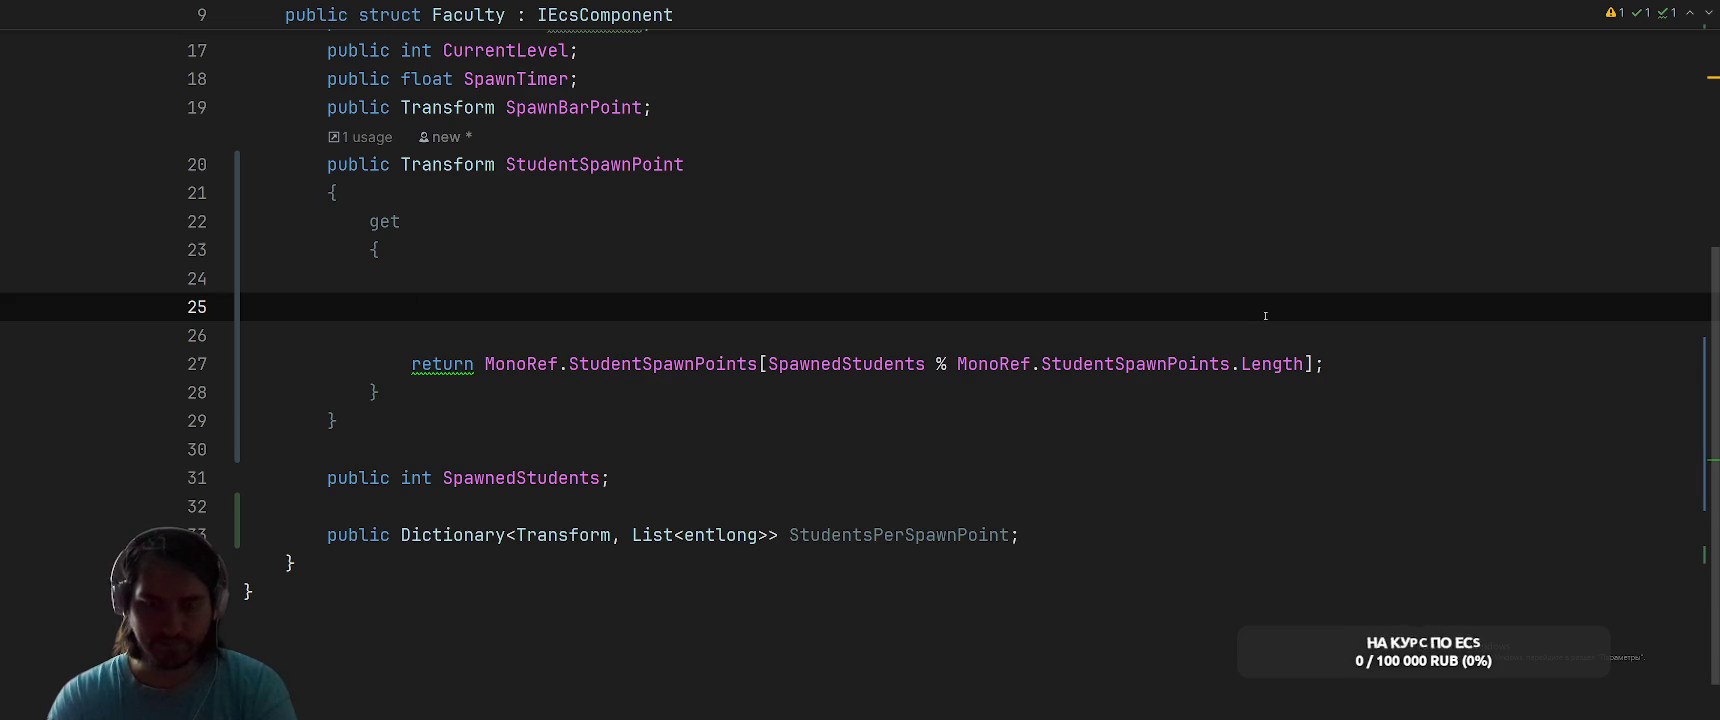
{"action": "type", "text": "var m"}
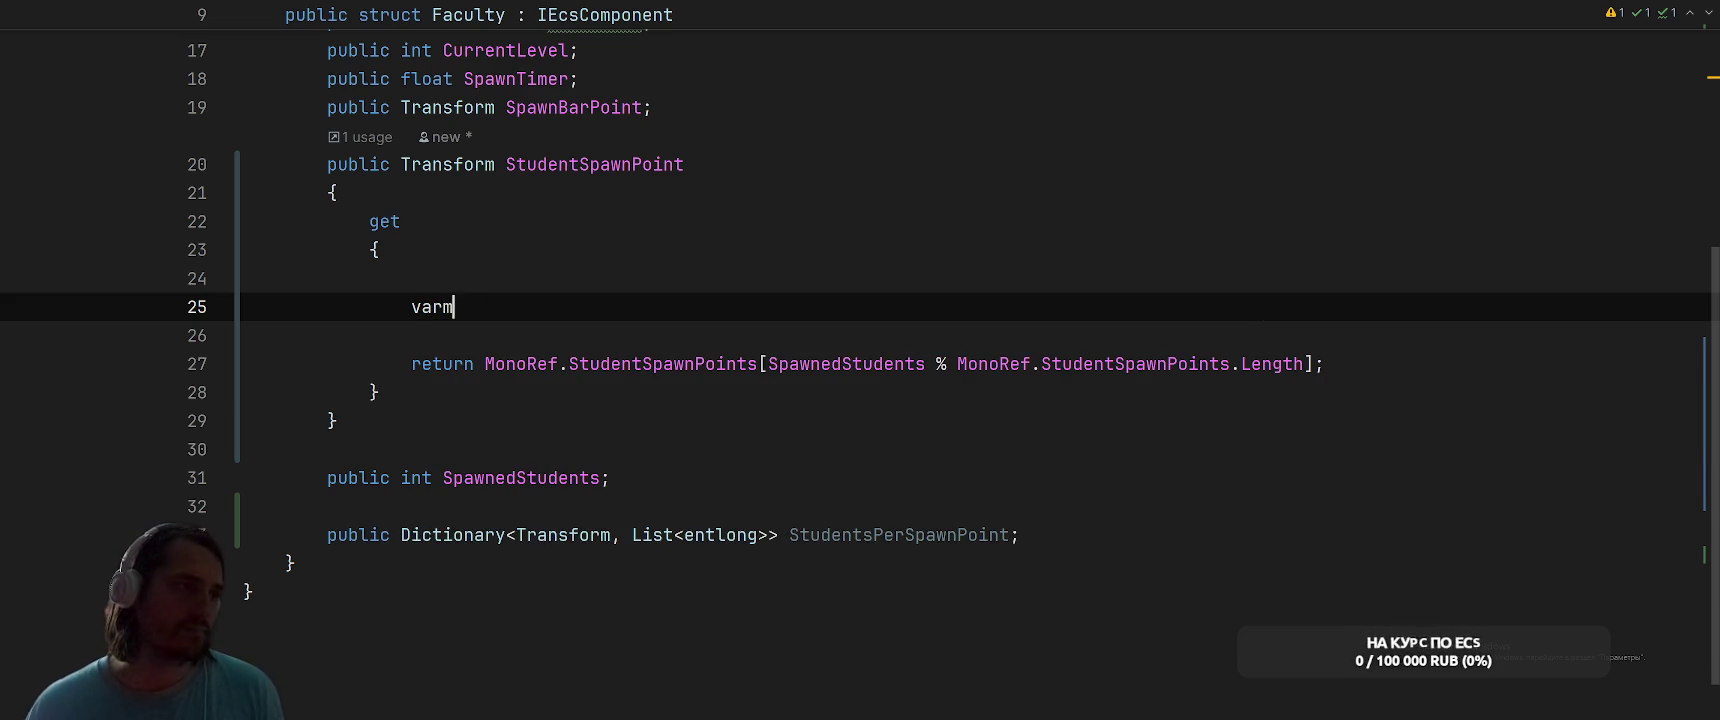
{"action": "type", "text": "i"}
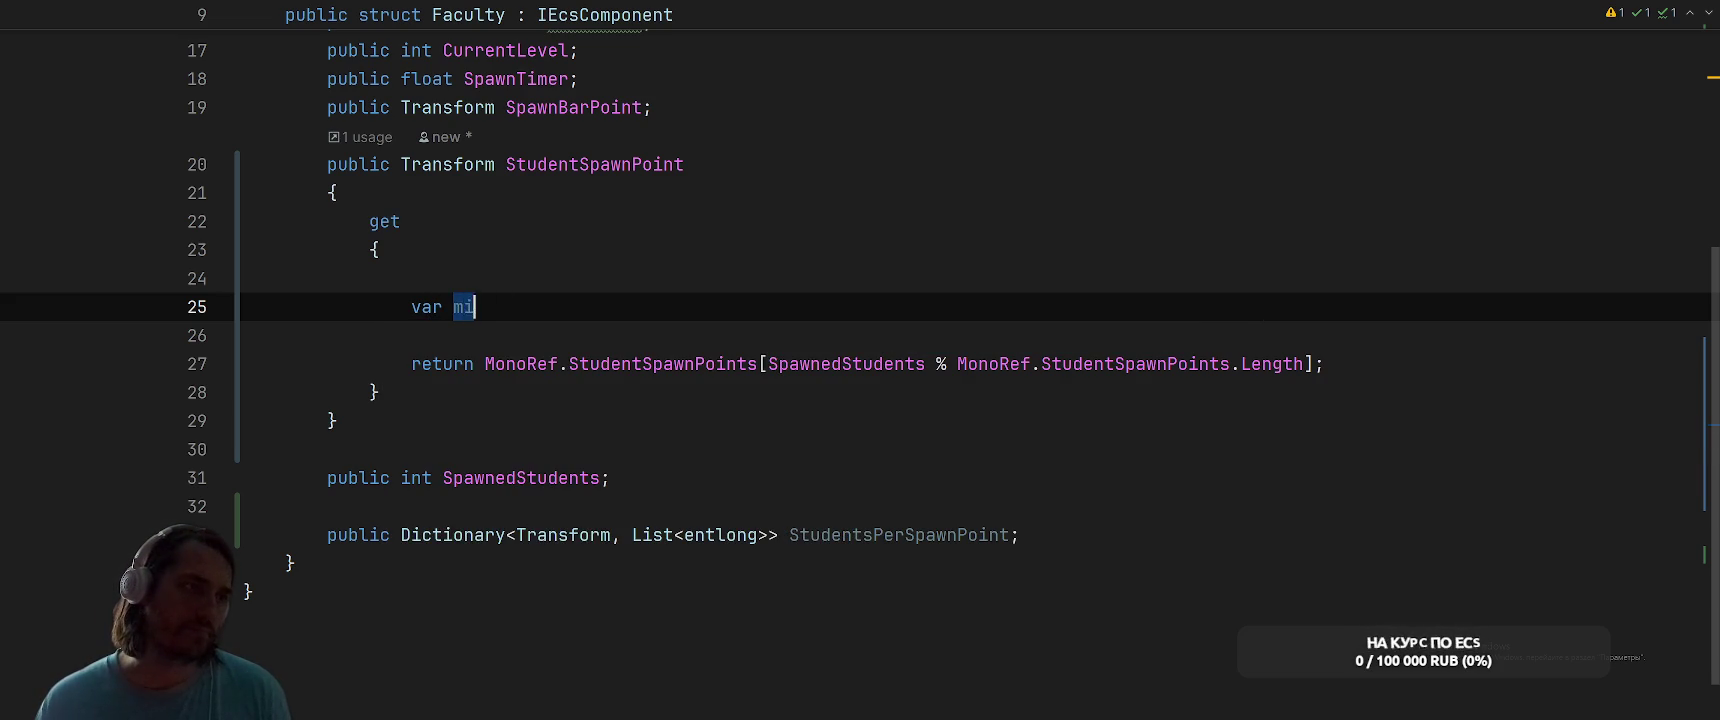
{"action": "type", "text": "n = 0;"}
{"action": "key", "text": "Return"}
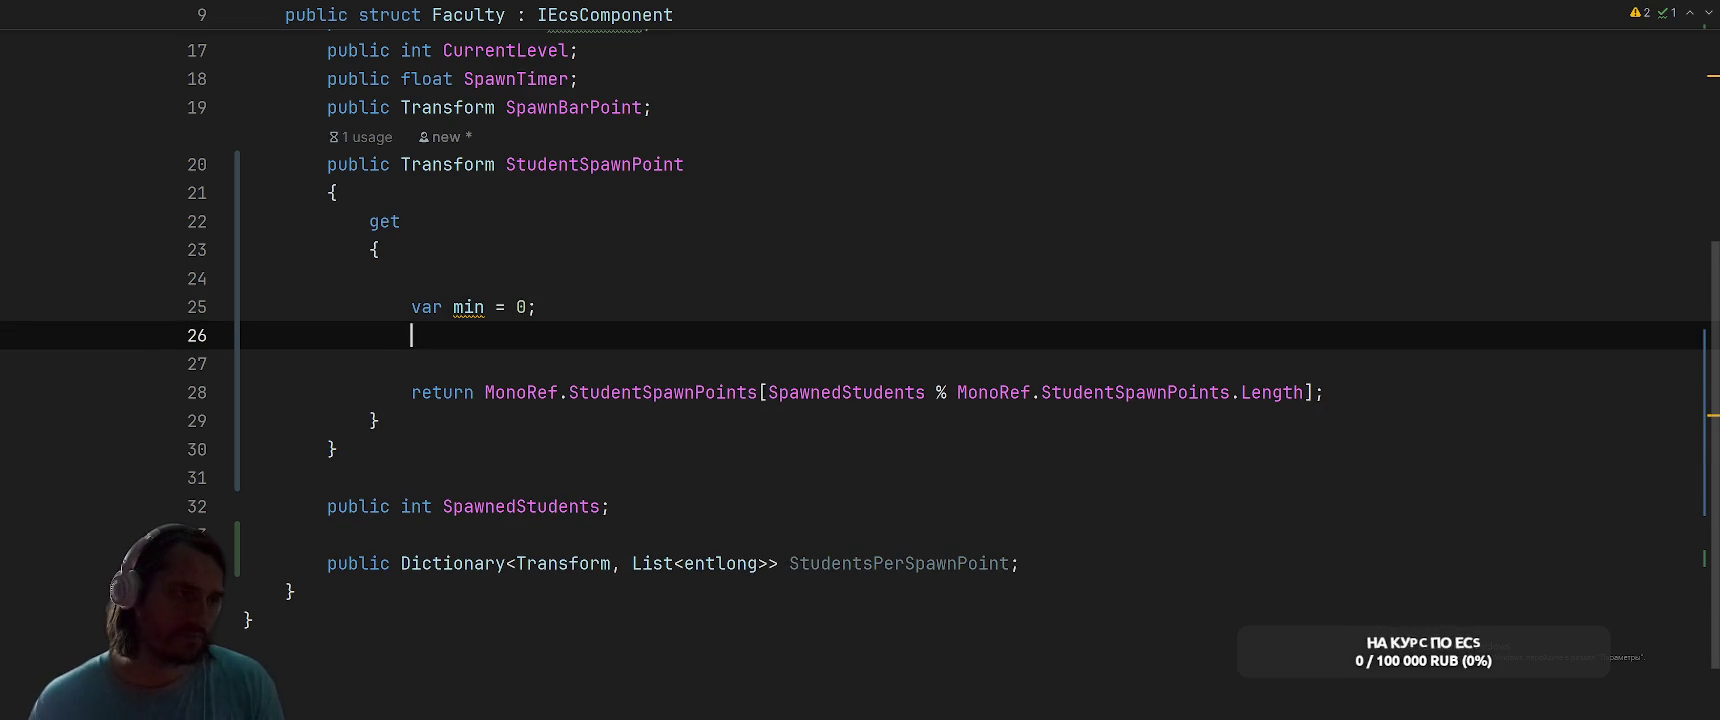
{"action": "type", "text": "foreach"}
{"action": "key", "text": "Tab"}
{"action": "type", "text": "MonoRef."}
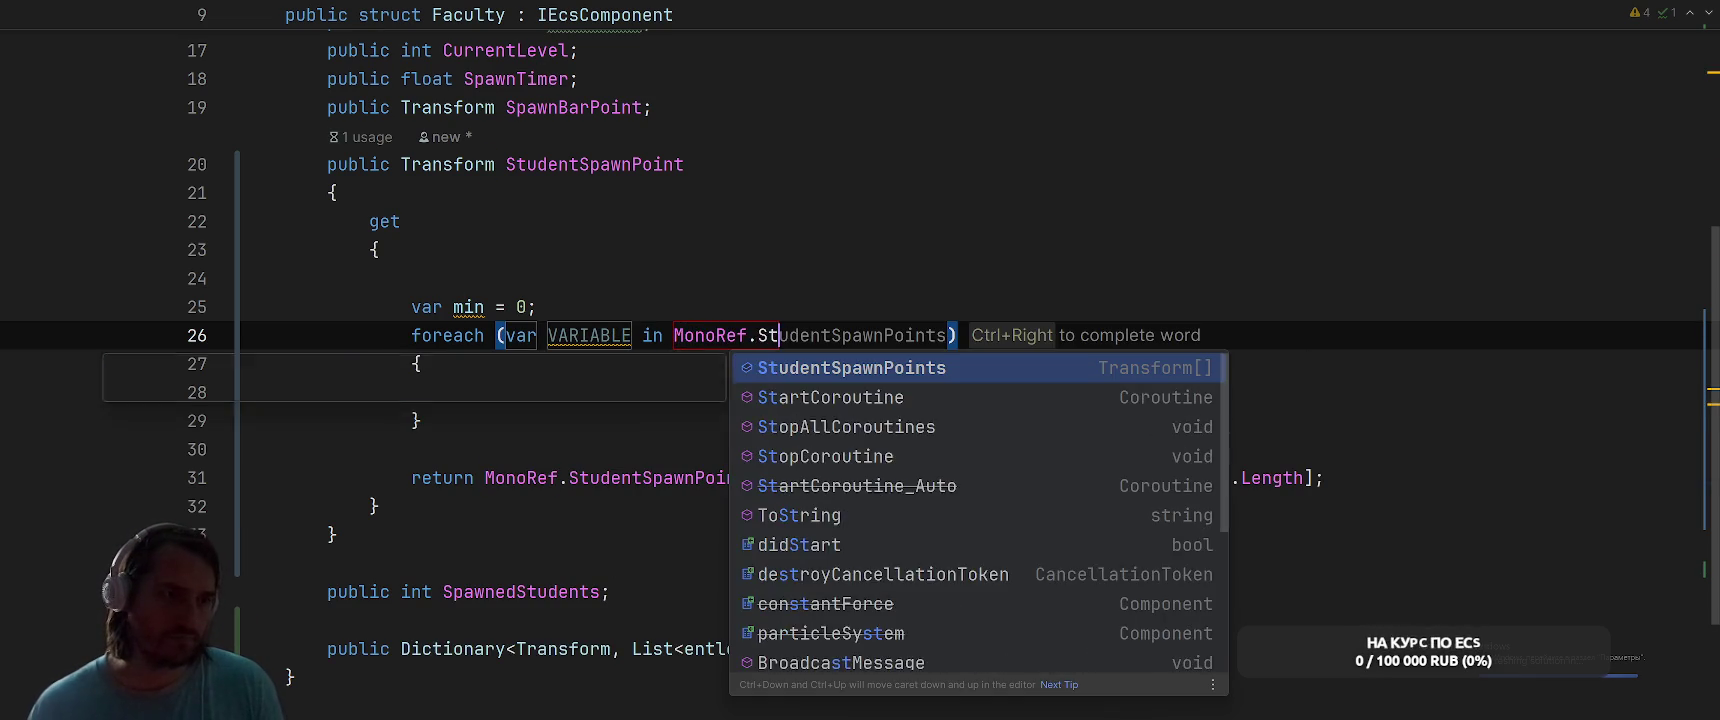
{"action": "key", "text": "Return"}
{"action": "key", "text": "Return"}
{"action": "key", "text": "Down"}
{"action": "key", "text": "Down"}
{"action": "key", "text": "Down"}
{"action": "key", "text": "Down"}
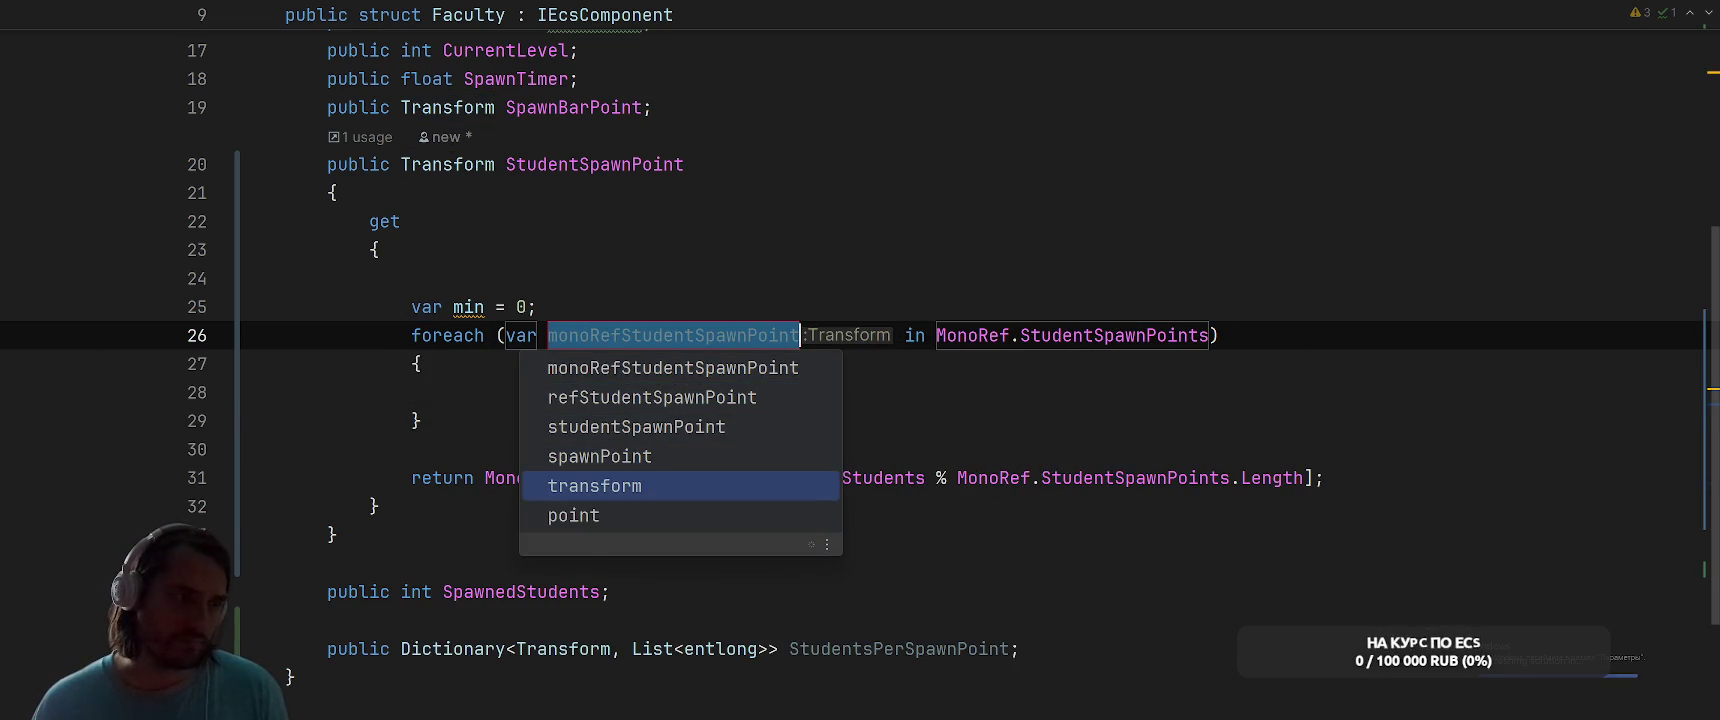
{"action": "key", "text": "Up"}
{"action": "key", "text": "Return"}
Add an if (StudentsPerSpawnPoint == null) check that assigns new() before the loop
{"action": "type", "text": "if (St"}
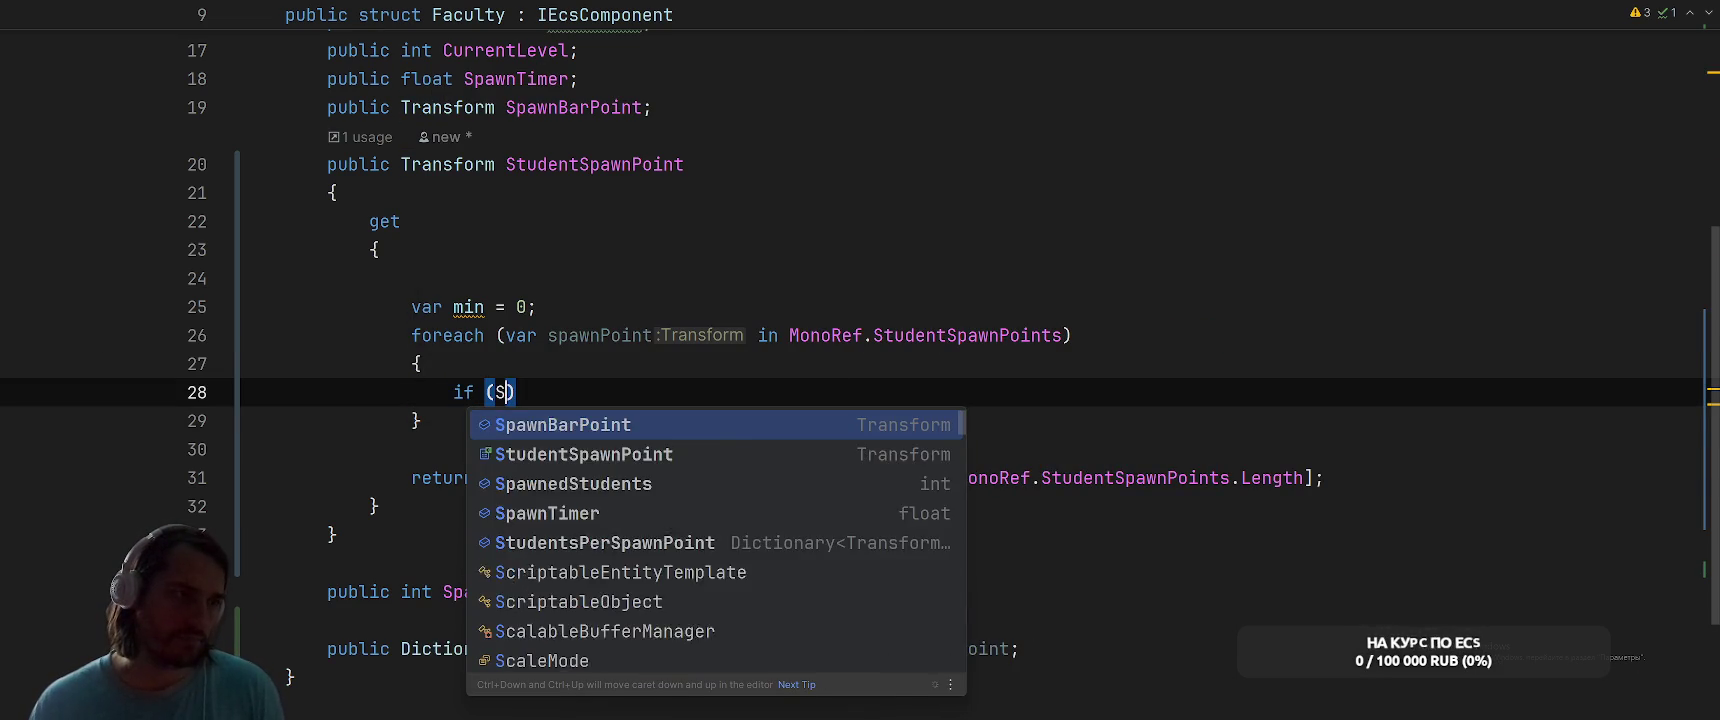
{"action": "key", "text": "Escape"}
{"action": "left_click", "coordinate": [732, 303]}
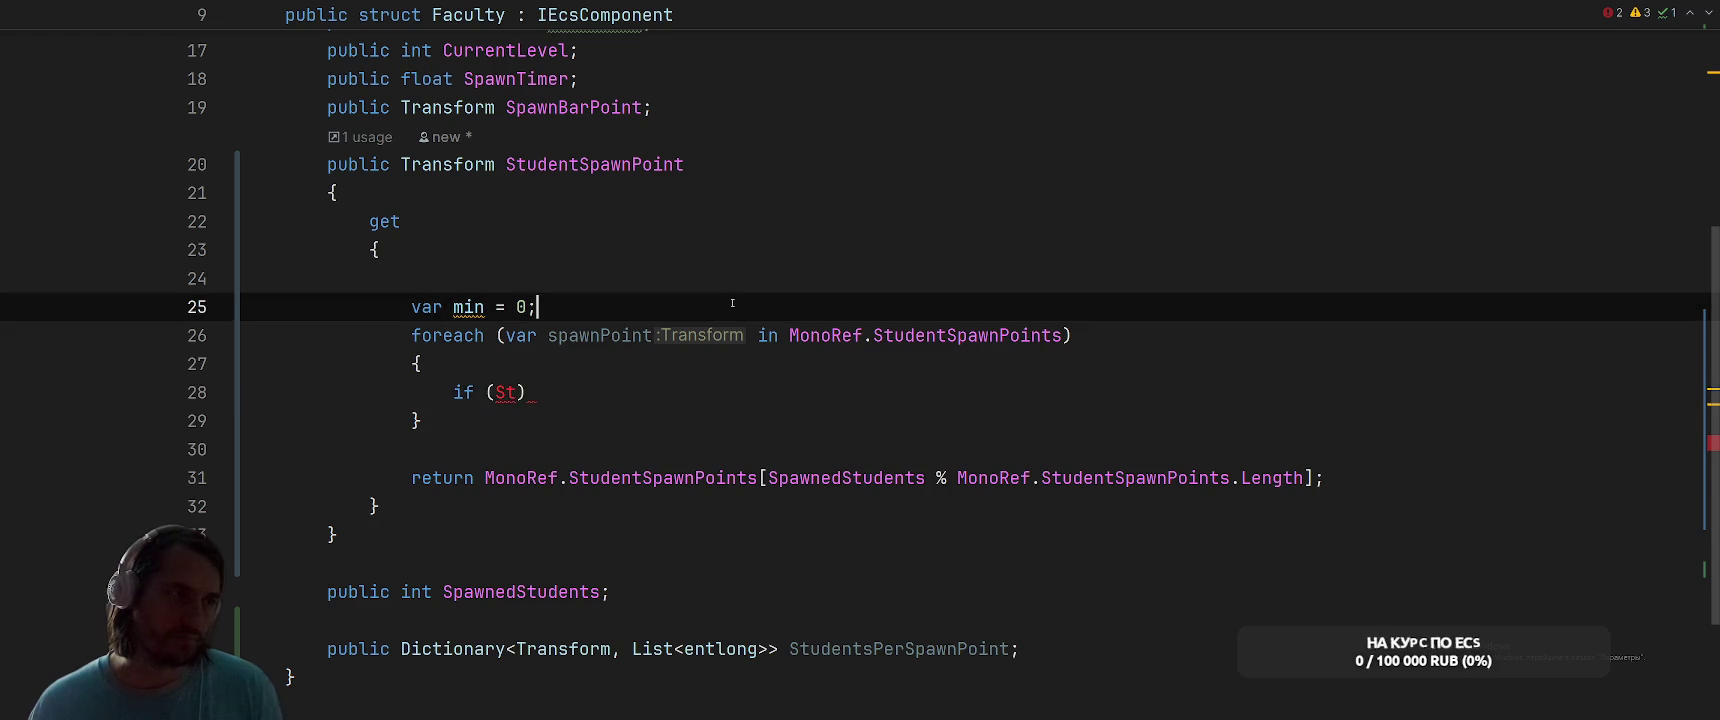
{"action": "key", "text": "Return"}
{"action": "key", "text": "Return"}
{"action": "key", "text": "Up"}
{"action": "type", "text": "if (Stu"}
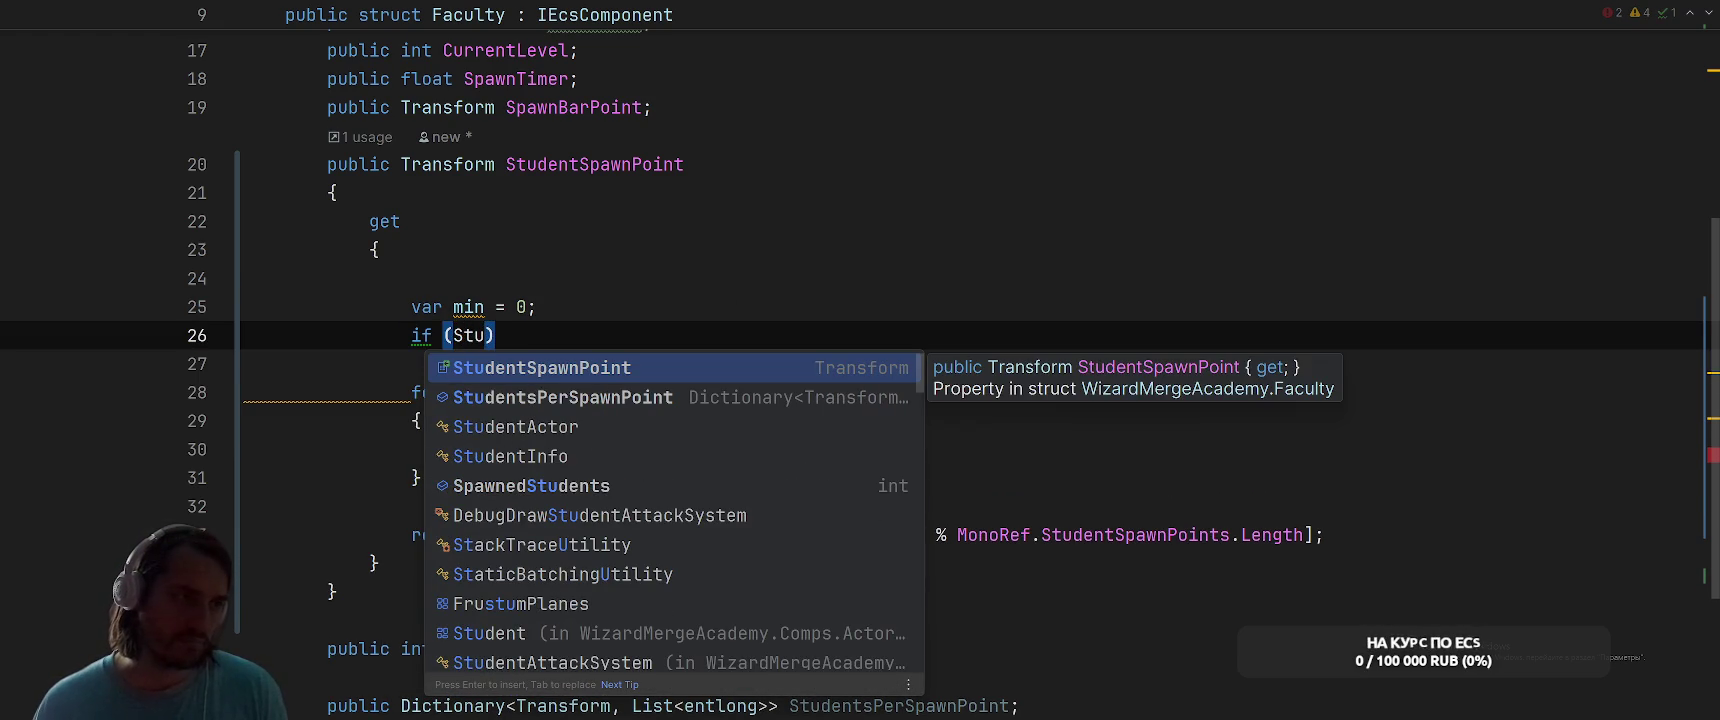
{"action": "key", "text": "Down"}
{"action": "key", "text": "Return"}
{"action": "type", "text": ".C"}
{"action": "key", "text": "BackSpace"}
{"action": "key", "text": "BackSpace"}
{"action": "type", "text": "== null)"}
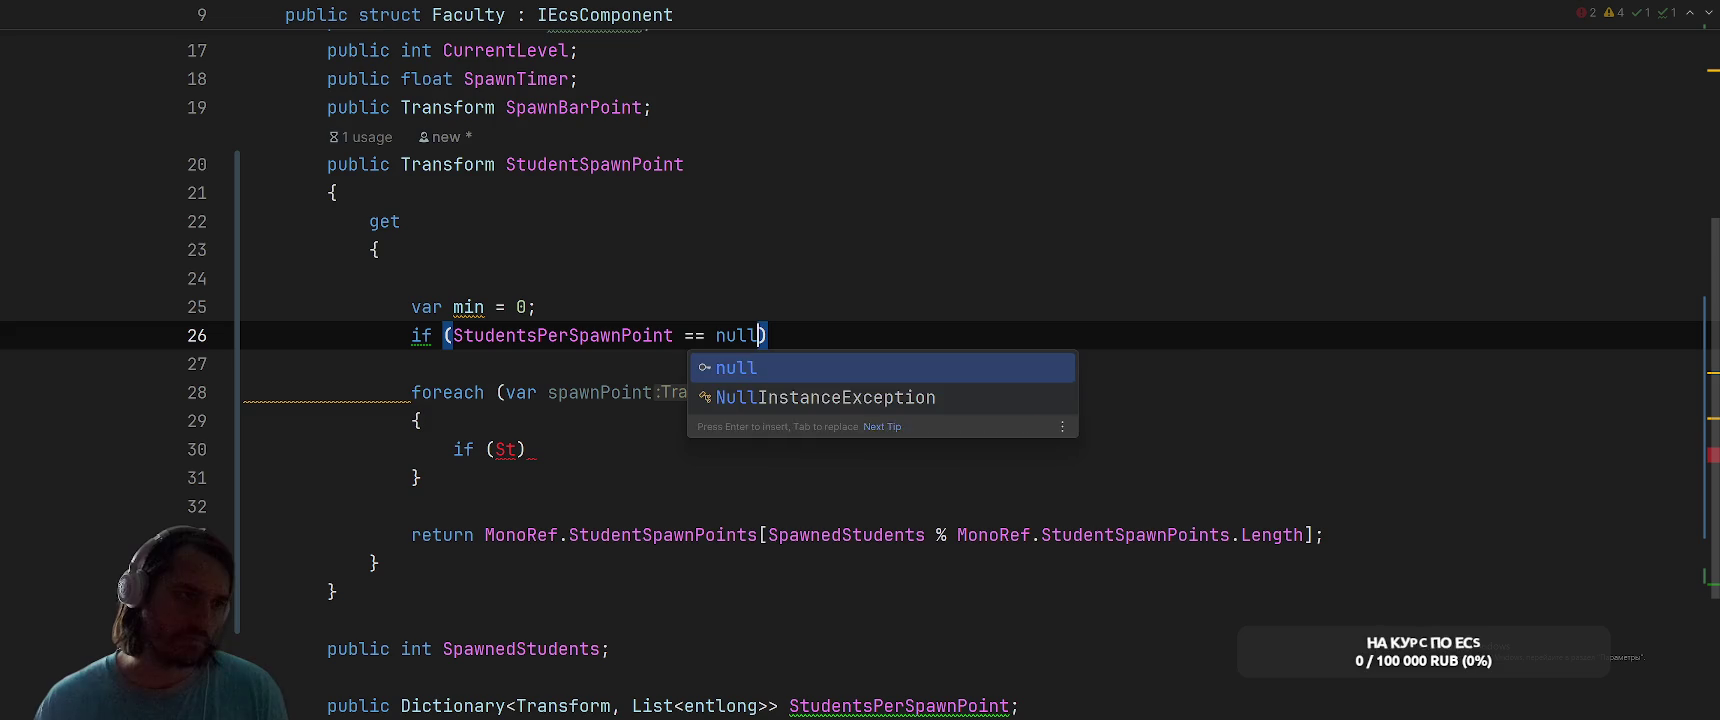
{"action": "key", "text": "Return"}
{"action": "type", "text": "{"}
{"action": "key", "text": "Return"}
{"action": "type", "text": "S"}
{"action": "key", "text": "Return"}
{"action": "type", "text": "= new();"}
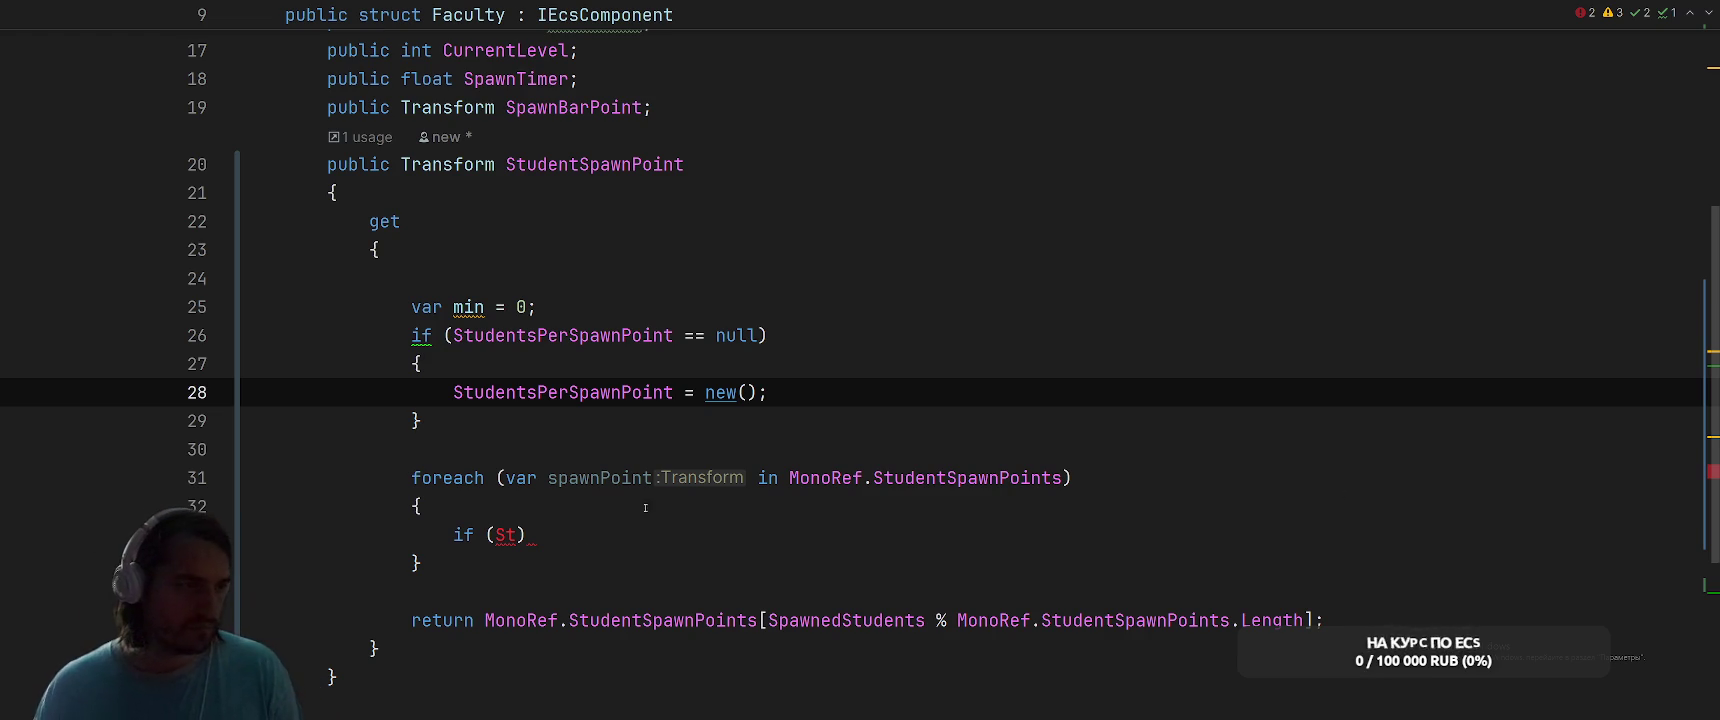
Give the loop an if condition calling StudentsPerSpawnPoint.TryGetValue with an empty block
{"action": "scroll", "coordinate": [578, 530], "scroll_direction": "down", "scroll_amount": 2}
{"action": "left_click", "coordinate": [494, 363]}
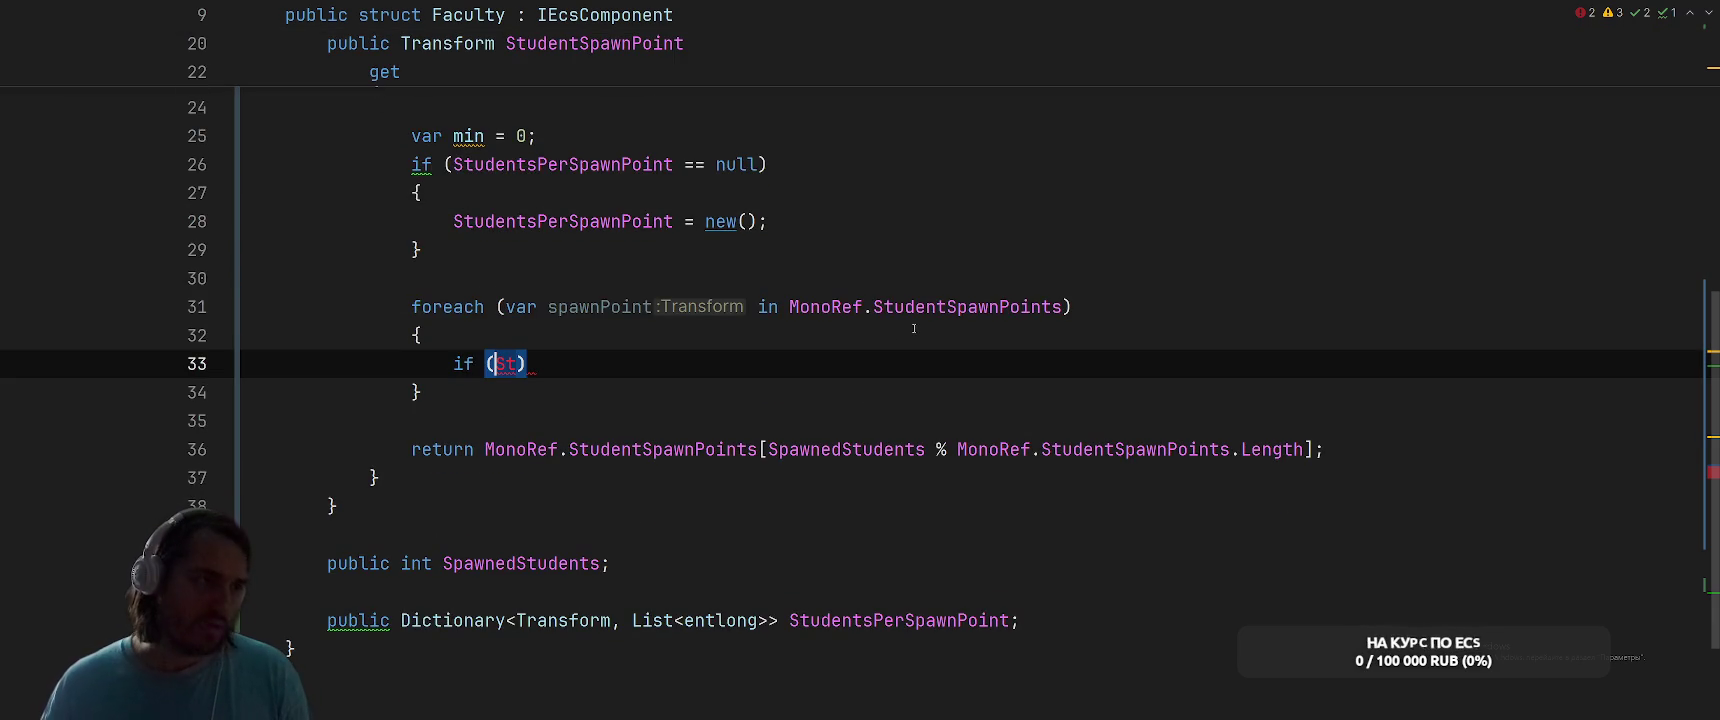
{"action": "key", "text": "BackSpace"}
{"action": "key", "text": "BackSpace"}
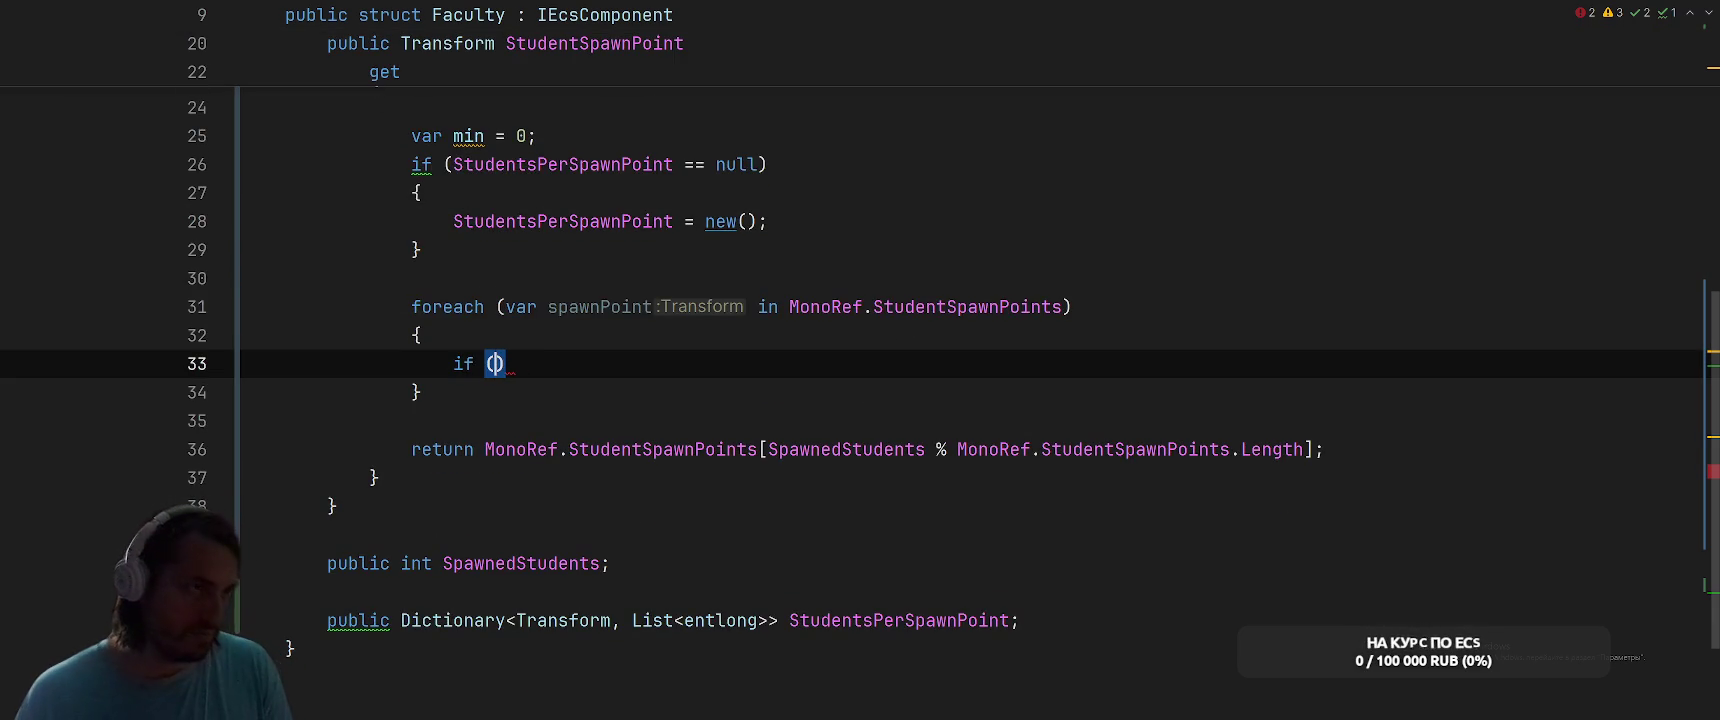
{"action": "type", "text": "S"}
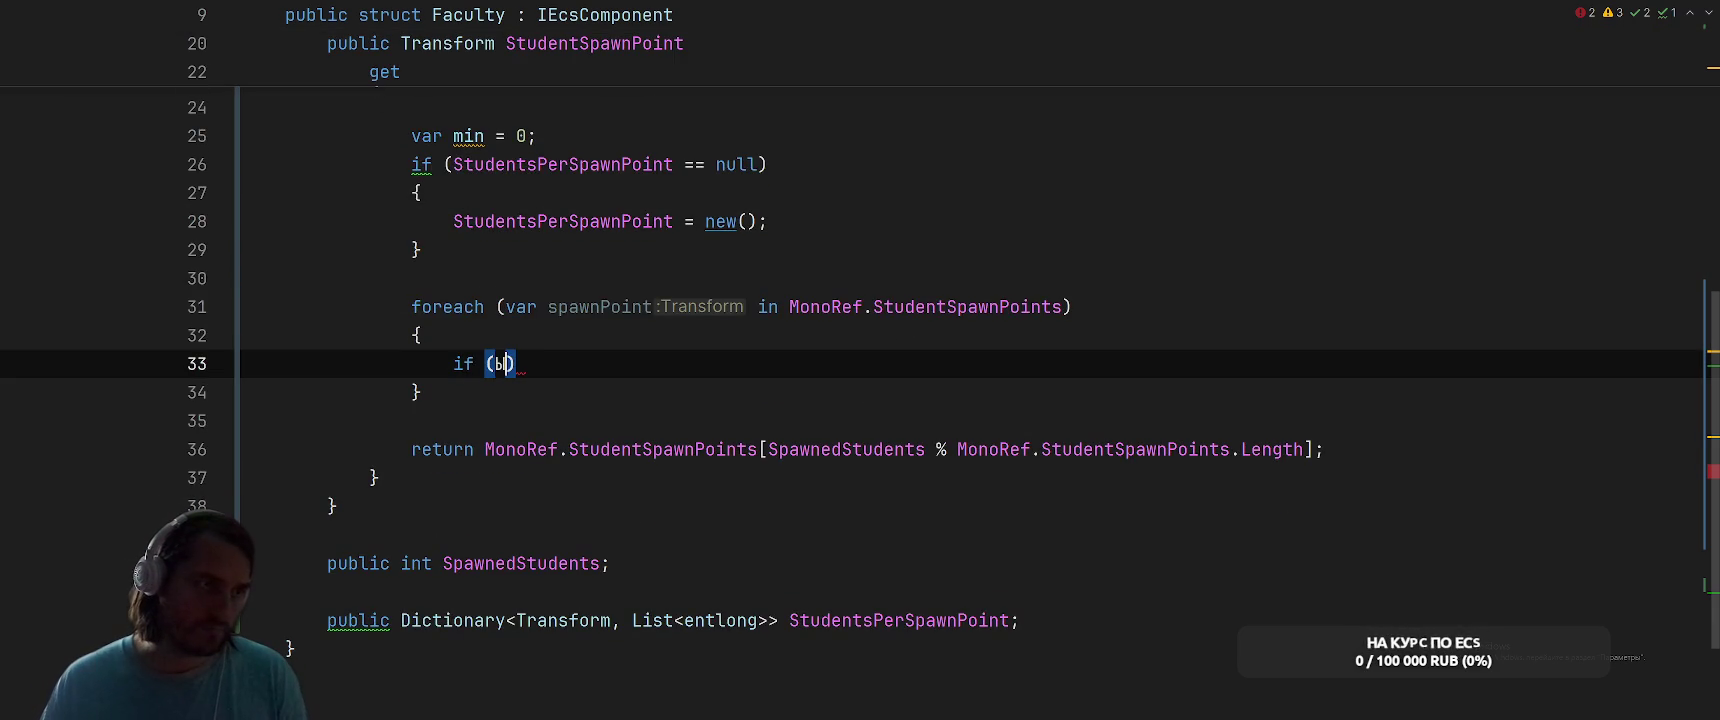
{"action": "type", "text": "tu"}
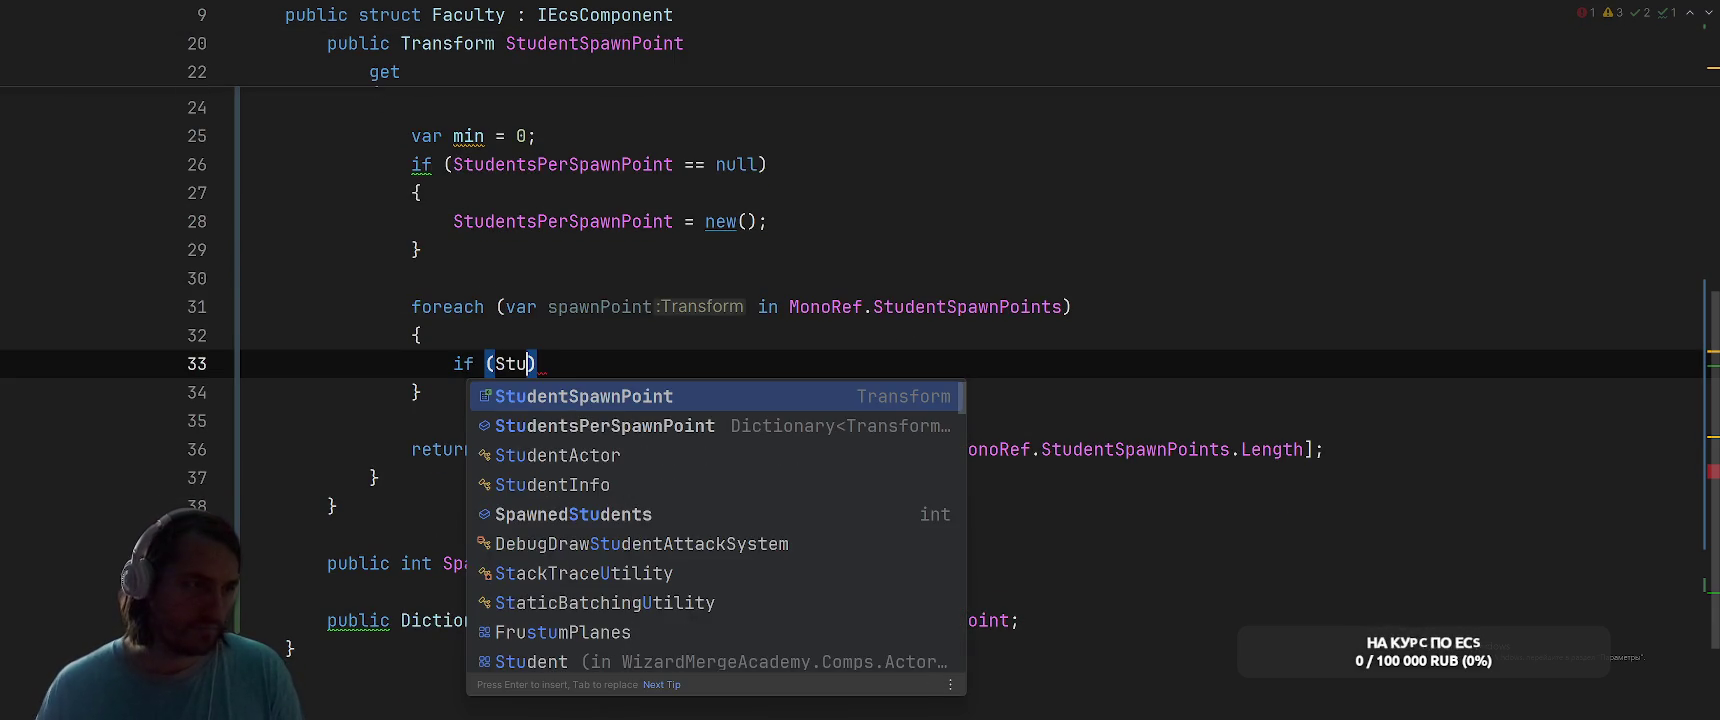
{"action": "key", "text": "Down"}
{"action": "key", "text": "Return"}
{"action": "type", "text": ".Try"}
{"action": "key", "text": "Tab"}
{"action": "type", "text": "{"}
{"action": "key", "text": "Return"}
Negate the TryGetValue check and add a new list for the missing spawn point
{"action": "key", "text": "Up"}
{"action": "key", "text": "Up"}
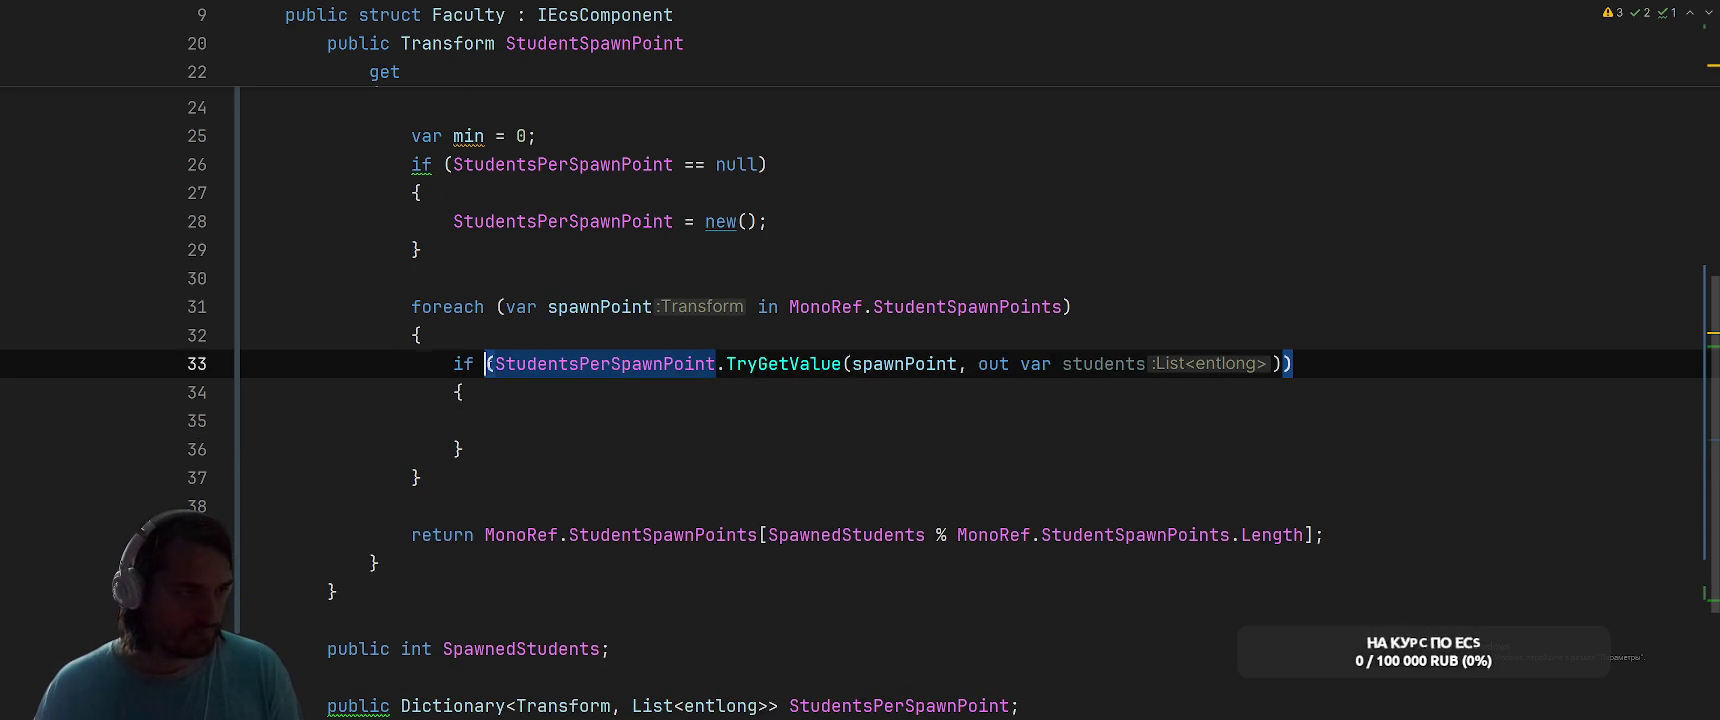
{"action": "type", "text": "!"}
{"action": "key", "text": "Down"}
{"action": "key", "text": "Down"}
{"action": "type", "text": "St"}
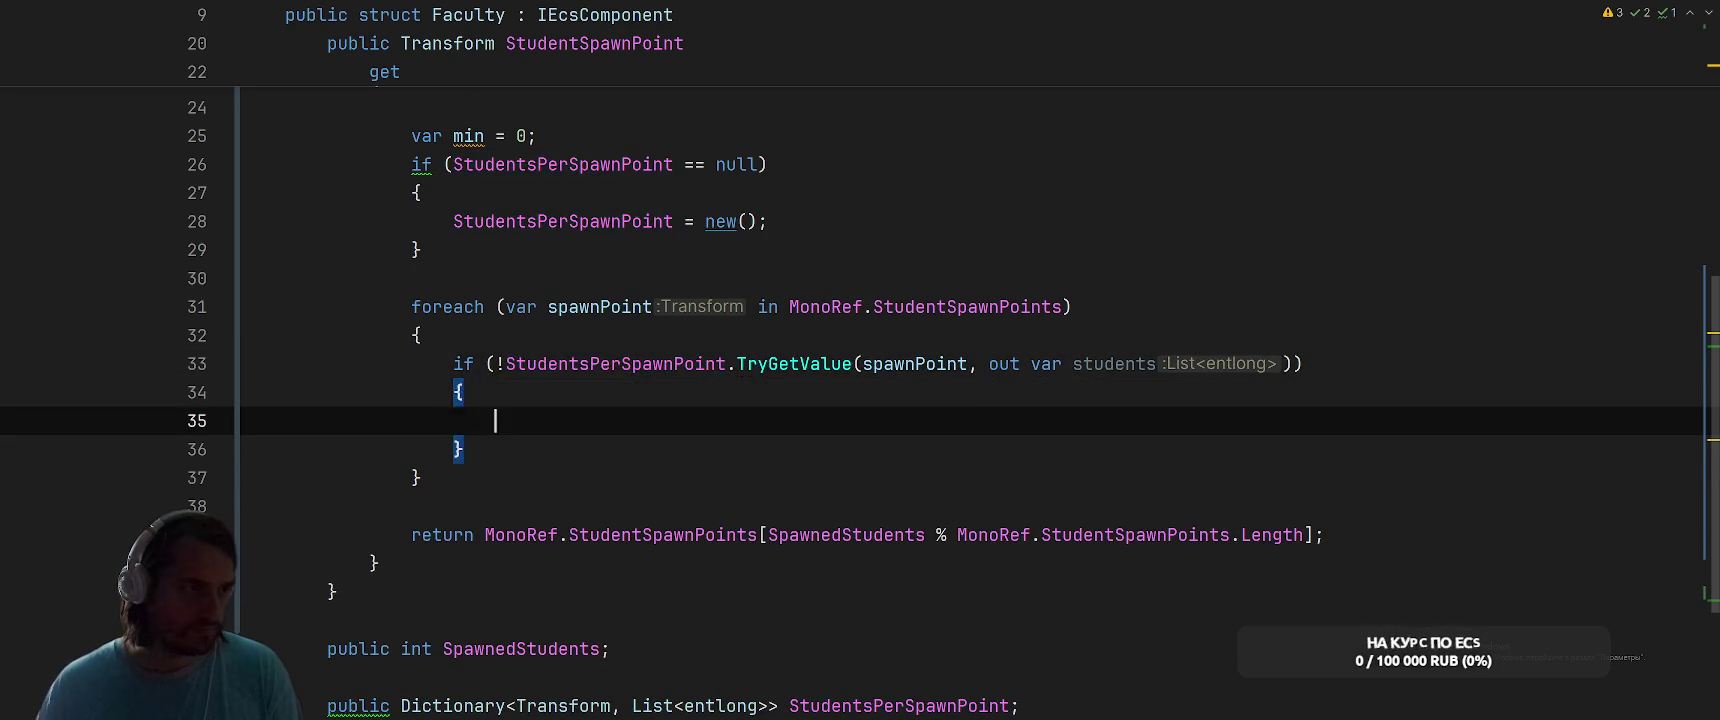
{"action": "key", "text": "Tab"}
{"action": "key", "text": "ctrl+Left"}
{"action": "key", "text": "ctrl+Left"}
{"action": "key", "text": "ctrl+shift+Left"}
{"action": "key", "text": "ctrl+shift+Left"}
{"action": "key", "text": "BackSpace"}
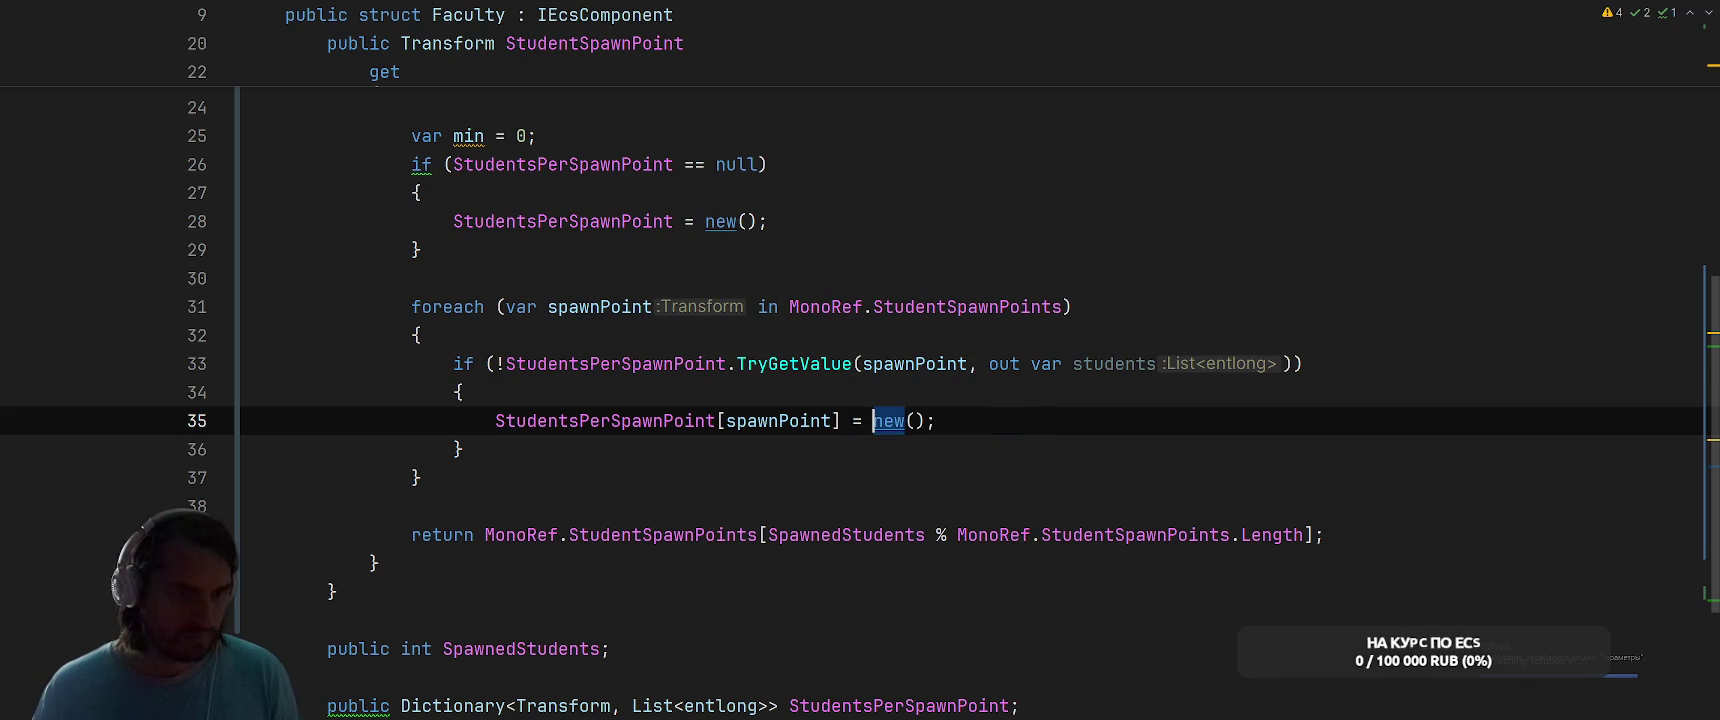
{"action": "key", "text": "Down"}
{"action": "left_click", "coordinate": [808, 280]}
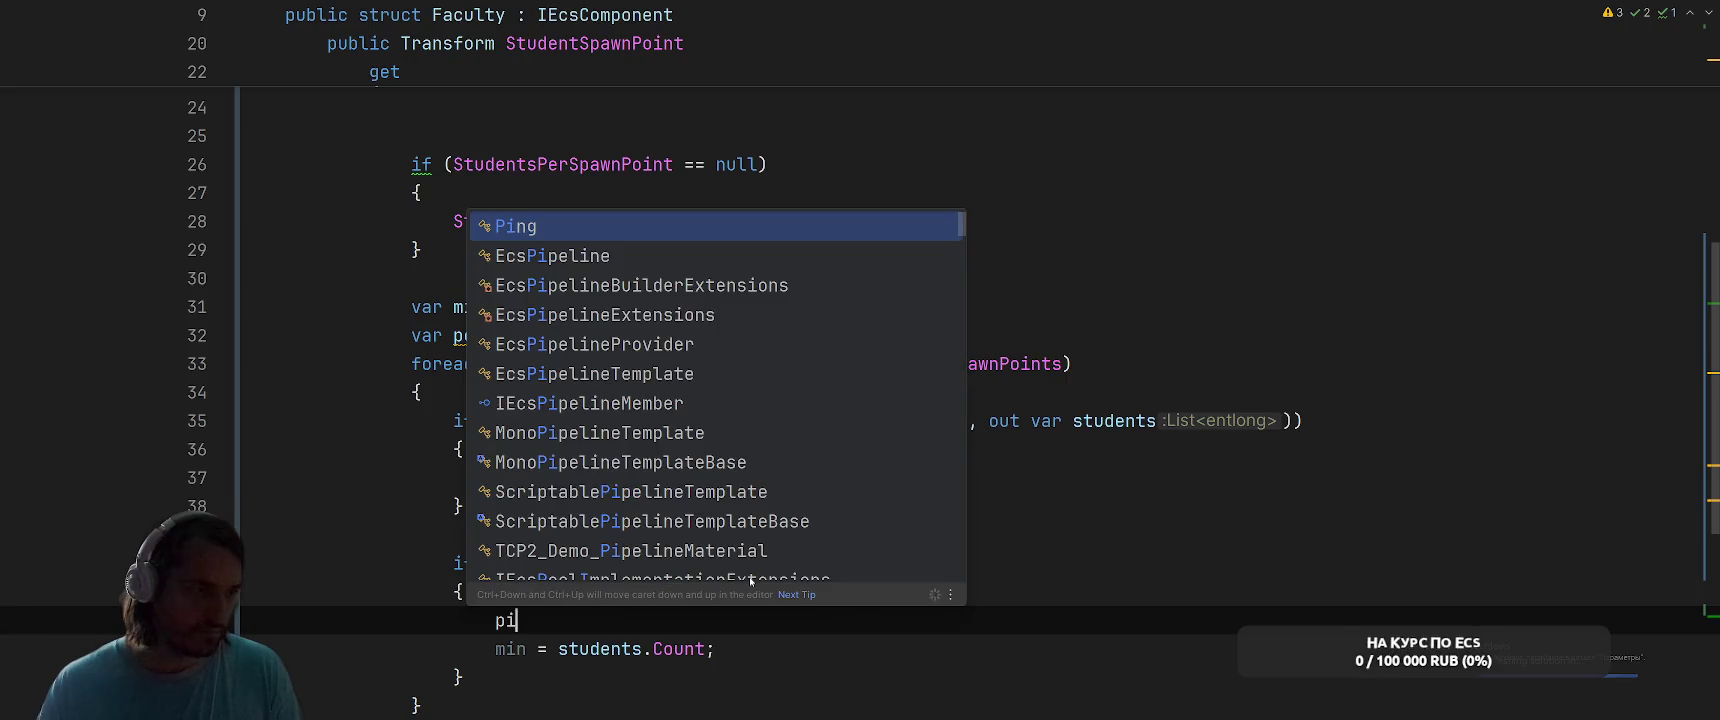
Accept the suggested 'point = spawnPoint' assignment inside the min comparison
{"action": "key", "text": "BackSpace"}
{"action": "type", "text": "oi"}
{"action": "key", "text": "Tab"}
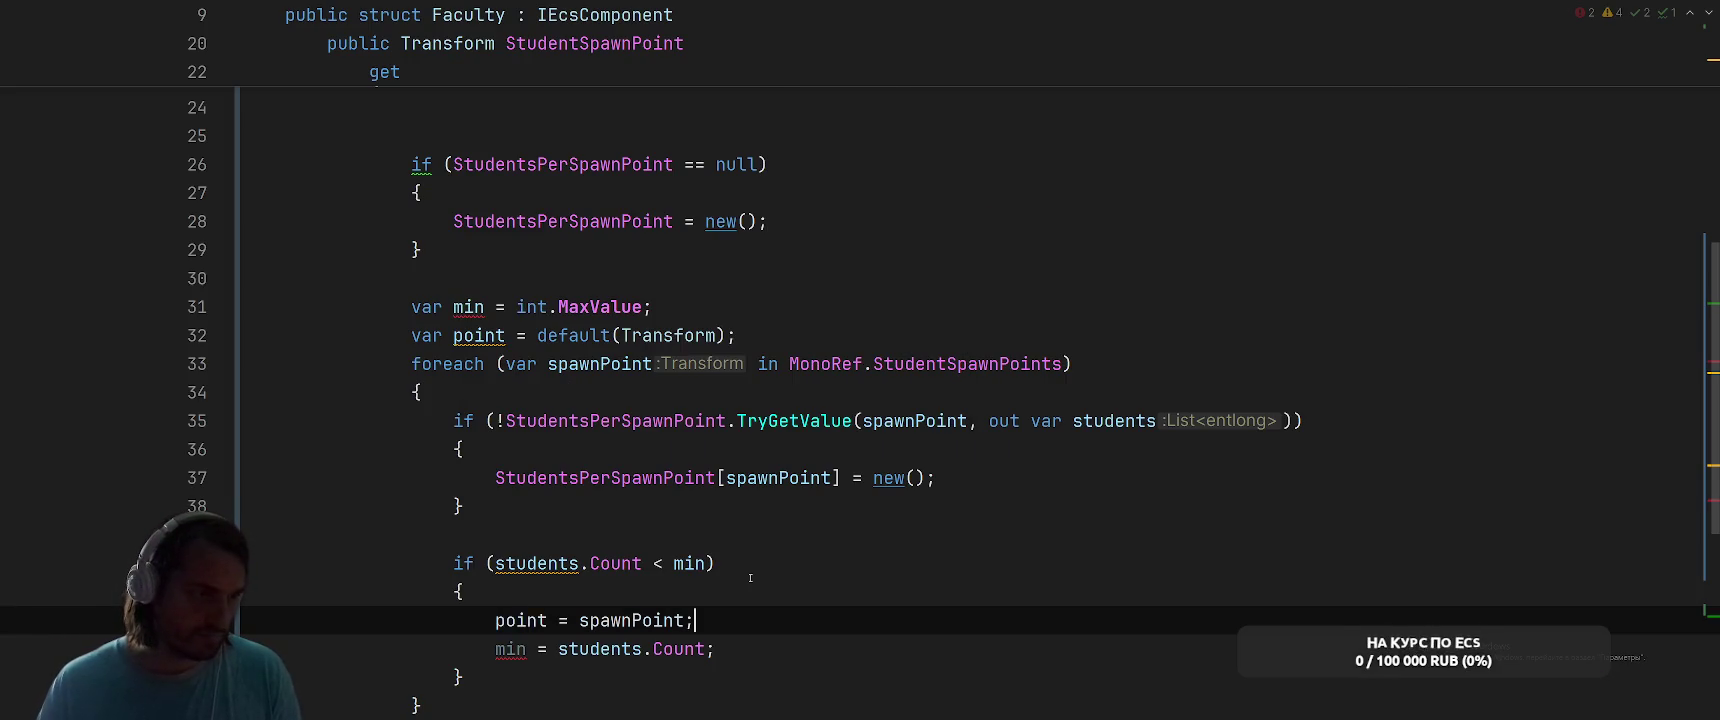
{"action": "left_click", "coordinate": [893, 542]}
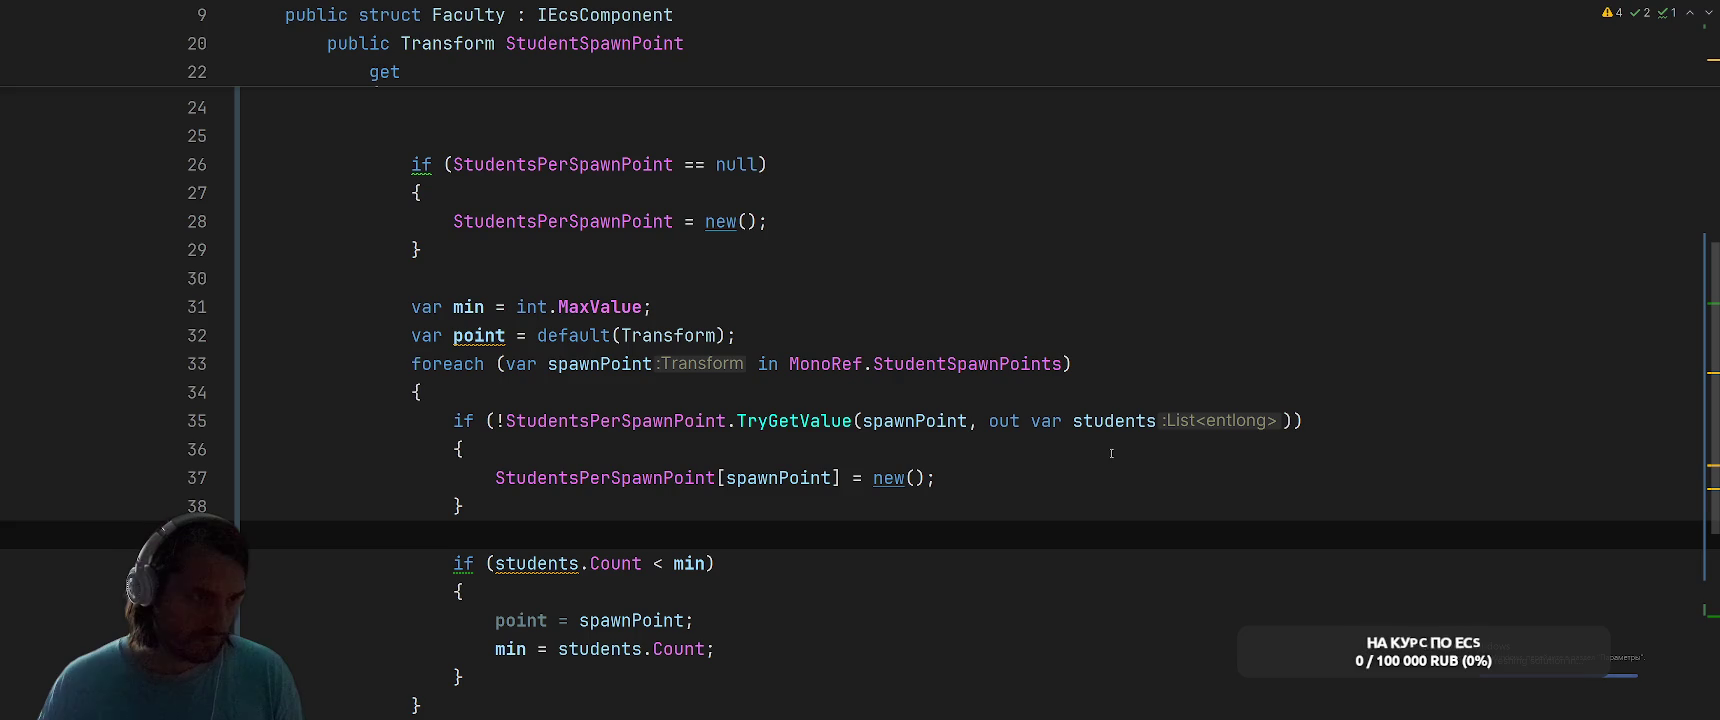
In the missing-list block, add 'students = new();' and 'StudentsPerSpawnPoint[spawnPoint] = students;'
{"action": "scroll", "coordinate": [928, 510], "scroll_direction": "down", "scroll_amount": 3}
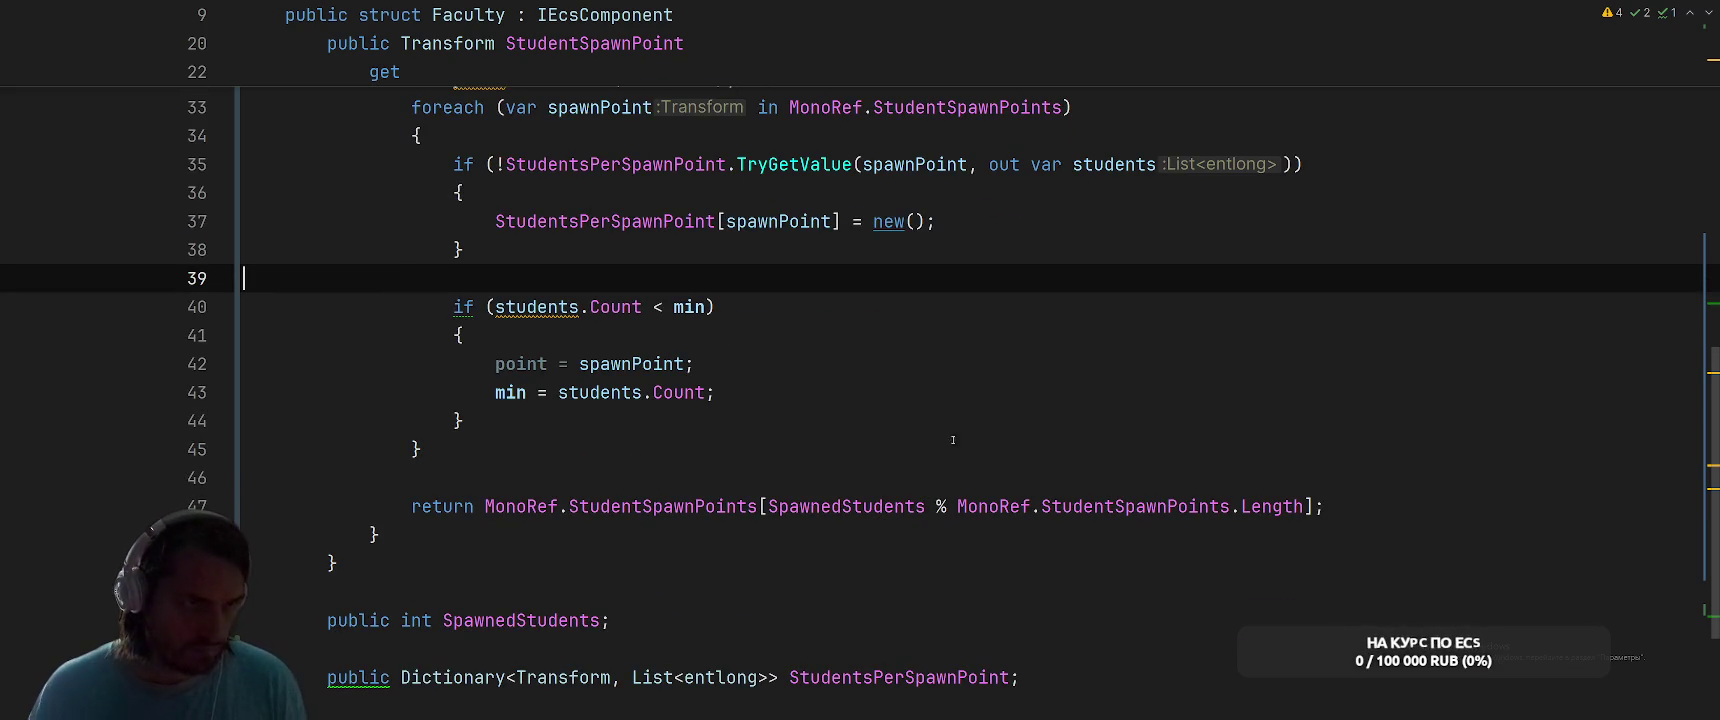
{"action": "left_click", "coordinate": [1005, 204]}
{"action": "key", "text": "Return"}
{"action": "type", "text": "s"}
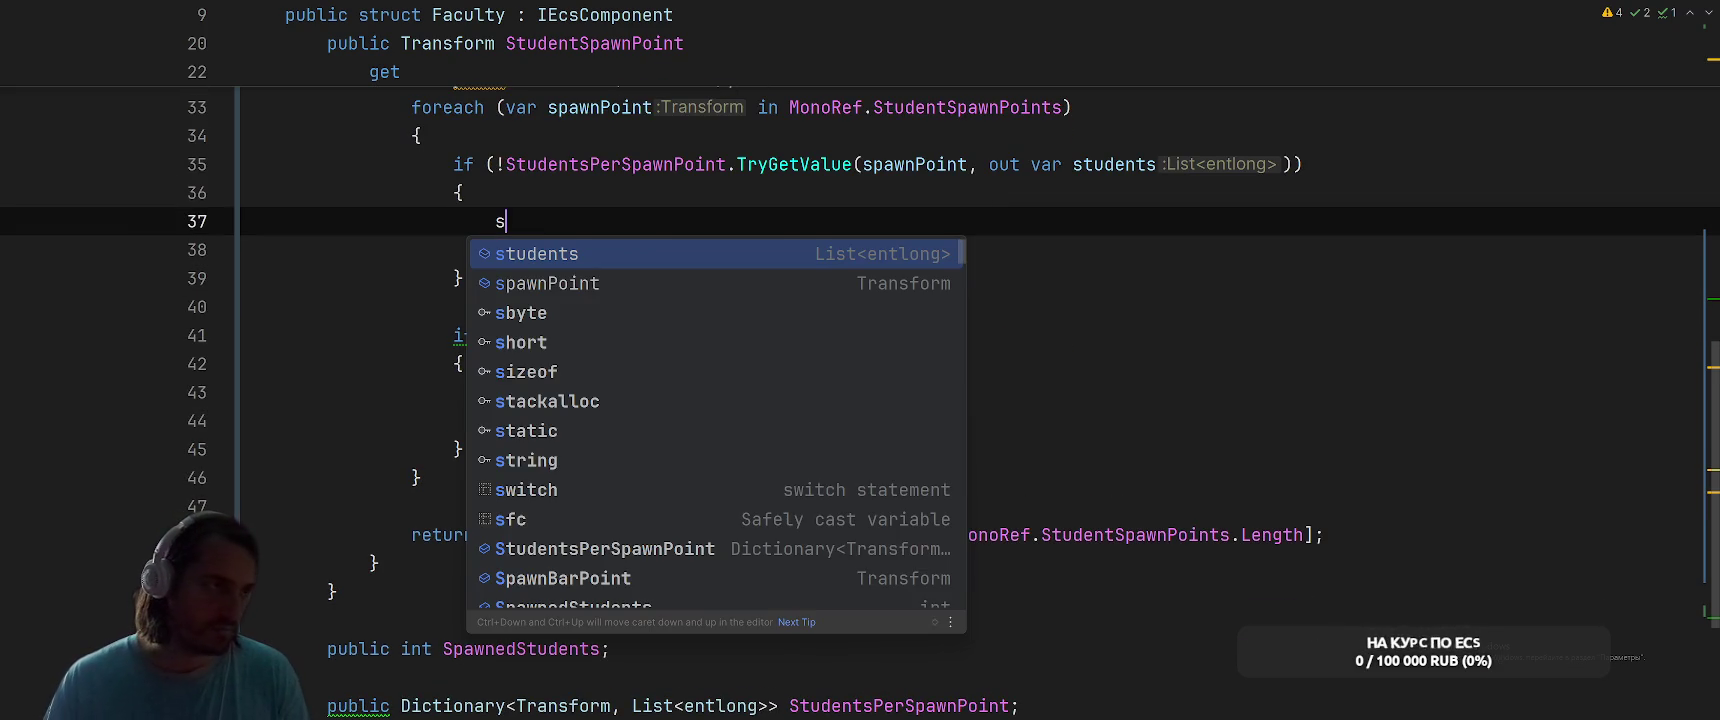
{"action": "key", "text": "Tab"}
{"action": "double_click", "coordinate": [525, 221]}
{"action": "key", "text": "ctrl+c"}
{"action": "left_click_drag", "start_coordinate": [873, 250], "coordinate": [922, 250]}
{"action": "key", "text": "ctrl+v"}
{"action": "type", "text": "StudentsPerSpawnPoint[spawnPoint] = students;"}
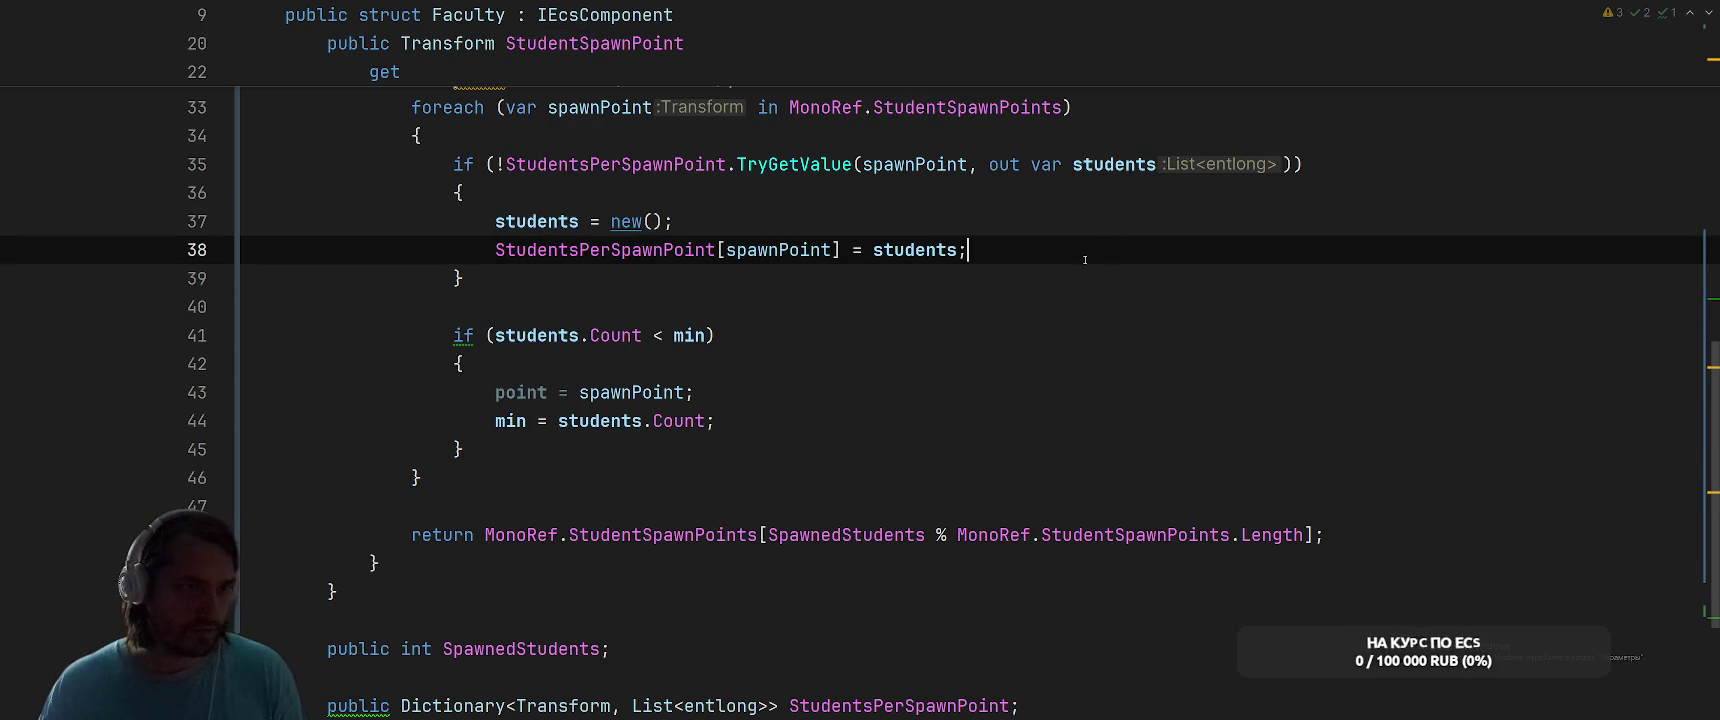
Replace the getter's modulo return expression with 'point'
{"action": "left_click", "coordinate": [1061, 342]}
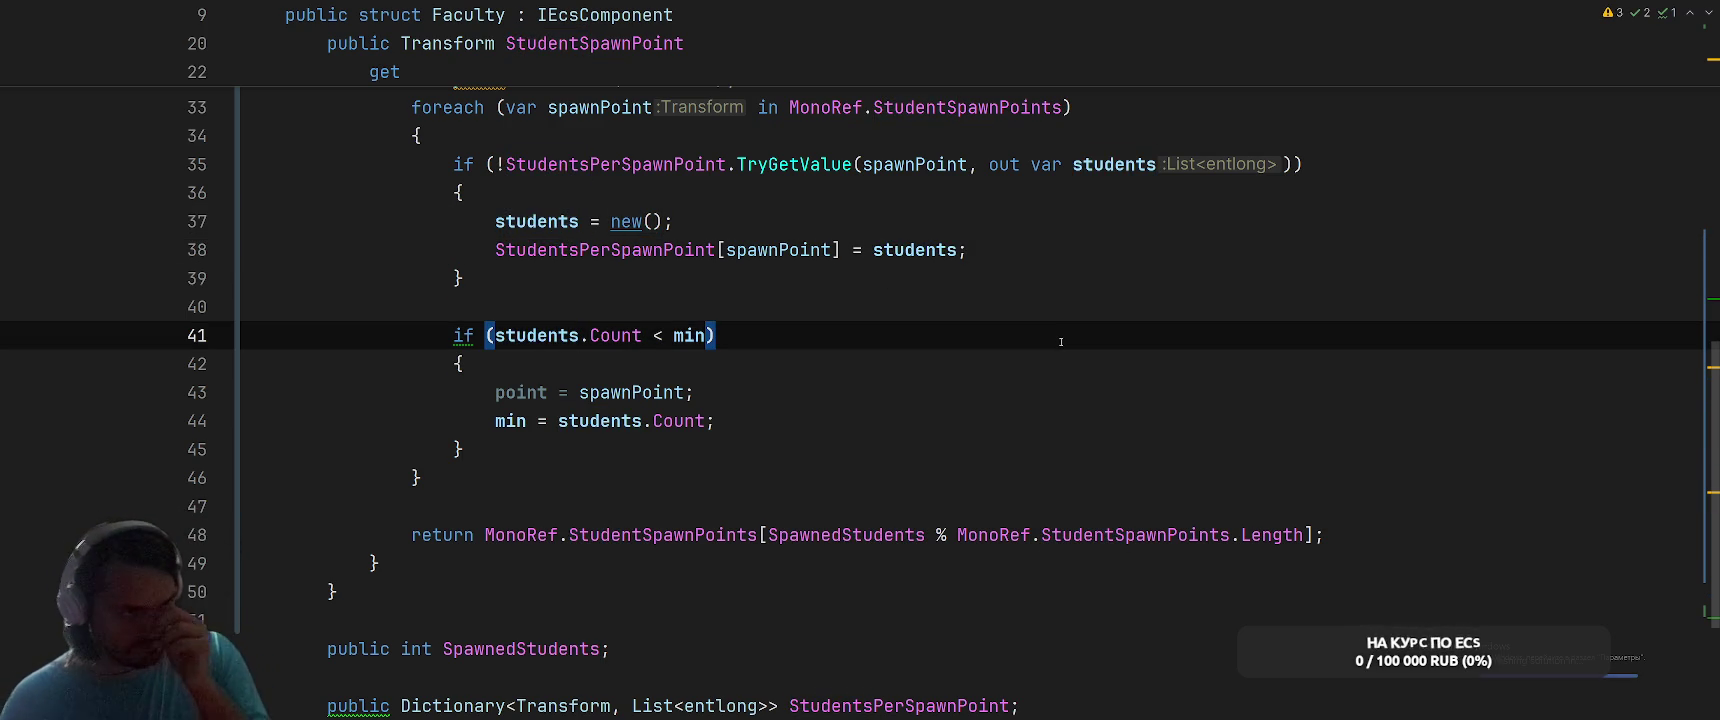
{"action": "left_click", "coordinate": [487, 535]}
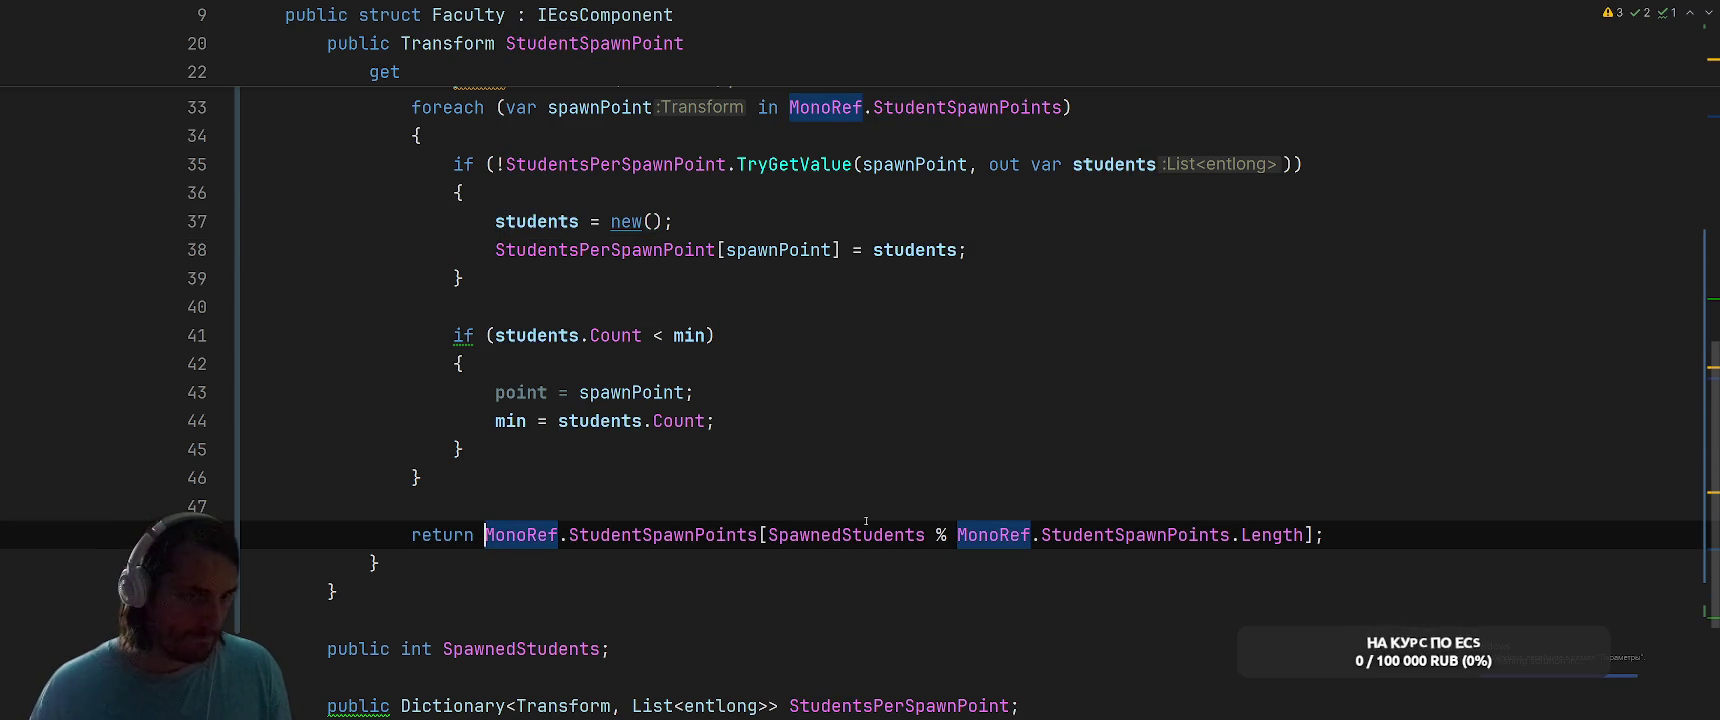
{"action": "left_click_drag", "start_coordinate": [487, 537], "coordinate": [1315, 537]}
{"action": "type", "text": "point;"}
{"action": "key", "text": "Return"}
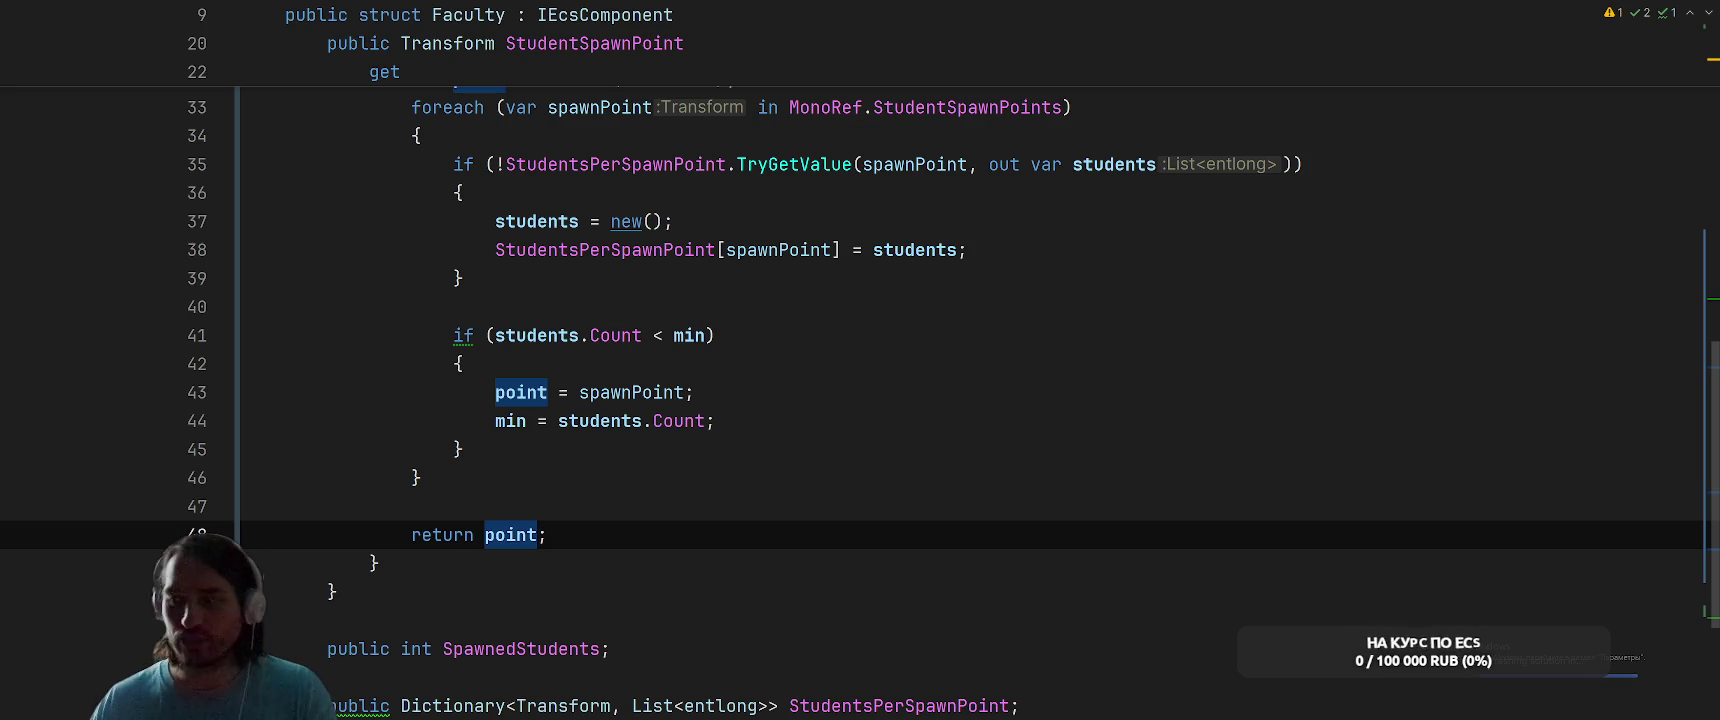
{"action": "left_click", "coordinate": [1102, 367]}
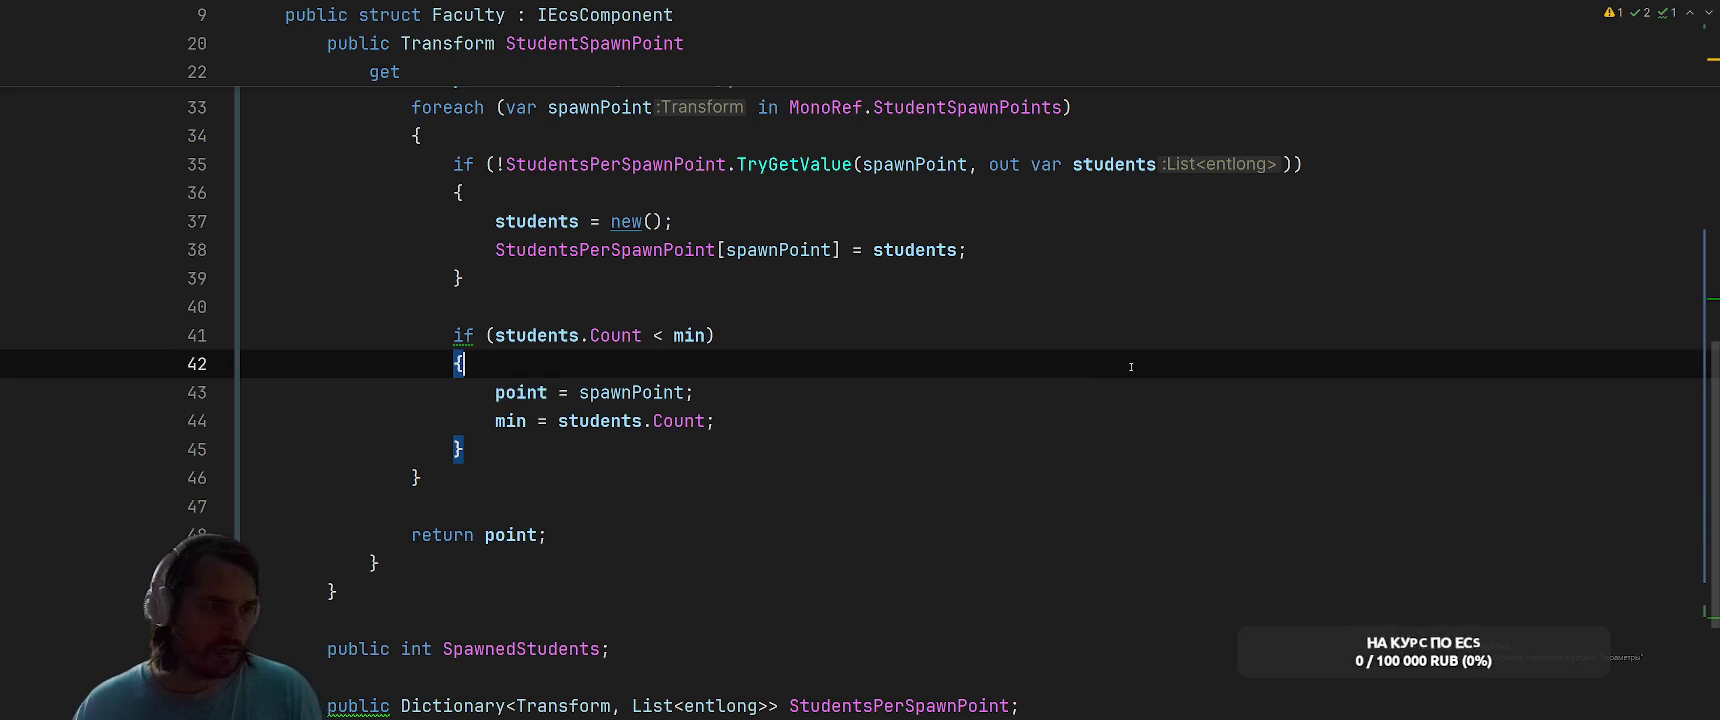
{"action": "scroll", "coordinate": [1131, 367], "scroll_direction": "up", "scroll_amount": 2}
{"action": "scroll", "coordinate": [1000, 430], "scroll_direction": "up", "scroll_amount": 6}
{"action": "left_click", "coordinate": [926, 452]}
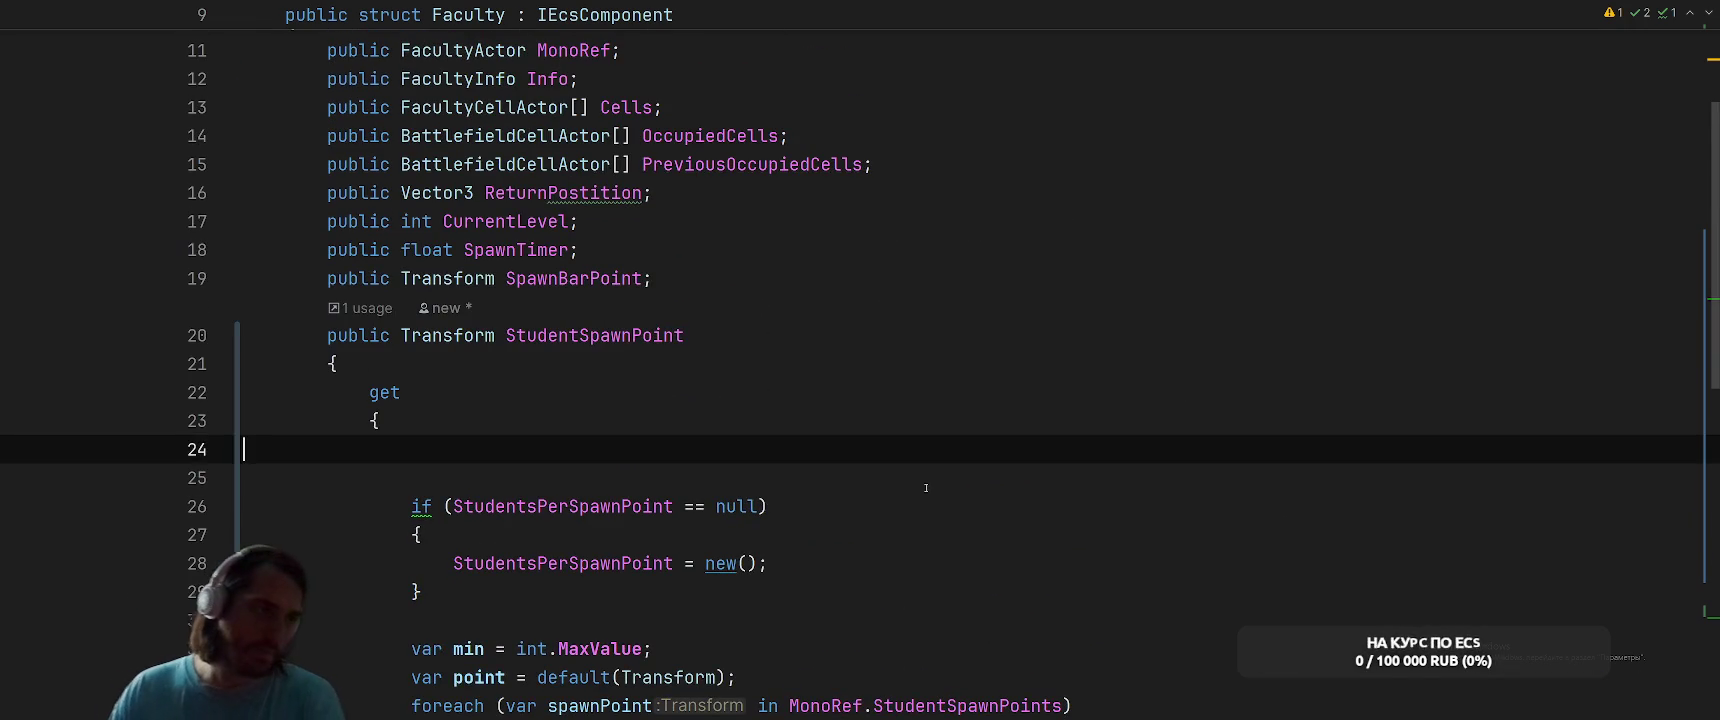
Delete the blank lines right after 'get {' in the StudentSpawnPoint getter
{"action": "key", "text": "ctrl+z"}
{"action": "key", "text": "ctrl+w"}
{"action": "scroll", "coordinate": [1166, 380], "scroll_direction": "down", "scroll_amount": 3}
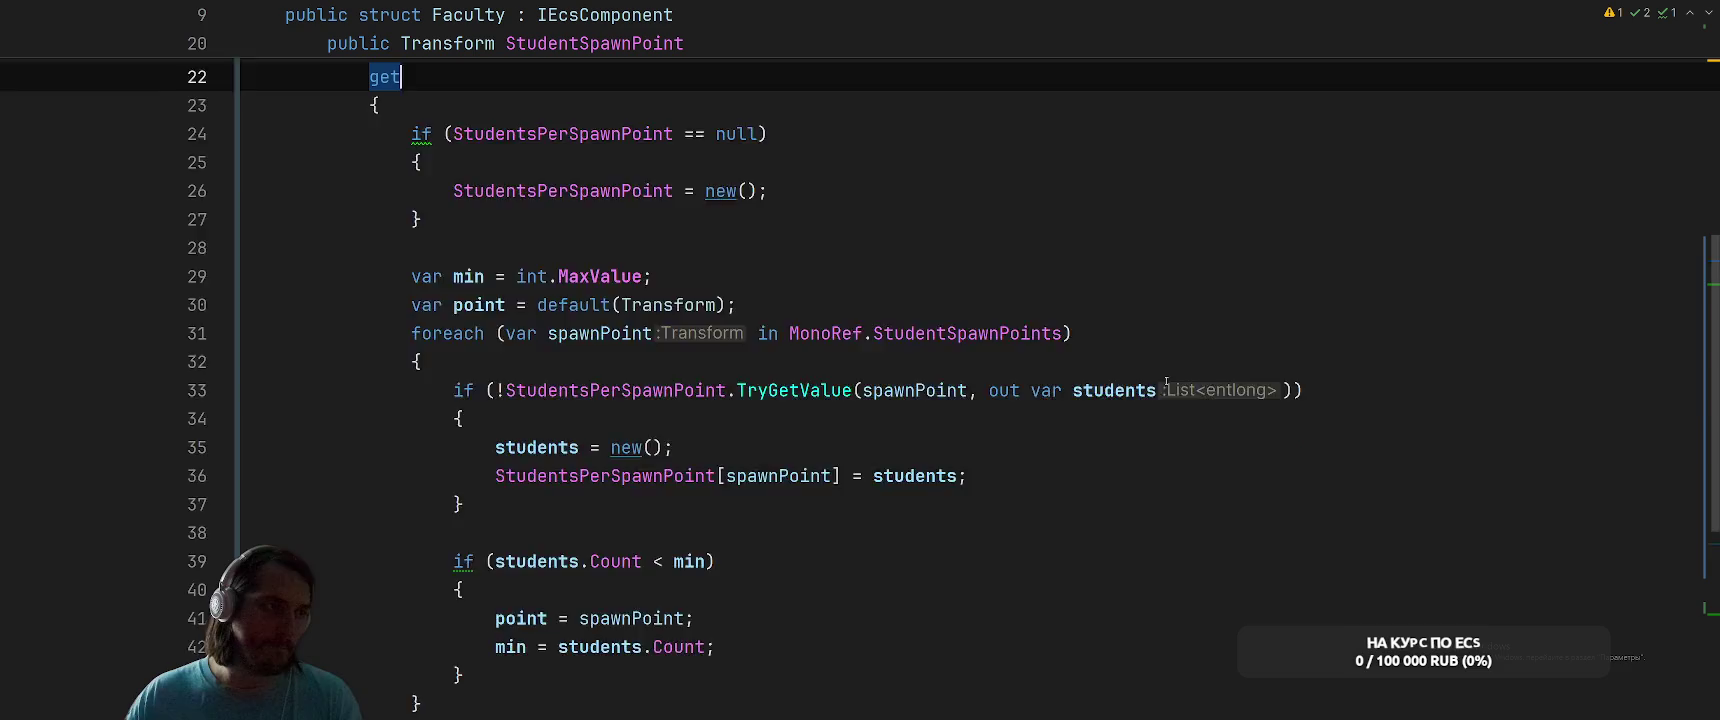
{"action": "scroll", "coordinate": [1170, 379], "scroll_direction": "down", "scroll_amount": 6}
{"action": "scroll", "coordinate": [1184, 376], "scroll_direction": "up", "scroll_amount": 6}
Check the spawn point's use in StudentSpawnSystem, then add a line after the missing-list block in Faculty.cs
{"action": "key", "text": "ctrl+alt+Left"}
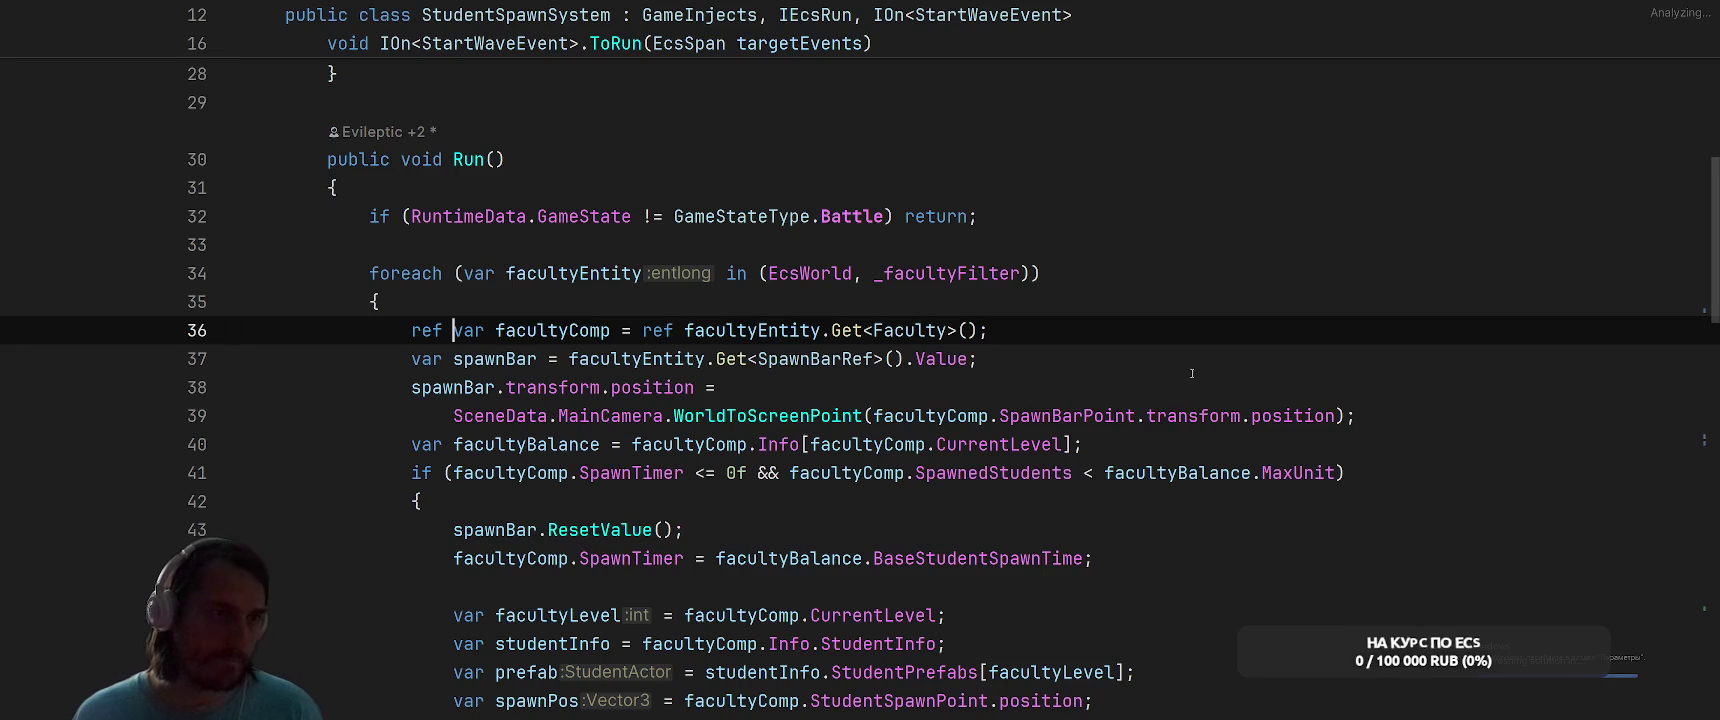
{"action": "scroll", "coordinate": [1192, 373], "scroll_direction": "down", "scroll_amount": 5}
{"action": "key", "text": "ctrl+Tab"}
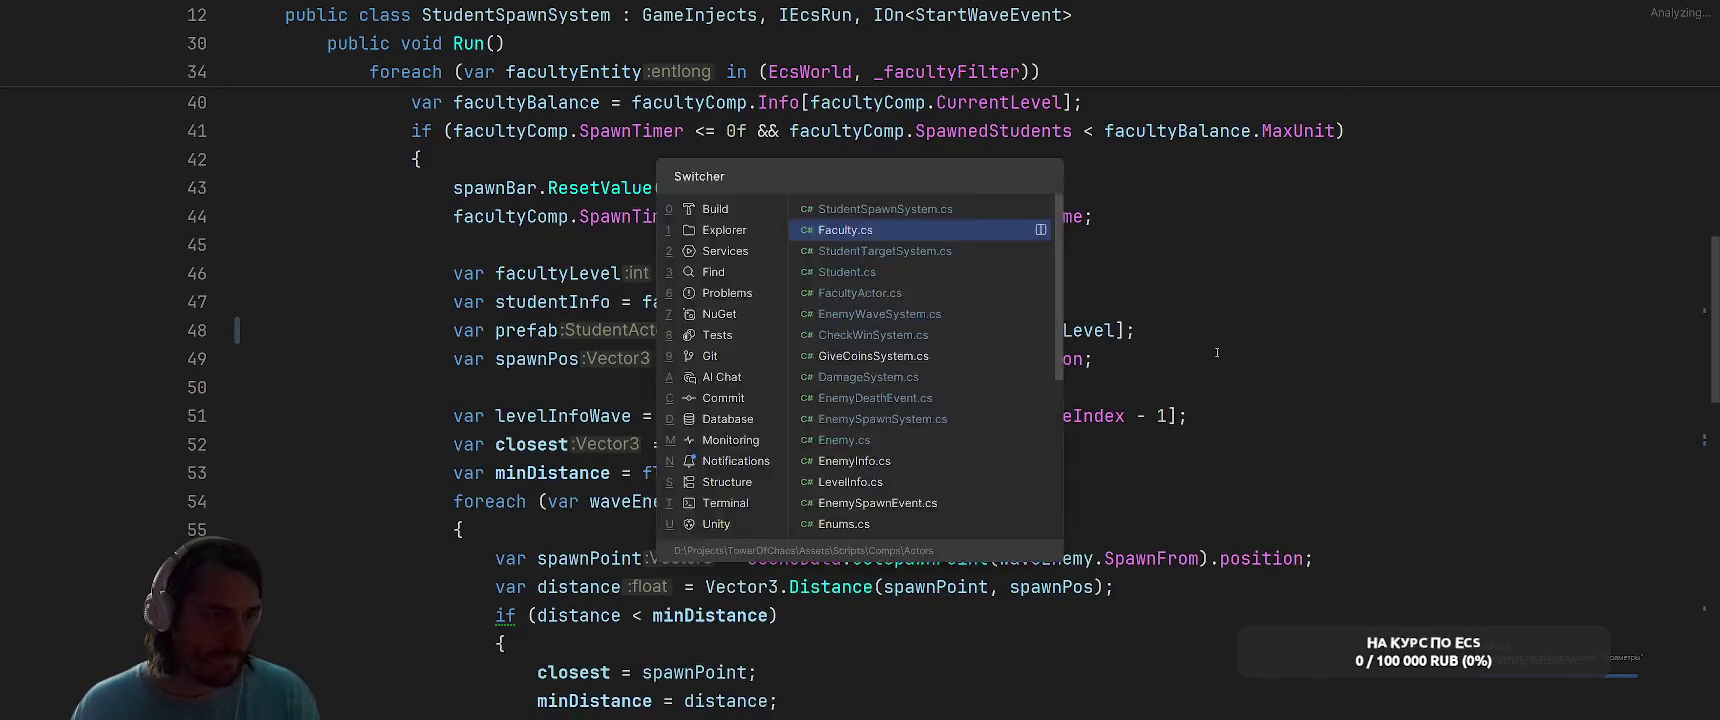
{"action": "scroll", "coordinate": [1188, 326], "scroll_direction": "up", "scroll_amount": 2}
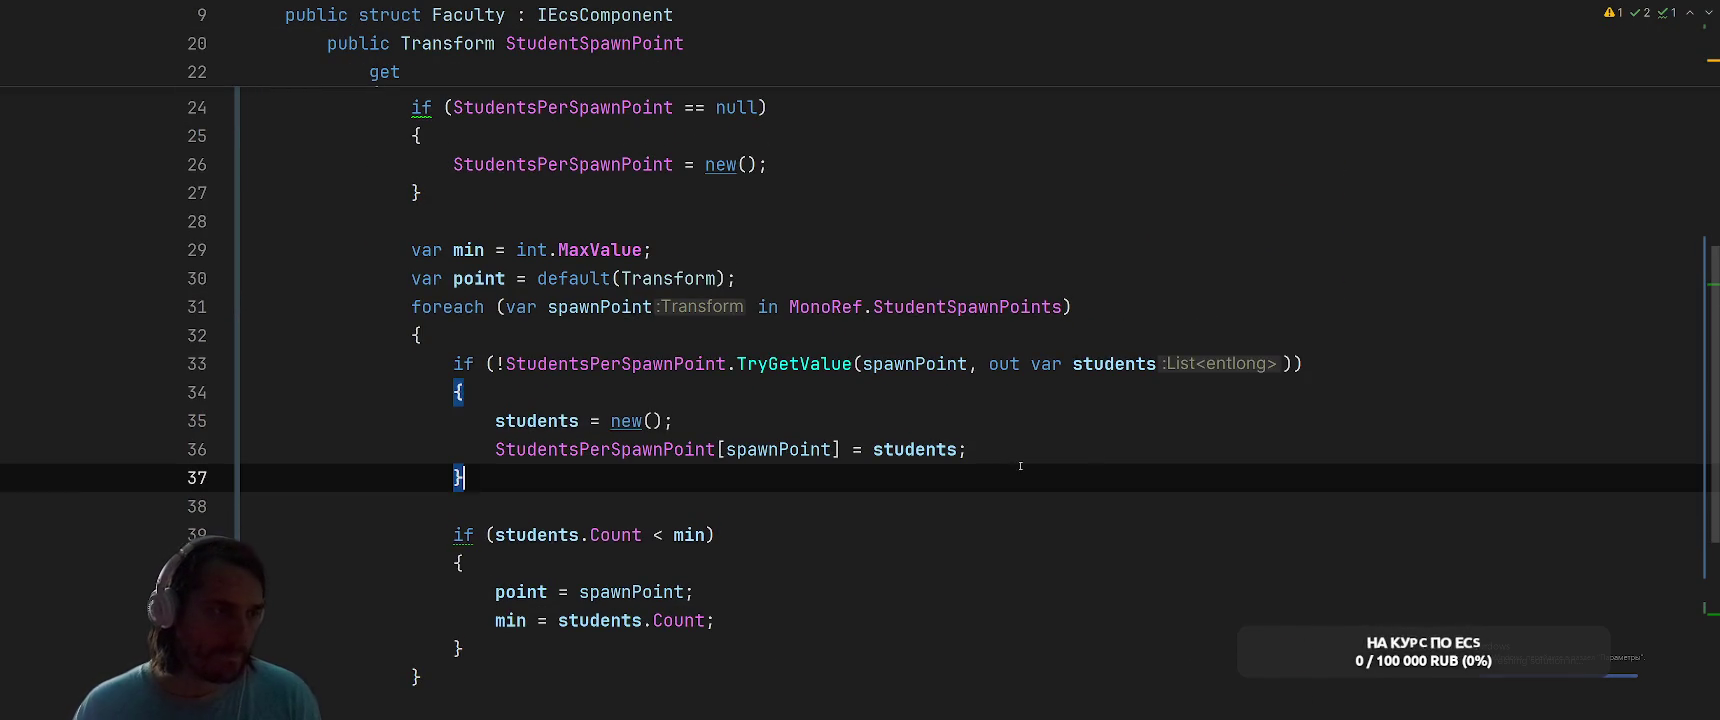
{"action": "scroll", "coordinate": [1222, 404], "scroll_direction": "down", "scroll_amount": 2}
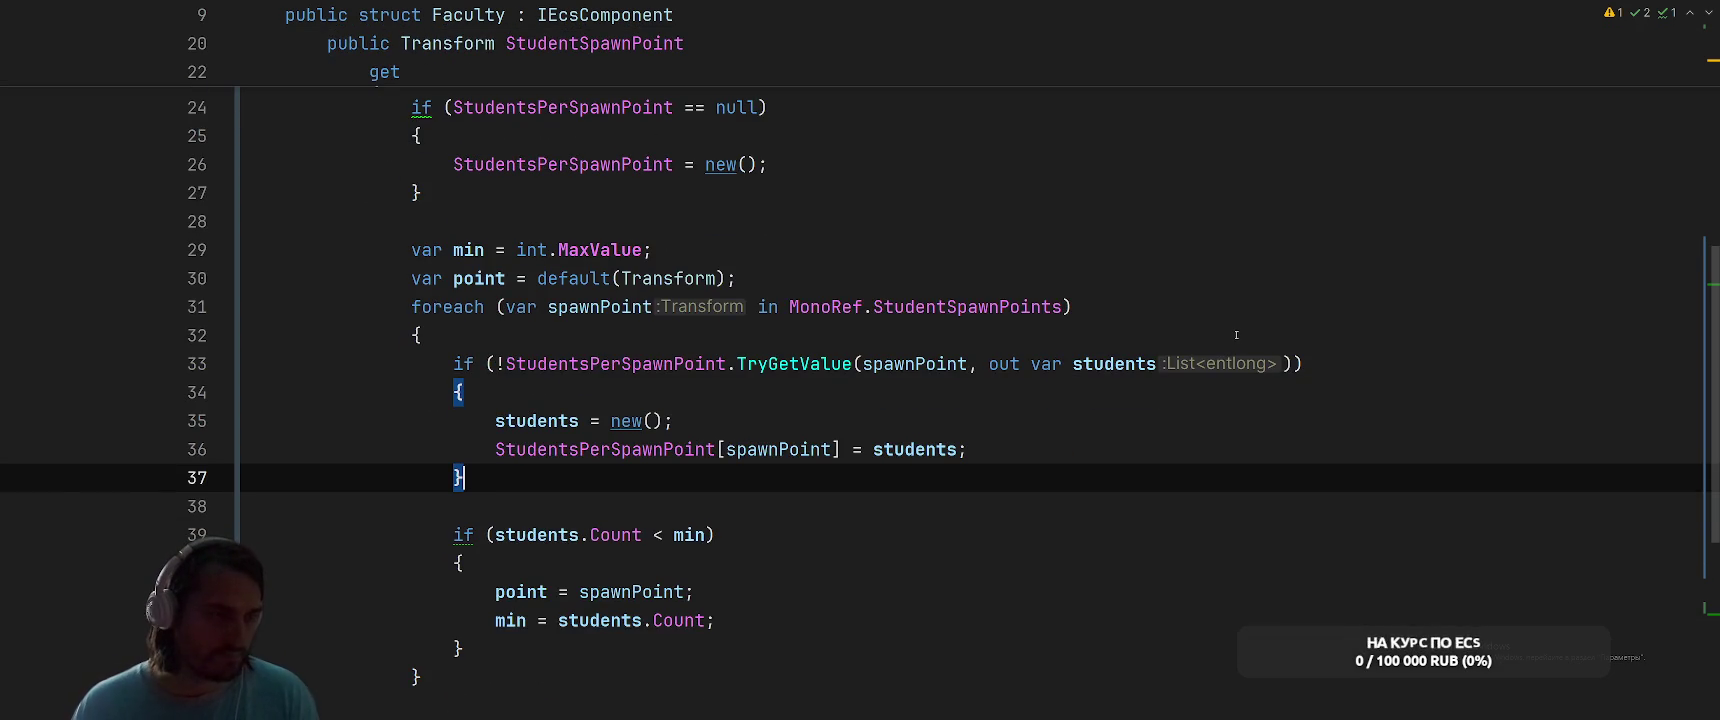
{"action": "key", "text": "Return"}
{"action": "key", "text": "Return"}
Add a foreach over students and convert it to an index-based for loop
{"action": "type", "text": "fore"}
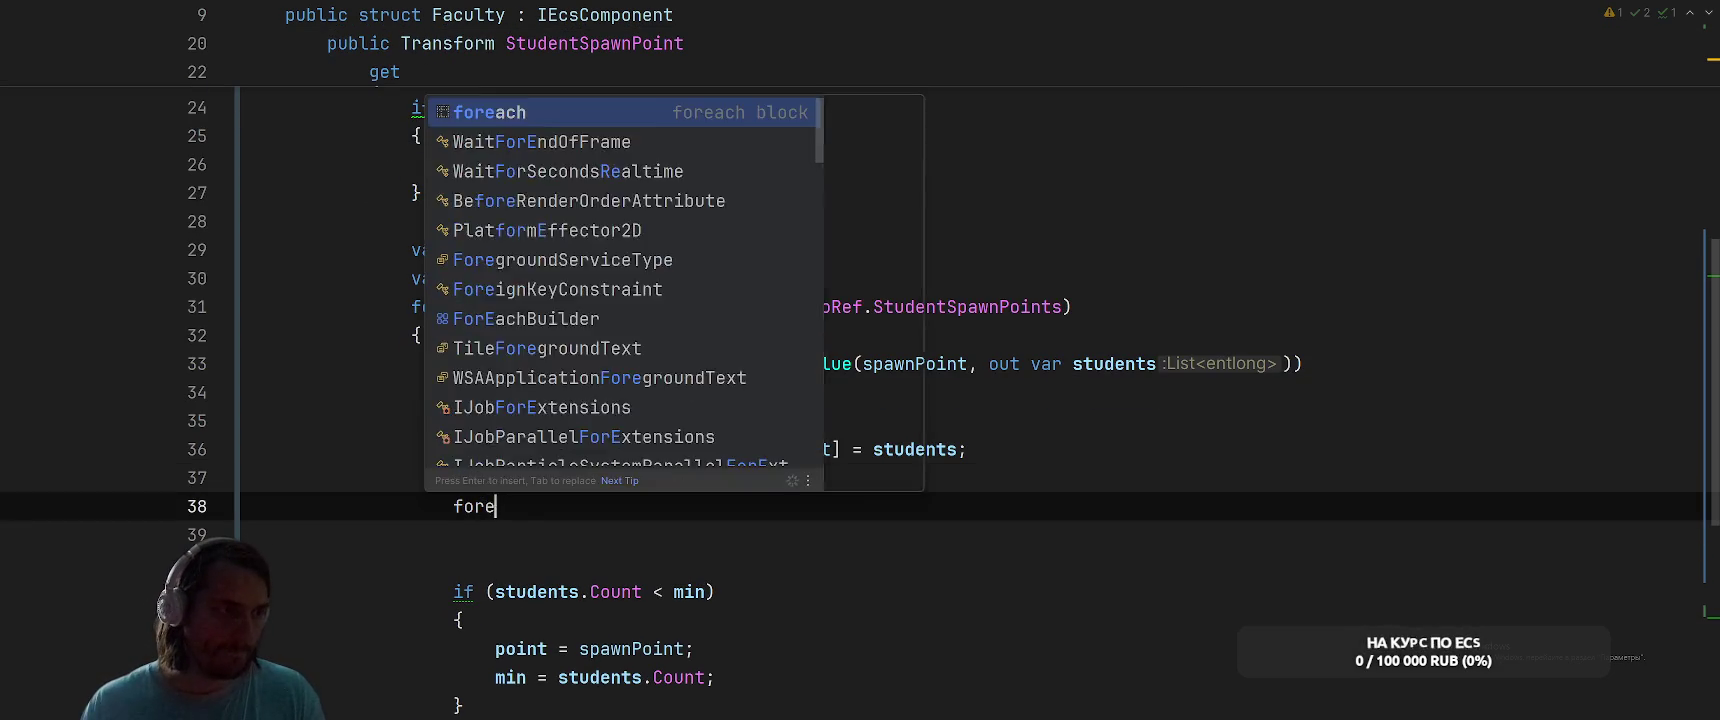
{"action": "key", "text": "Return"}
{"action": "type", "text": "stu"}
{"action": "key", "text": "Return"}
{"action": "key", "text": "Tab"}
{"action": "key", "text": "Return"}
{"action": "key", "text": "Up"}
{"action": "key", "text": "Up"}
{"action": "key", "text": "ctrl+w"}
{"action": "key", "text": "alt+Return"}
{"action": "key", "text": "Return"}
{"action": "key", "text": "Return"}
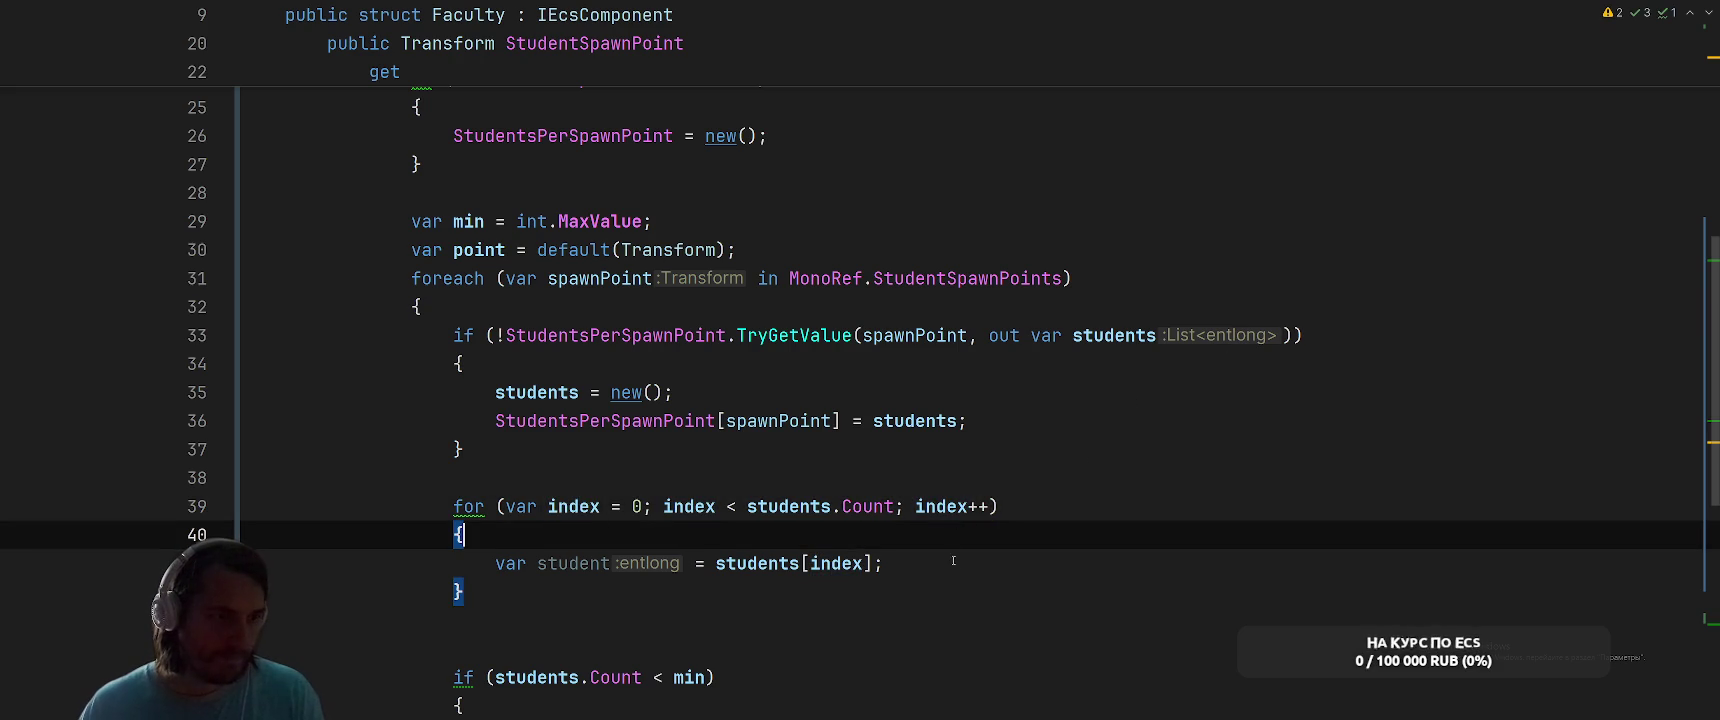
Add 'if (!student.IsAlive)' and accept the suggested 'RemoveAt(index); index--;' body
{"action": "key", "text": "Down"}
{"action": "key", "text": "End"}
{"action": "key", "text": "Return"}
{"action": "type", "text": "if (st"}
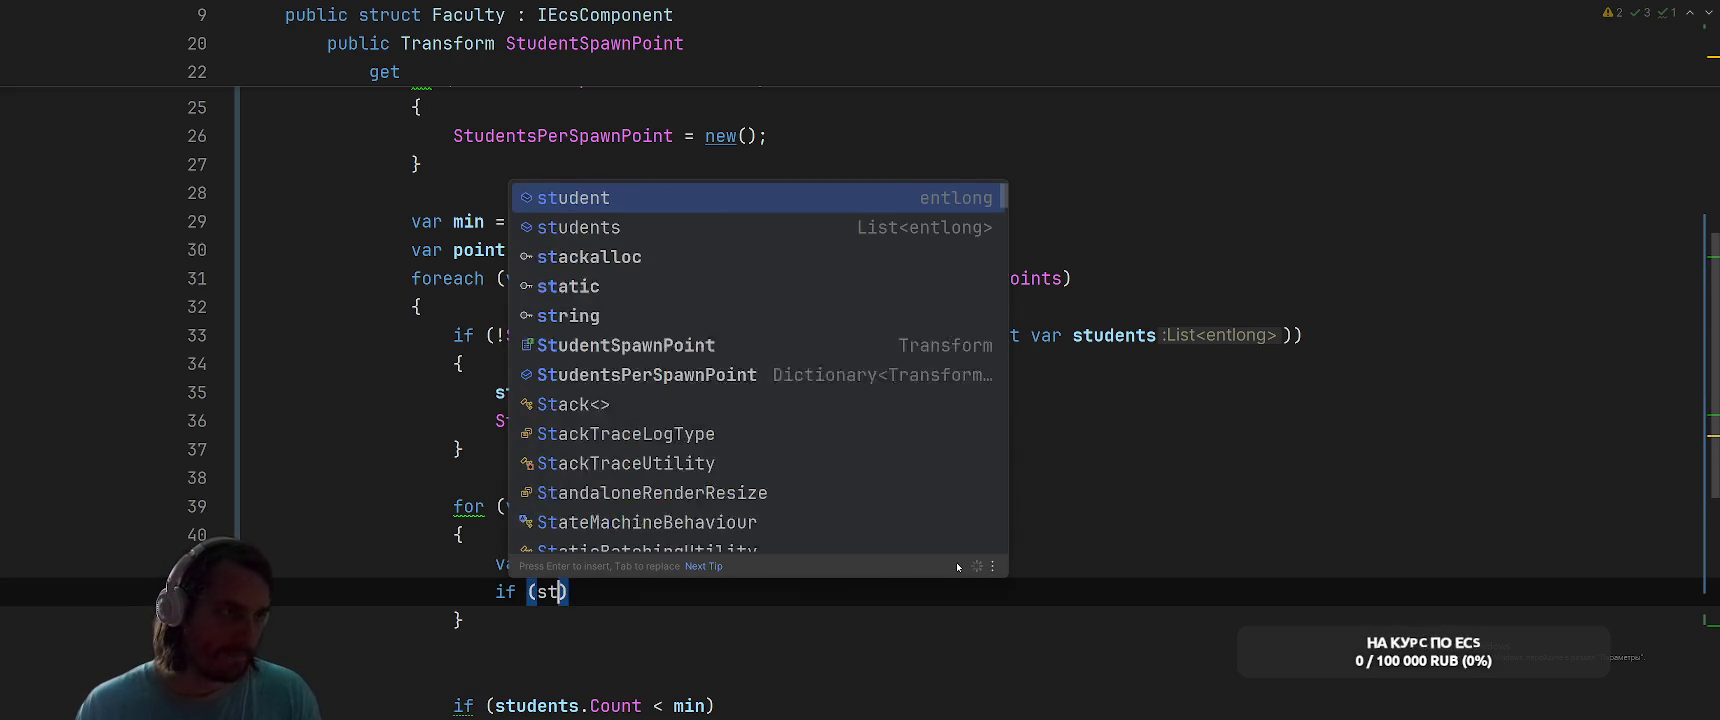
{"action": "key", "text": "Return"}
{"action": "type", "text": ".i"}
{"action": "key", "text": "Return"}
{"action": "key", "text": "ctrl+Left"}
{"action": "key", "text": "ctrl+Left"}
{"action": "key", "text": "ctrl+Left"}
{"action": "type", "text": "!"}
{"action": "key", "text": "ctrl+Right"}
{"action": "key", "text": "ctrl+Right"}
{"action": "key", "text": "ctrl+Right"}
{"action": "type", "text": "{"}
{"action": "key", "text": "Return"}
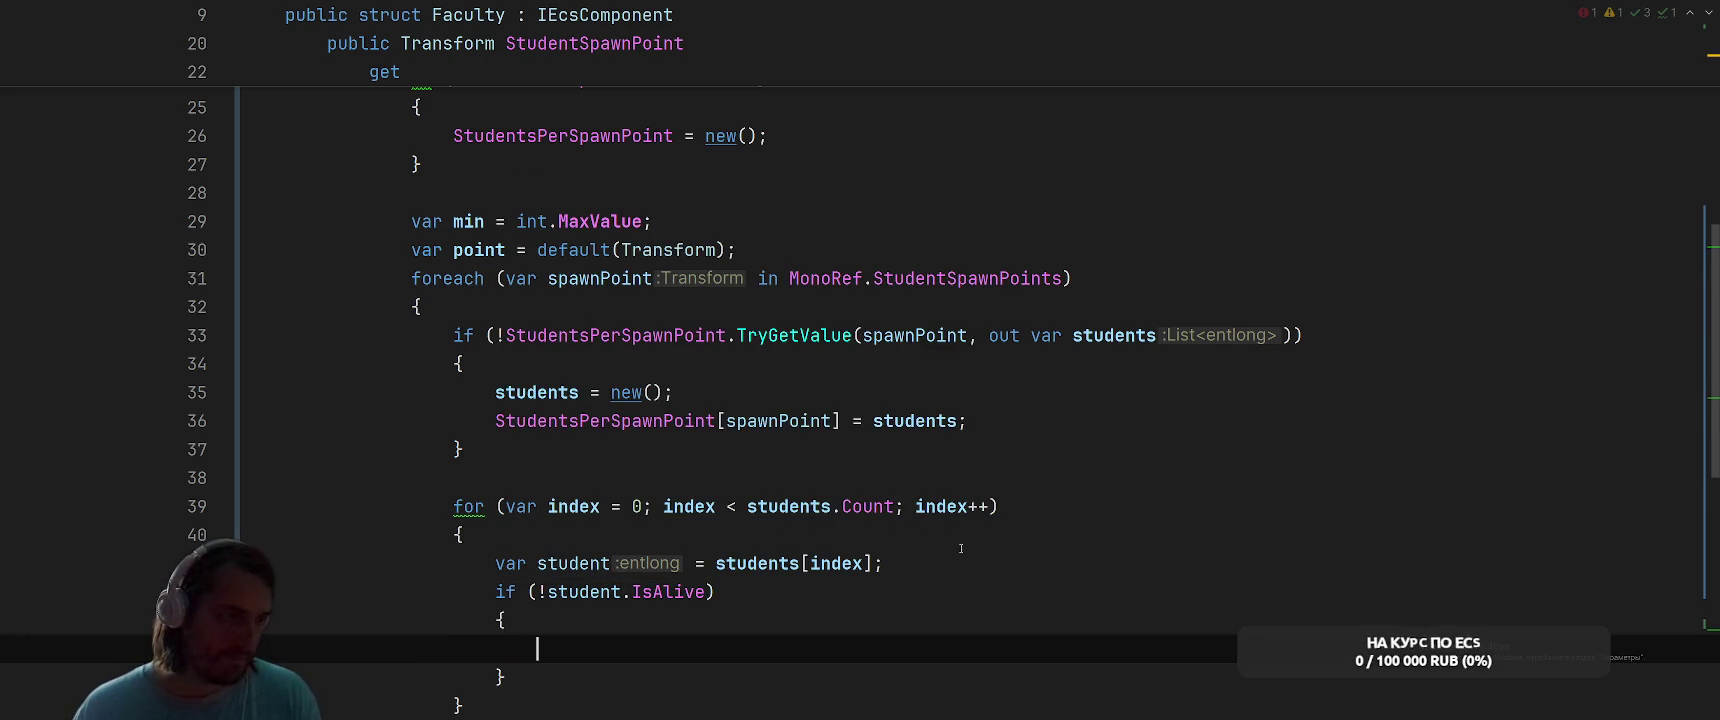
{"action": "scroll", "coordinate": [970, 558], "scroll_direction": "down", "scroll_amount": 2}
{"action": "key", "text": "Tab"}
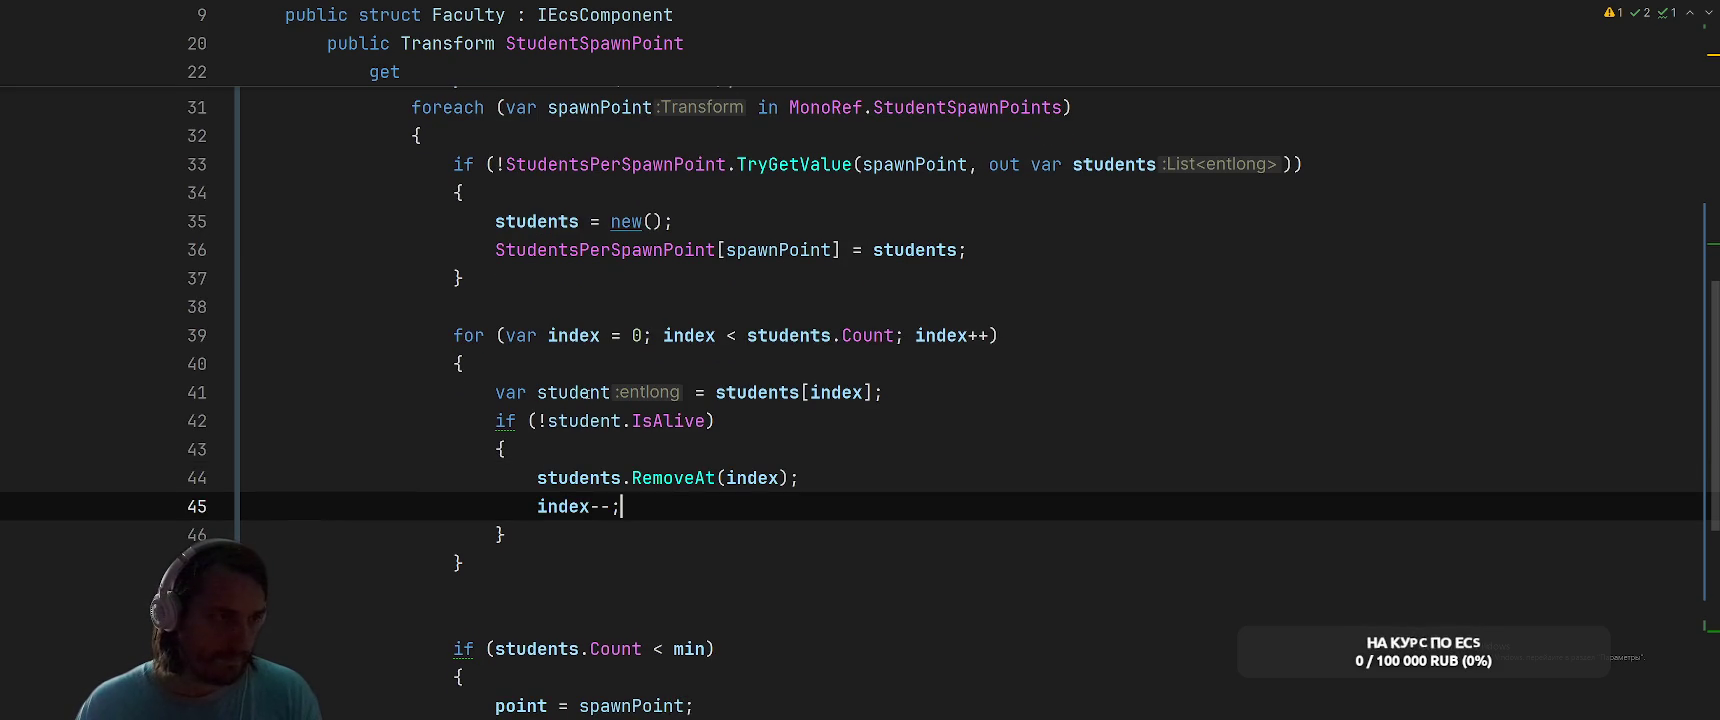
Reverse the for loop so it counts down
{"action": "left_click", "coordinate": [465, 335]}
{"action": "key", "text": "alt+Return"}
{"action": "key", "text": "Return"}
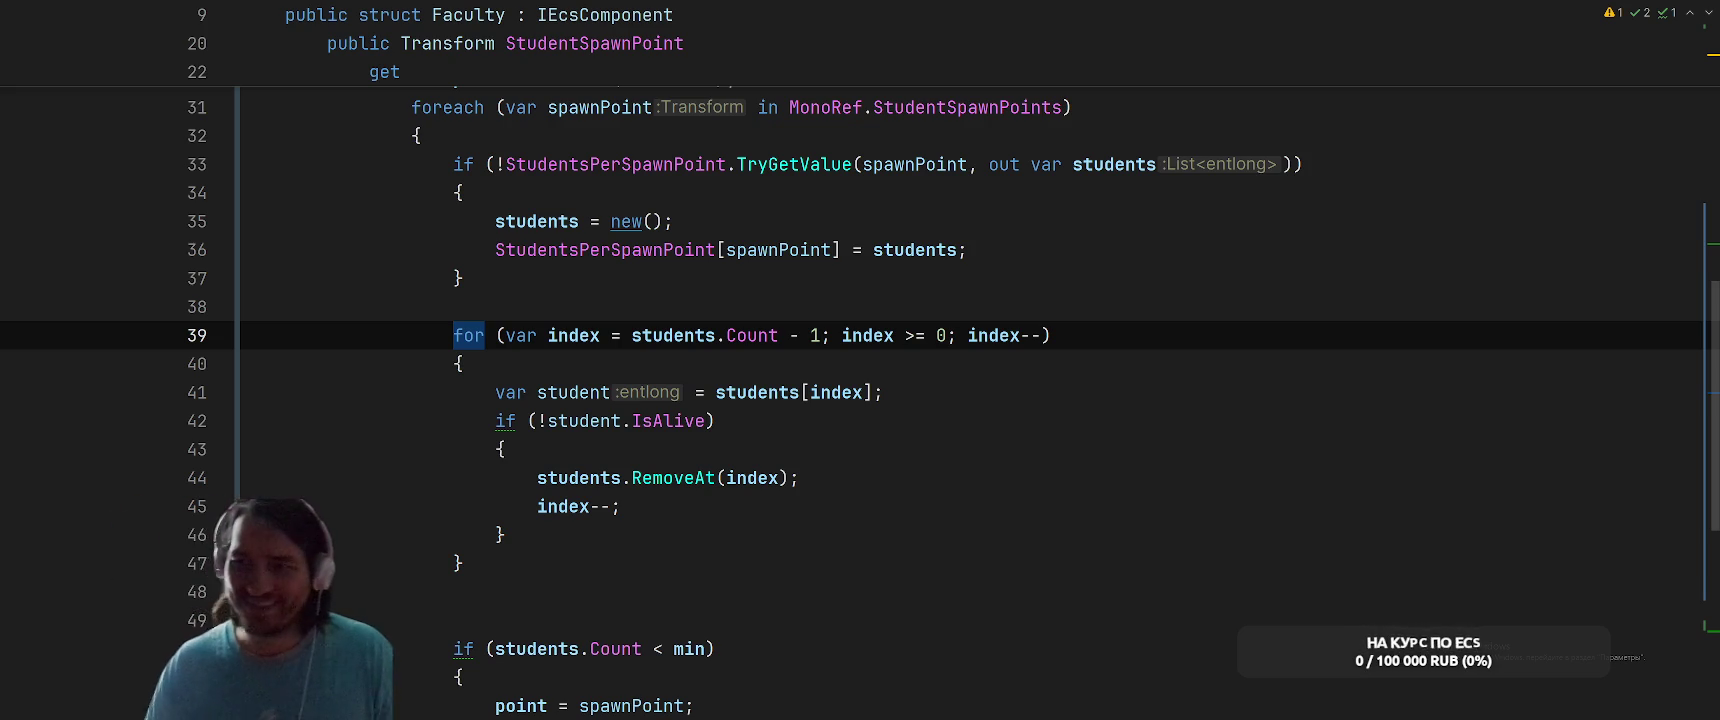
Review the alive-check body that removes dead students with RemoveAt and decrements index
{"action": "left_click", "coordinate": [1152, 460]}
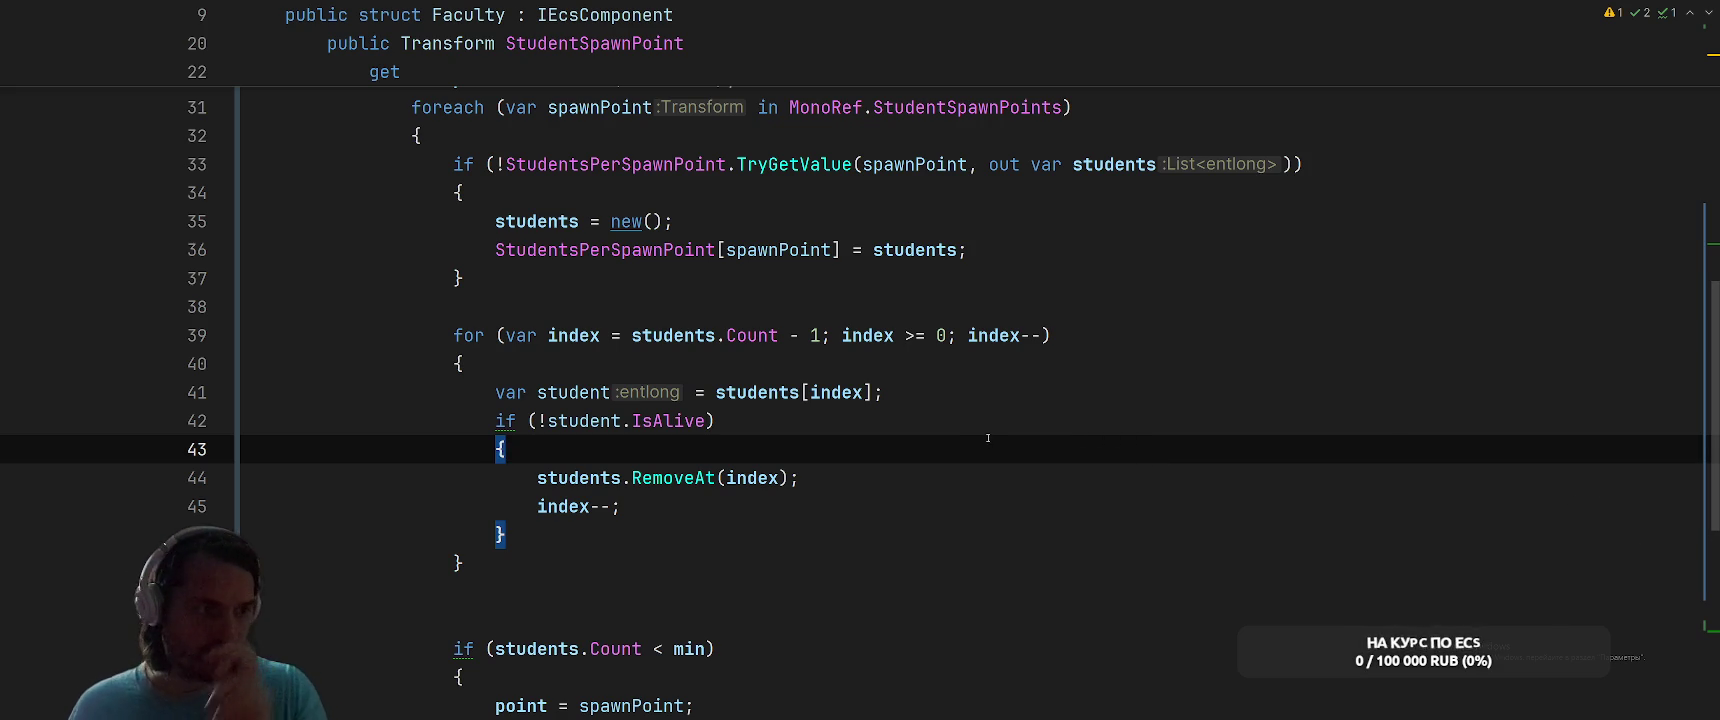
Delete the extra blank line after the inner loop
{"action": "scroll", "coordinate": [972, 444], "scroll_direction": "down", "scroll_amount": 4}
{"action": "left_click", "coordinate": [1040, 452]}
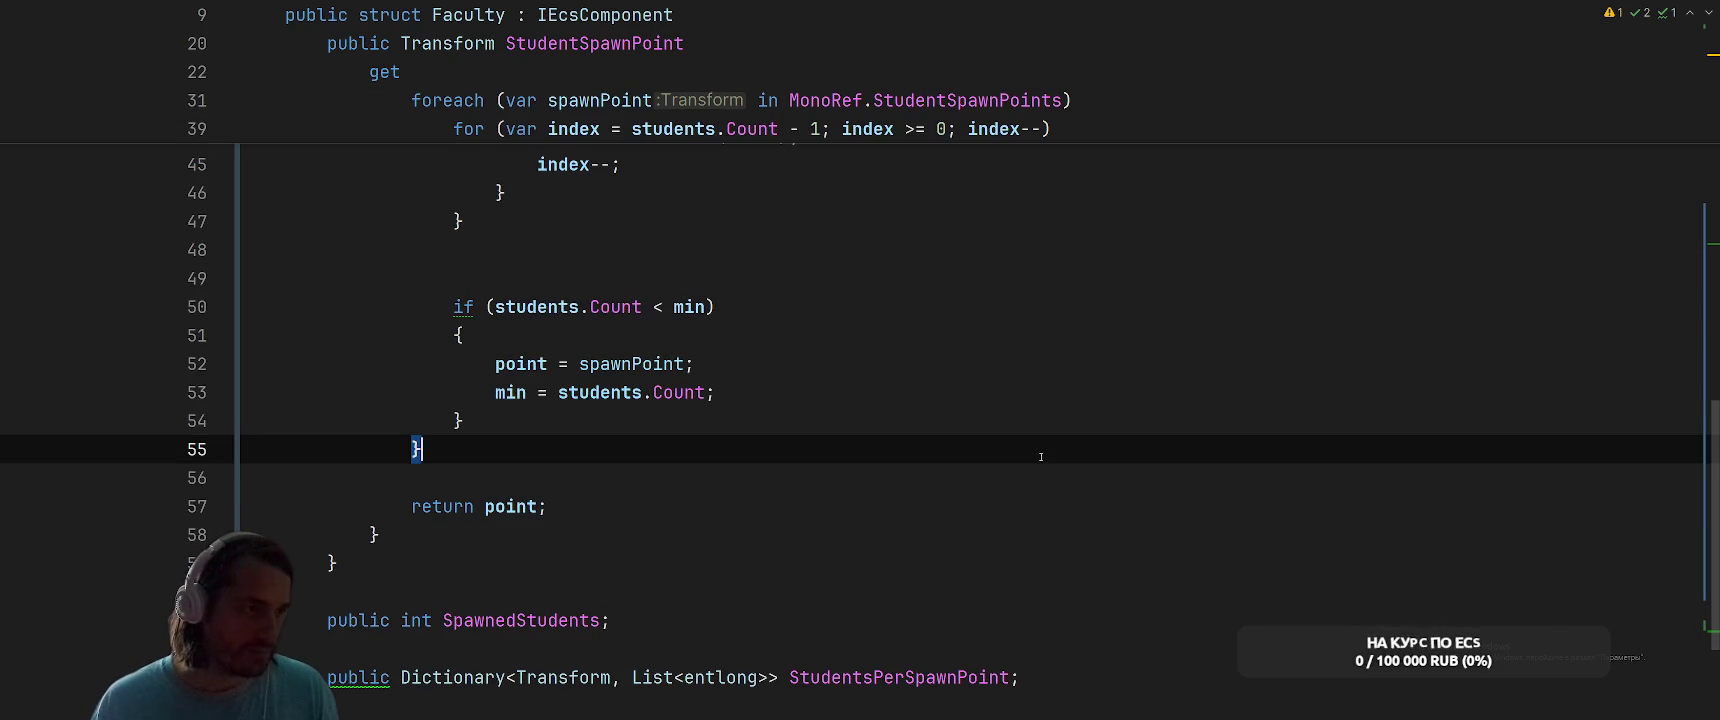
{"action": "scroll", "coordinate": [1040, 457], "scroll_direction": "up", "scroll_amount": 2}
{"action": "left_click", "coordinate": [1050, 445]}
{"action": "key", "text": "BackSpace"}
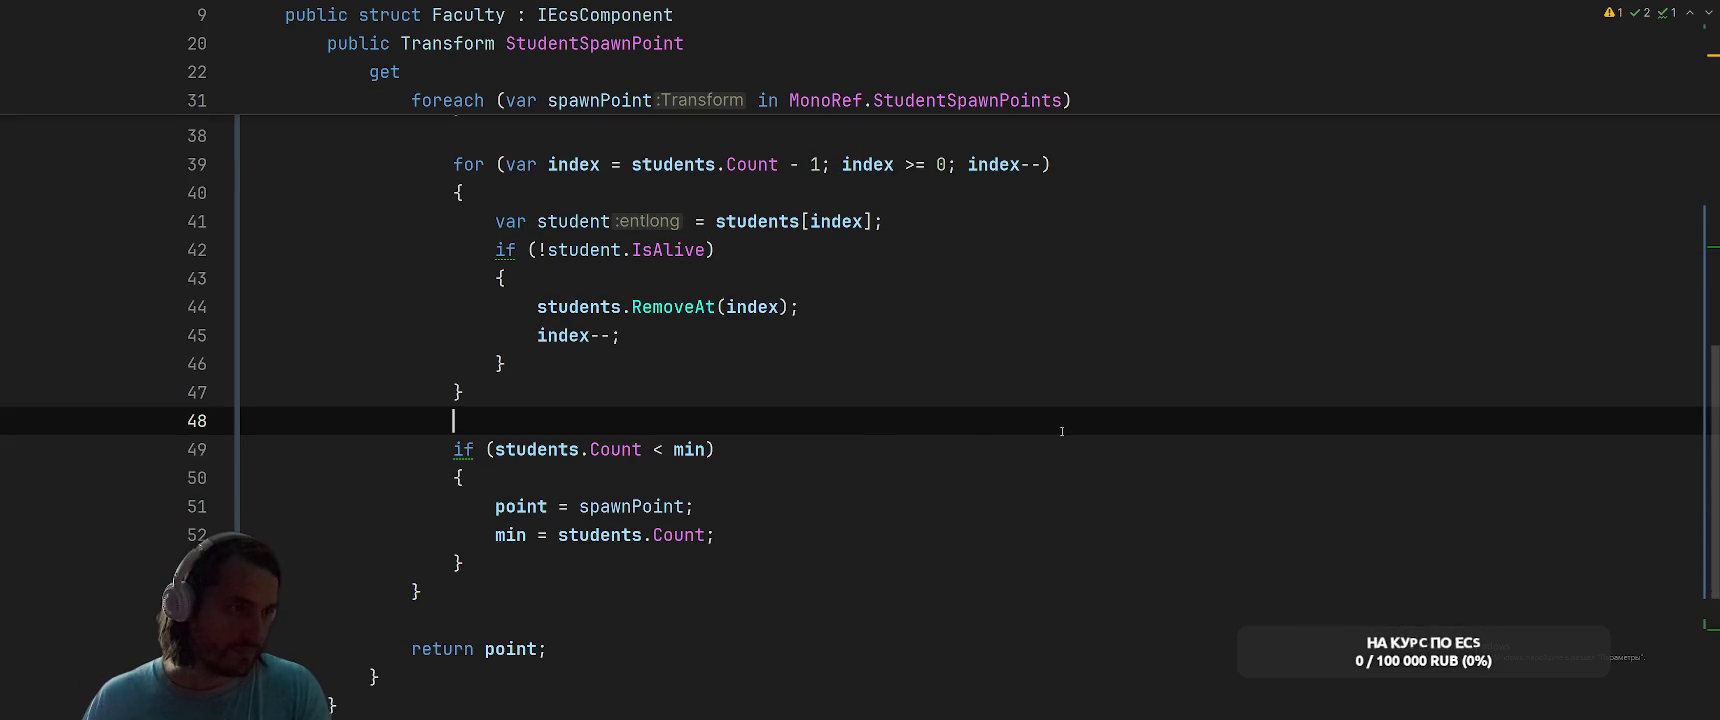
{"action": "scroll", "coordinate": [1062, 431], "scroll_direction": "up", "scroll_amount": 3}
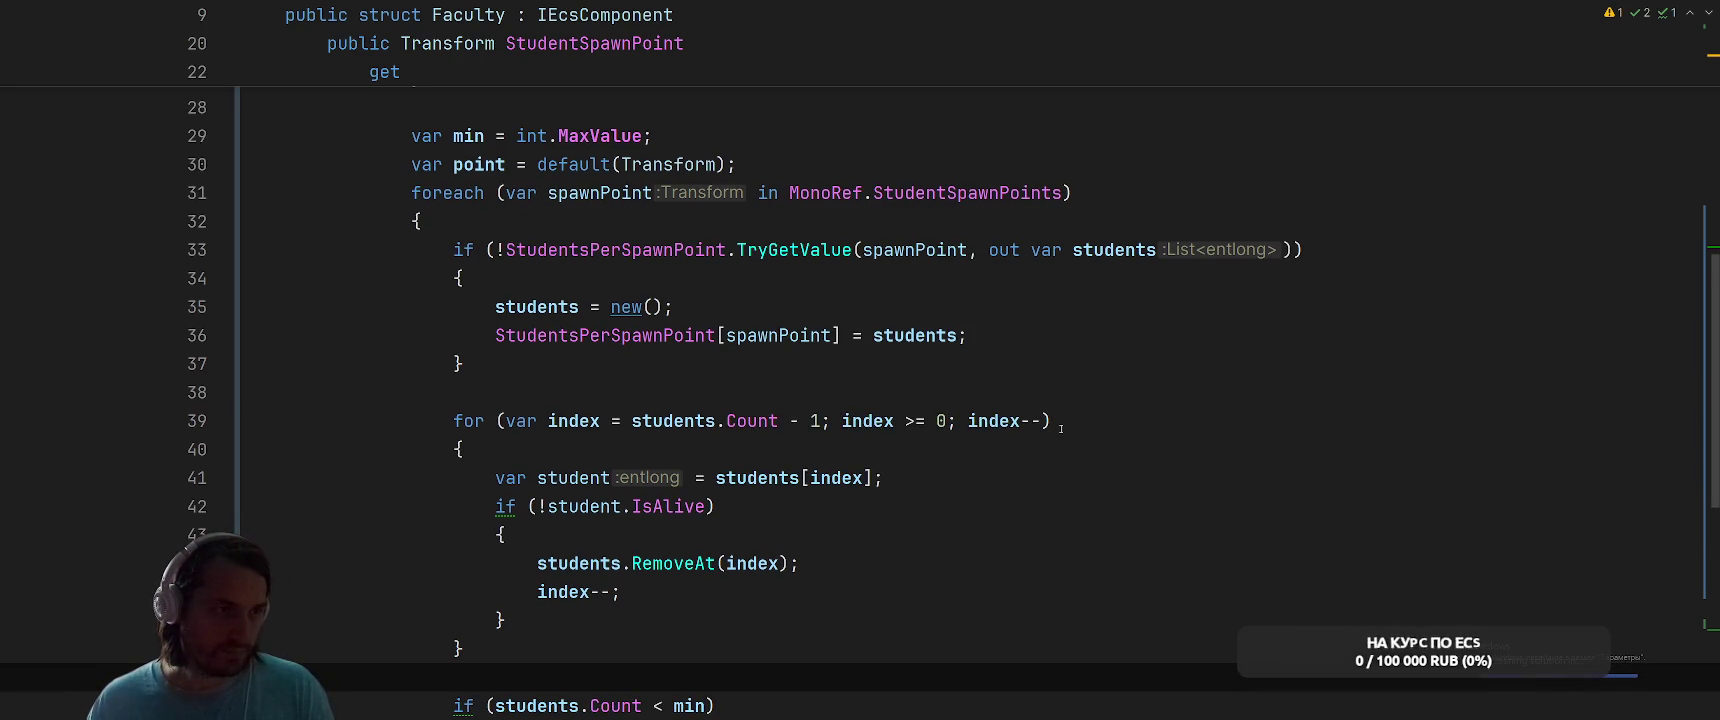
{"action": "scroll", "coordinate": [1044, 418], "scroll_direction": "up", "scroll_amount": 5}
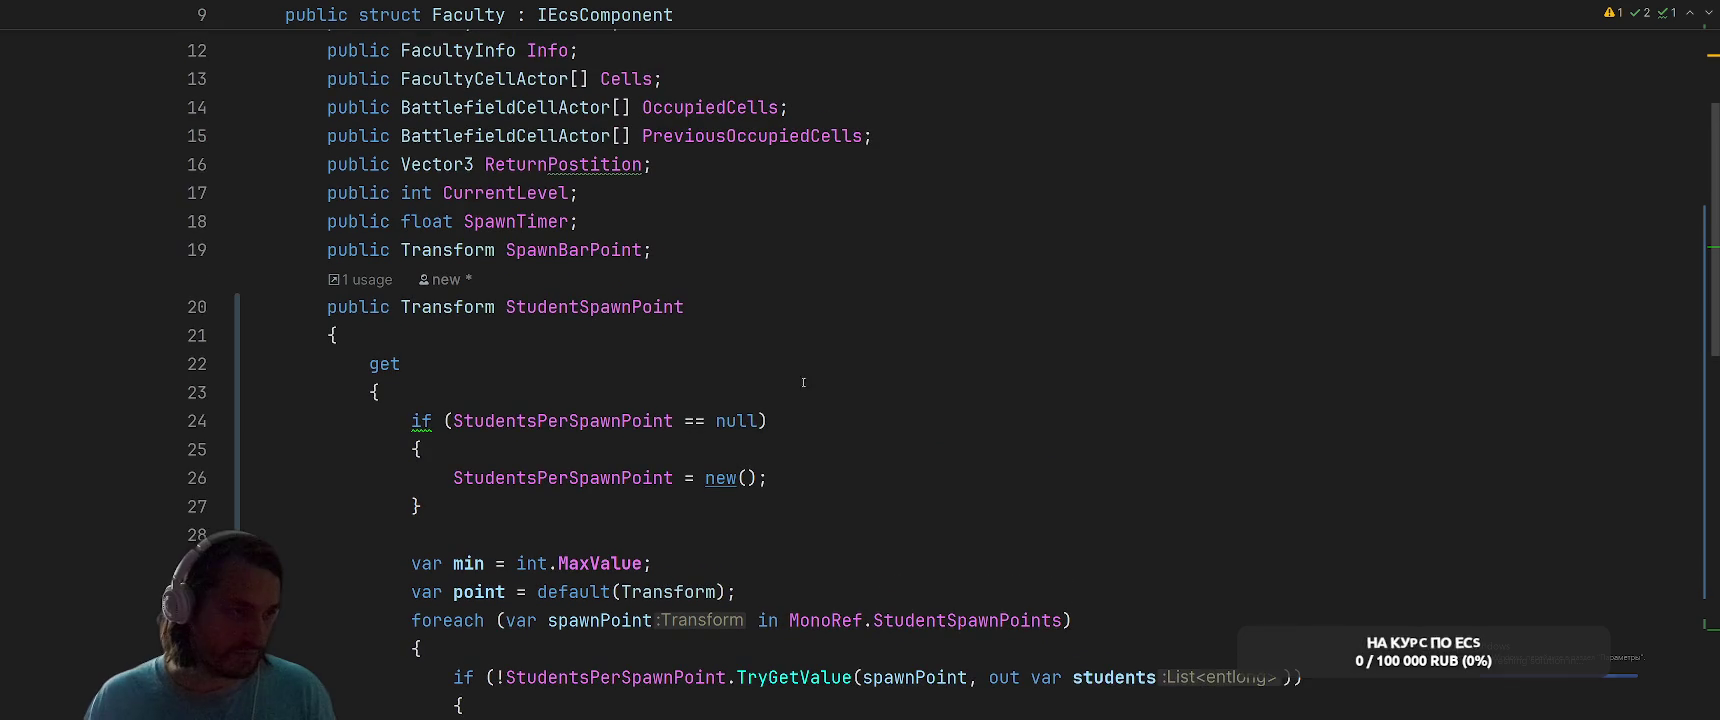
Collapse the StudentsPerSpawnPoint null check into a ??= initialisation, then return to Unity Editor
{"action": "left_click", "coordinate": [457, 420]}
{"action": "key", "text": "alt+Return"}
{"action": "key", "text": "Return"}
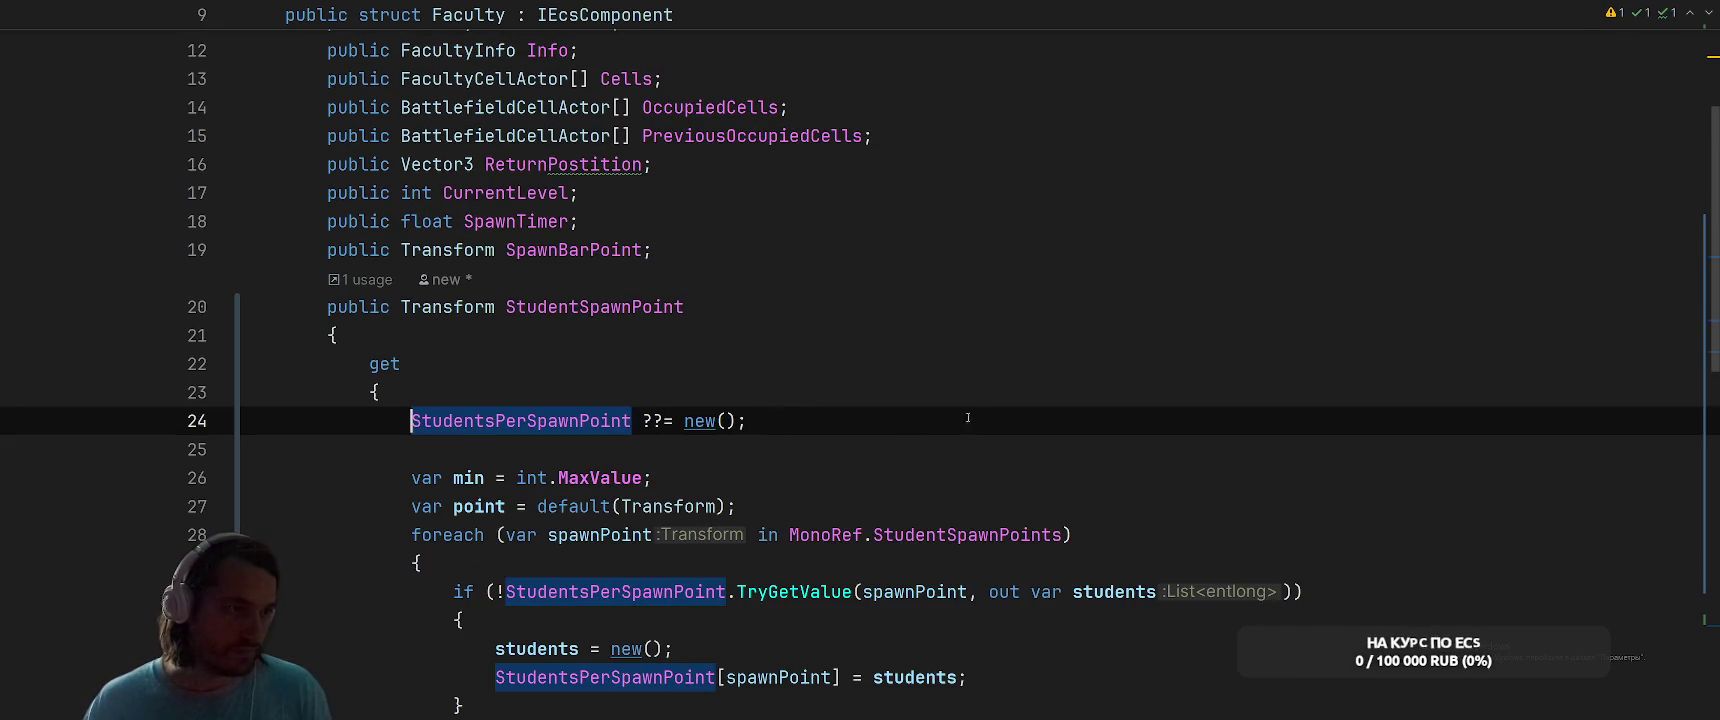
{"action": "scroll", "coordinate": [1050, 400], "scroll_direction": "down", "scroll_amount": 4}
{"action": "scroll", "coordinate": [1150, 380], "scroll_direction": "up", "scroll_amount": 3}
{"action": "left_click", "coordinate": [1213, 368]}
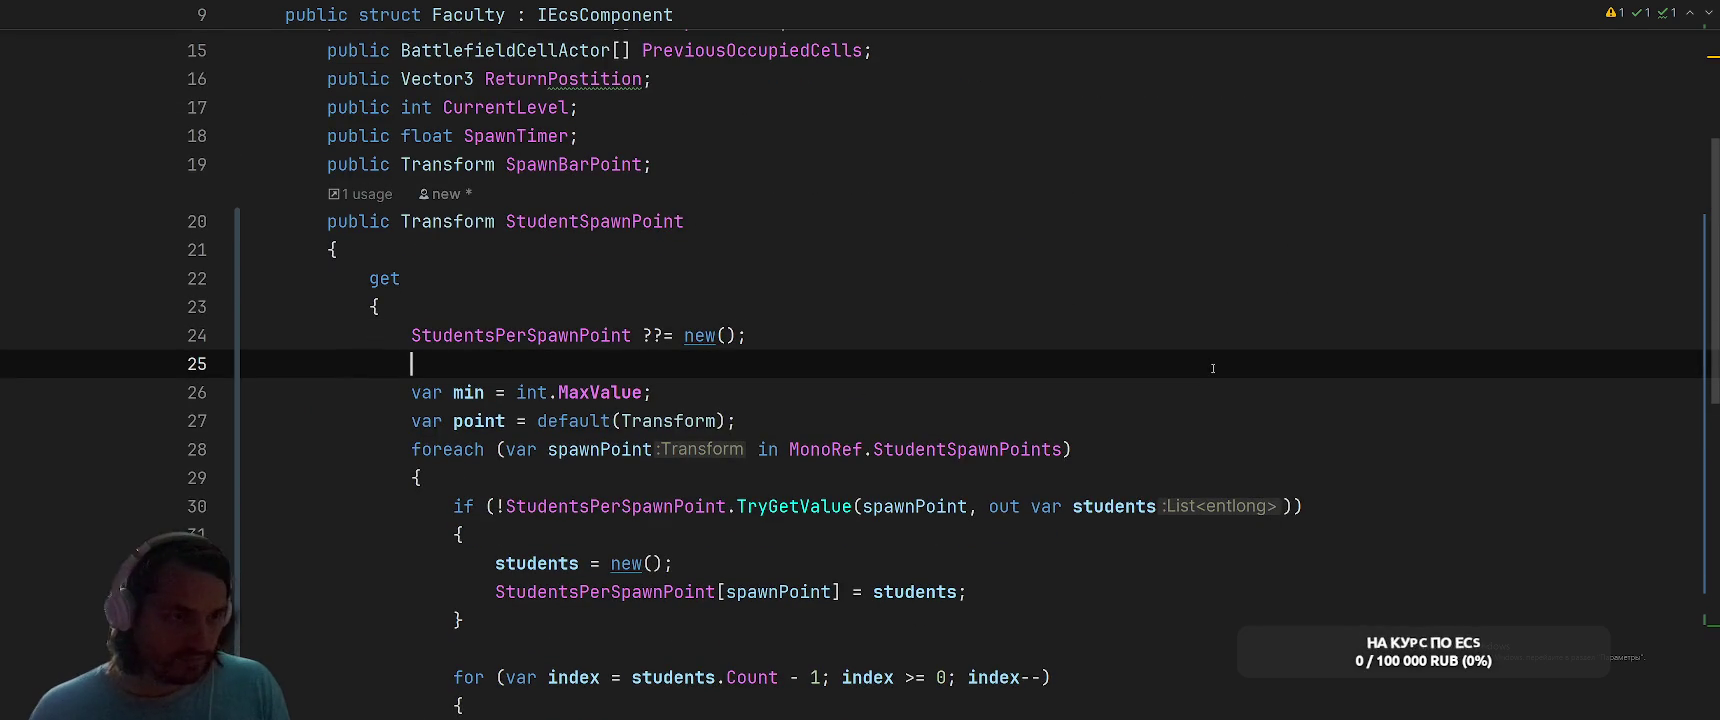
{"action": "key", "text": "alt+Tab"}
{"action": "key", "text": "Tab"}
{"action": "key", "text": "Tab"}
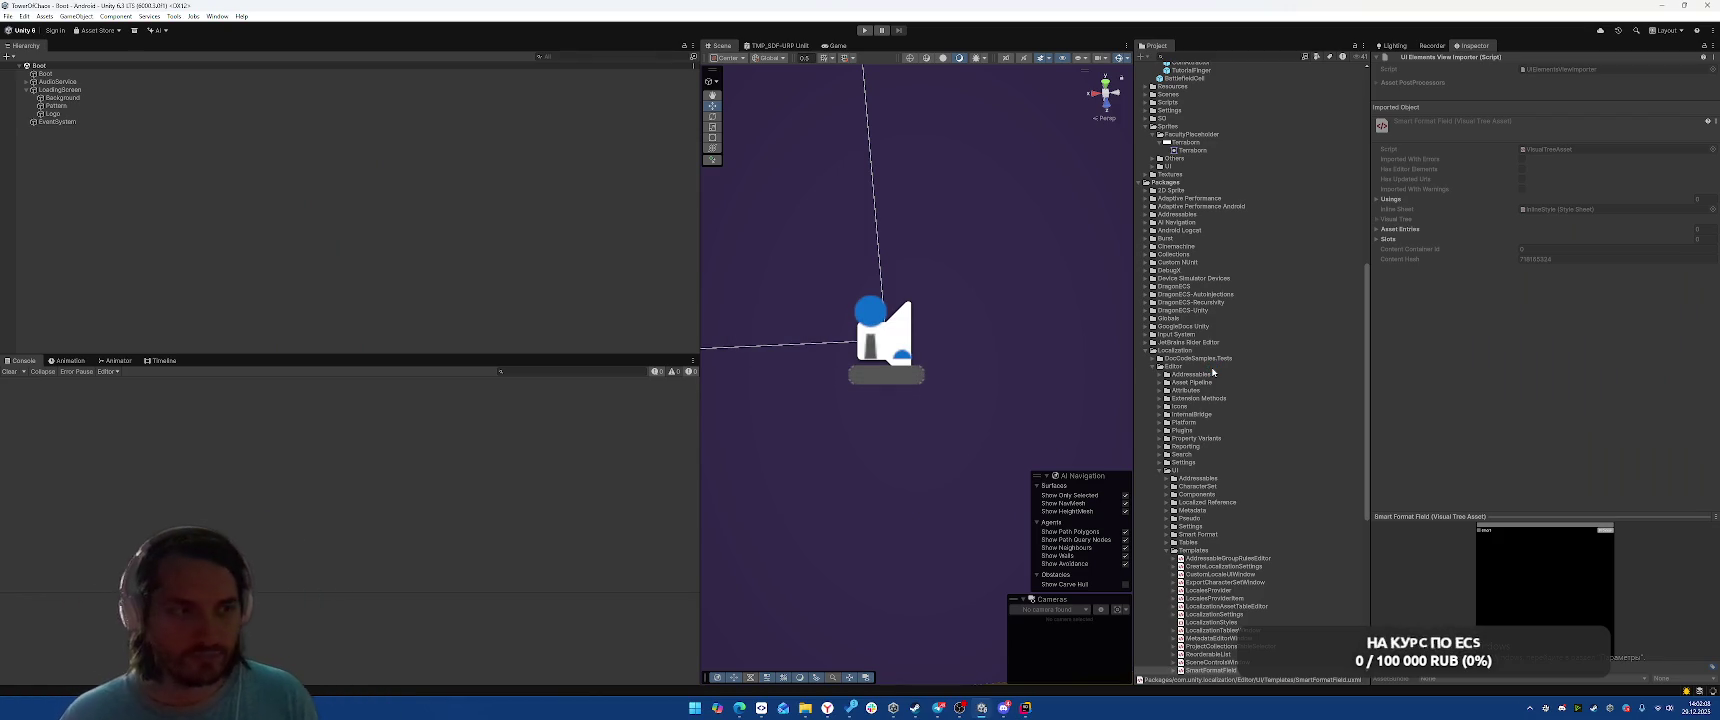
Clear the Console, check the Boot object, and enter Play mode to reach the LEVEL 1-5 menu
{"action": "left_click", "coordinate": [8, 371]}
{"action": "left_click", "coordinate": [311, 276]}
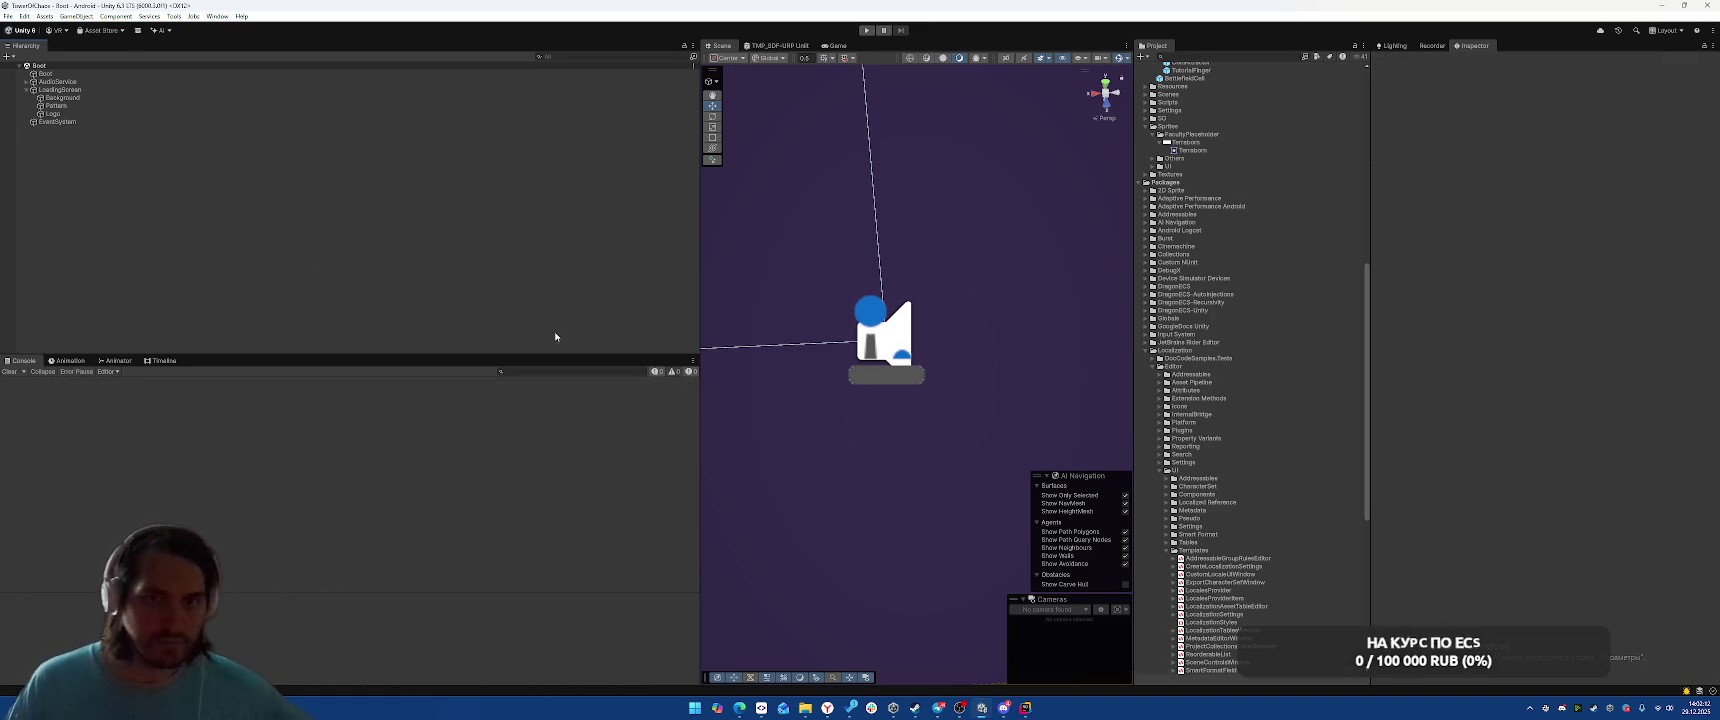
{"action": "left_click", "coordinate": [262, 74]}
{"action": "left_click", "coordinate": [409, 249]}
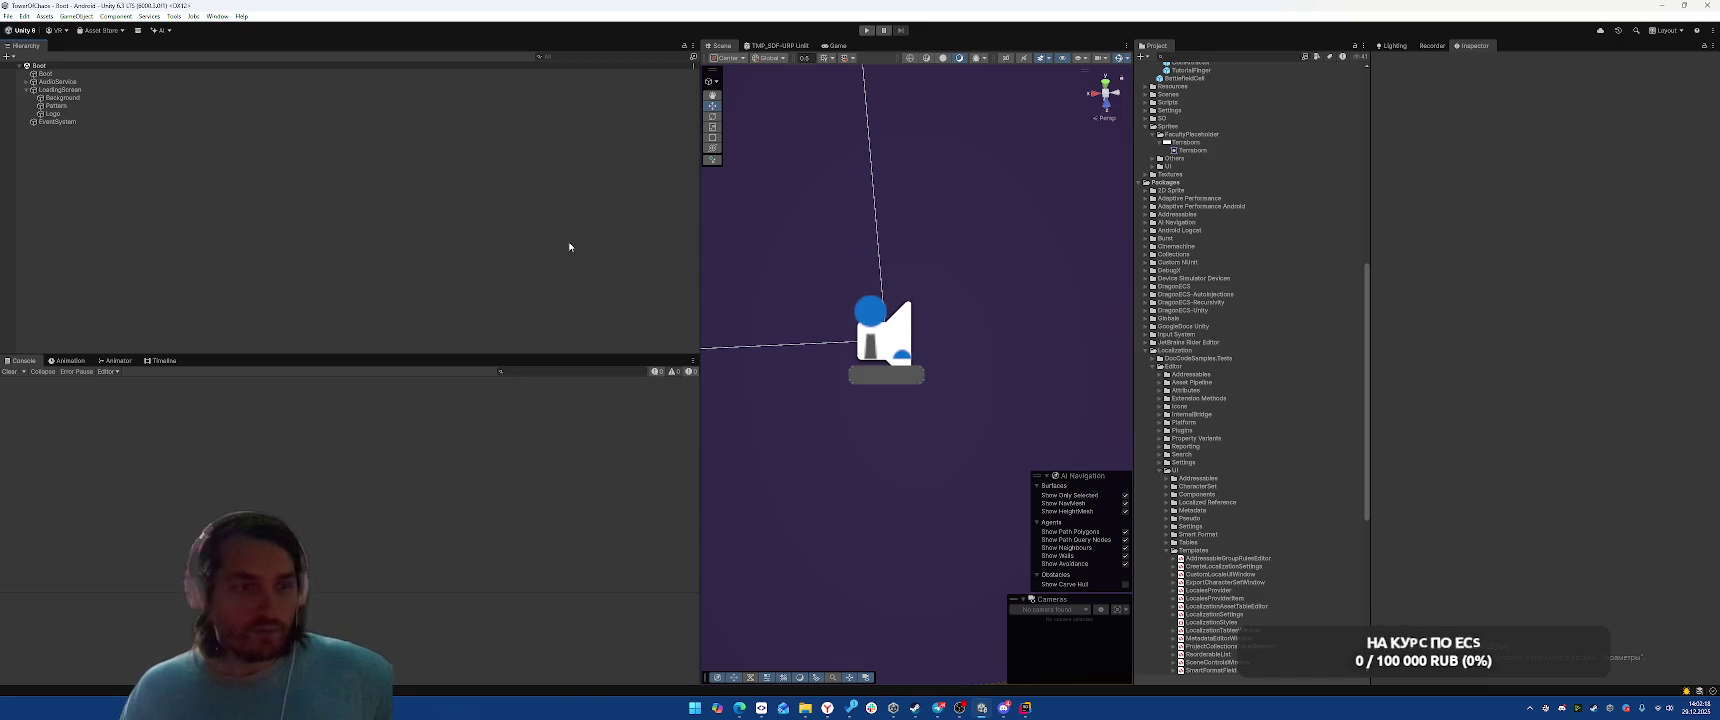
{"action": "left_click", "coordinate": [866, 30]}
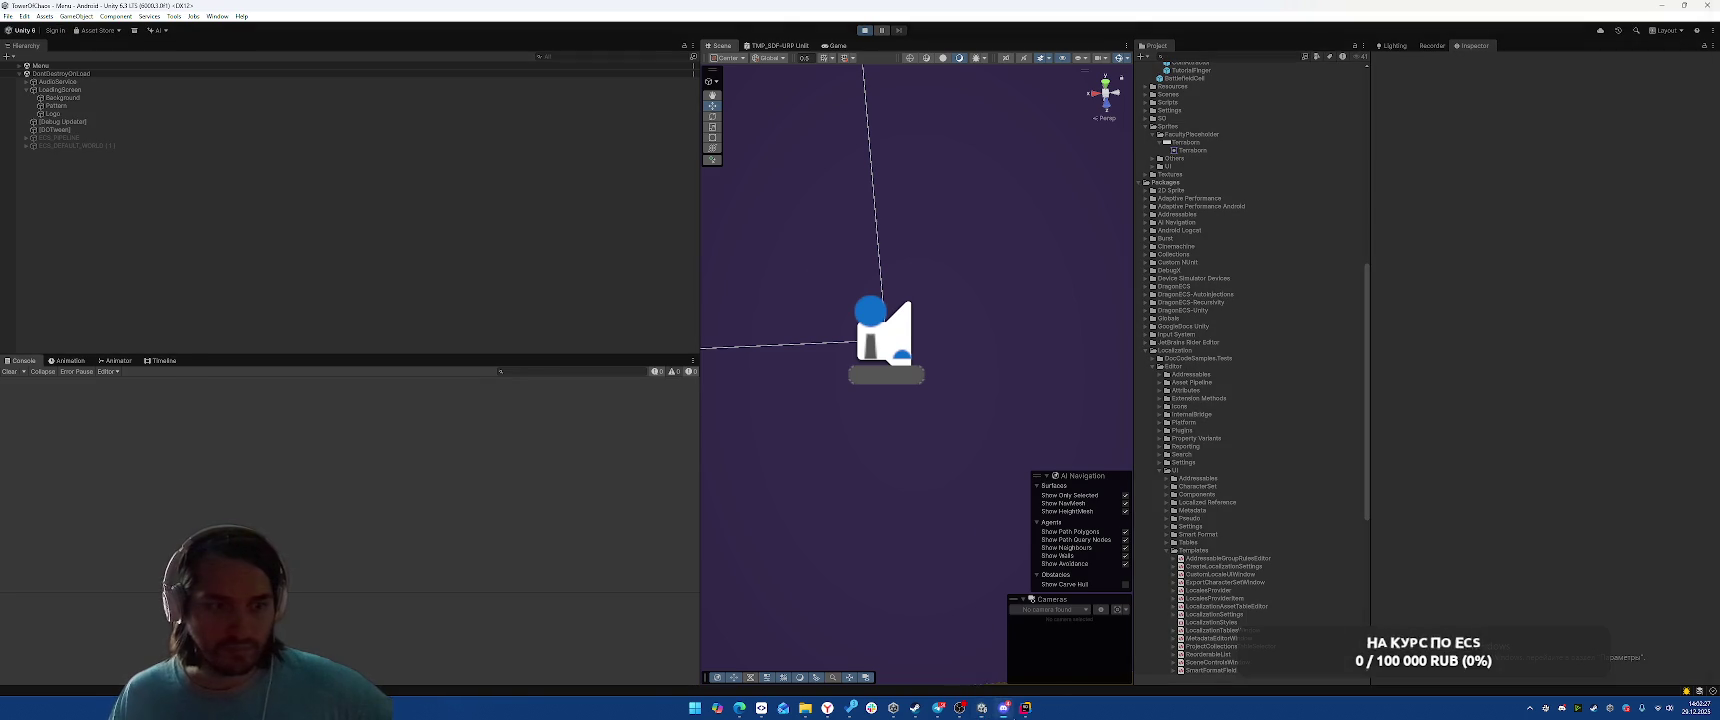
{"action": "mouse_move", "coordinate": [1016, 714]}
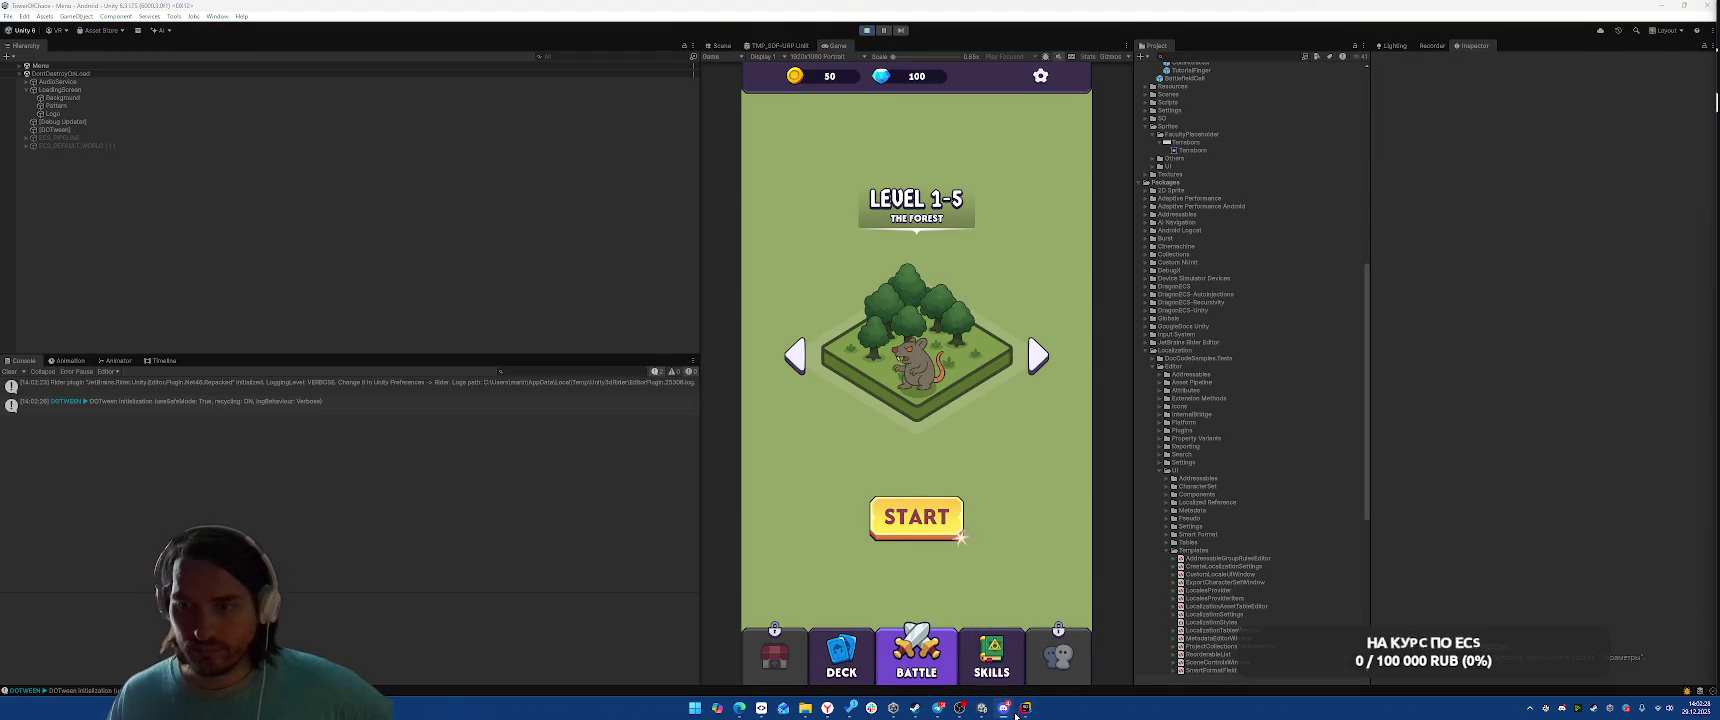
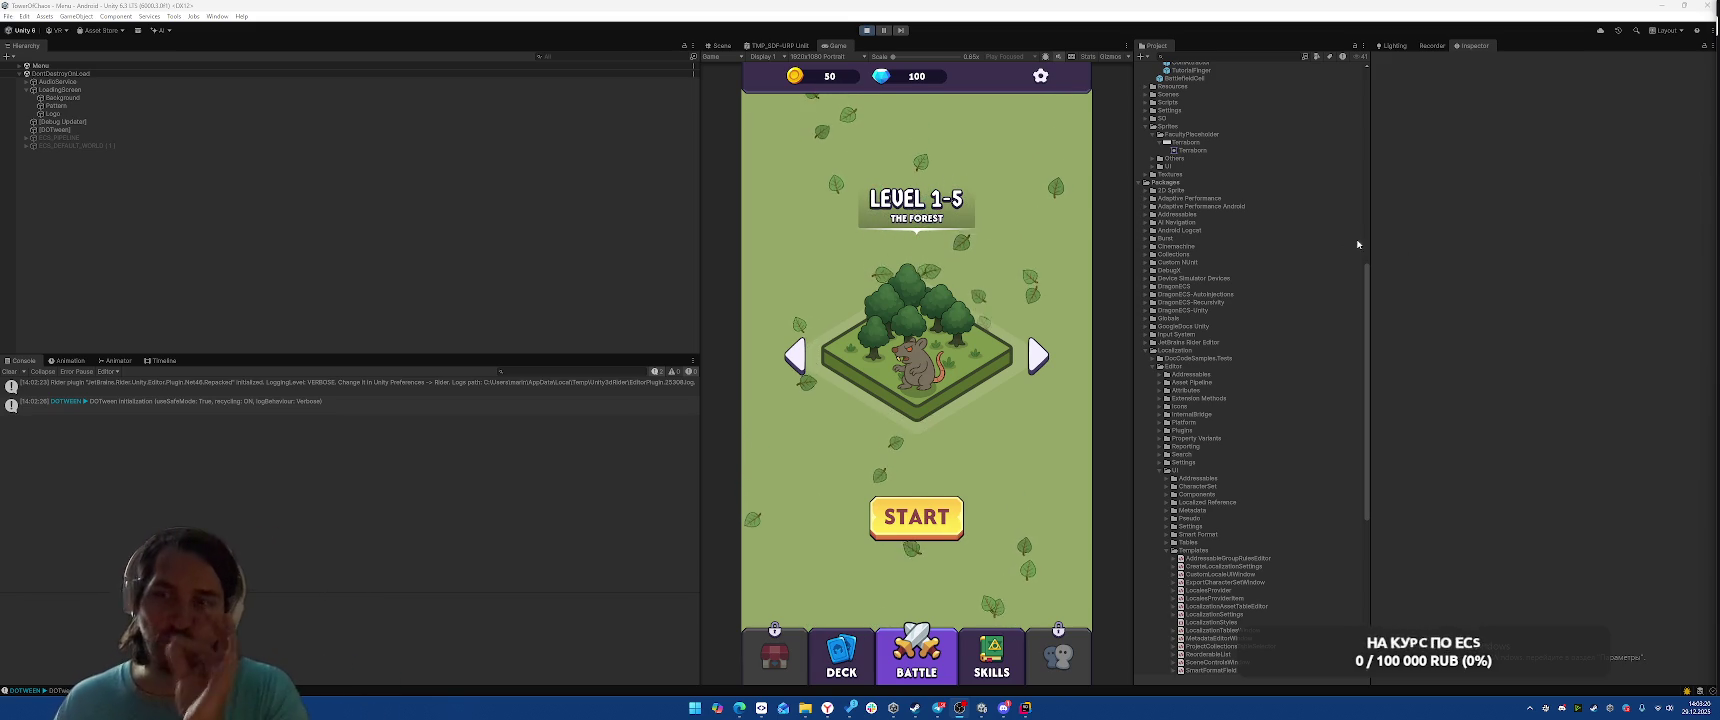
Playtest the forest level into a battle, then stop and reopen StudentSpawnSystem.cs in Rider
{"action": "left_click", "coordinate": [955, 508]}
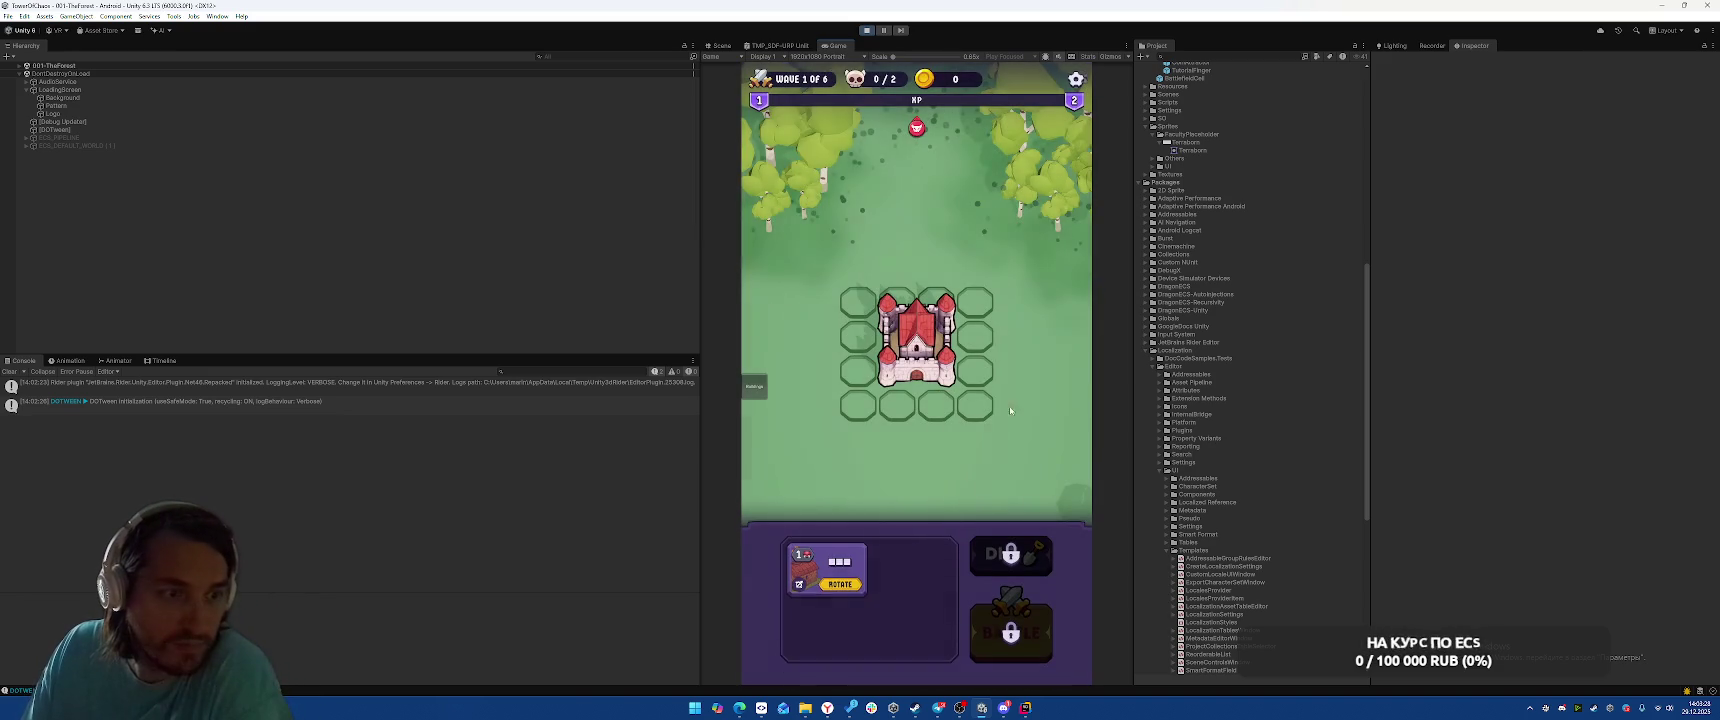
{"action": "left_click", "coordinate": [960, 320]}
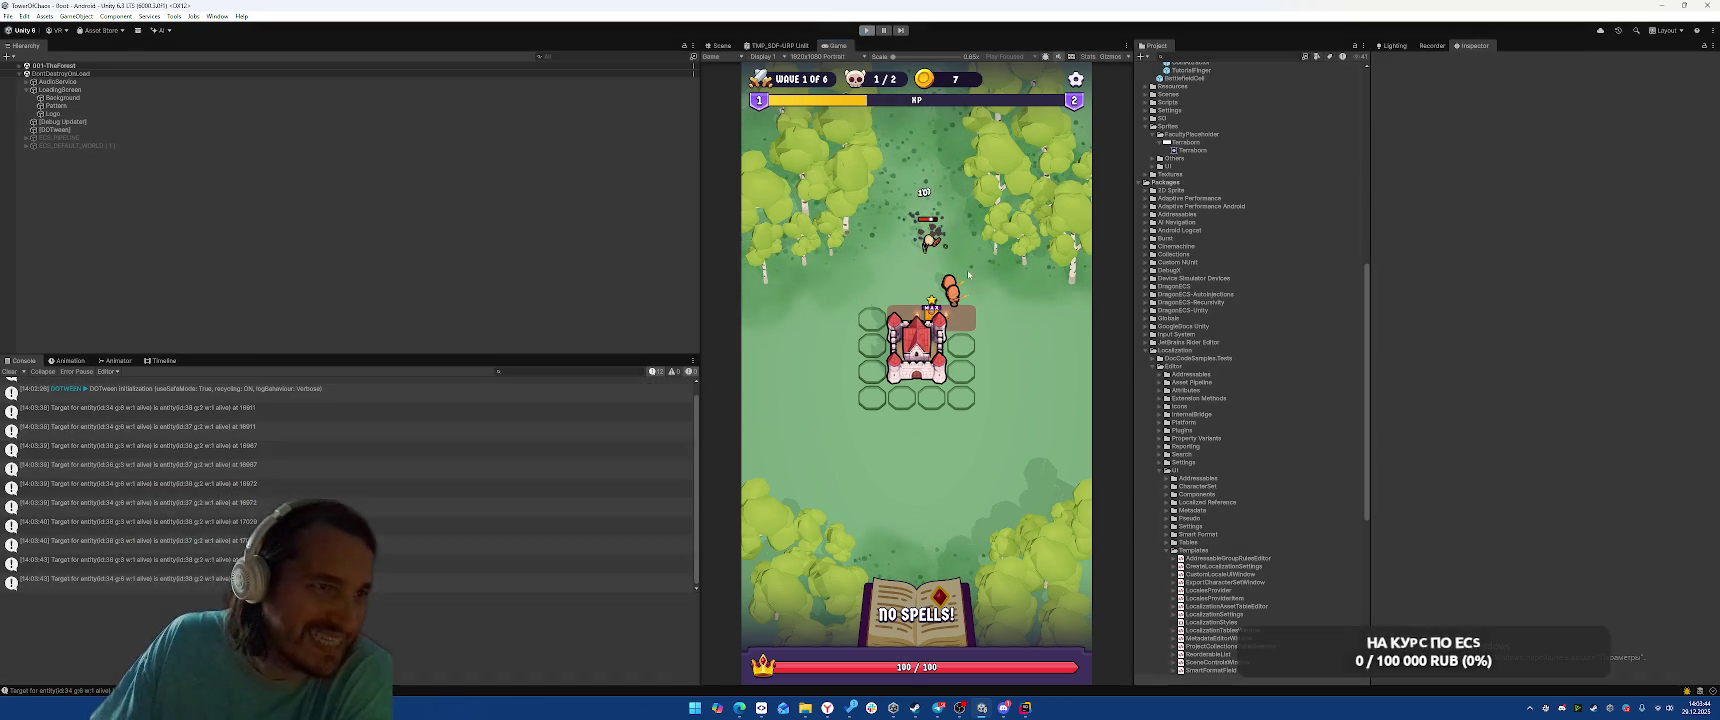
{"action": "left_click", "coordinate": [867, 30]}
{"action": "key", "text": "alt+Tab"}
{"action": "key", "text": "ctrl+Tab"}
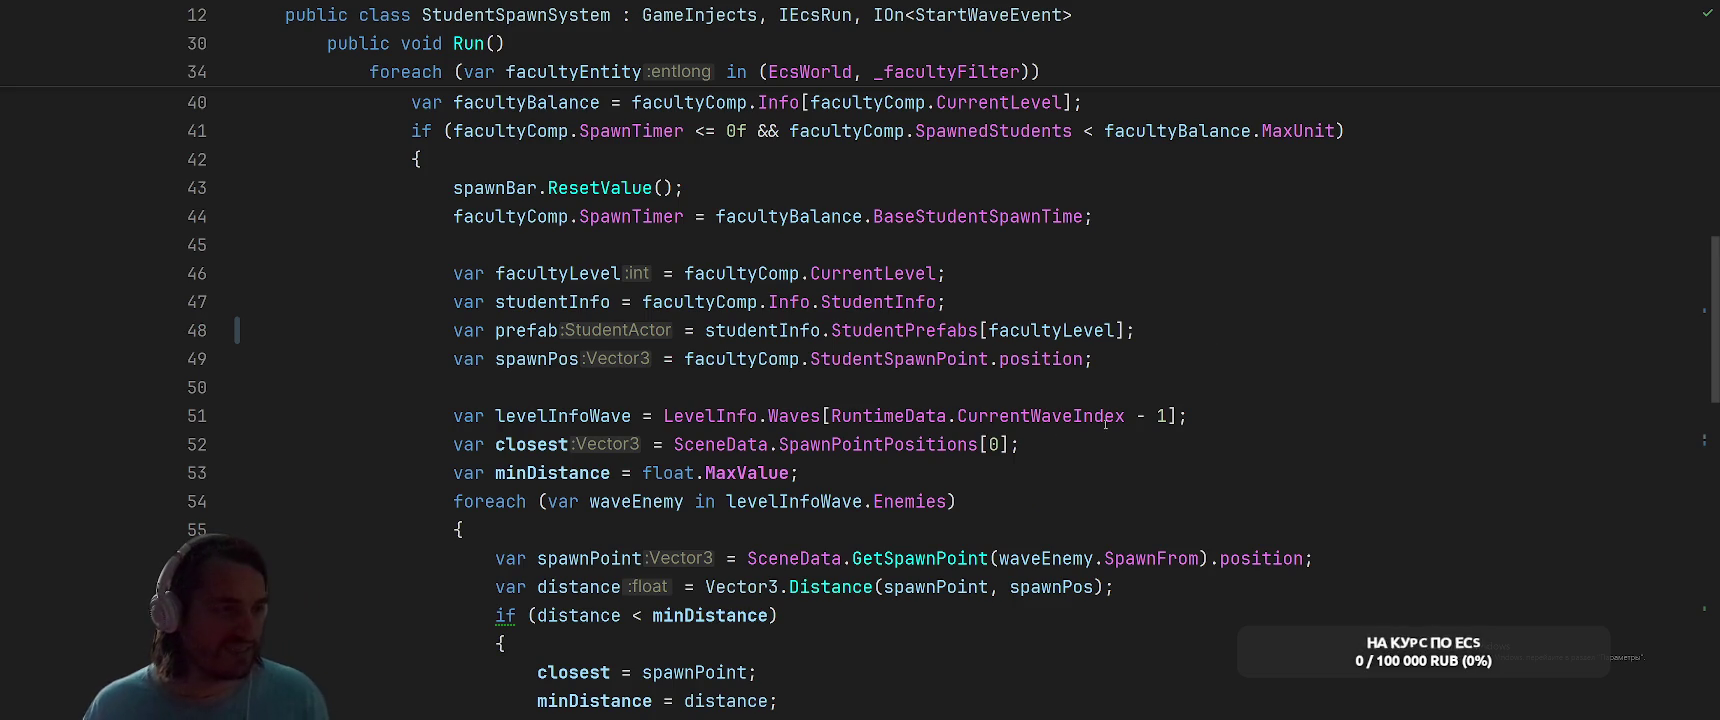
Extract facultyComp.StudentSpawnPoint on line 49 into the variable facultyCompStudentSpawnPoint
{"action": "scroll", "coordinate": [1130, 382], "scroll_direction": "down", "scroll_amount": 3}
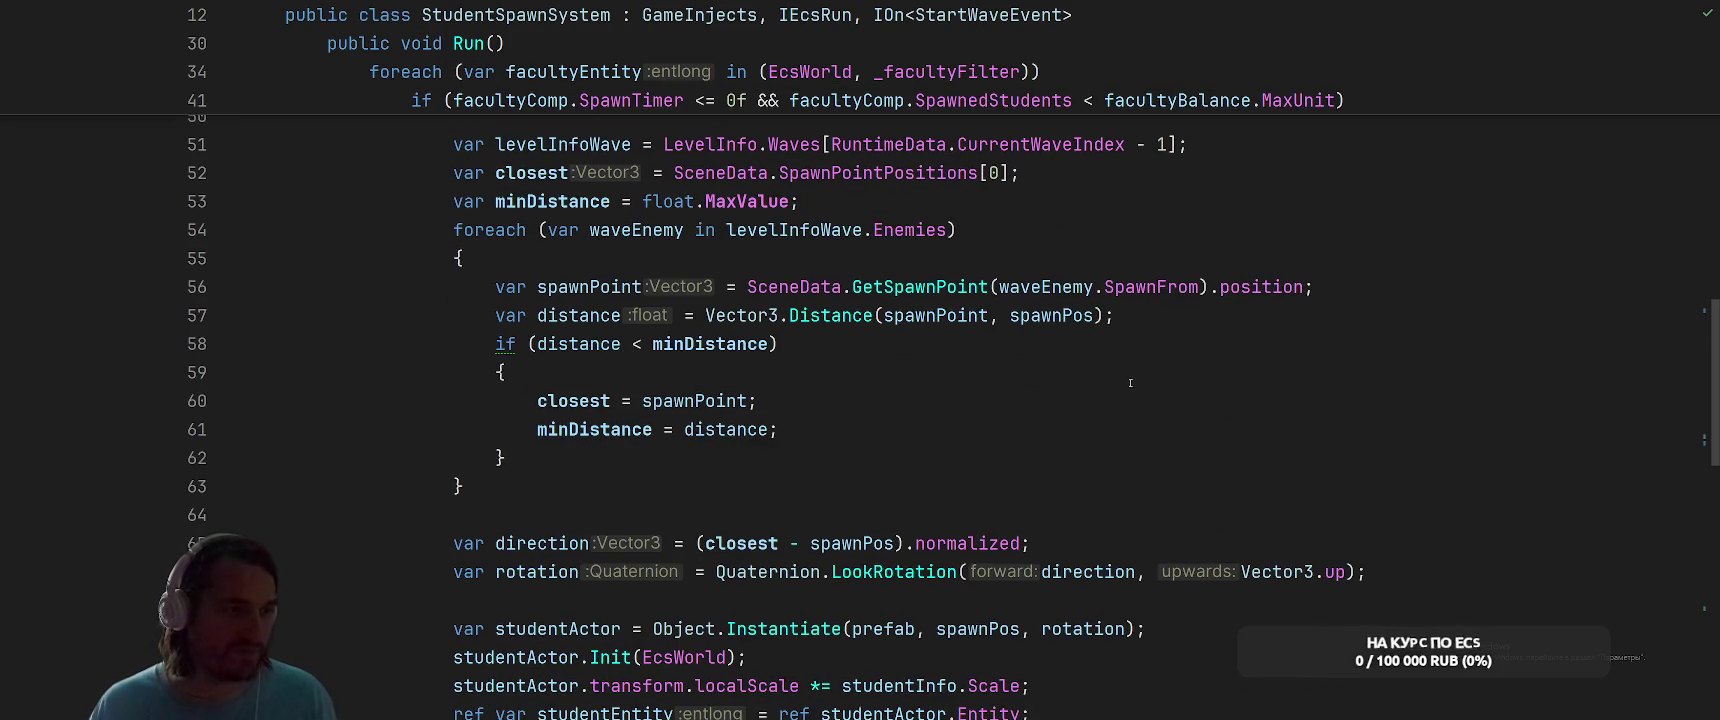
{"action": "left_click", "coordinate": [868, 500]}
{"action": "key", "text": "Down"}
{"action": "key", "text": "Down"}
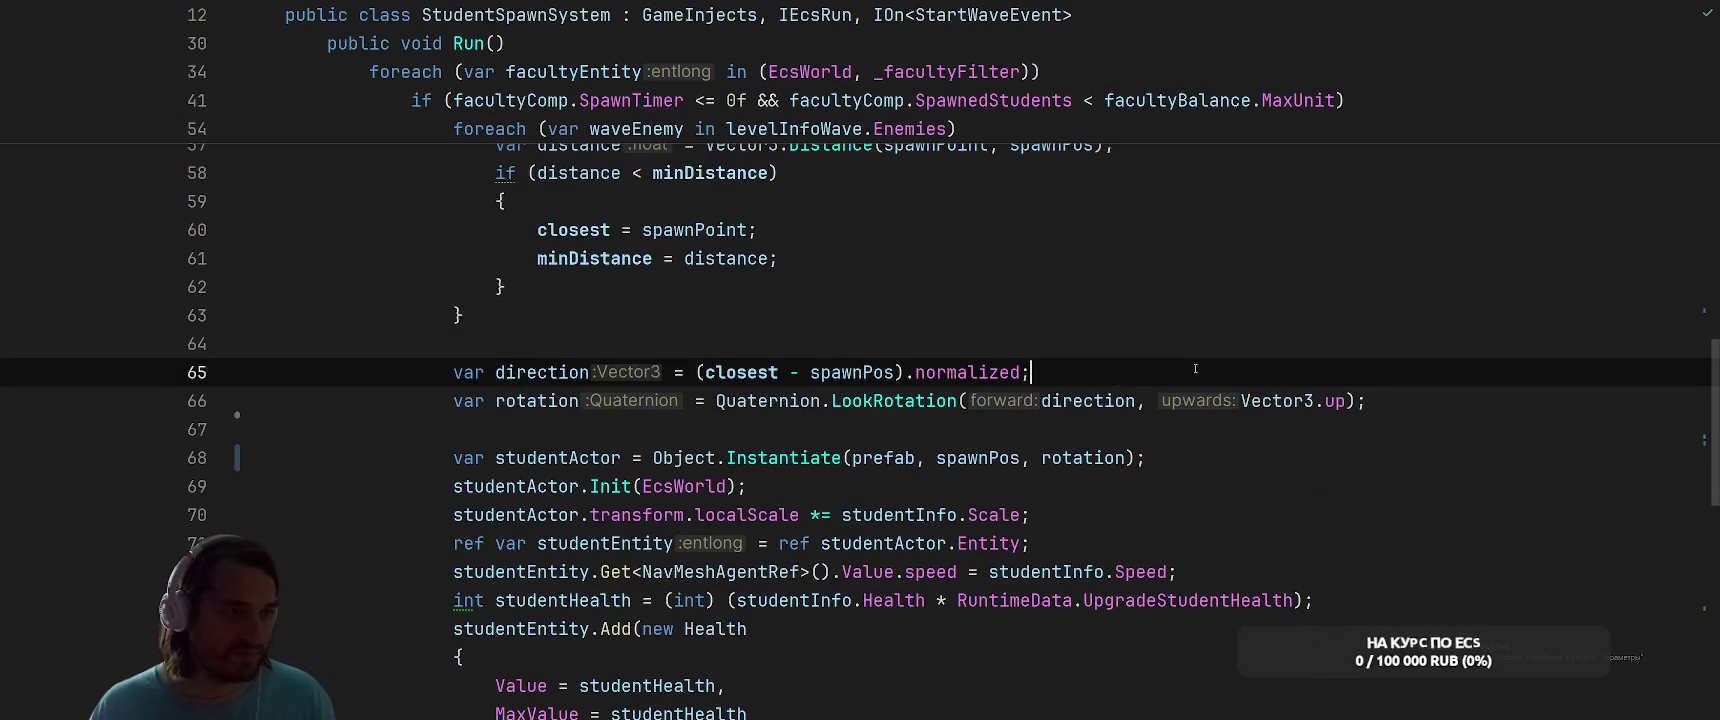
{"action": "key", "text": "End"}
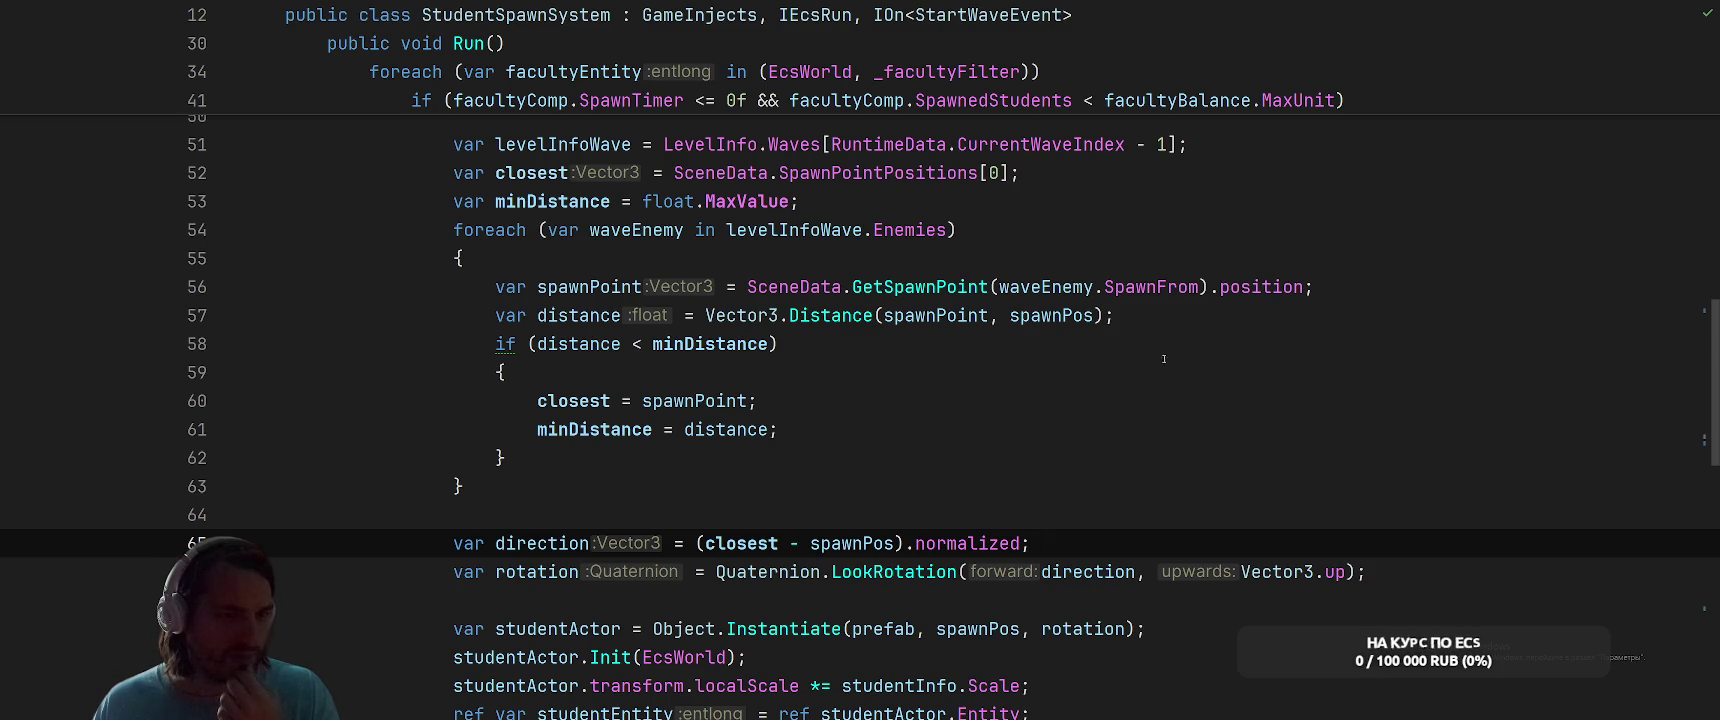
{"action": "scroll", "coordinate": [1159, 360], "scroll_direction": "up", "scroll_amount": 2}
{"action": "left_click", "coordinate": [537, 262]}
{"action": "left_click", "coordinate": [1149, 259]}
{"action": "mouse_move", "coordinate": [688, 258]}
{"action": "left_mouse_down"}
{"action": "mouse_move", "coordinate": [1008, 258]}
{"action": "mouse_move", "coordinate": [693, 258]}
{"action": "left_mouse_up"}
{"action": "left_click", "coordinate": [946, 173]}
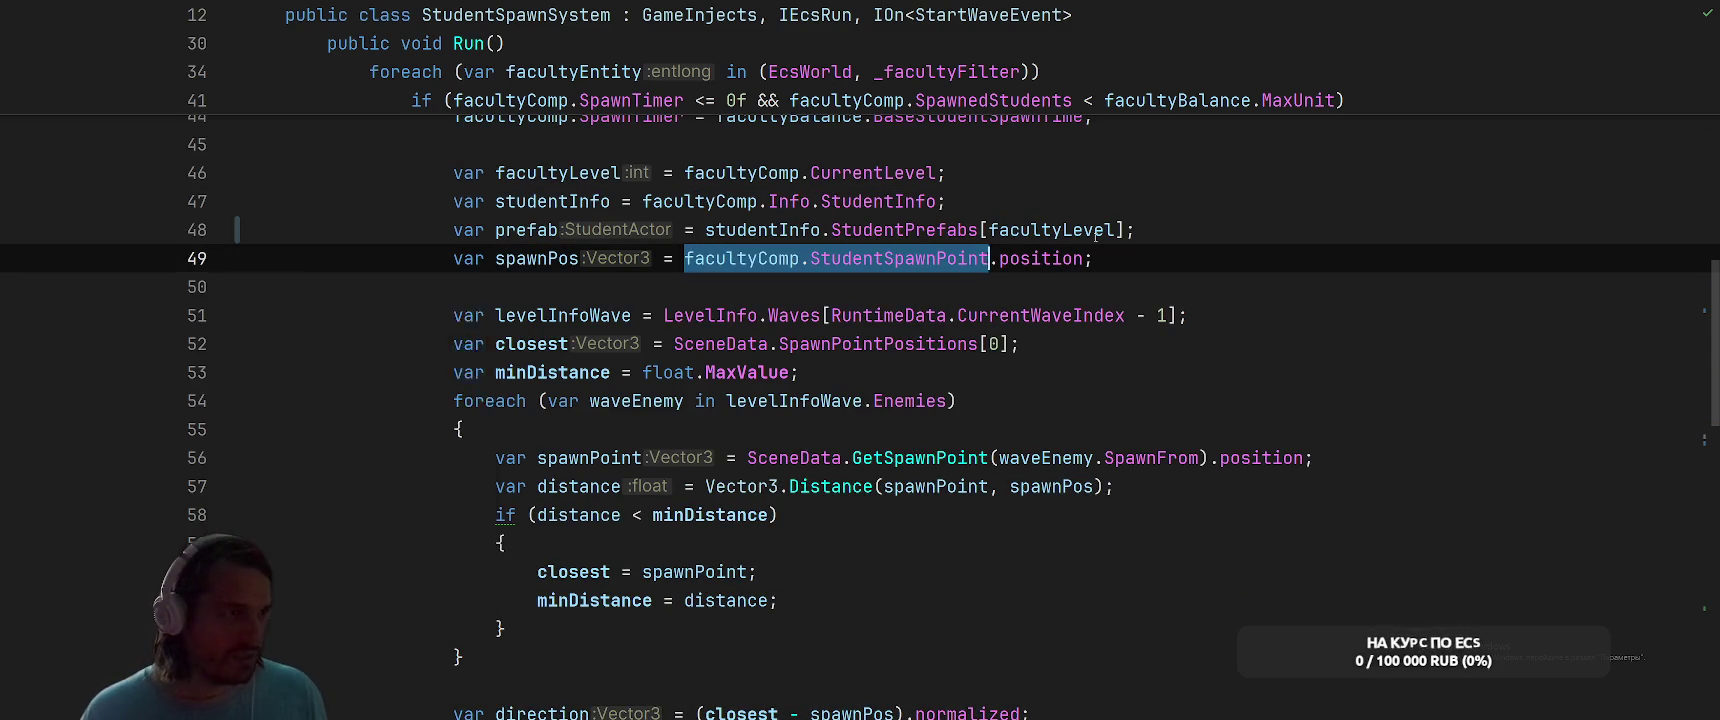
{"action": "key", "text": "ctrl+alt+v"}
{"action": "key", "text": "Return"}
Start a new line after spawnPos with facultyComp.StudentsPerSpawnPoint[facultyCompStudentSpawnPoint]
{"action": "left_click", "coordinate": [1180, 256]}
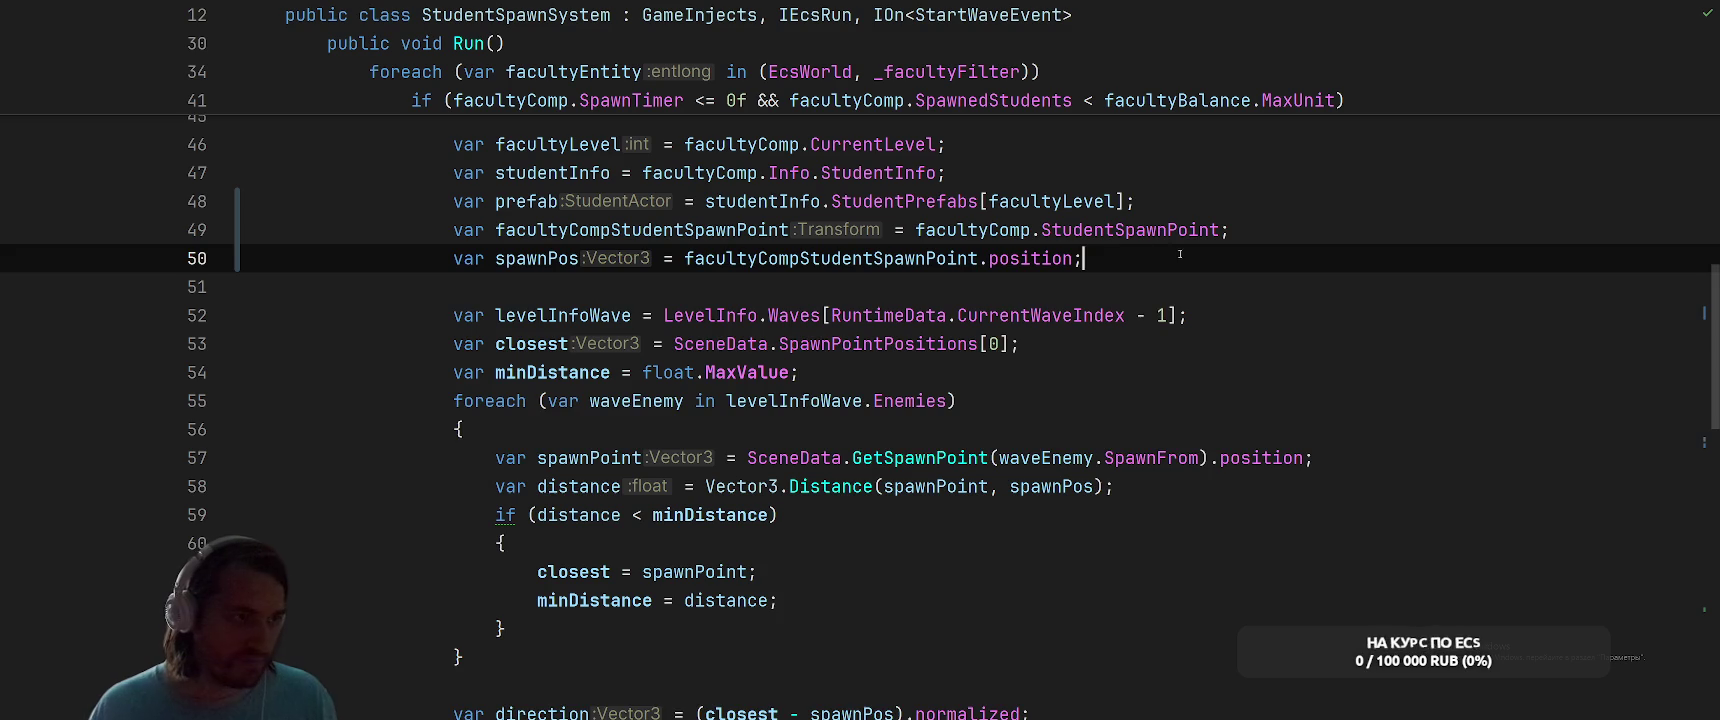
{"action": "key", "text": "Return"}
{"action": "type", "text": "fac"}
{"action": "key", "text": "Down"}
{"action": "key", "text": "Return"}
{"action": "type", "text": "."}
{"action": "key", "text": "Return"}
{"action": "type", "text": "[fa"}
{"action": "key", "text": "Return"}
Finish that statement as an .Add() call, leaving the argument empty
{"action": "type", "text": "]++;"}
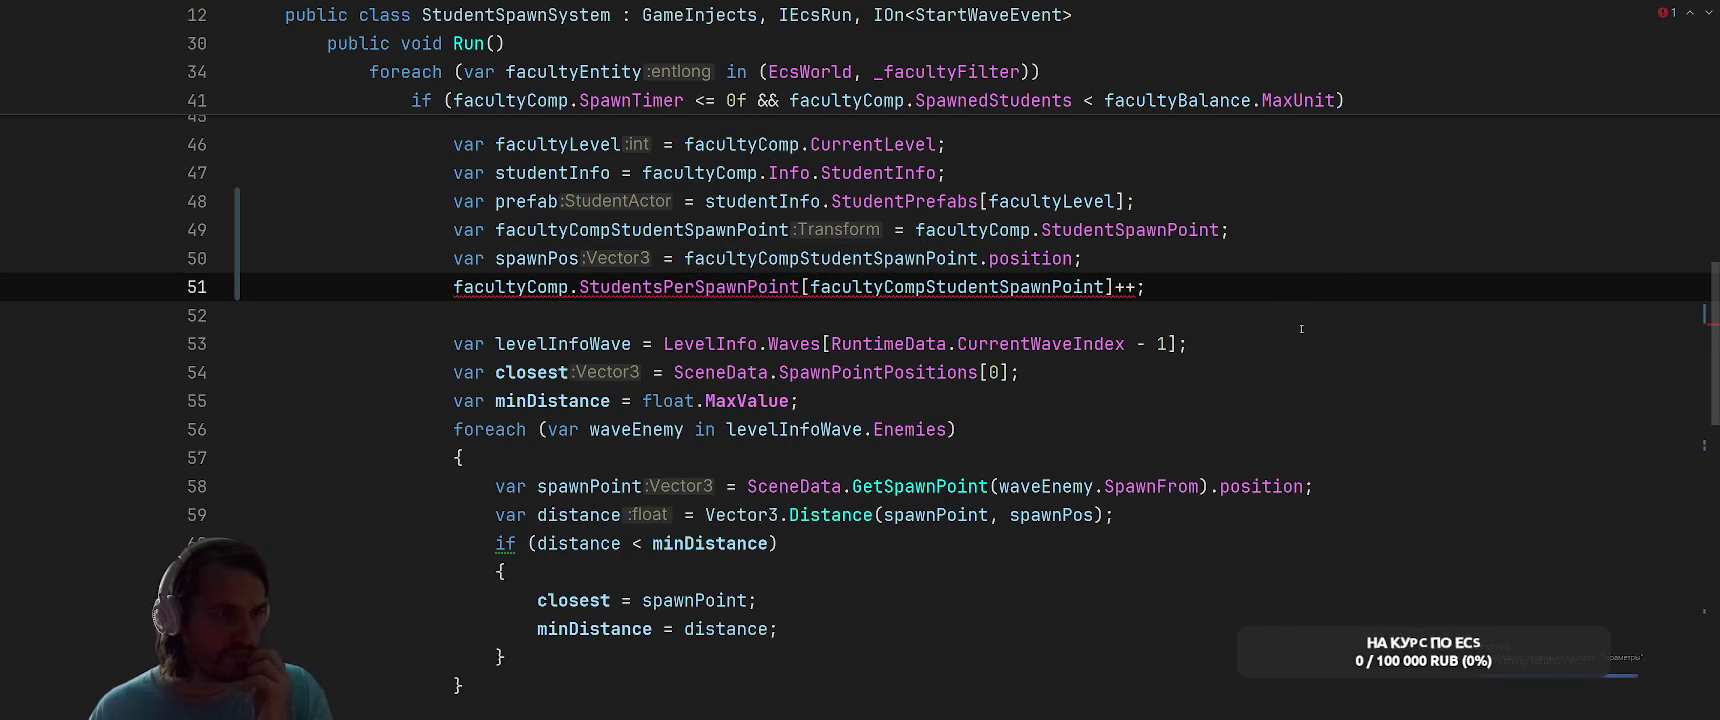
{"action": "key", "text": "BackSpace"}
{"action": "key", "text": "BackSpace"}
{"action": "type", "text": "="}
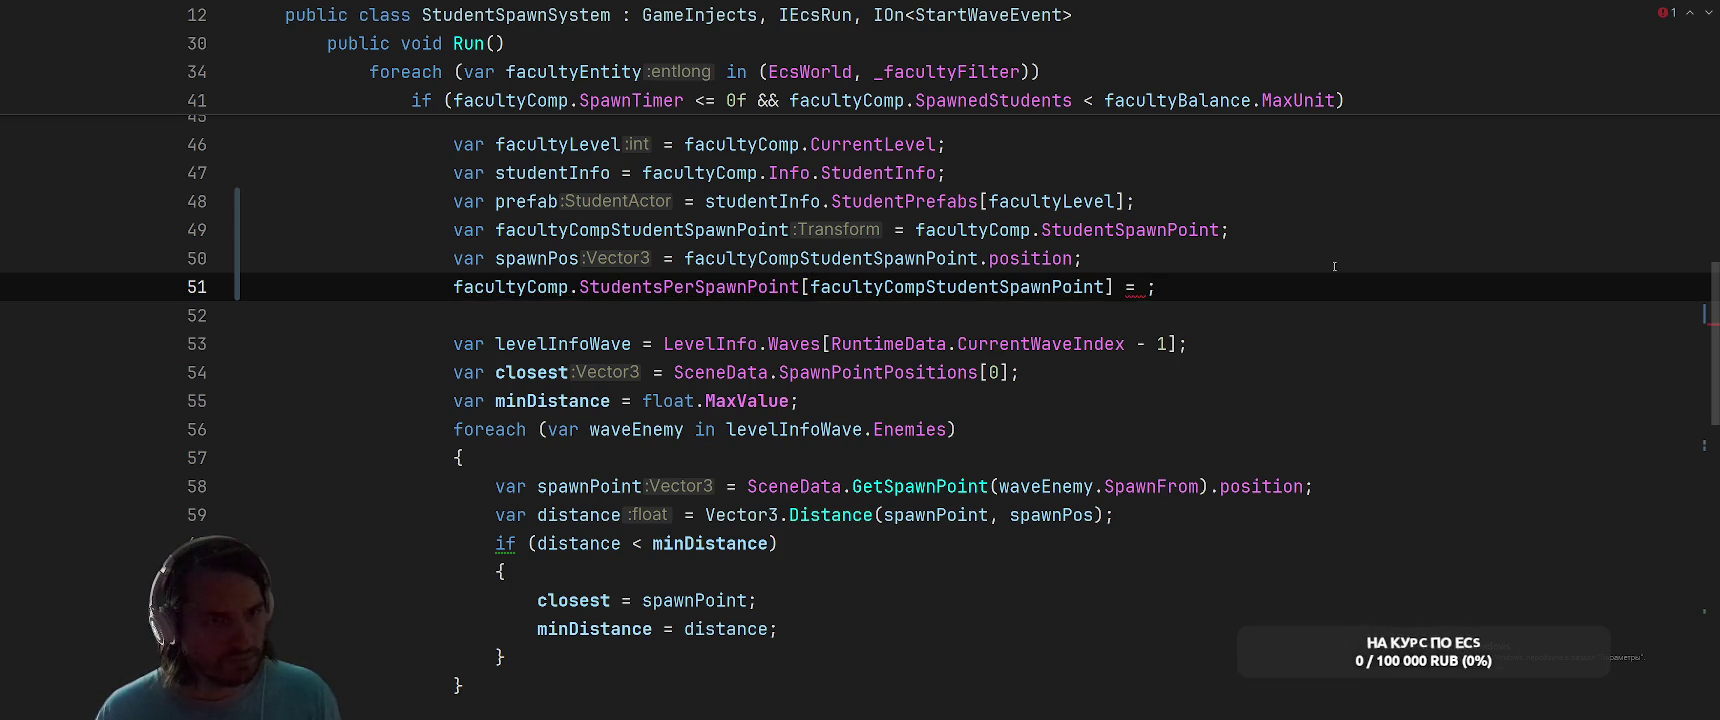
{"action": "key", "text": "BackSpace"}
{"action": "key", "text": "BackSpace"}
{"action": "type", "text": ".Add"}
{"action": "key", "text": "Return"}
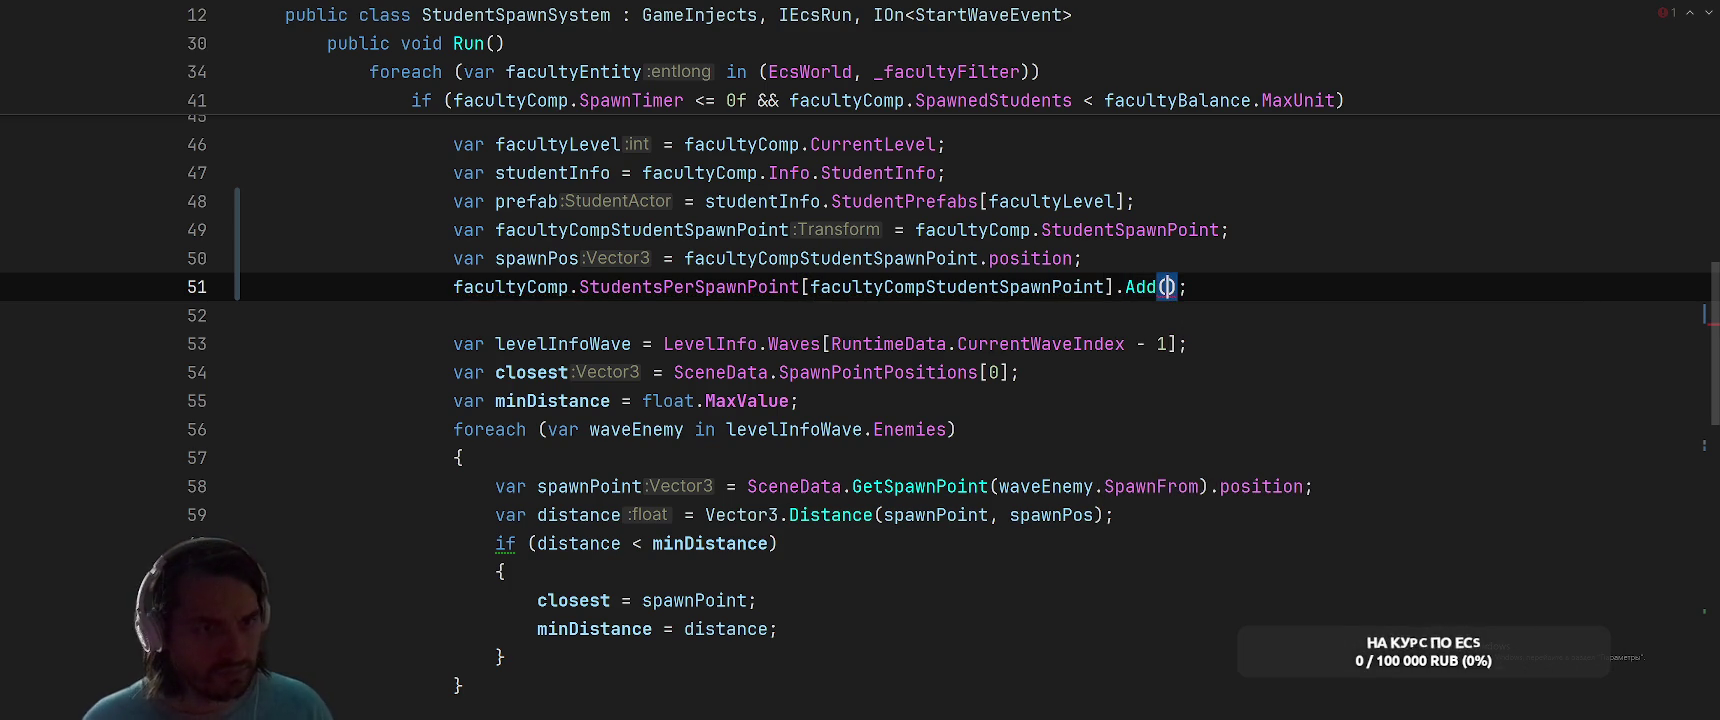
{"action": "type", "text": "new"}
{"action": "key", "text": "BackSpace"}
{"action": "key", "text": "BackSpace"}
{"action": "key", "text": "BackSpace"}
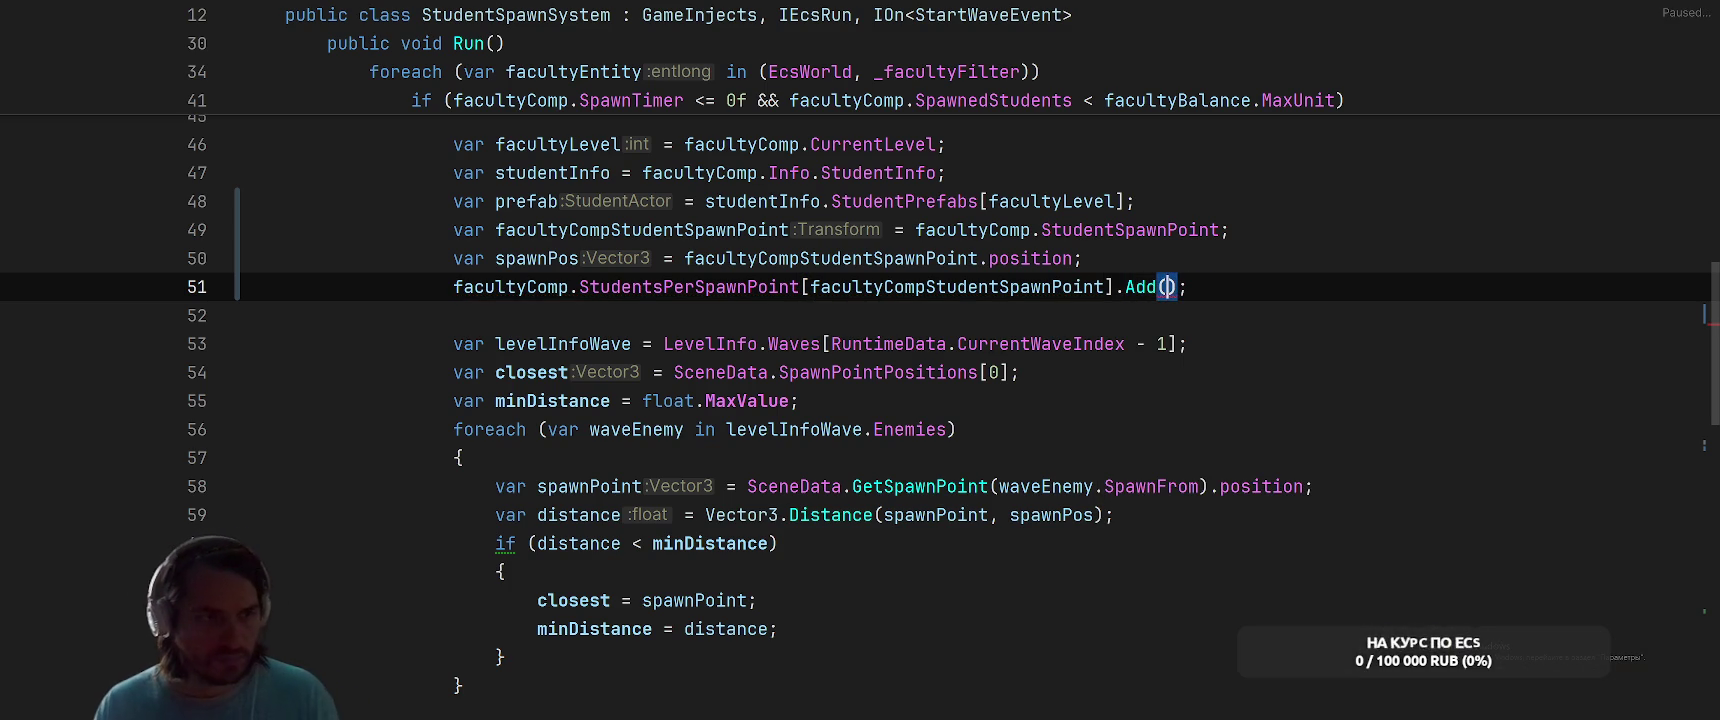
{"action": "scroll", "coordinate": [1308, 362], "scroll_direction": "up", "scroll_amount": 5}
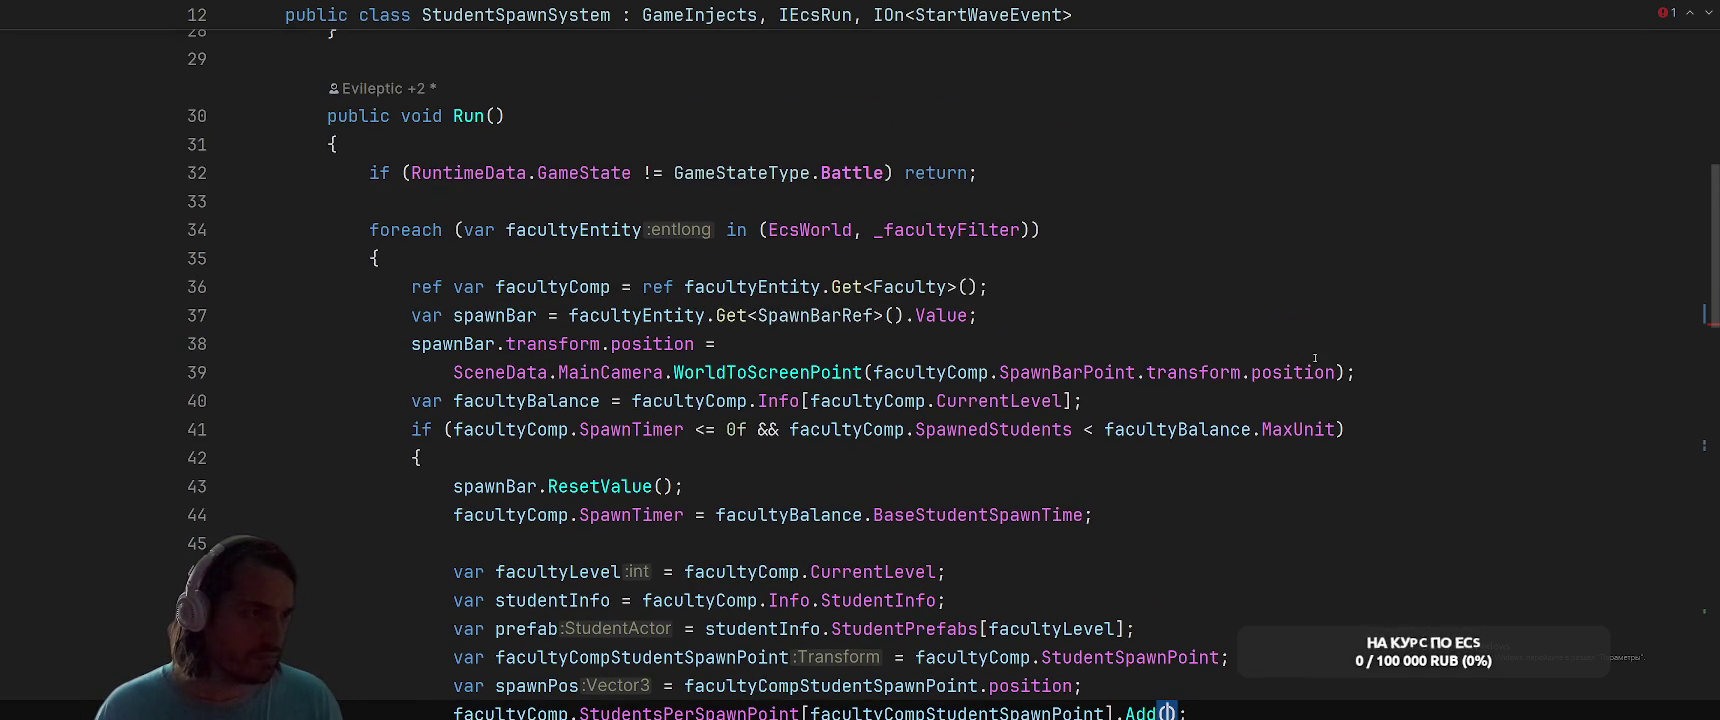
Move the Add statement below SpawnedStudents++ and pass studentEntity as its argument
{"action": "scroll", "coordinate": [1317, 357], "scroll_direction": "up", "scroll_amount": 3}
{"action": "scroll", "coordinate": [1330, 360], "scroll_direction": "down", "scroll_amount": 15}
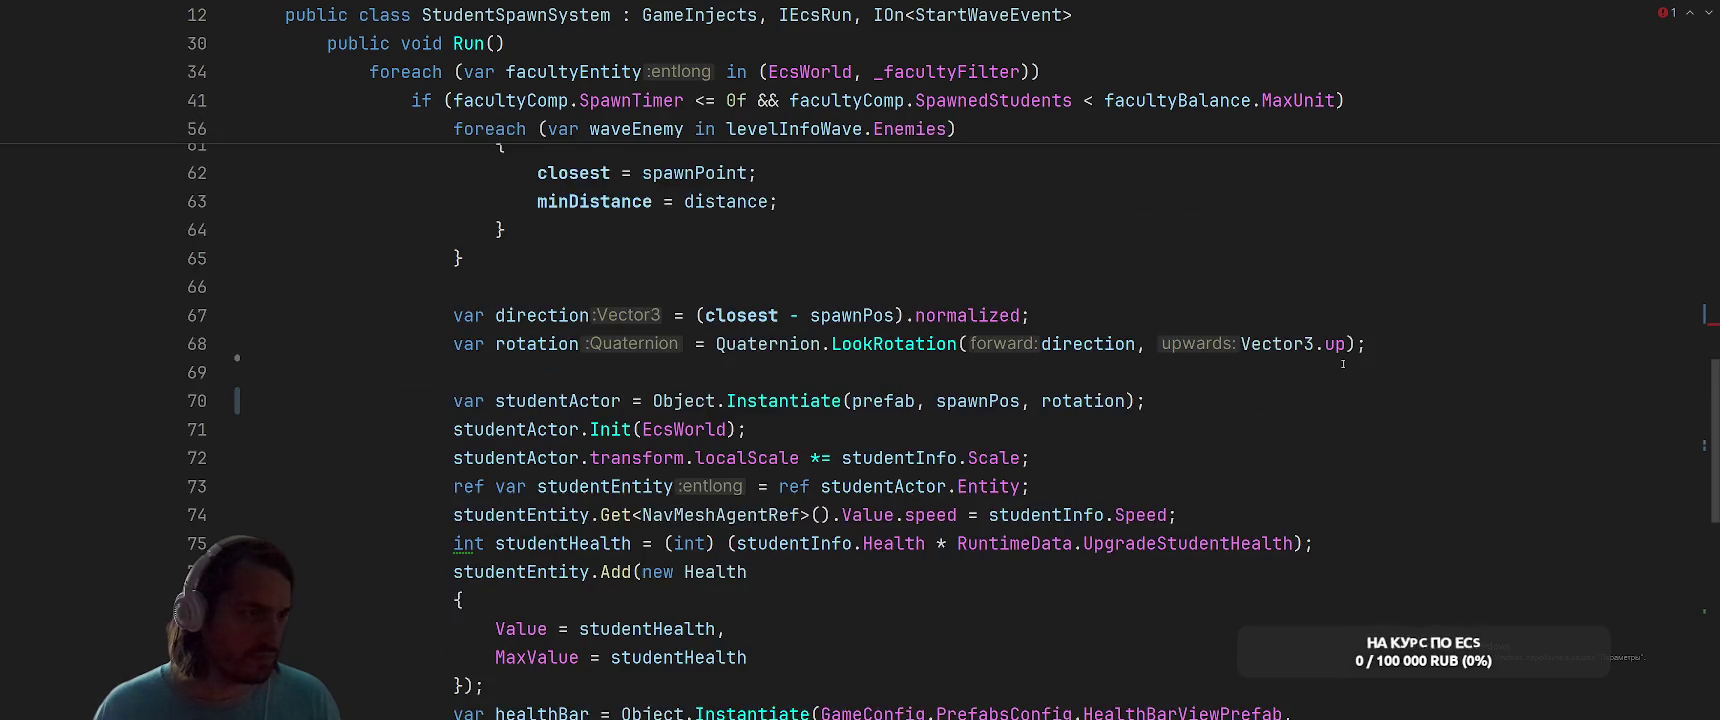
{"action": "scroll", "coordinate": [1344, 364], "scroll_direction": "down", "scroll_amount": 4}
{"action": "scroll", "coordinate": [1050, 398], "scroll_direction": "up", "scroll_amount": 10}
{"action": "scroll", "coordinate": [1050, 398], "scroll_direction": "up", "scroll_amount": 5}
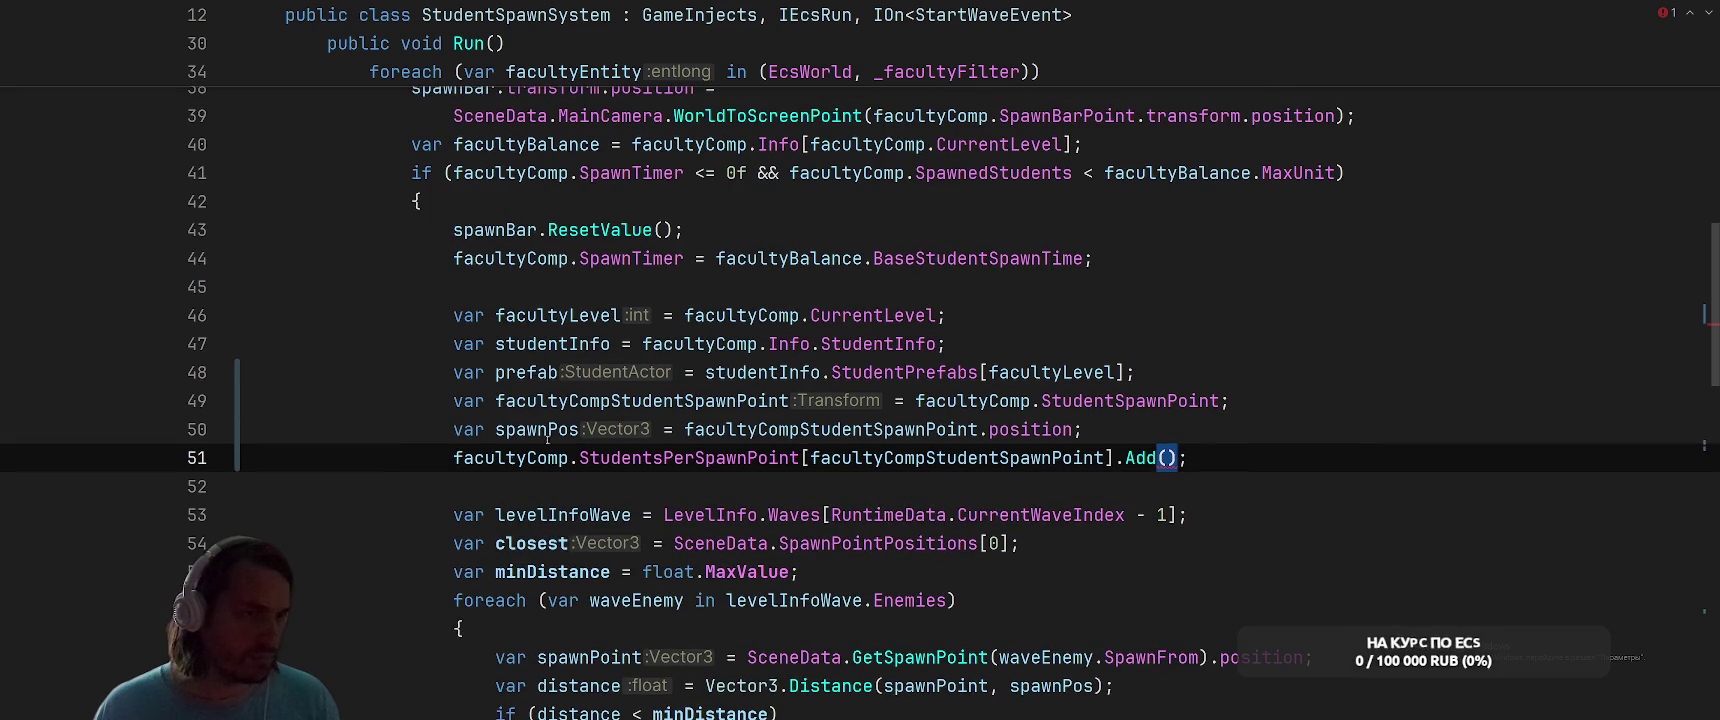
{"action": "left_click_drag", "start_coordinate": [441, 457], "coordinate": [1245, 452]}
{"action": "key", "text": "ctrl+x"}
{"action": "scroll", "coordinate": [867, 567], "scroll_direction": "down", "scroll_amount": 10}
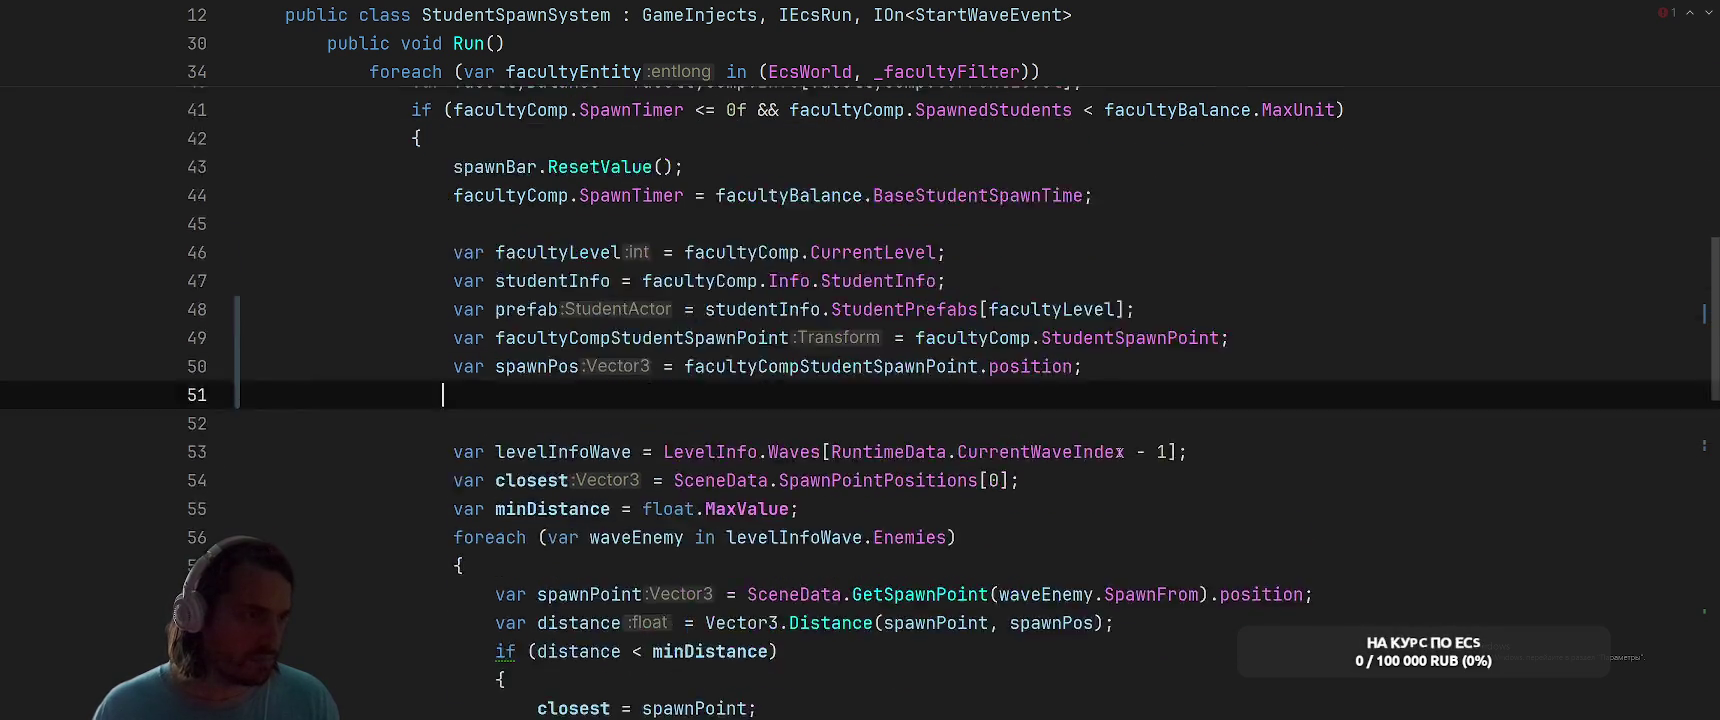
{"action": "left_click", "coordinate": [867, 567]}
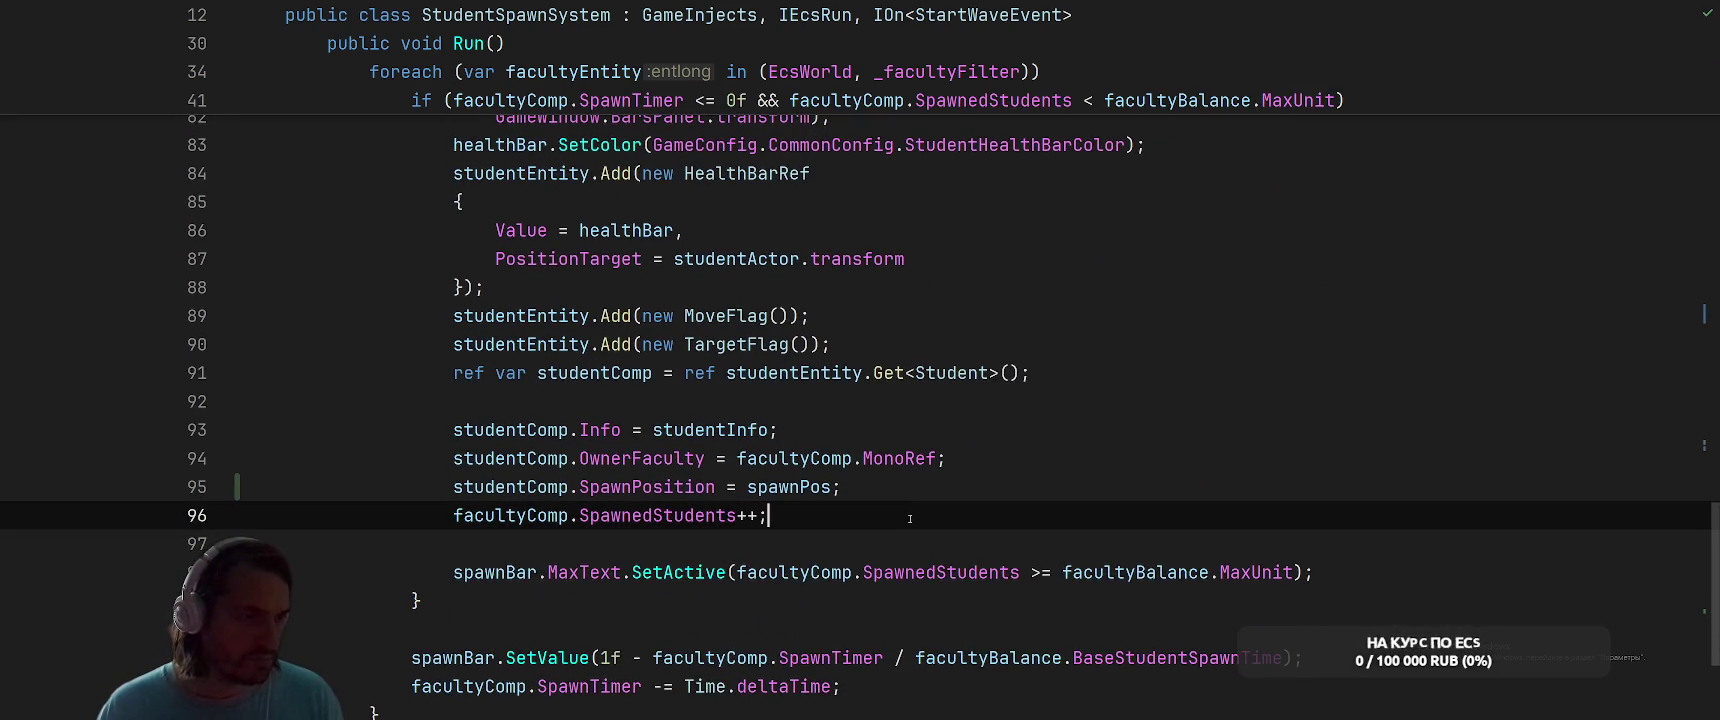
{"action": "key", "text": "Return"}
{"action": "key", "text": "Return"}
{"action": "key", "text": "ctrl+v"}
{"action": "key", "text": "Left"}
{"action": "key", "text": "Left"}
{"action": "type", "text": "stu"}
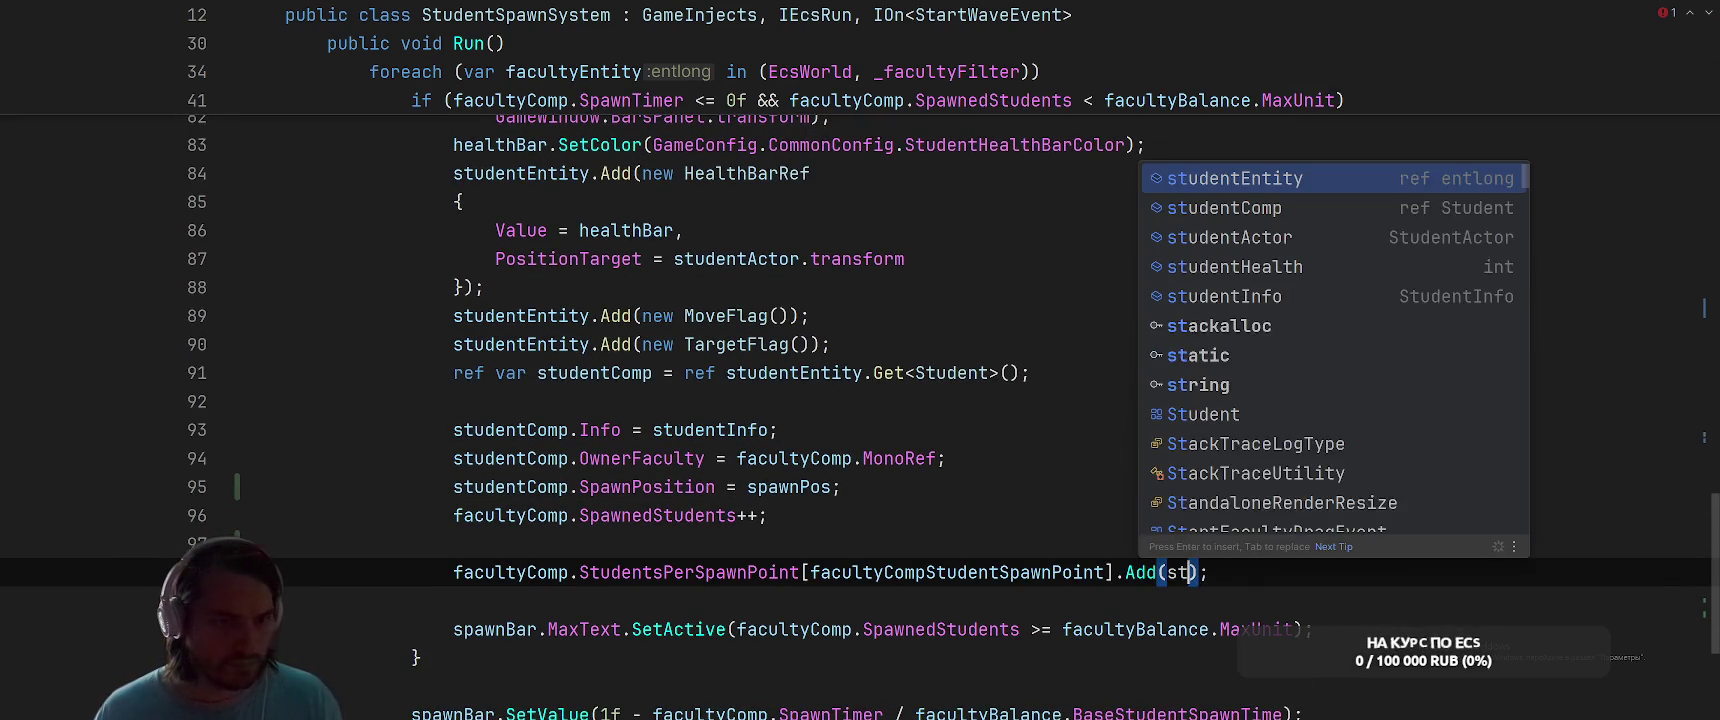
{"action": "key", "text": "Return"}
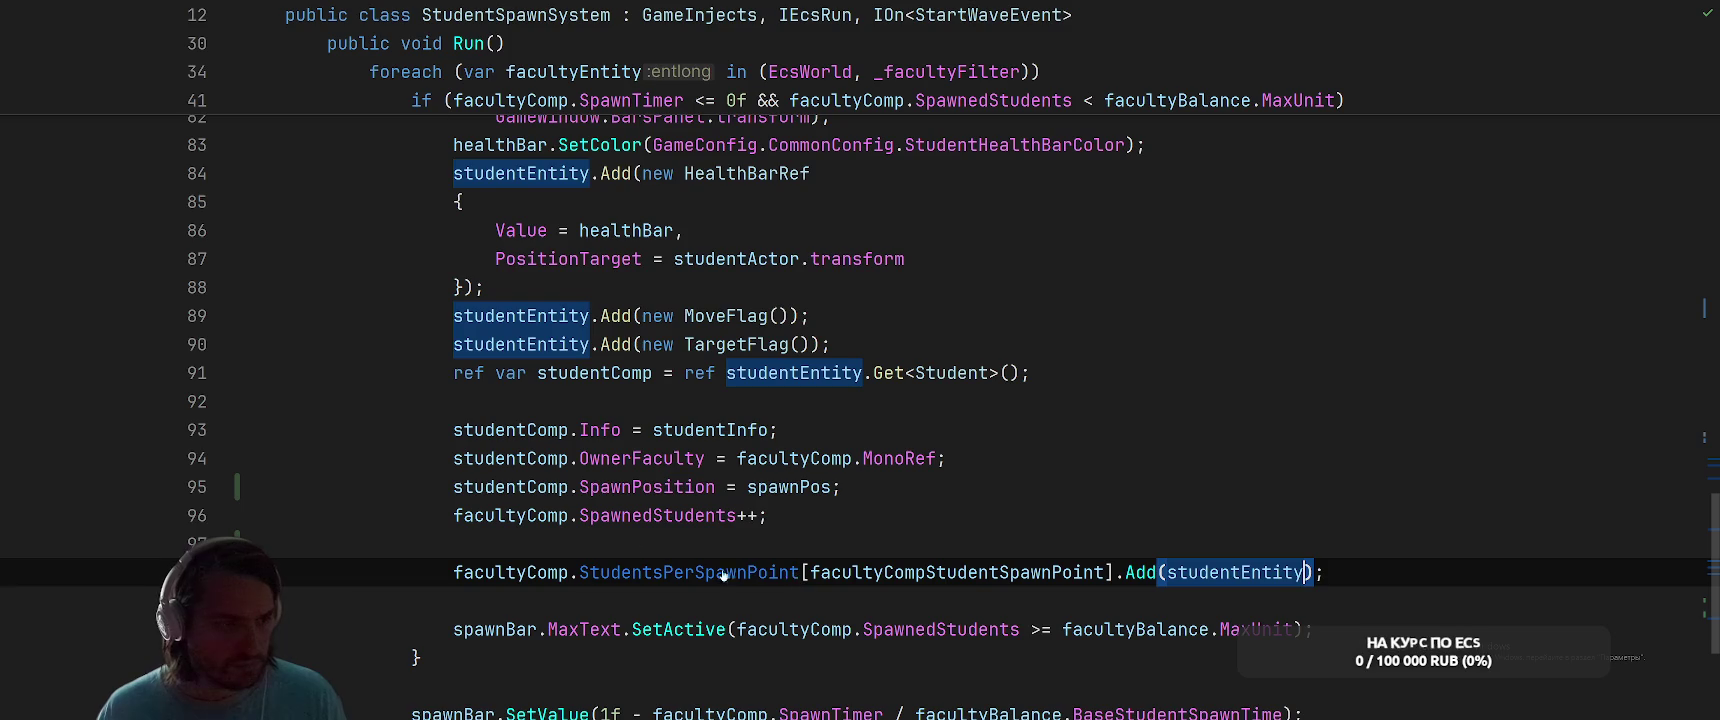
Go to the StudentsPerSpawnPoint declaration in the Faculty struct
{"action": "left_click", "coordinate": [745, 572], "text": "ctrl"}
{"action": "scroll", "coordinate": [1044, 418], "scroll_direction": "up", "scroll_amount": 5}
{"action": "scroll", "coordinate": [1044, 418], "scroll_direction": "up", "scroll_amount": 3}
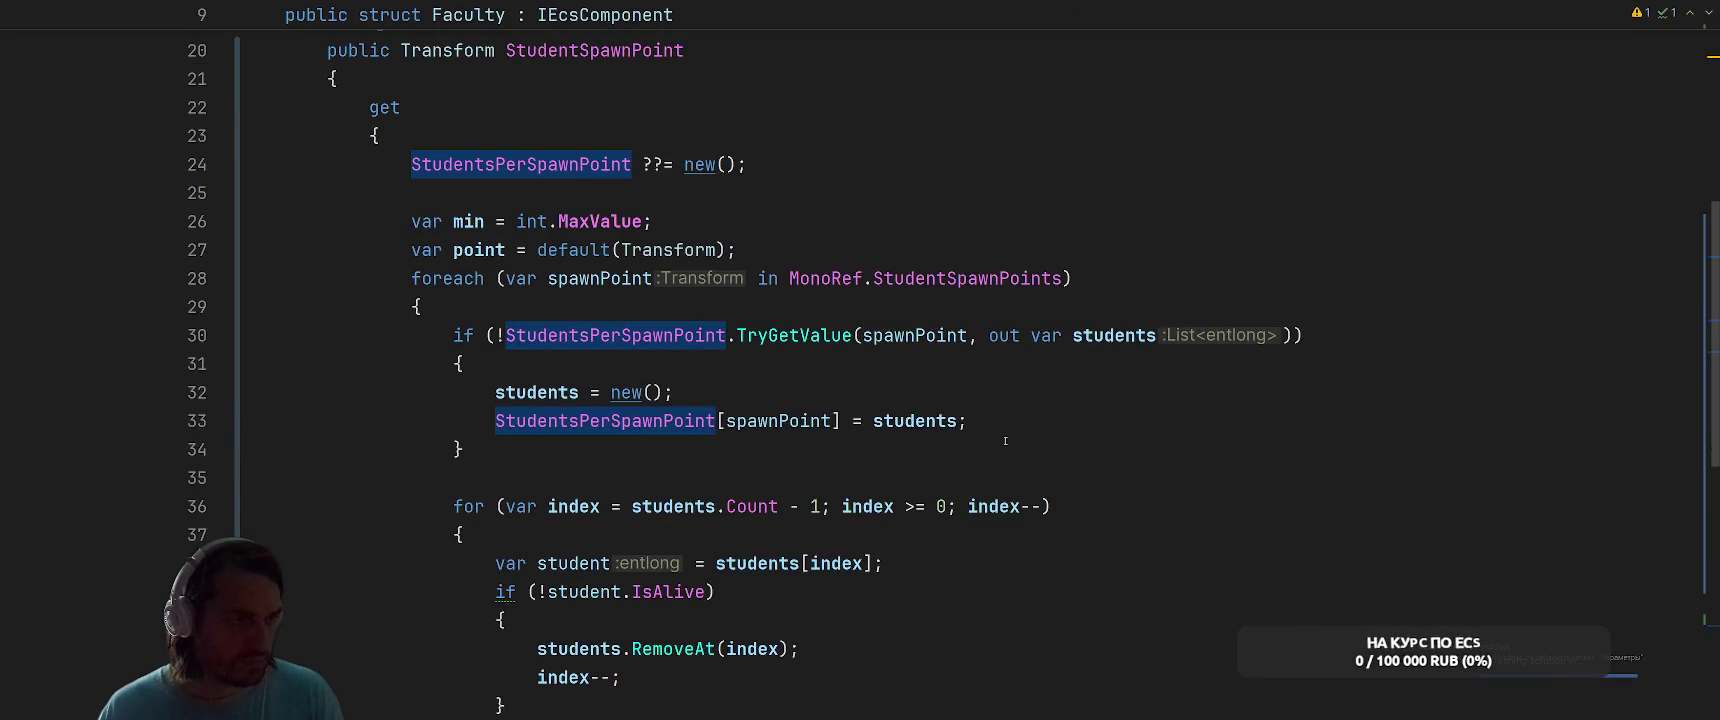
Review the Faculty StudentSpawnPoint getter on lines 33 to 27, then return to Unity
{"action": "left_click", "coordinate": [1158, 420]}
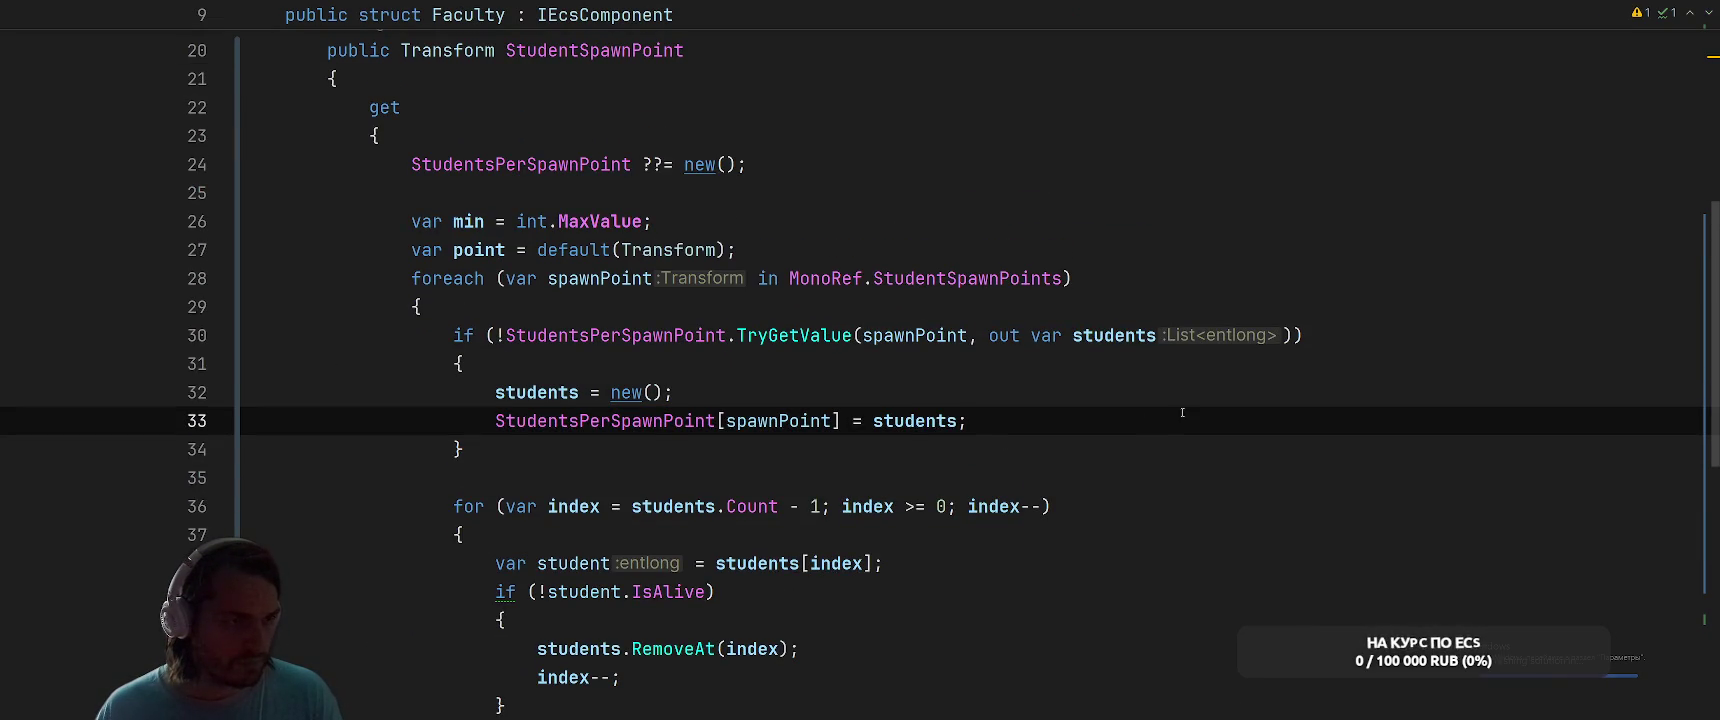
{"action": "key", "text": "Up"}
{"action": "key", "text": "Up"}
{"action": "left_click", "coordinate": [1279, 254]}
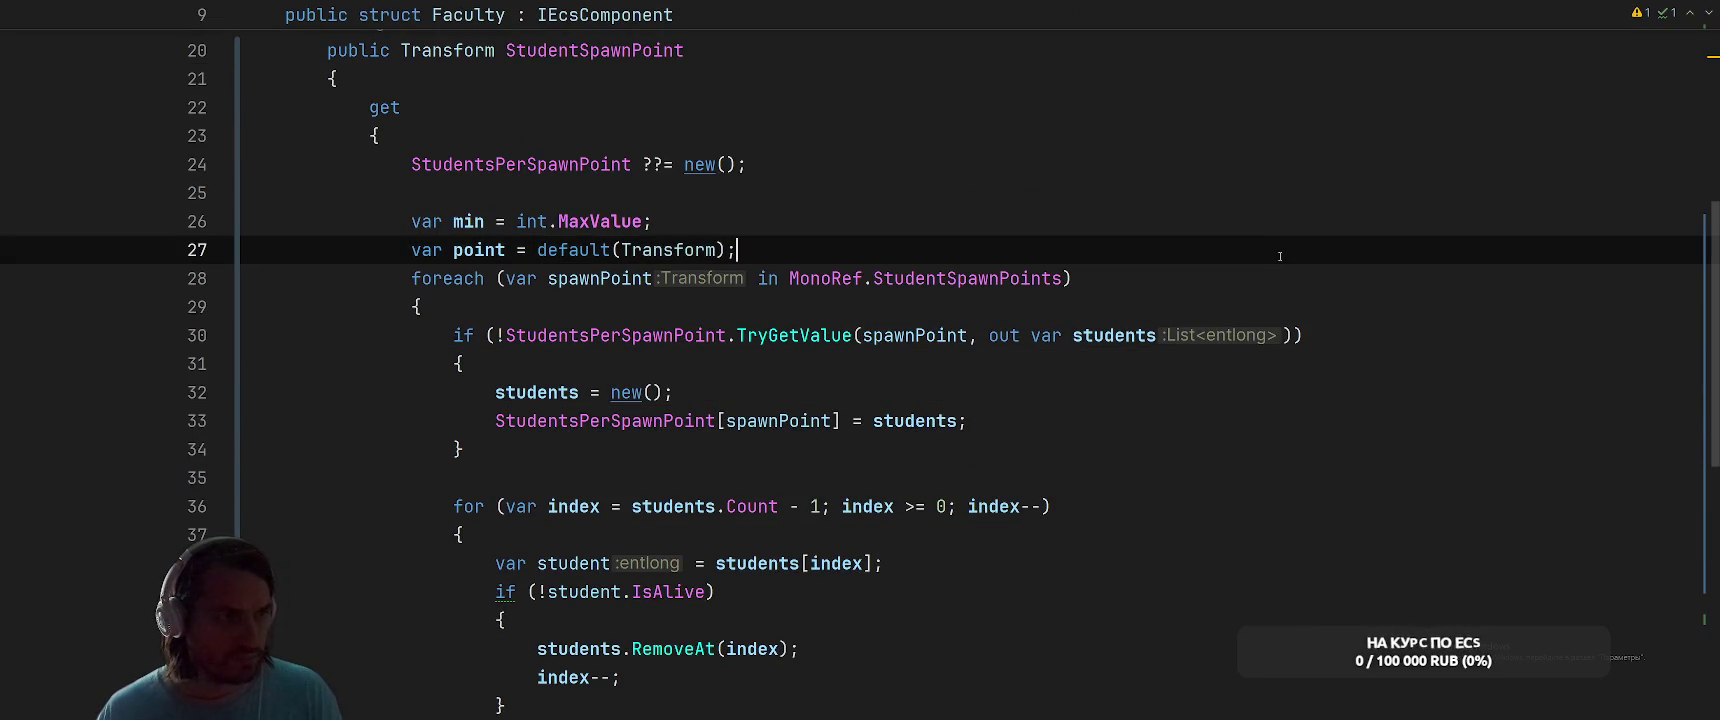
{"action": "key", "text": "alt+Tab"}
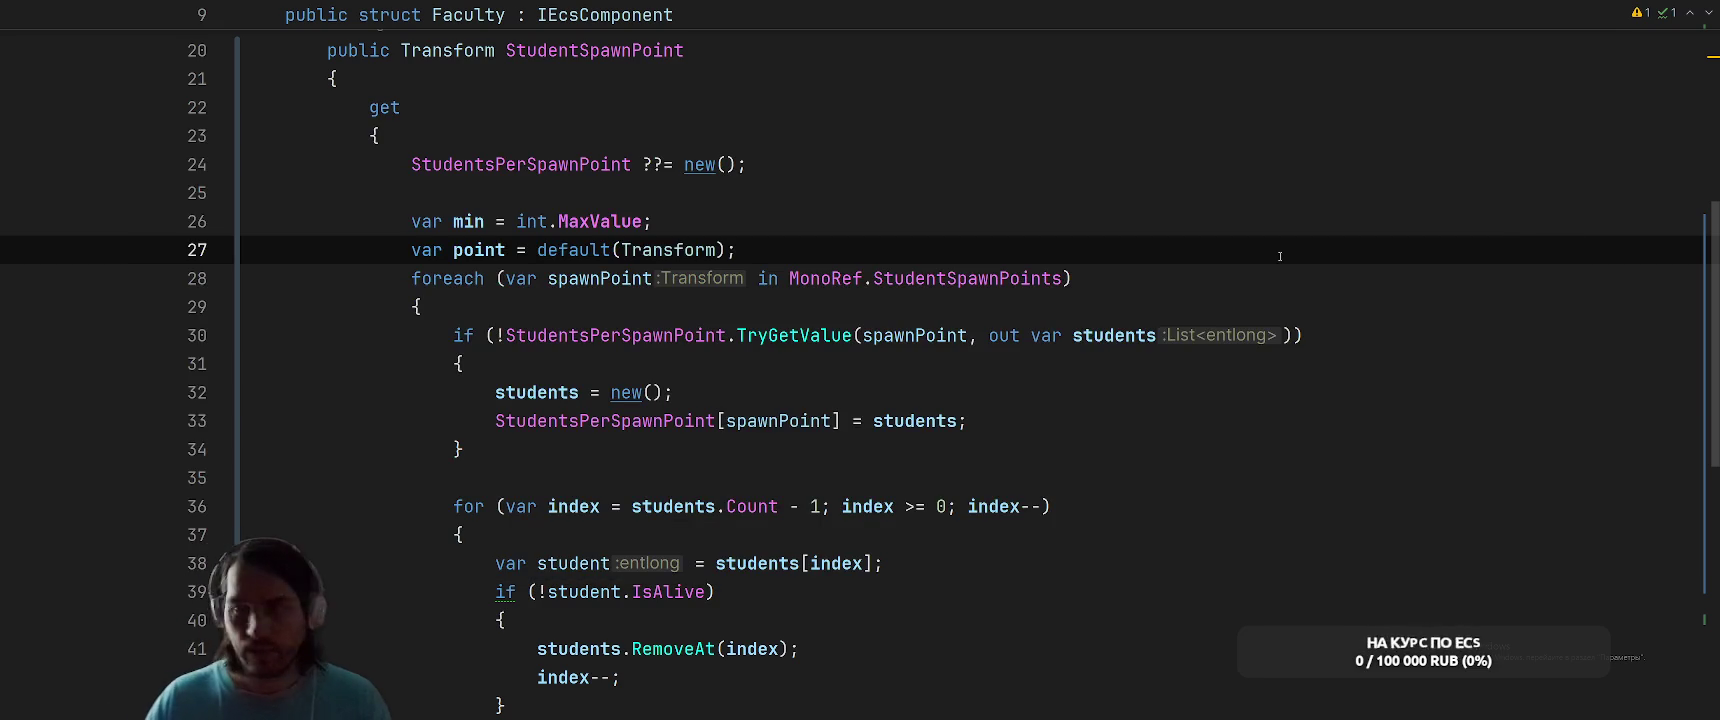
{"action": "key", "text": "alt+Tab"}
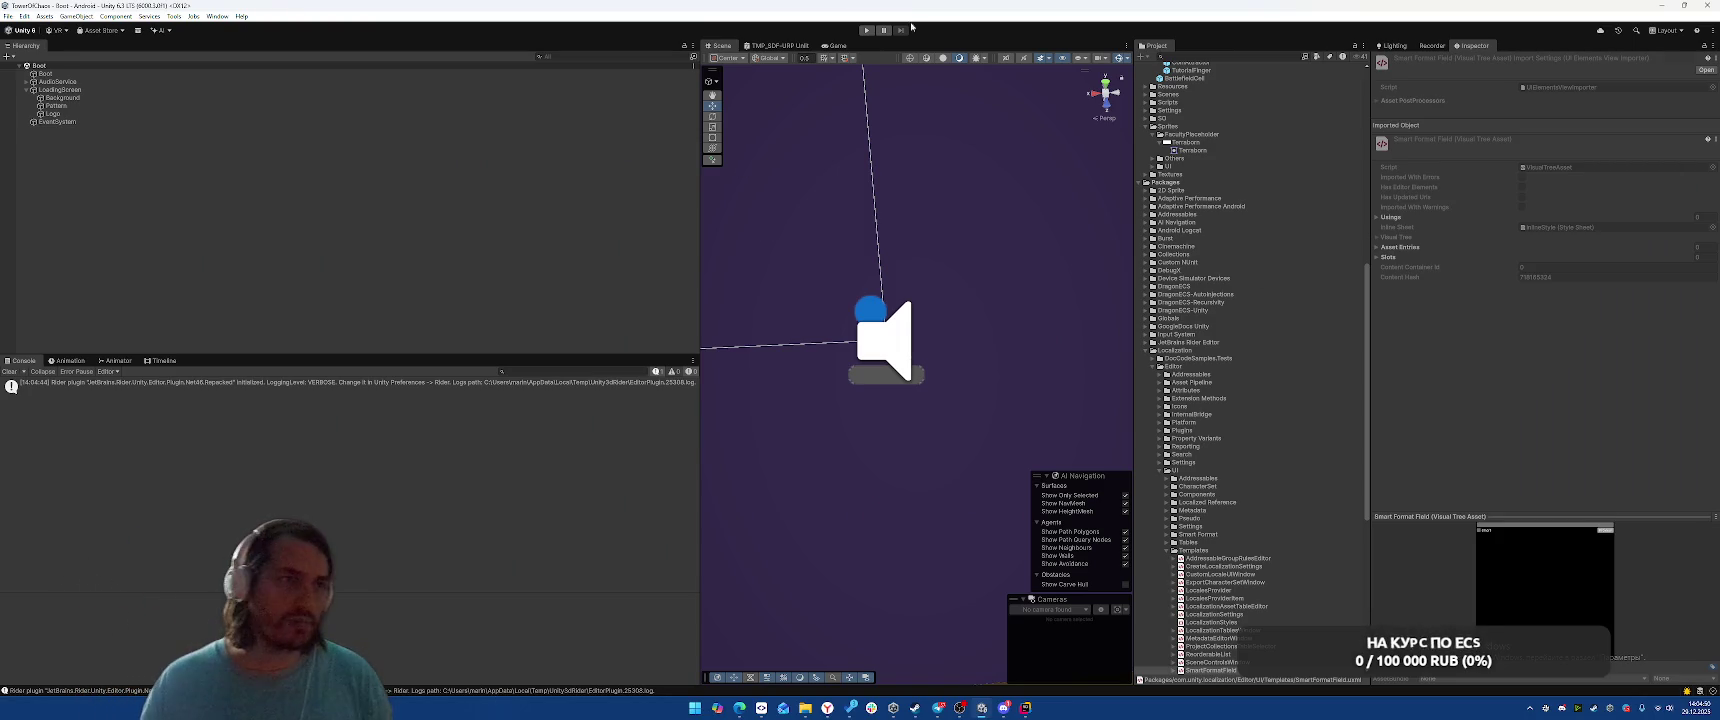
Enter play mode, start forest Level 1-5, and choose the Ingiflame faculty to reach wave 1
{"action": "left_click", "coordinate": [866, 31]}
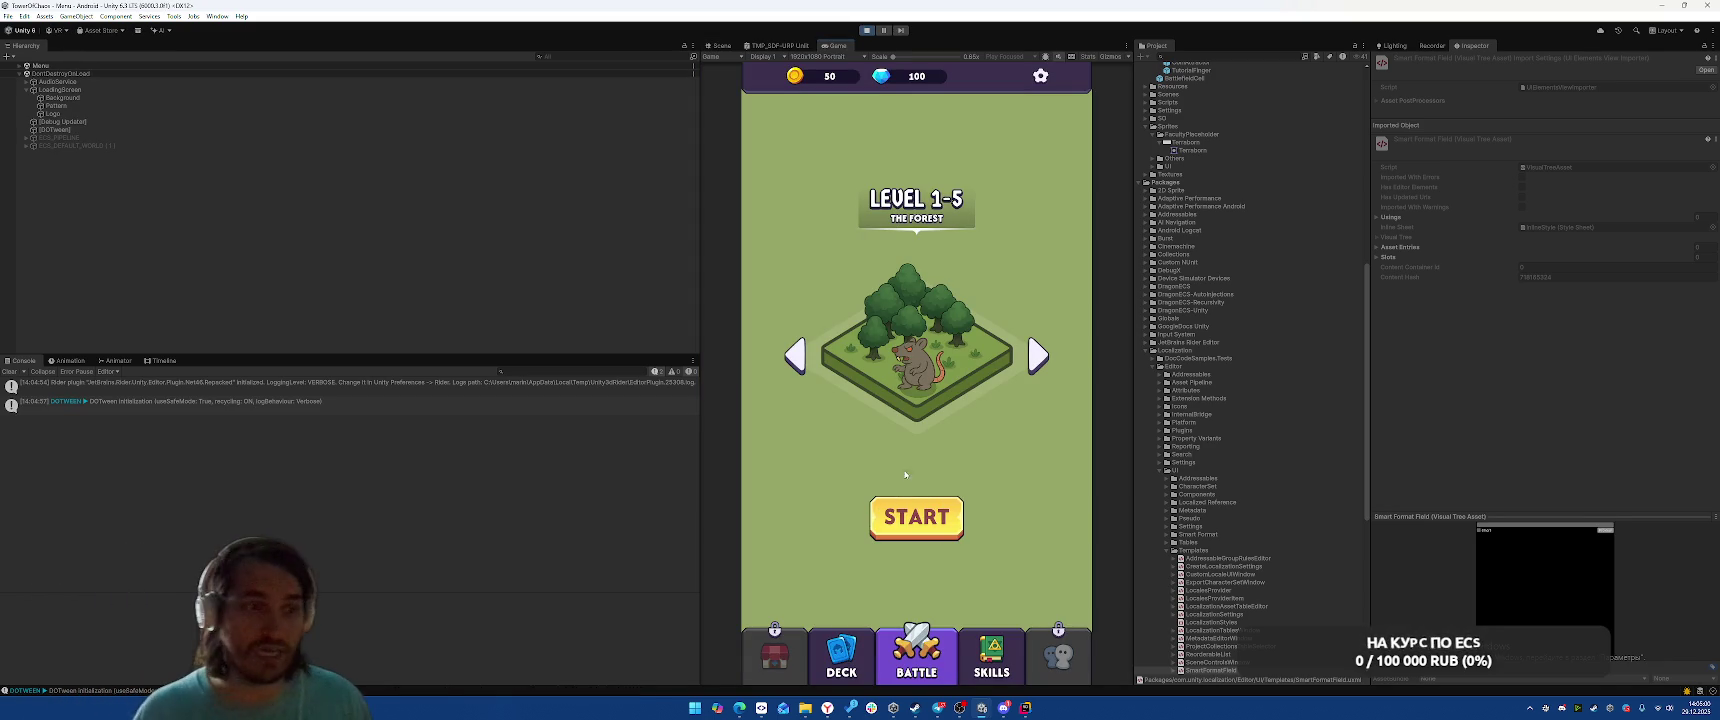
{"action": "left_click", "coordinate": [925, 523]}
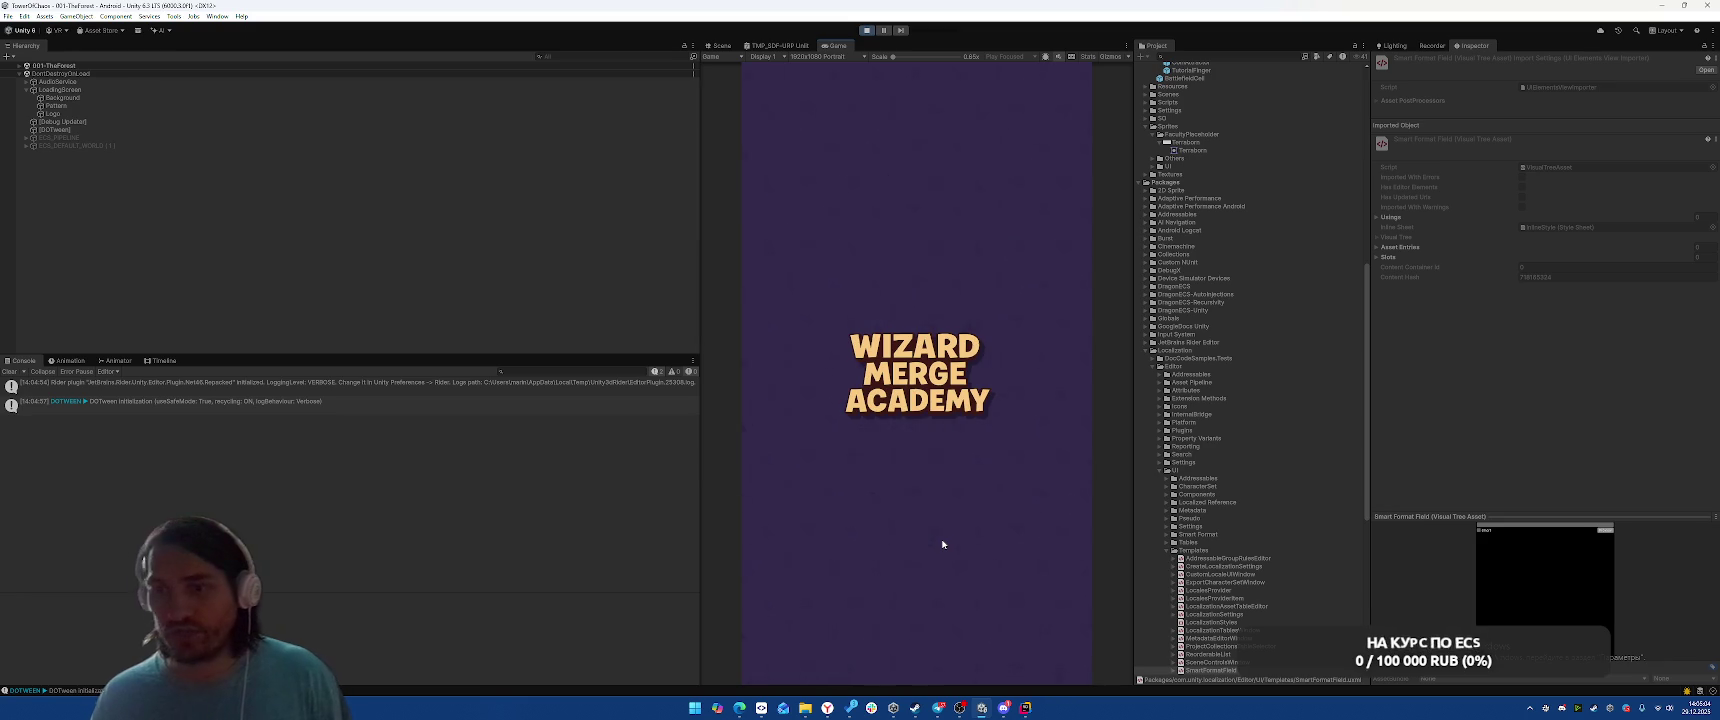
{"action": "left_click", "coordinate": [833, 346]}
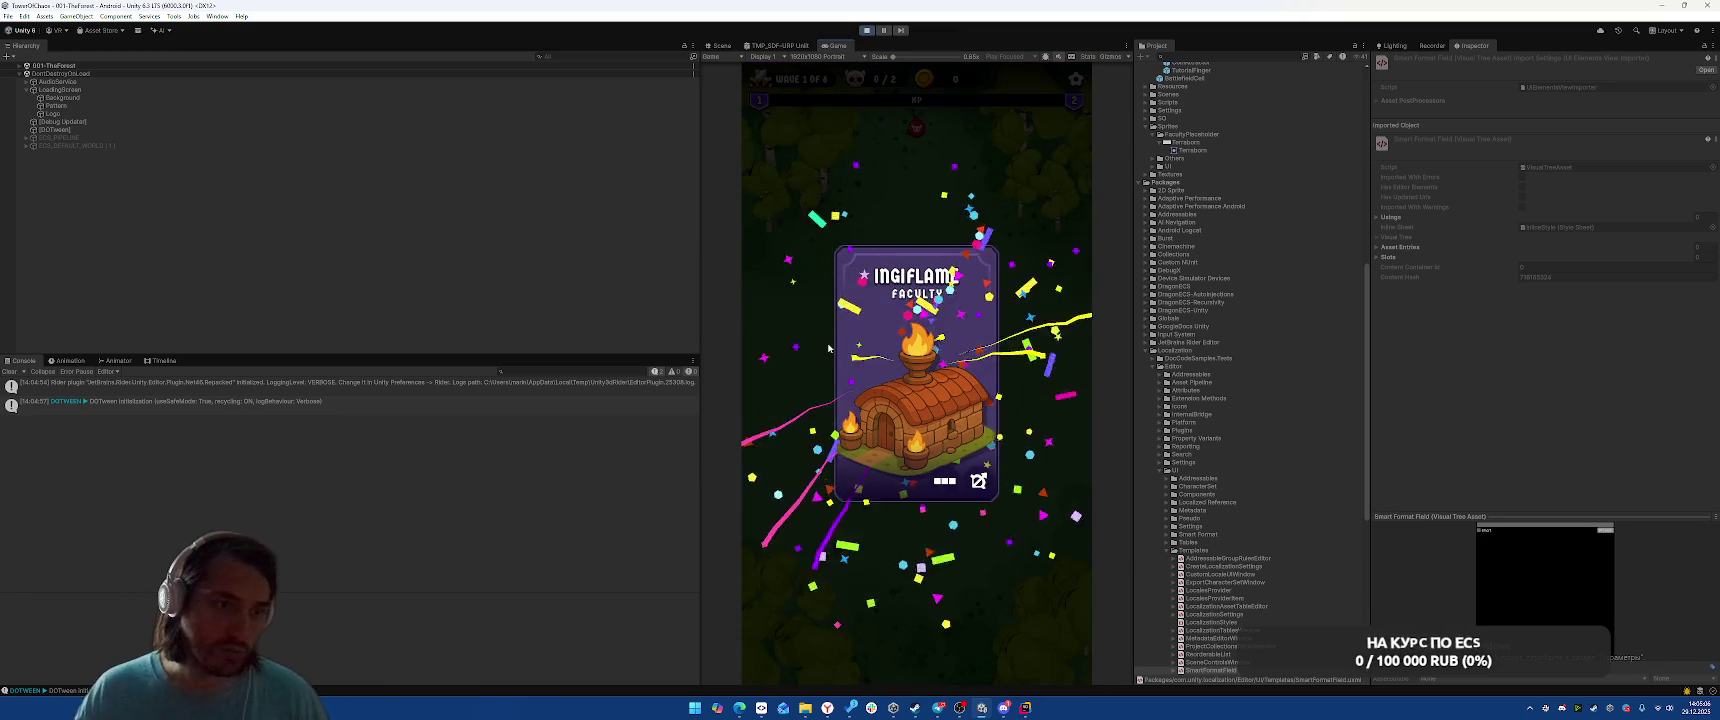
{"action": "left_click", "coordinate": [958, 382]}
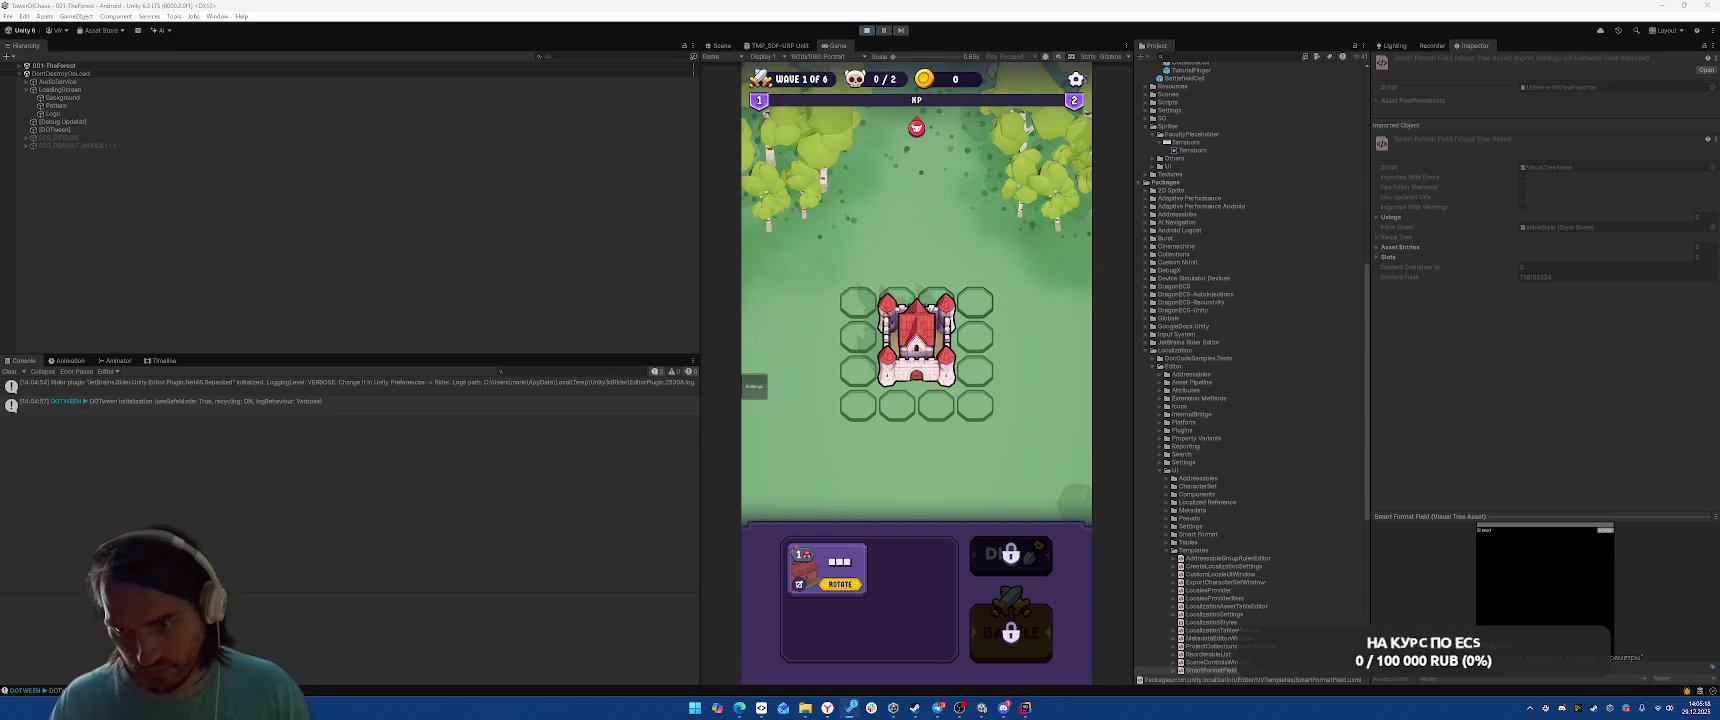
Place the building on the top-left grid cells, fight the first waves, and choose Fire Ball
{"action": "left_click_drag", "start_coordinate": [826, 566], "coordinate": [897, 300]}
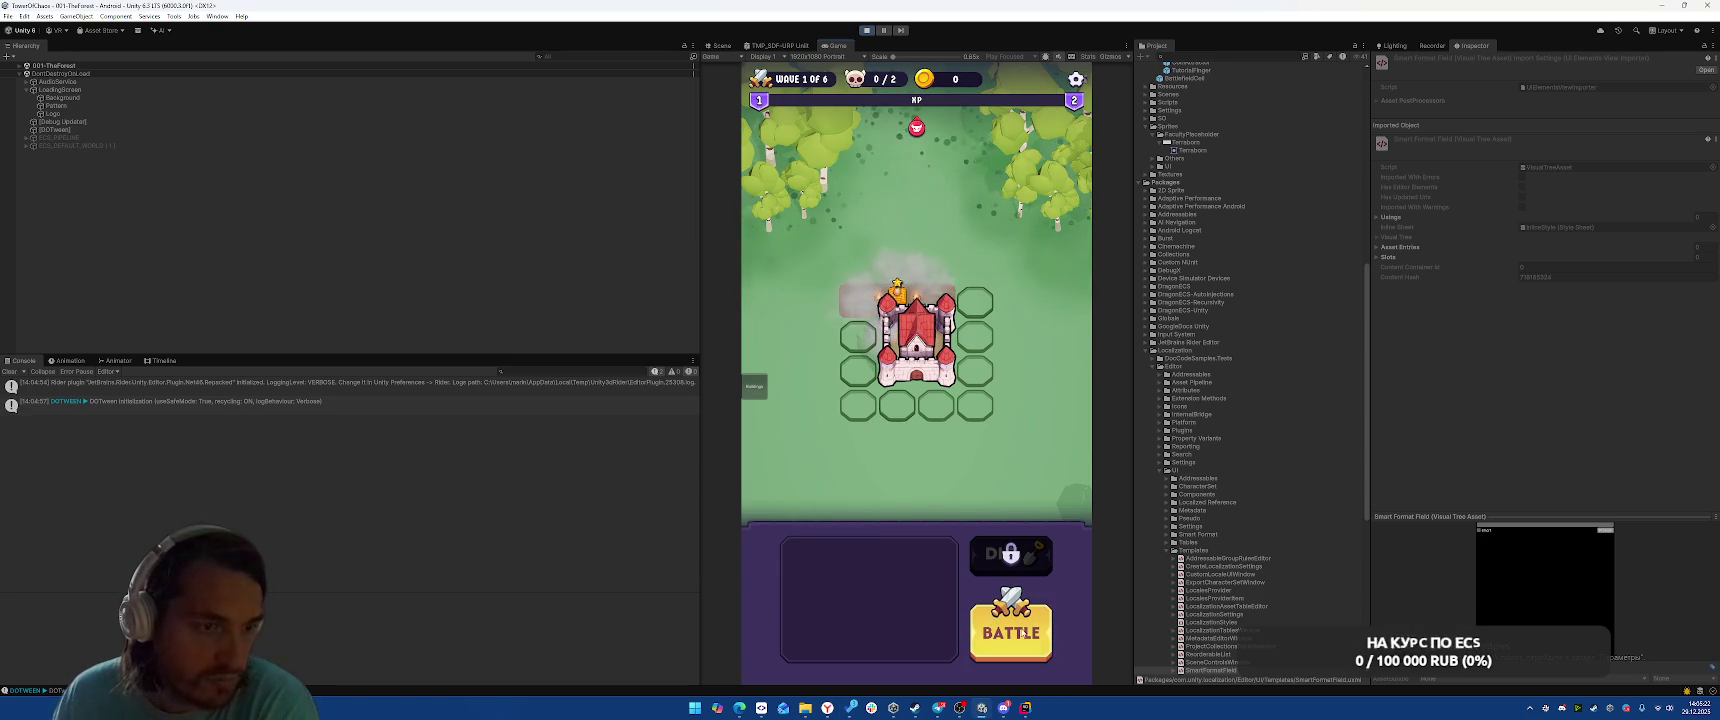
{"action": "left_click", "coordinate": [1025, 632]}
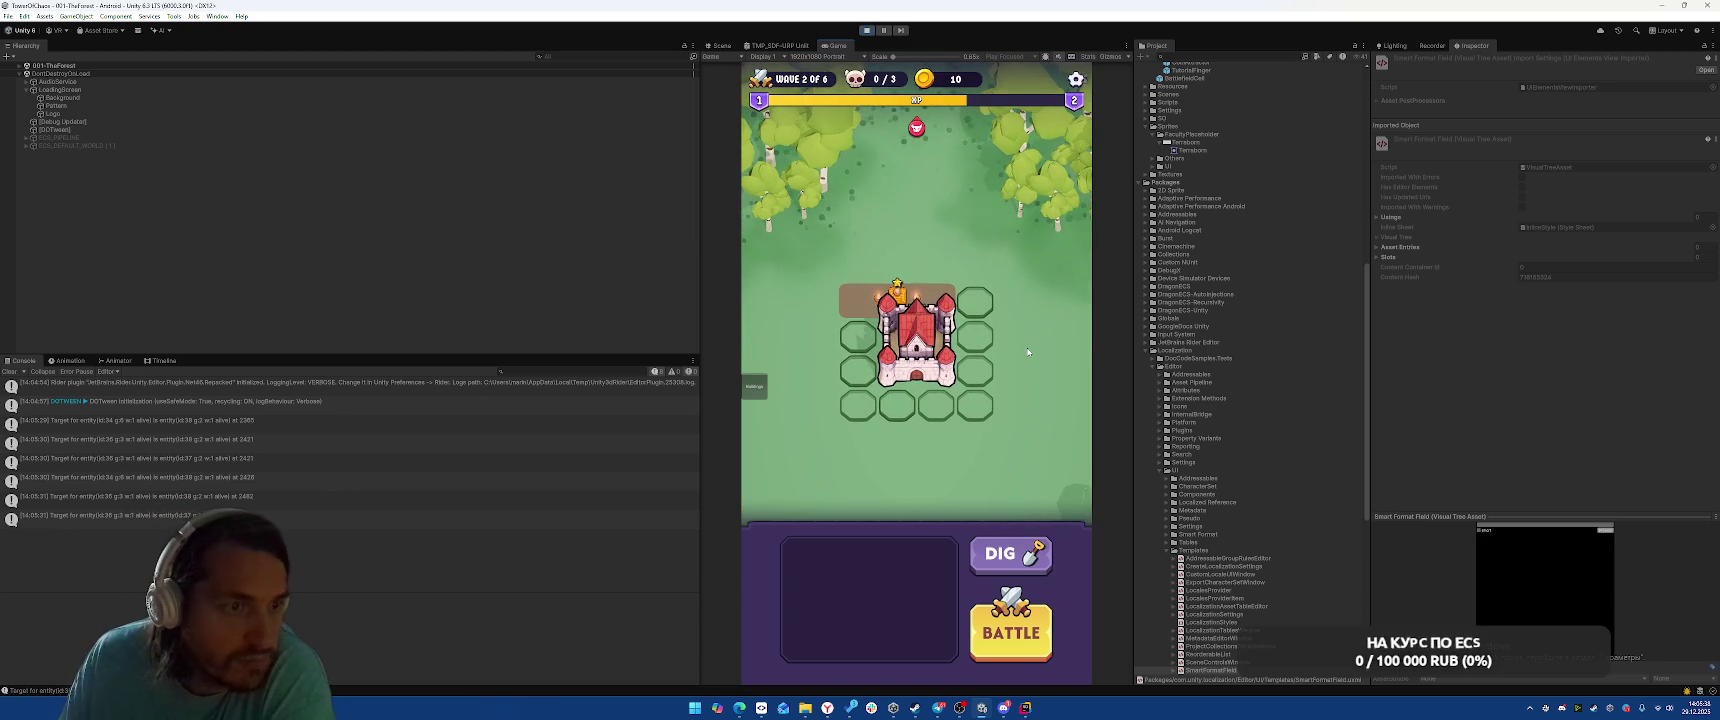
{"action": "left_click", "coordinate": [1018, 642]}
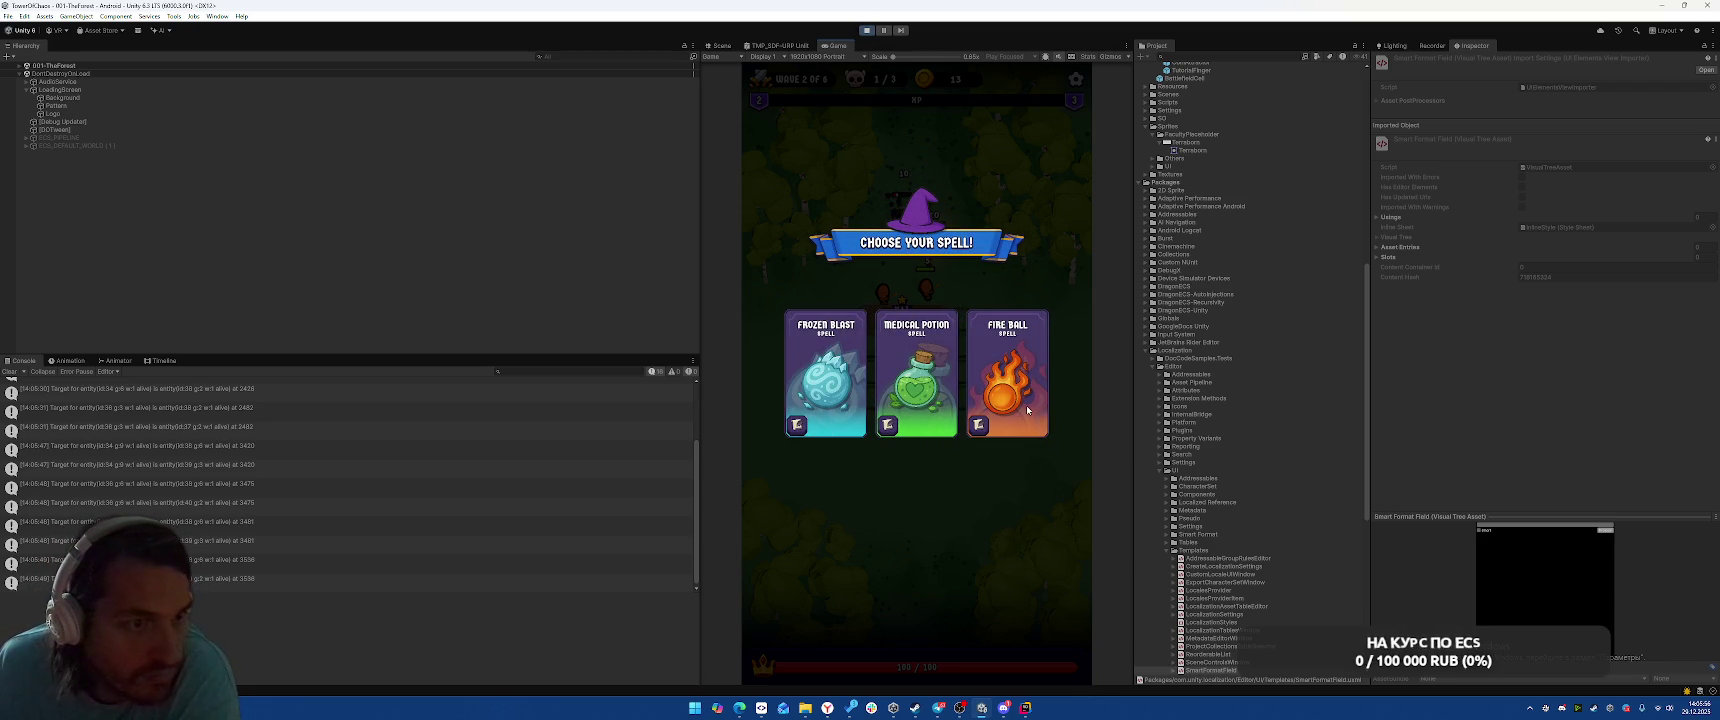
{"action": "left_click", "coordinate": [1008, 428]}
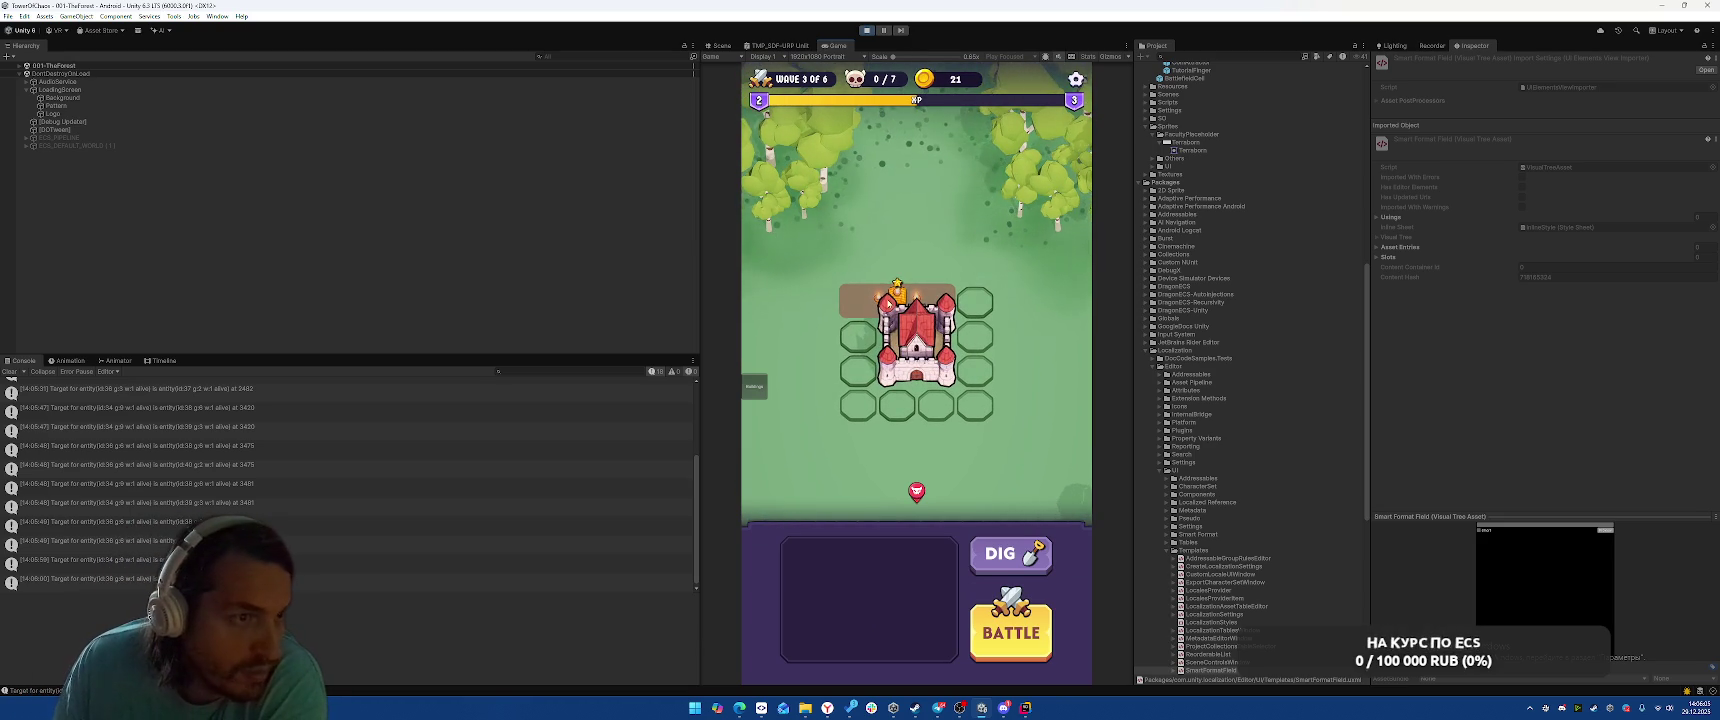
Move the hero's building below the castle, fight wave 3, and take the Terraborn power
{"action": "left_click_drag", "start_coordinate": [897, 300], "coordinate": [935, 400]}
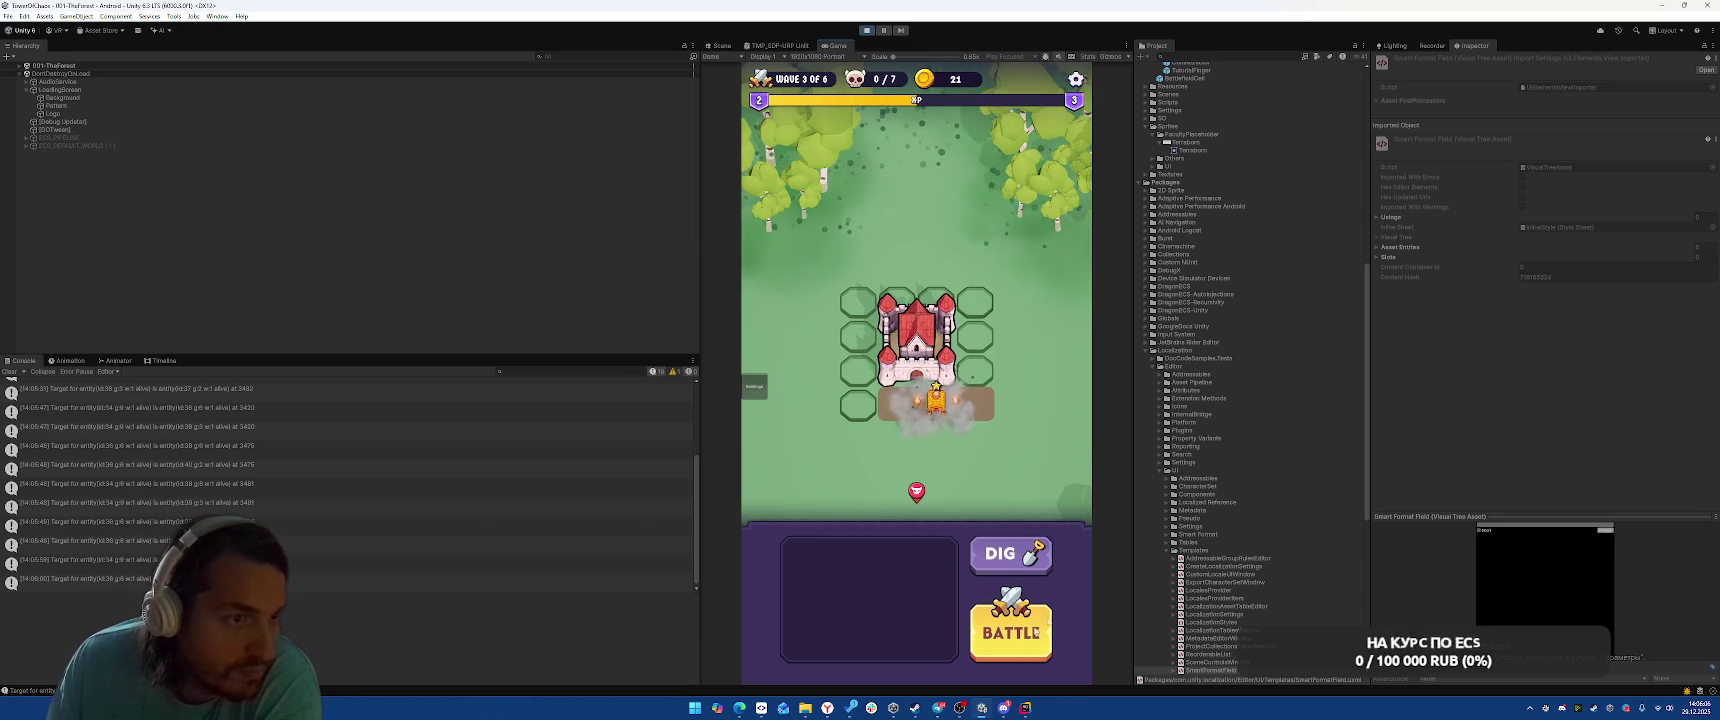
{"action": "left_click", "coordinate": [1011, 632]}
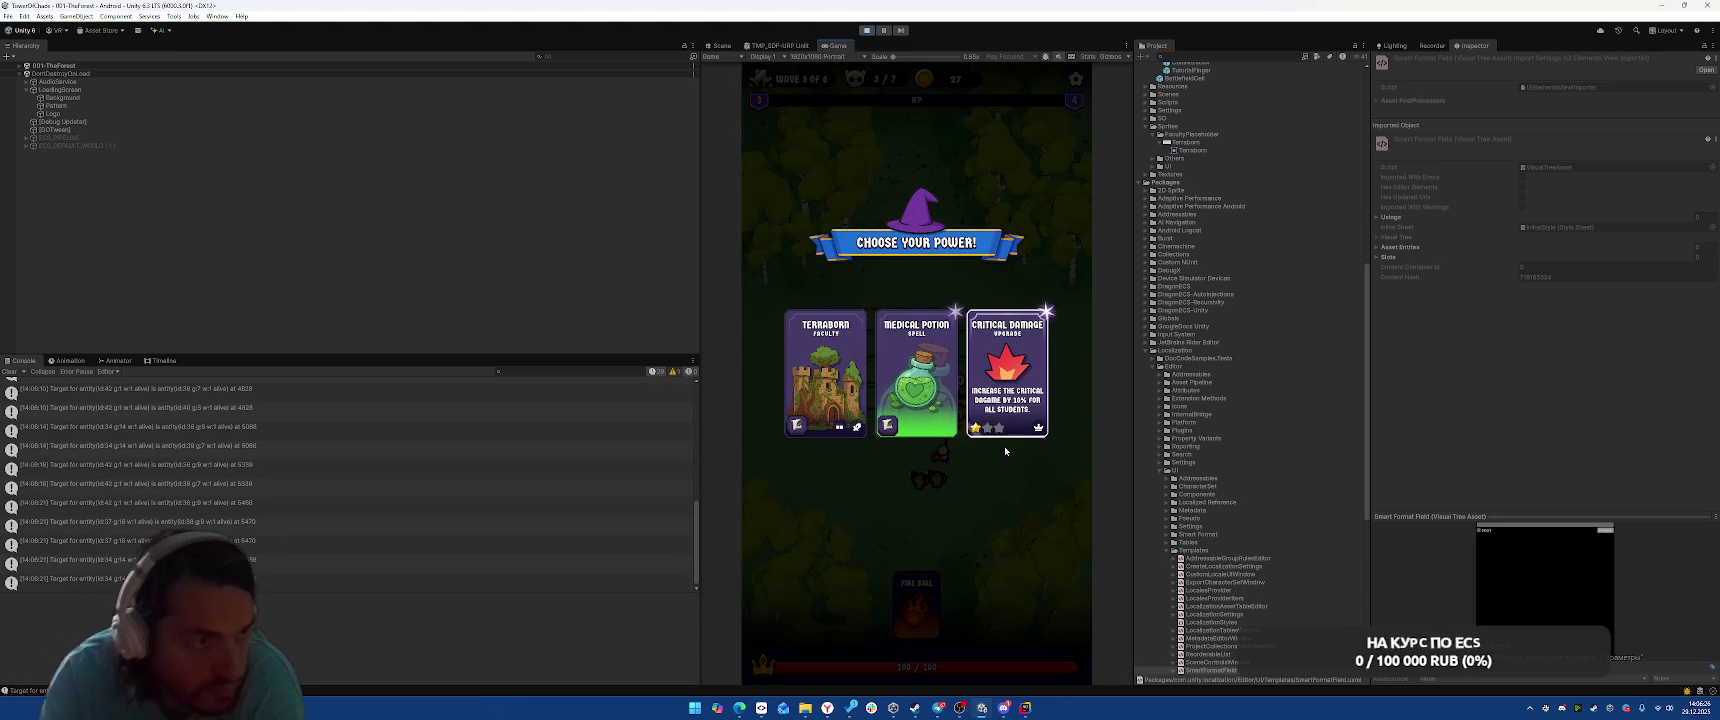
{"action": "left_click", "coordinate": [813, 373]}
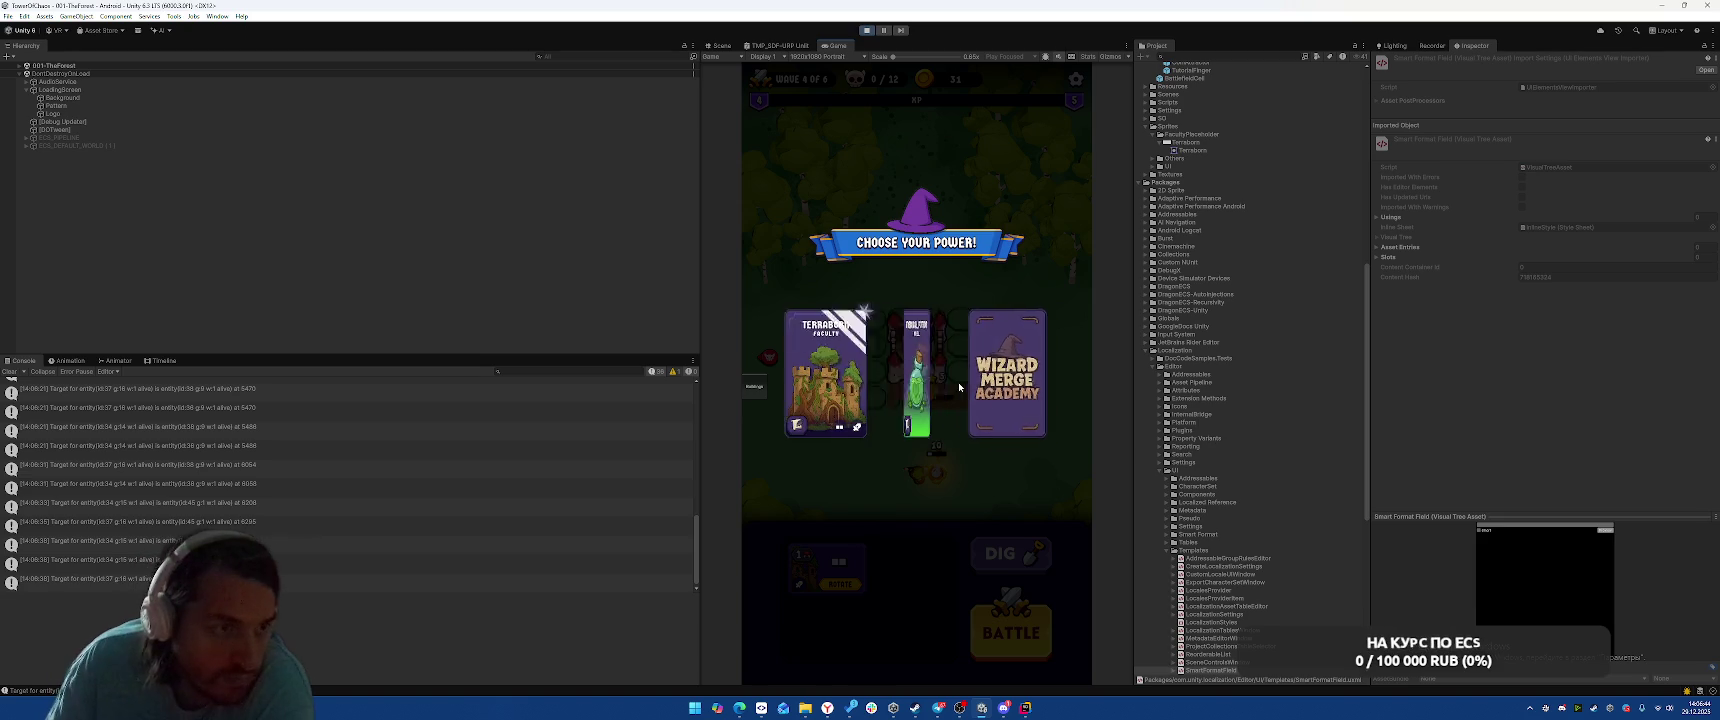
{"action": "left_click", "coordinate": [817, 394]}
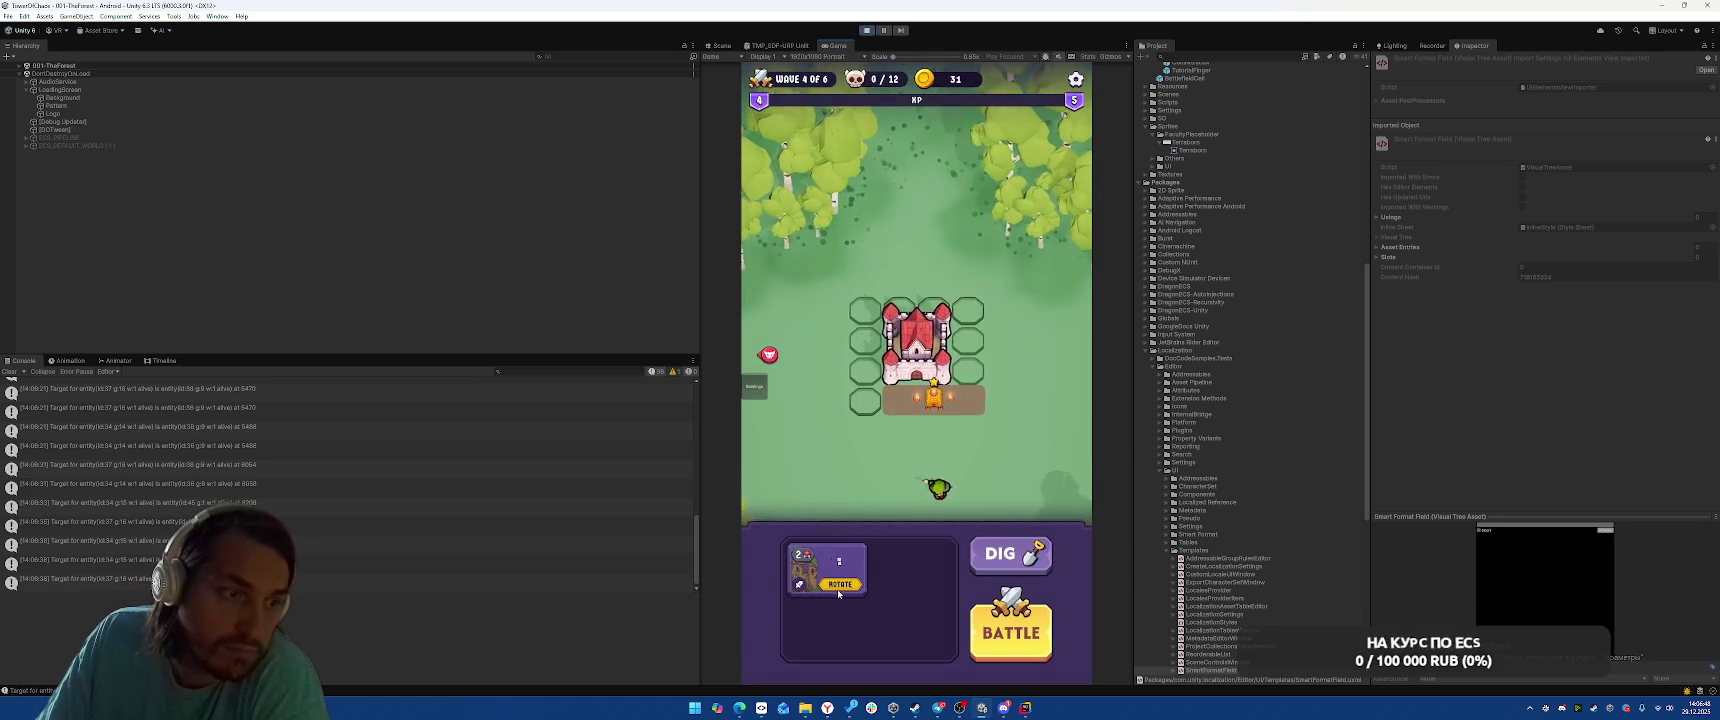
Rotate and place a new building left of the castle, fight wave 4, and choose Aquarellior
{"action": "left_click", "coordinate": [837, 586]}
{"action": "left_click_drag", "start_coordinate": [839, 573], "coordinate": [862, 315]}
{"action": "left_click", "coordinate": [1011, 632]}
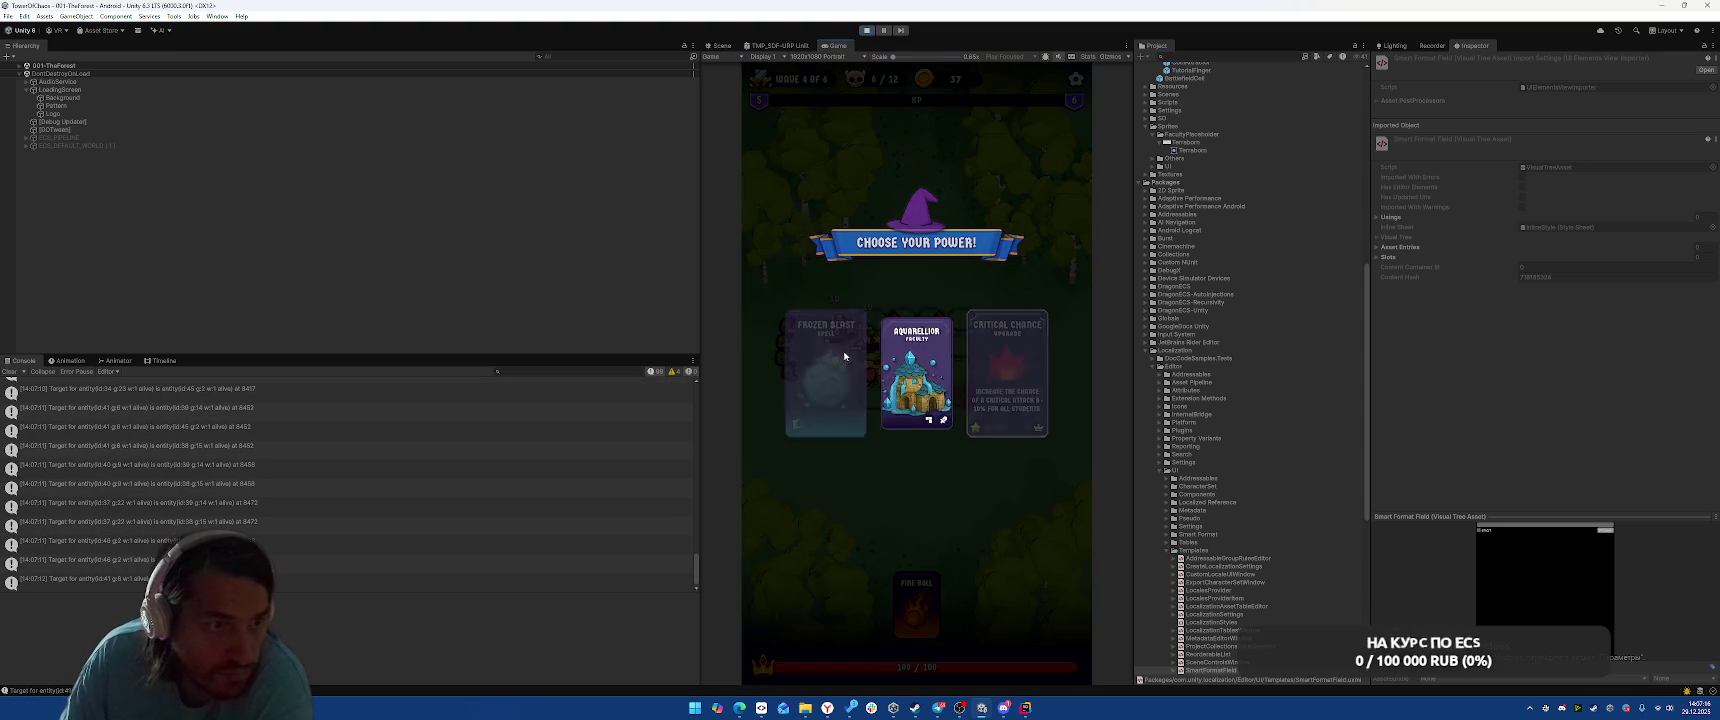
{"action": "left_click", "coordinate": [880, 394]}
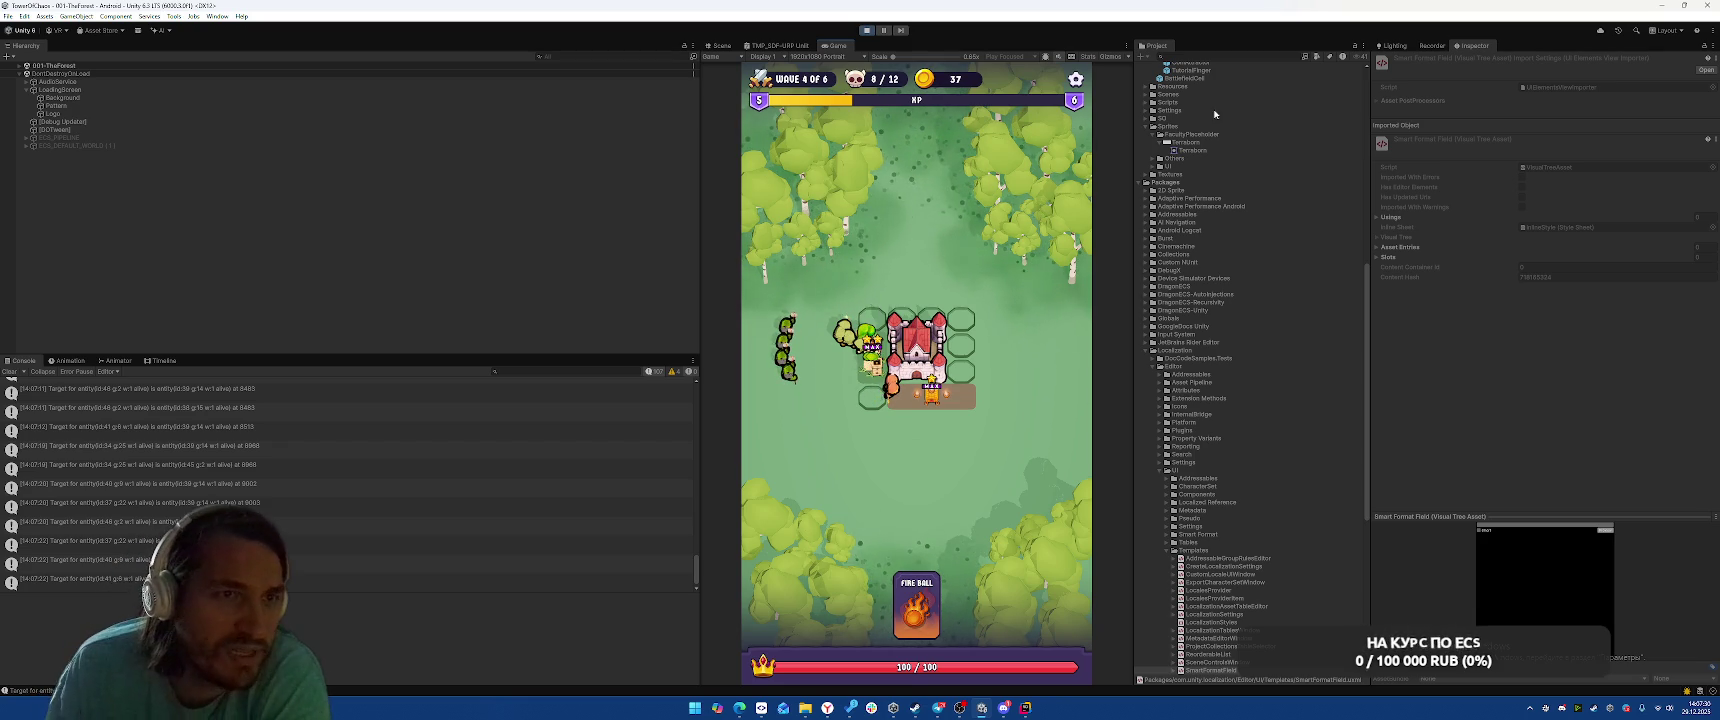
Turn on Gizmos overlays in the Game view and stop the playtest
{"action": "left_click", "coordinate": [1108, 57]}
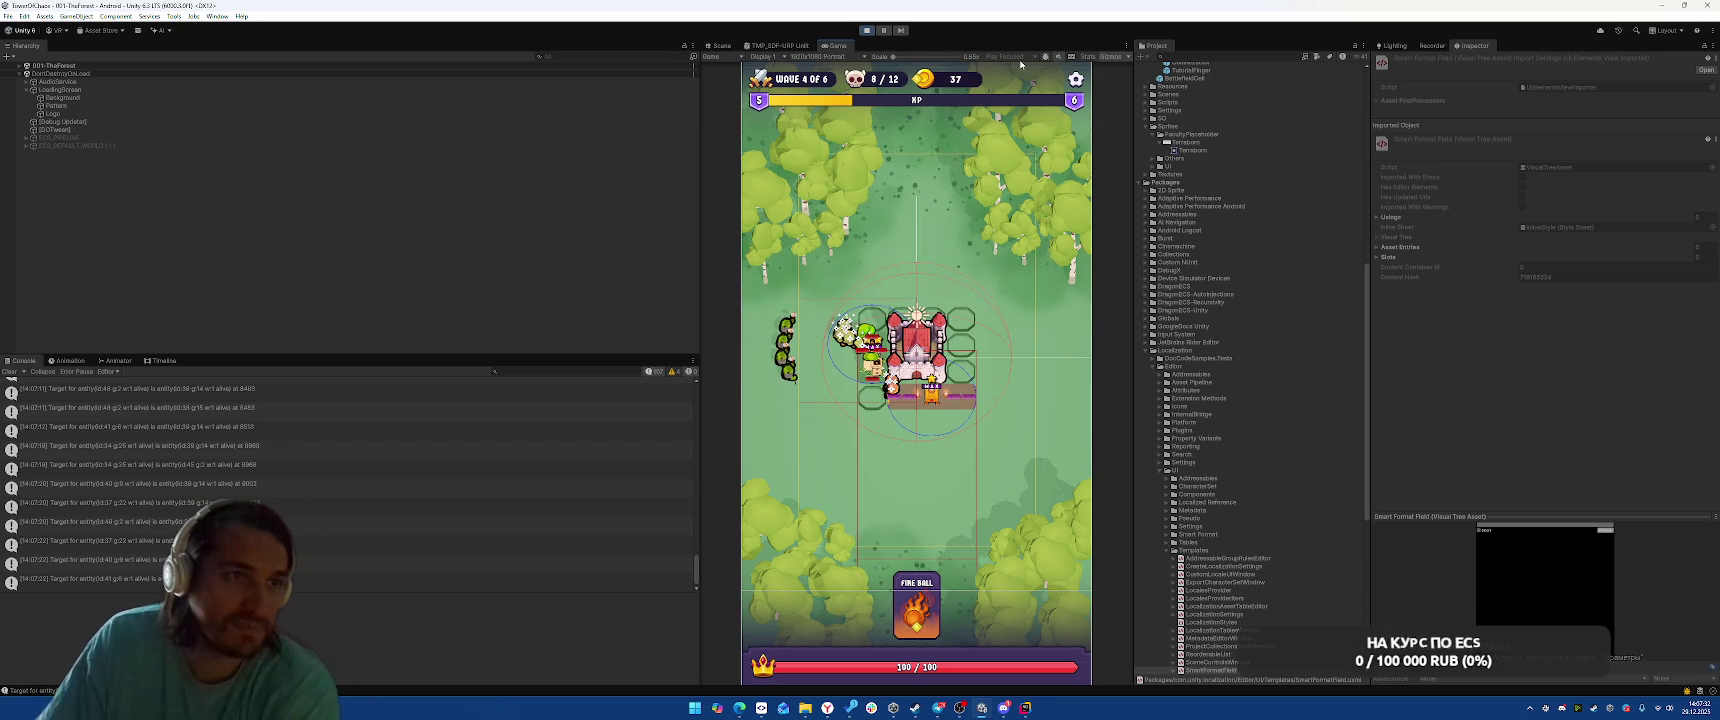
{"action": "left_click", "coordinate": [865, 31]}
{"action": "scroll", "coordinate": [1184, 177], "scroll_direction": "up", "scroll_amount": 15}
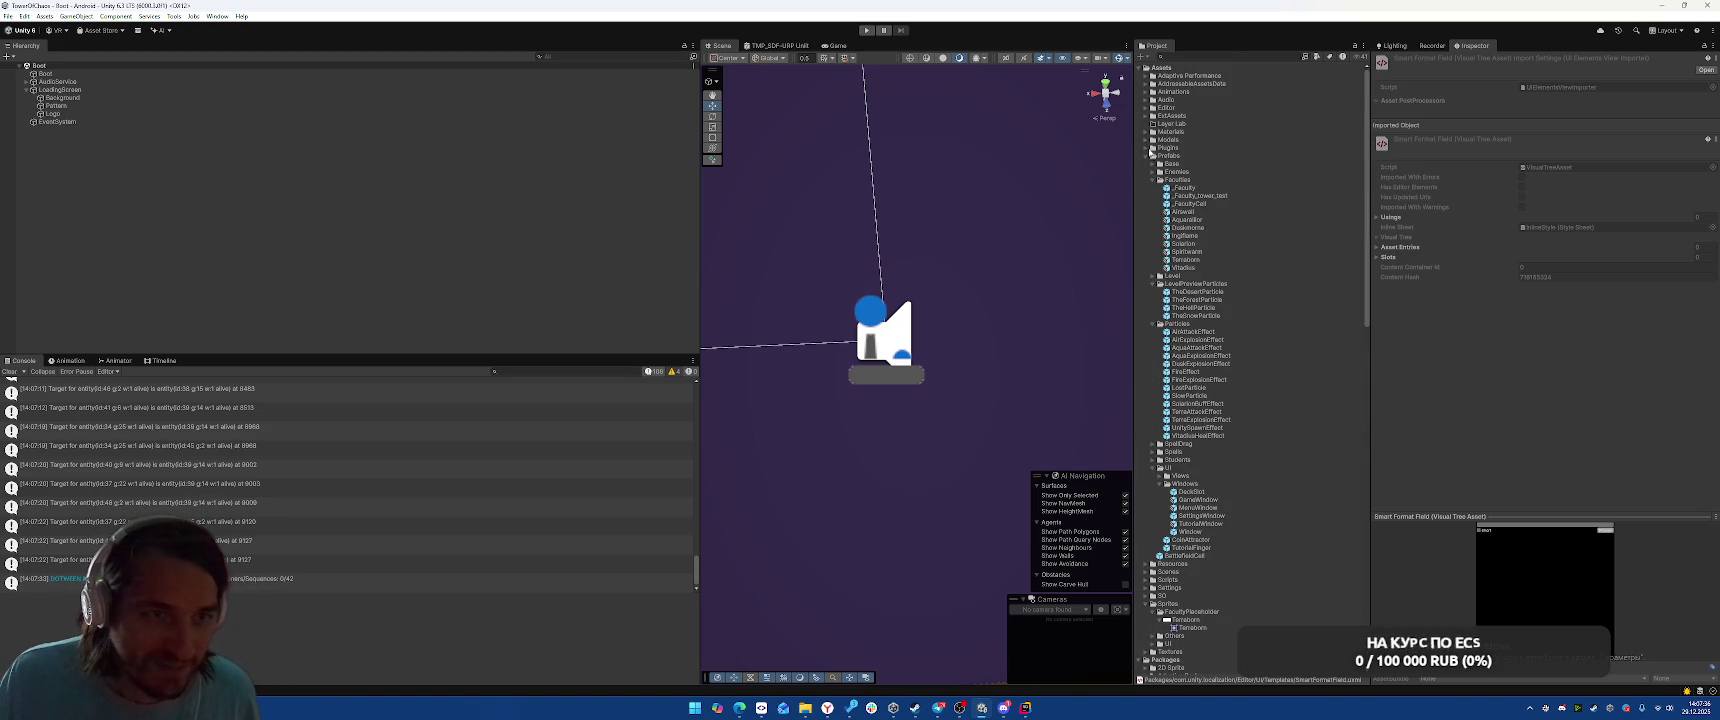
Open StudentsConfig from SO > Configs, select its Enemy Distance X field, and start play mode
{"action": "left_click", "coordinate": [1145, 157]}
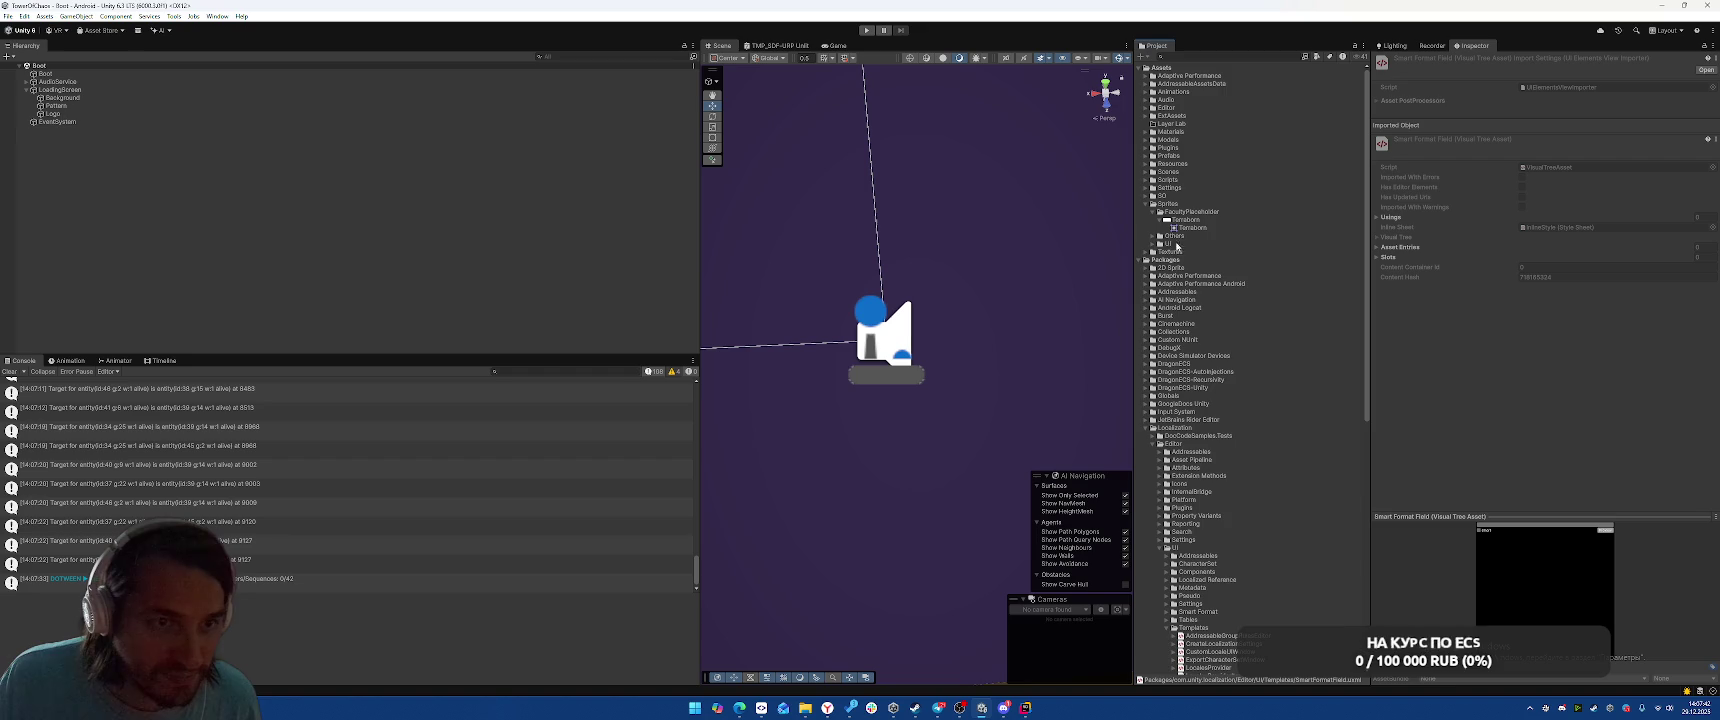
{"action": "left_click", "coordinate": [1153, 240]}
{"action": "left_click", "coordinate": [1153, 240]}
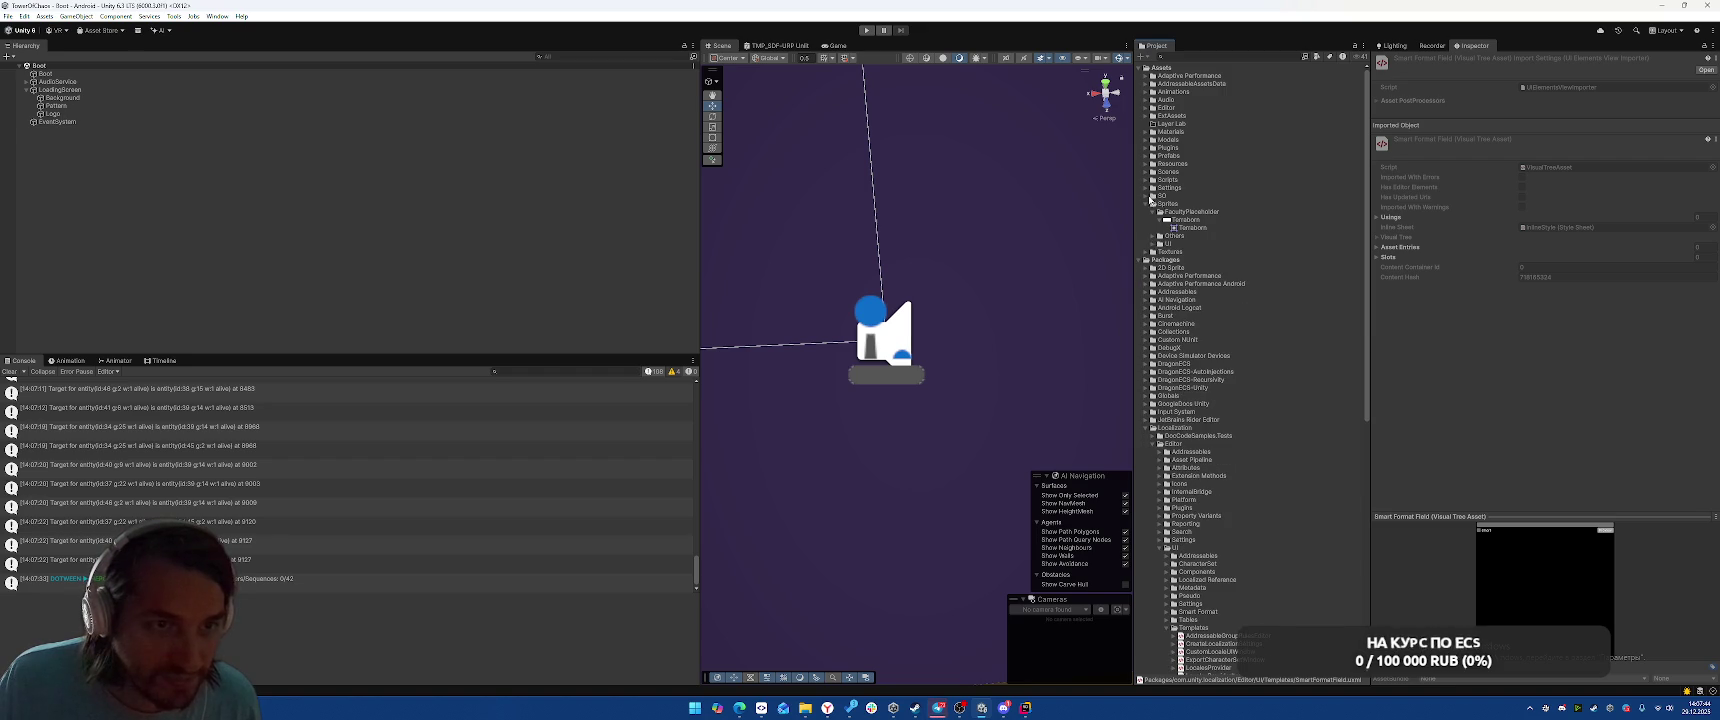
{"action": "left_click", "coordinate": [1145, 197]}
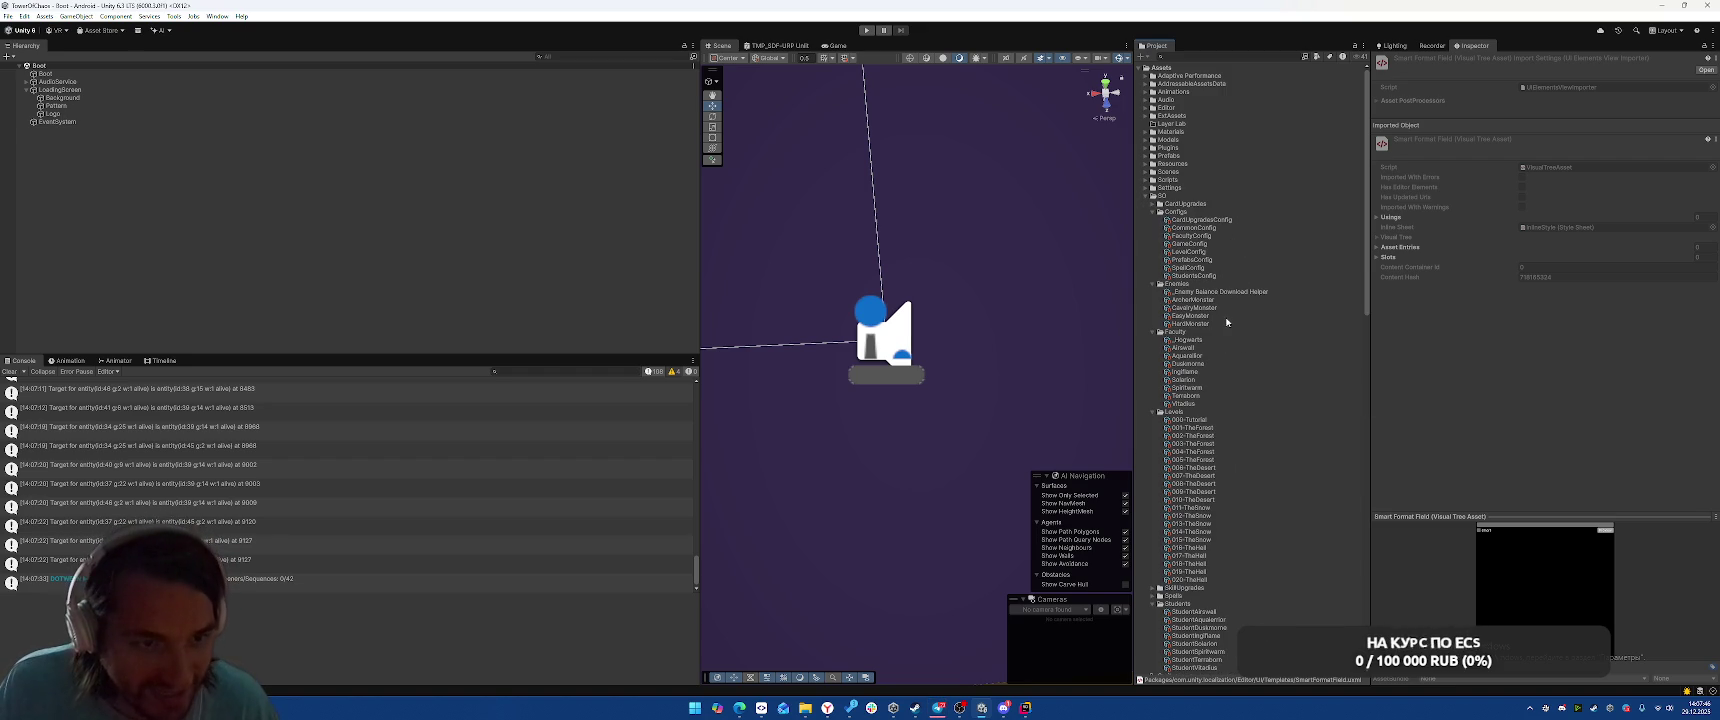
{"action": "left_click", "coordinate": [1185, 275]}
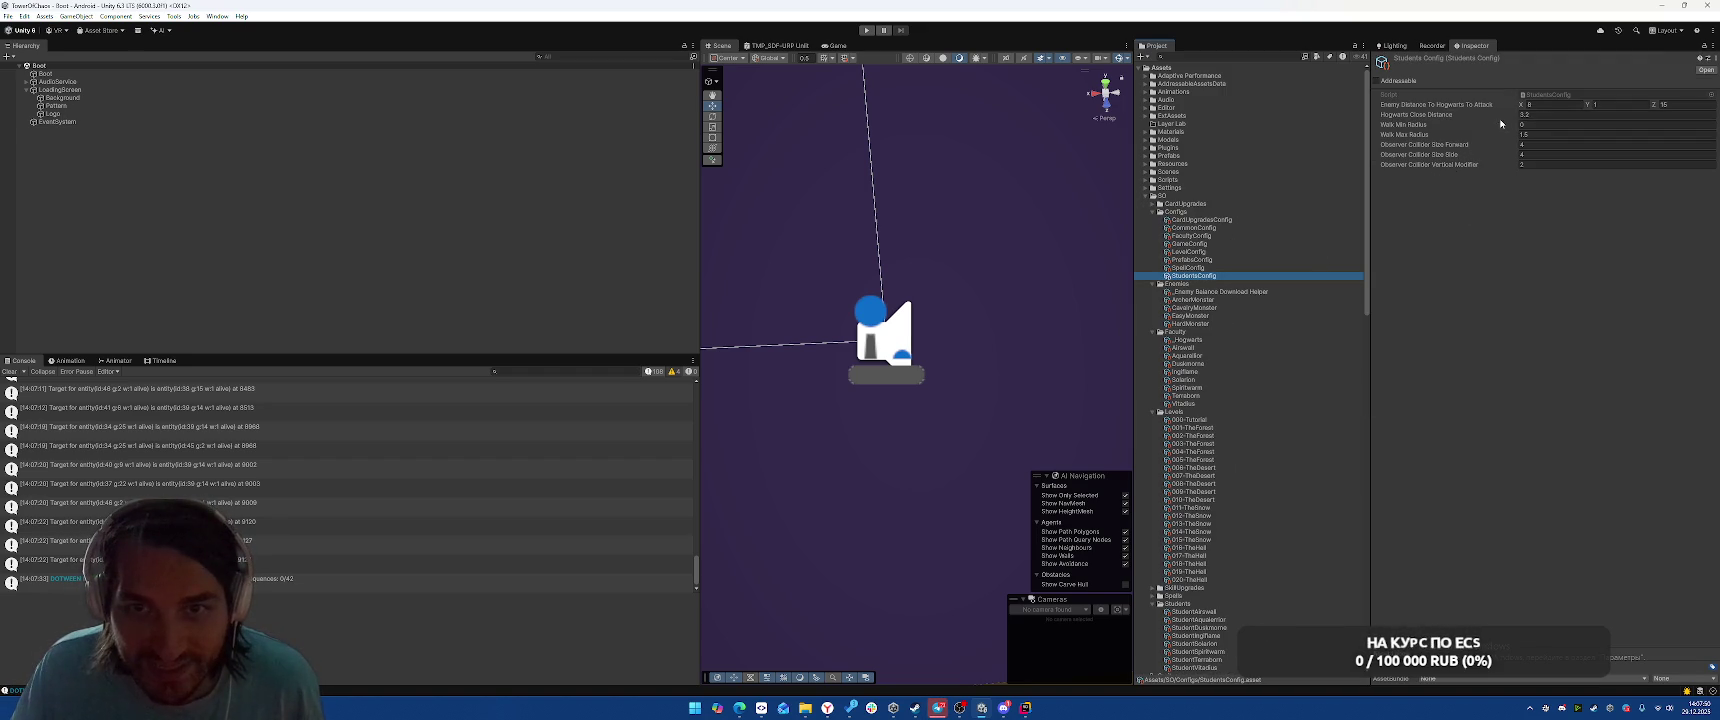
{"action": "left_click", "coordinate": [1526, 105]}
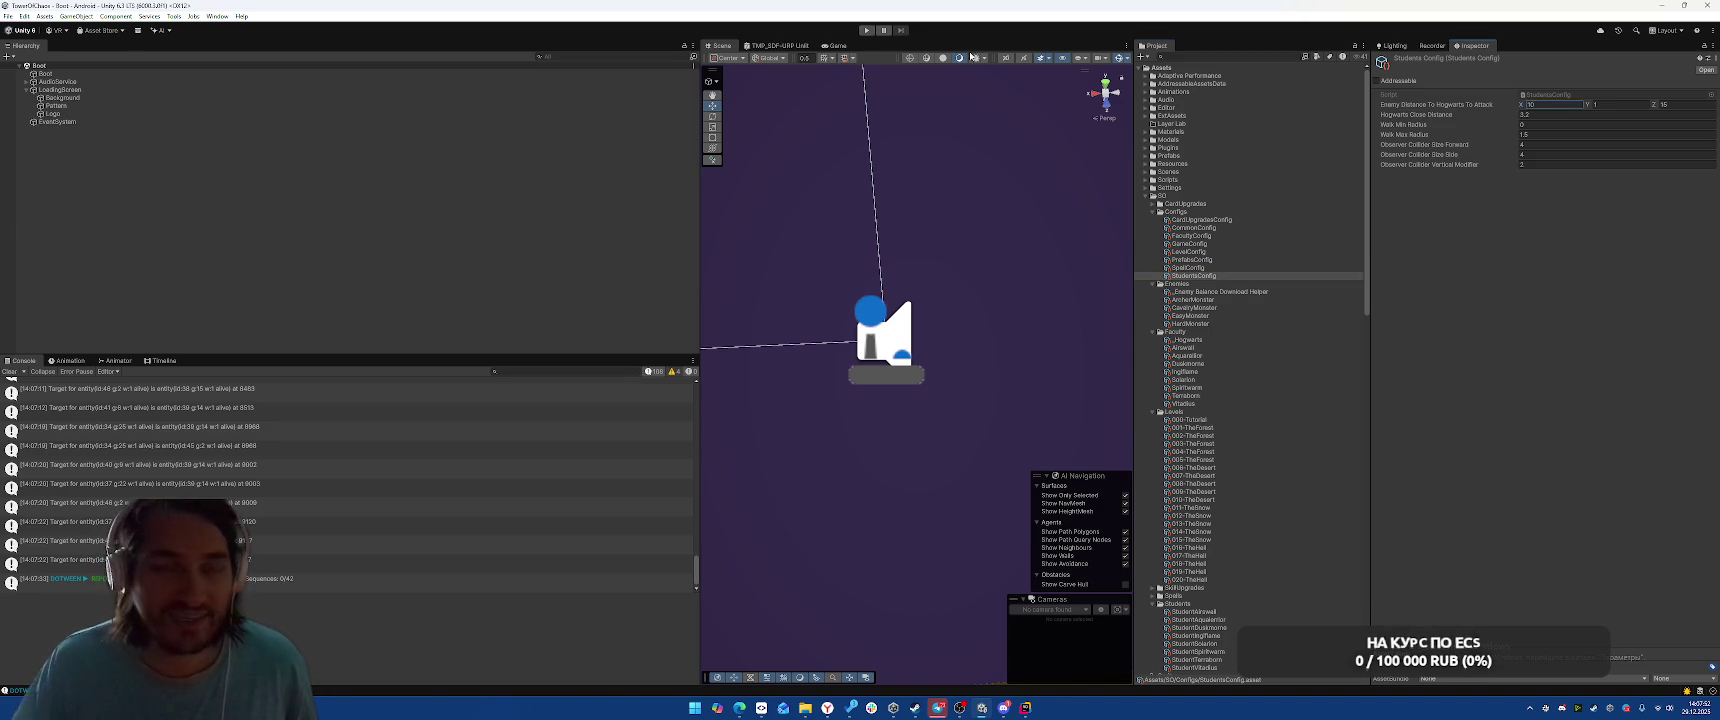
{"action": "left_click", "coordinate": [866, 30]}
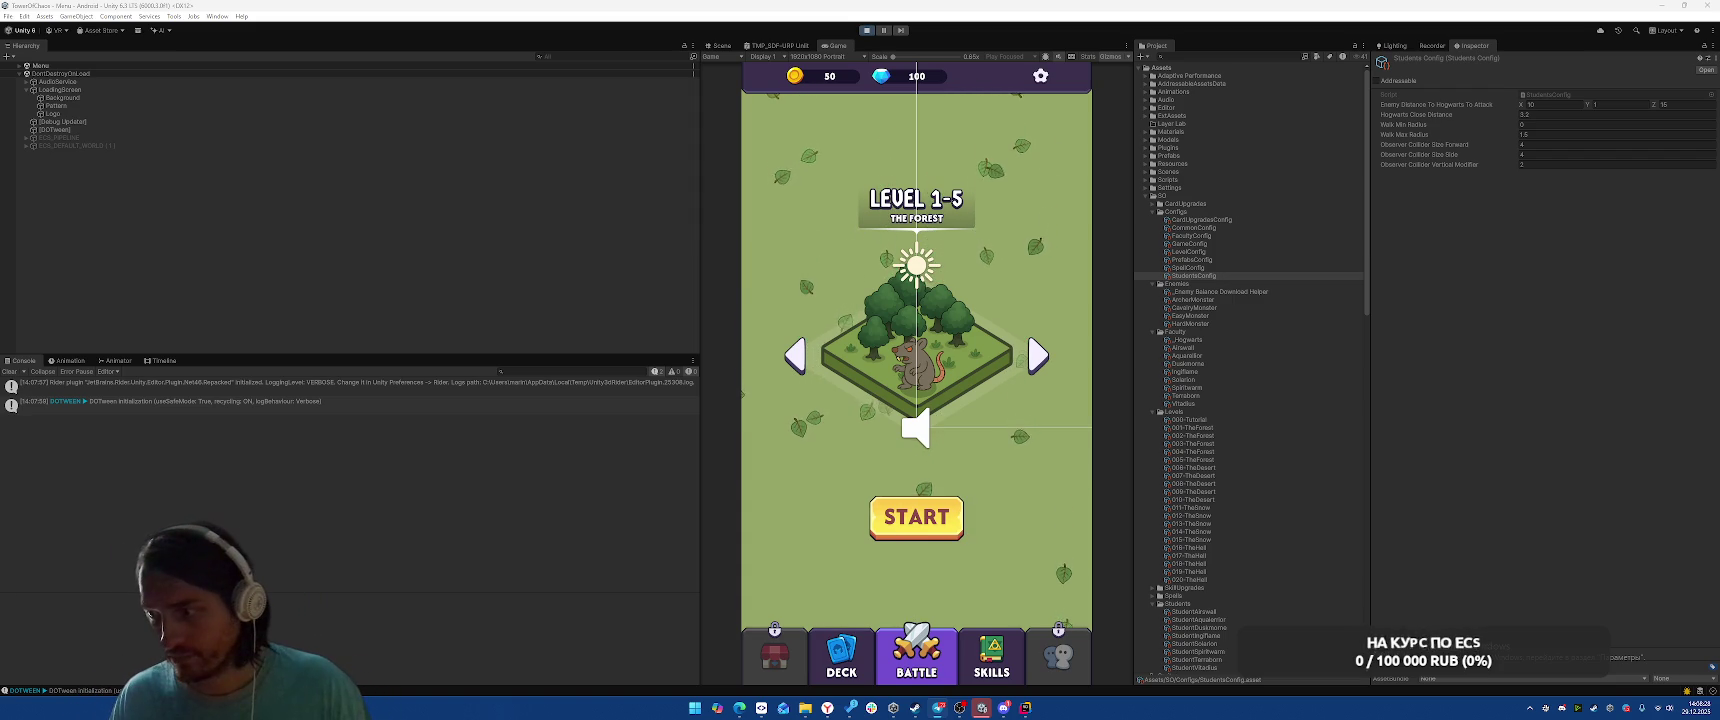
Play Level 1-5 with Airswall, placing the L-shaped piece beside the castle, then stop and return to Rider
{"action": "key", "text": "Return"}
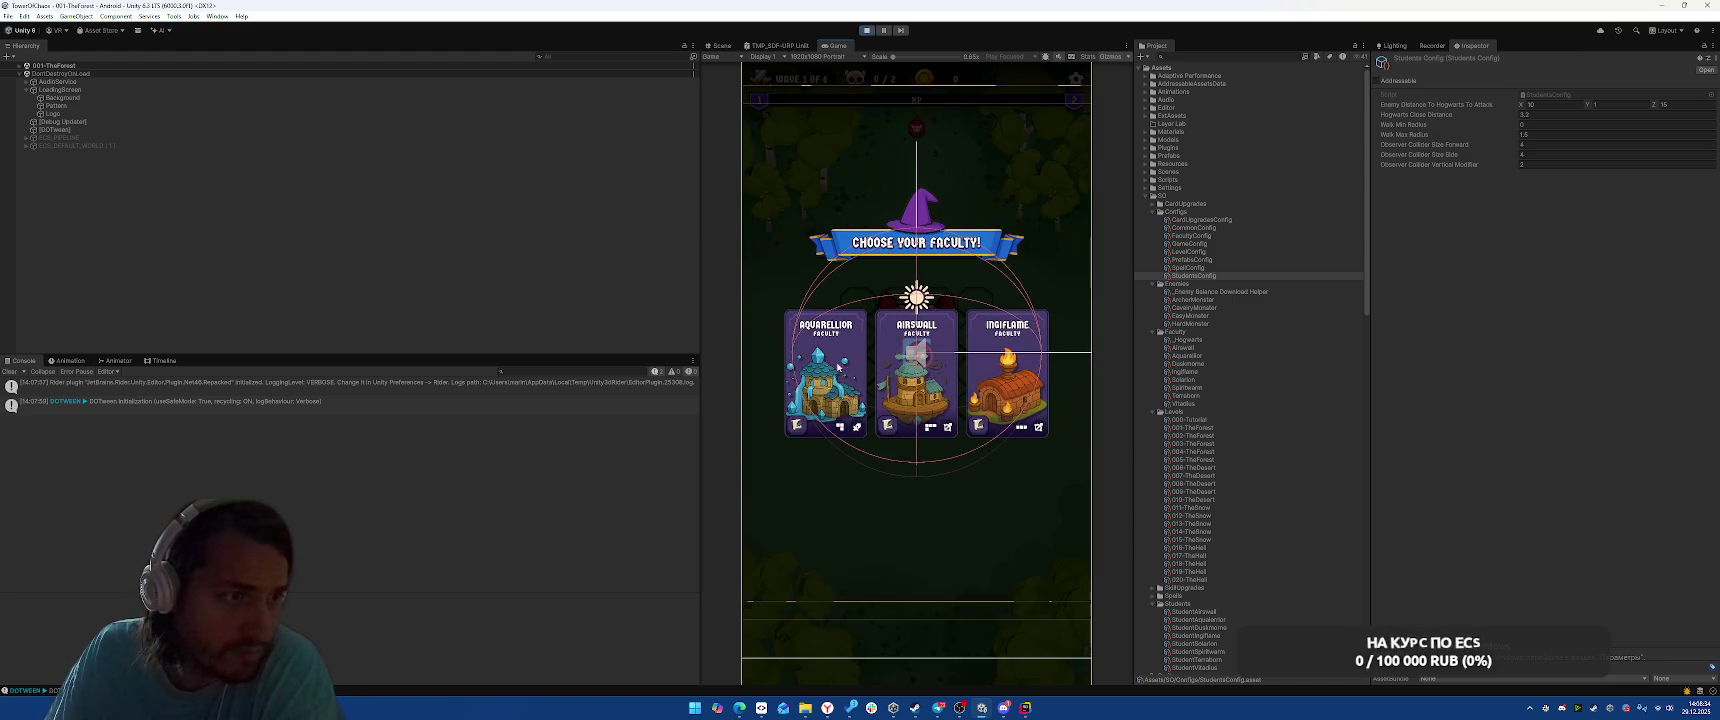
{"action": "left_click", "coordinate": [932, 374]}
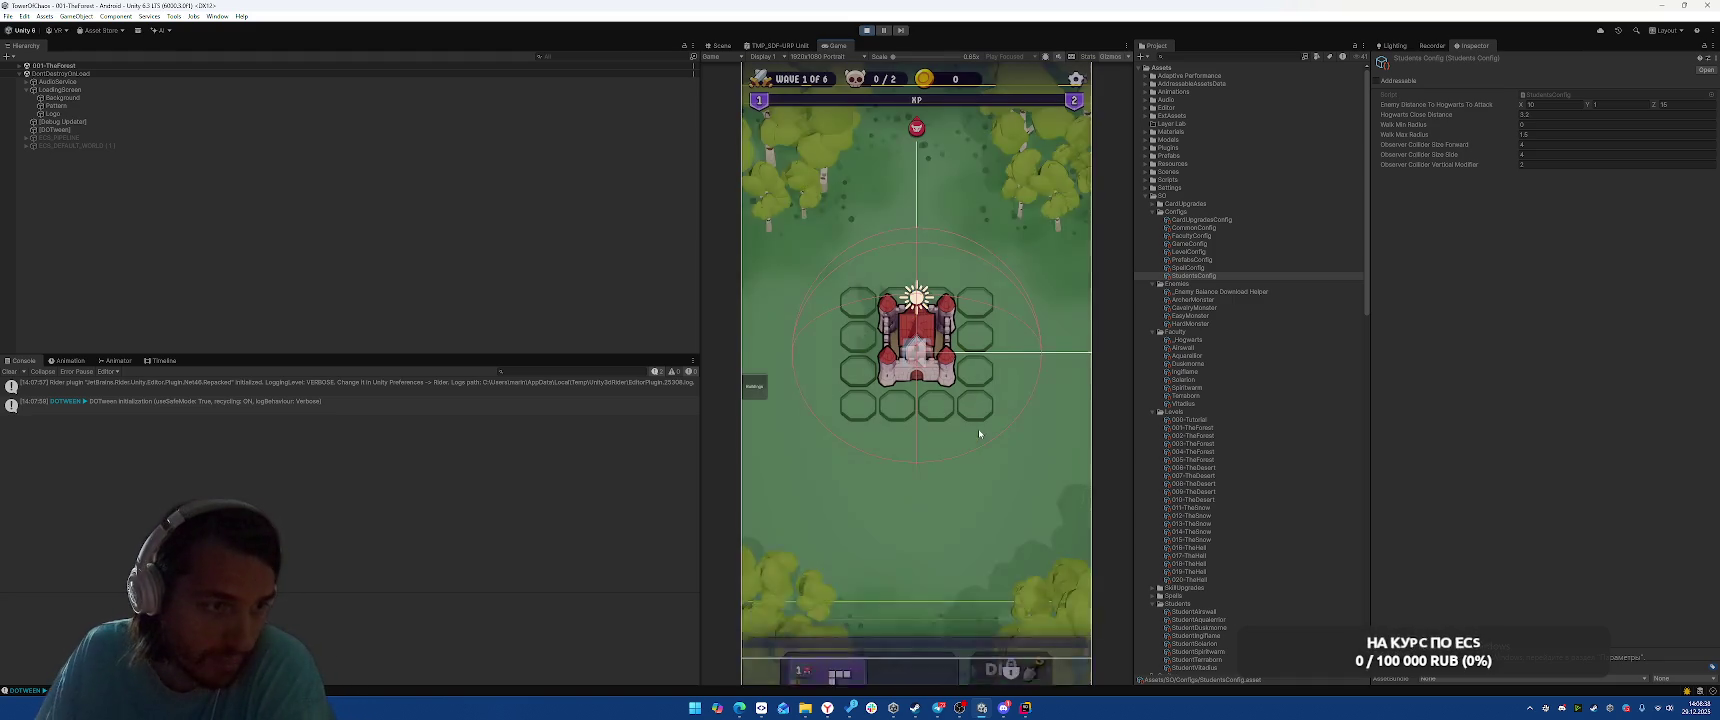
{"action": "left_click_drag", "start_coordinate": [841, 583], "coordinate": [860, 390]}
{"action": "left_click", "coordinate": [1018, 647]}
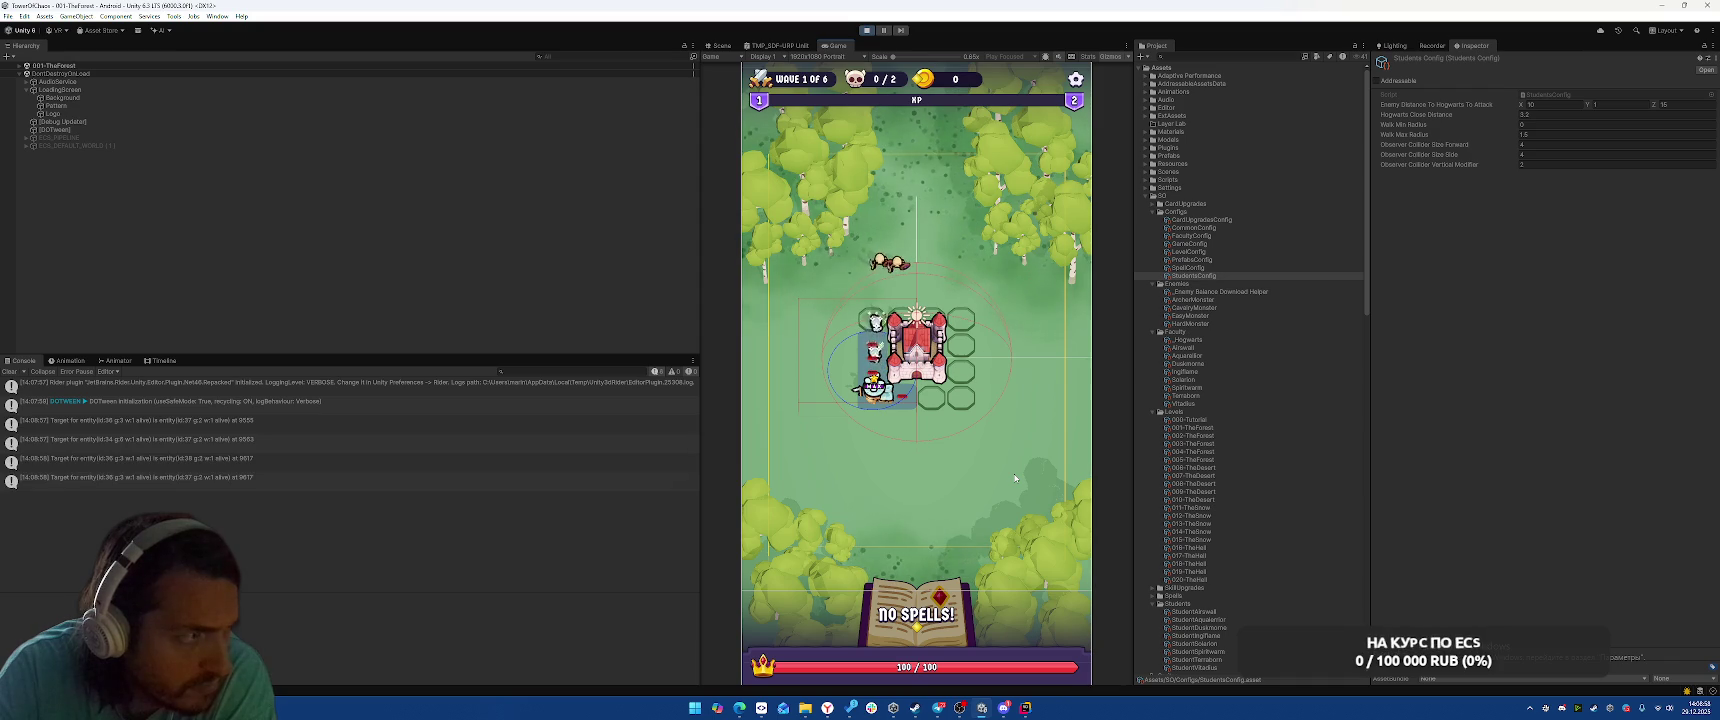
{"action": "left_click", "coordinate": [864, 31]}
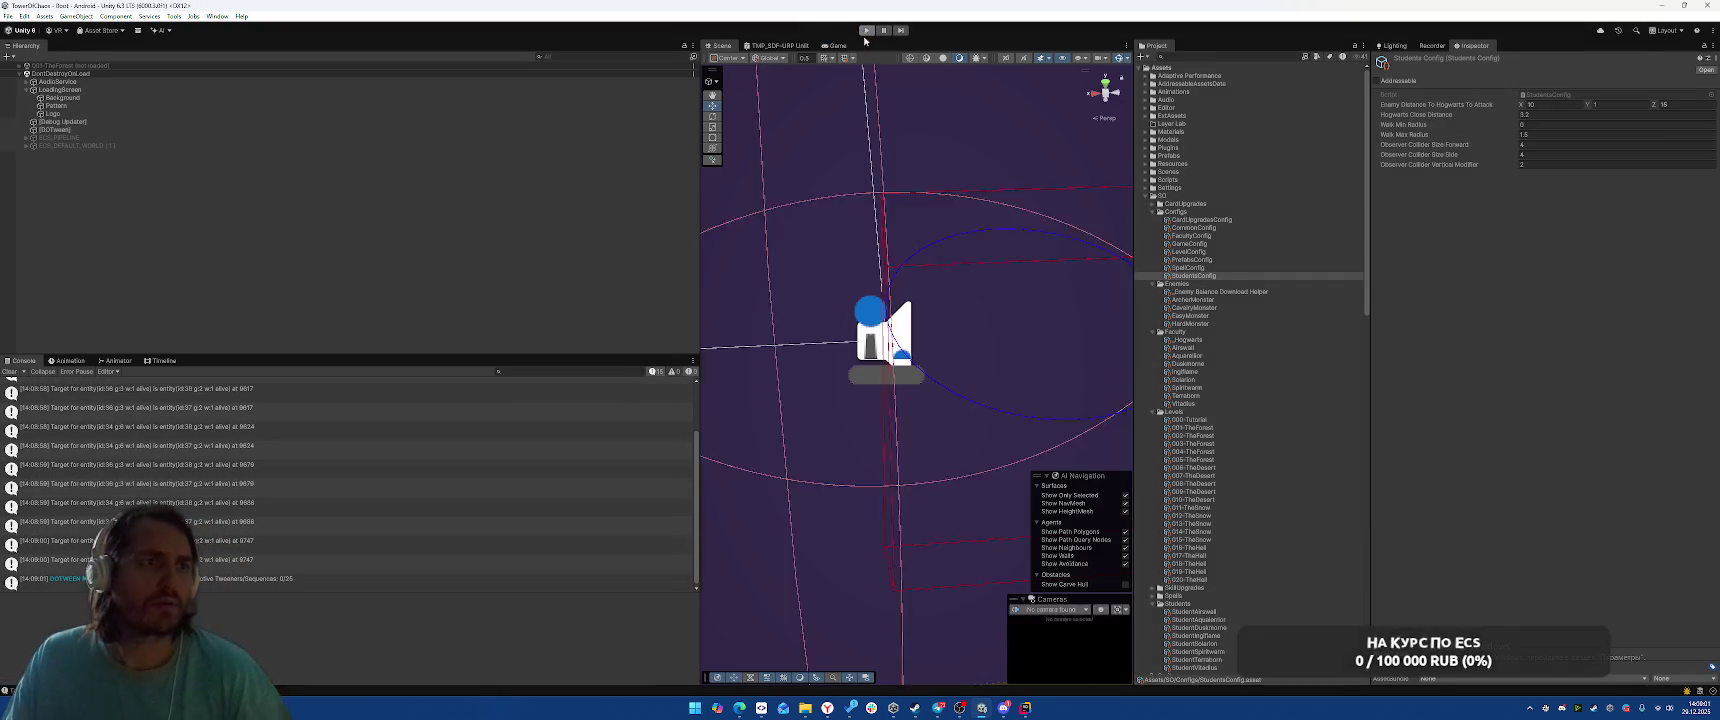
{"action": "left_click", "coordinate": [1027, 710]}
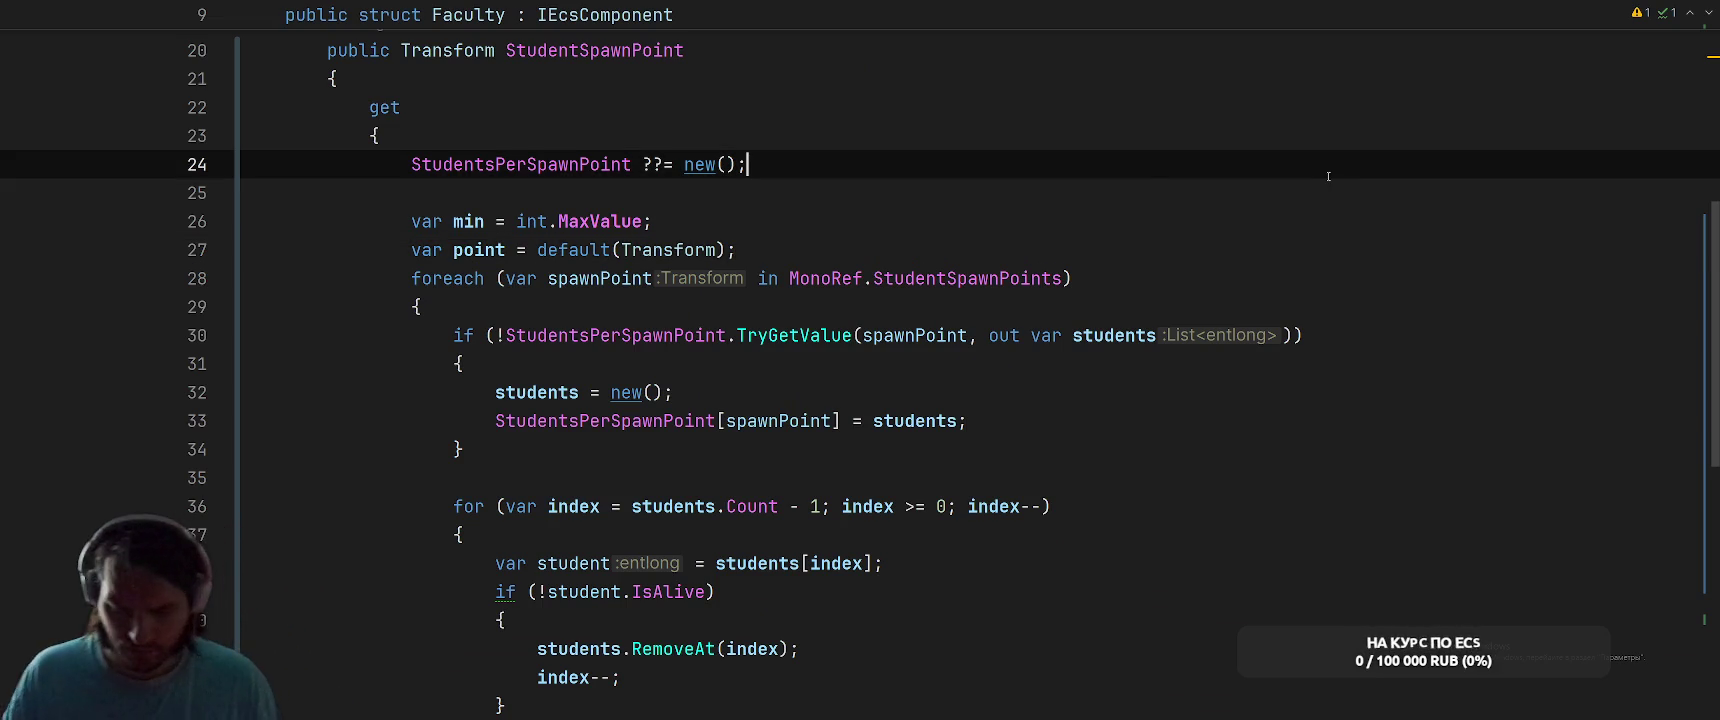
Open StudentTargetSystem and scroll to the anyWillSpawnOnSide ObserverCollider overlap check in Run
{"action": "key", "text": "ctrl+t"}
{"action": "key", "text": "Return"}
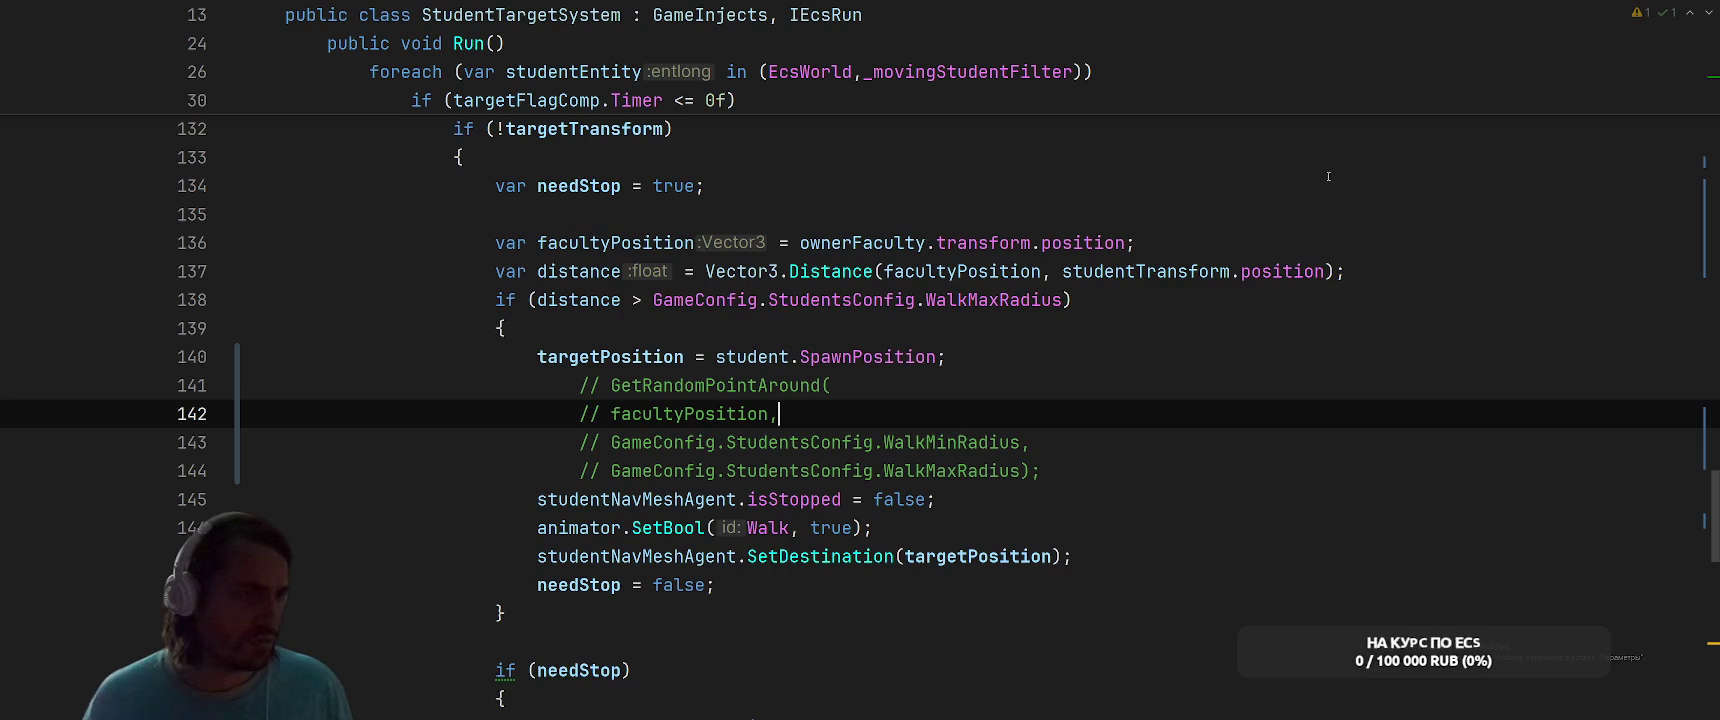
{"action": "scroll", "coordinate": [1303, 166], "scroll_direction": "up", "scroll_amount": 10}
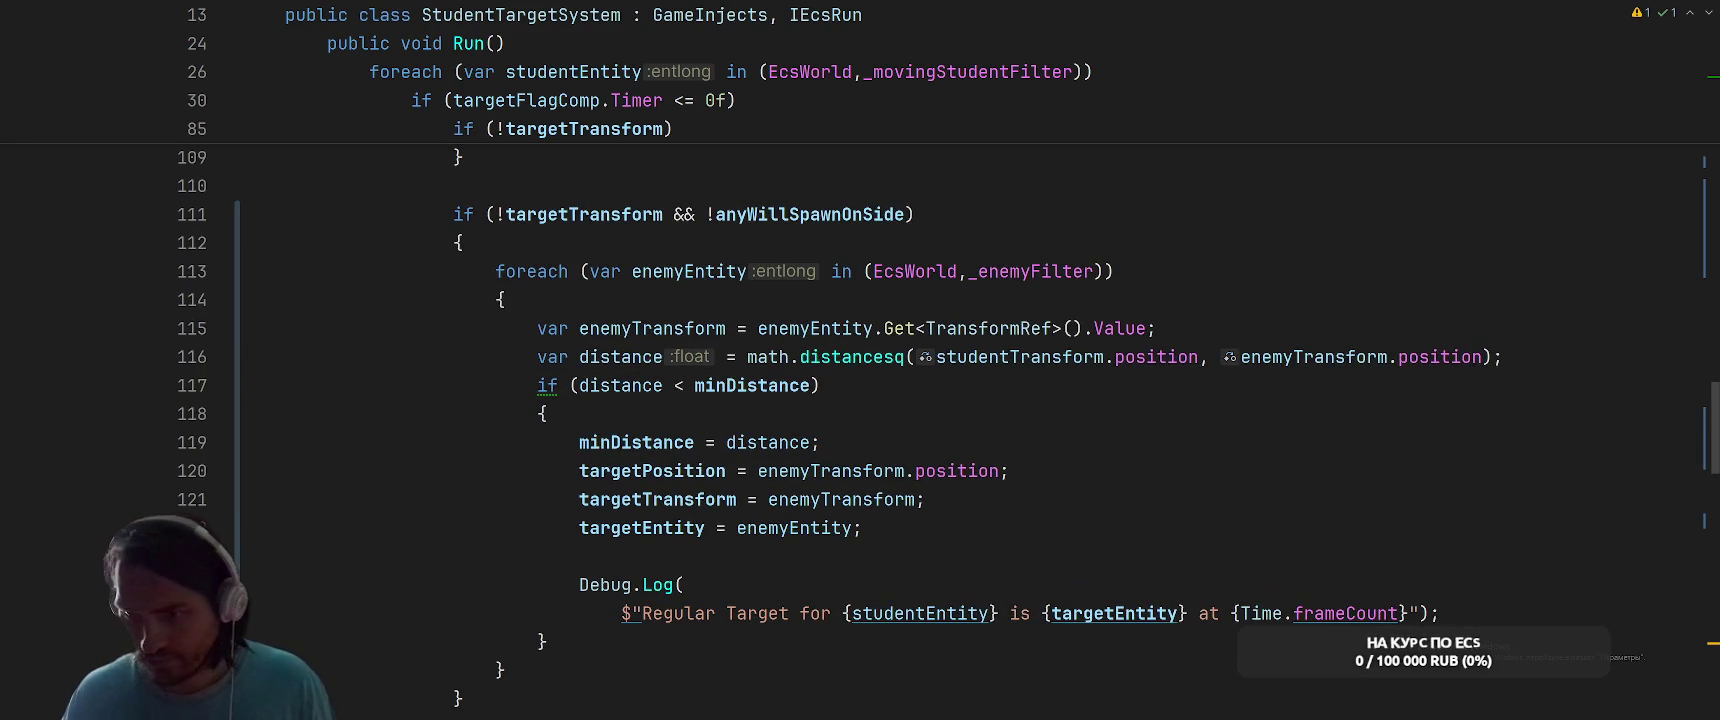
{"action": "scroll", "coordinate": [1040, 360], "scroll_direction": "up", "scroll_amount": 10}
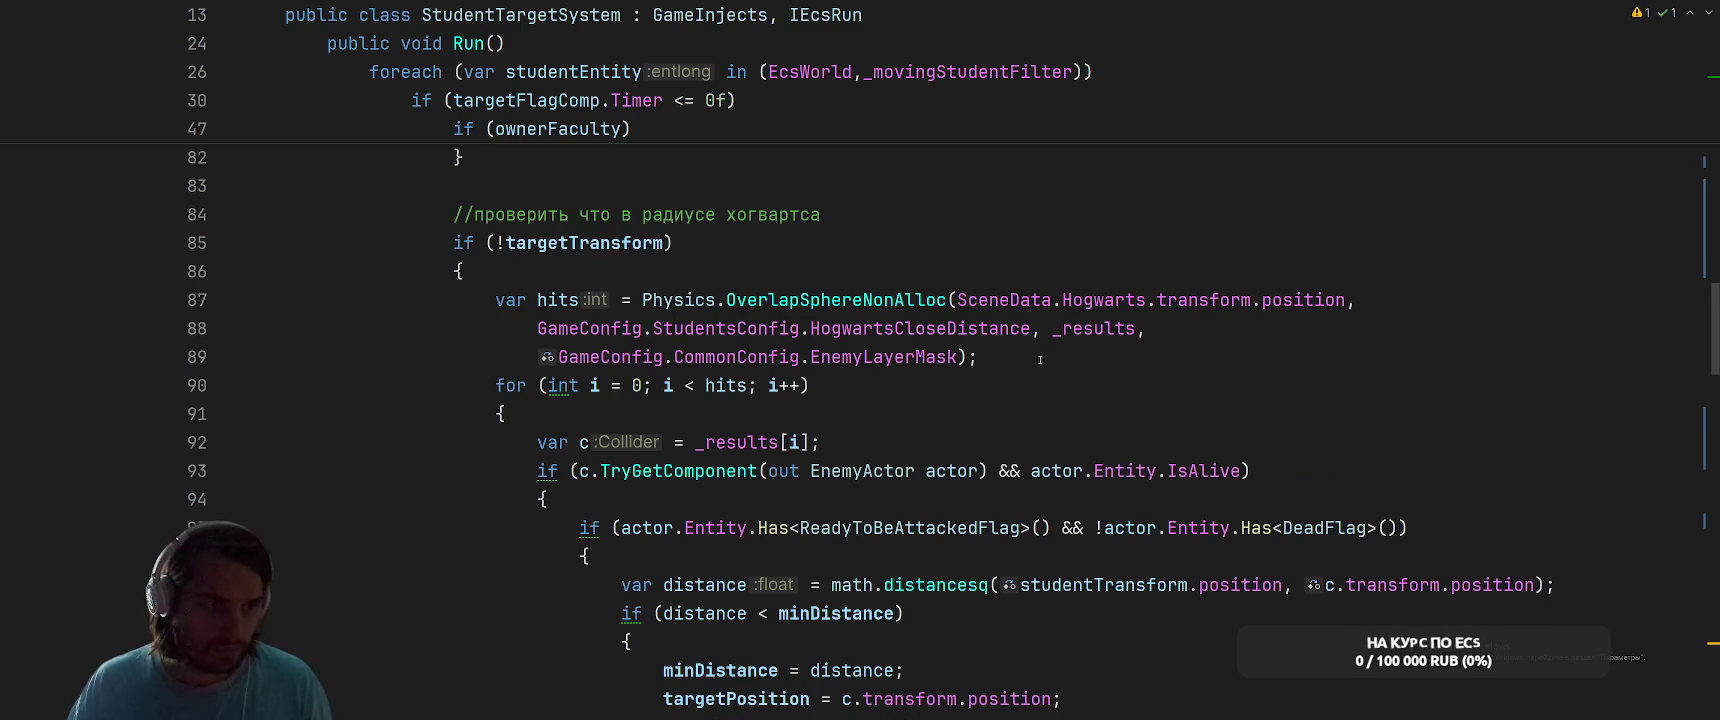
{"action": "scroll", "coordinate": [1040, 360], "scroll_direction": "up", "scroll_amount": 1}
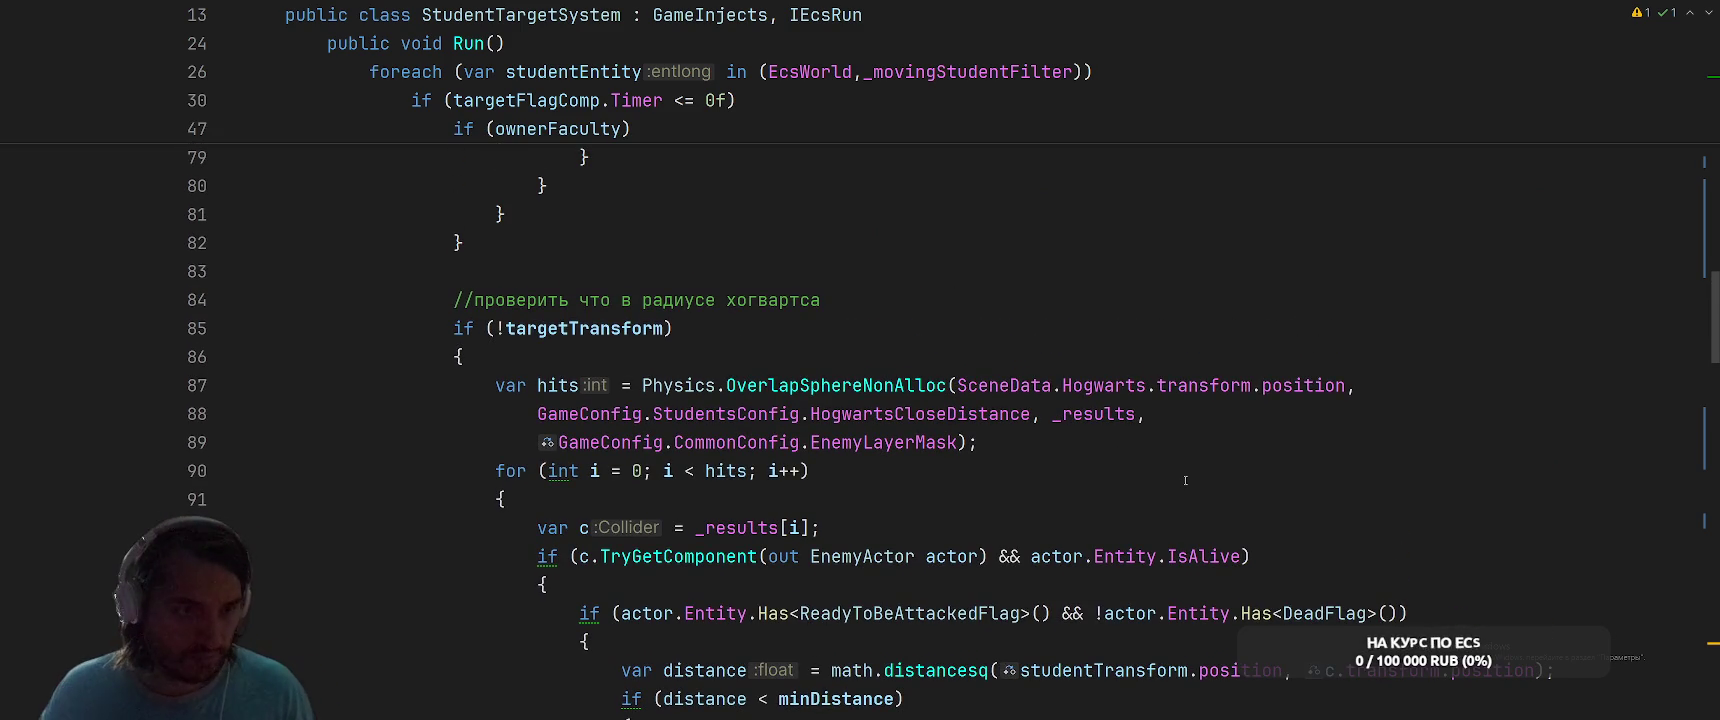
{"action": "scroll", "coordinate": [1185, 480], "scroll_direction": "up", "scroll_amount": 14}
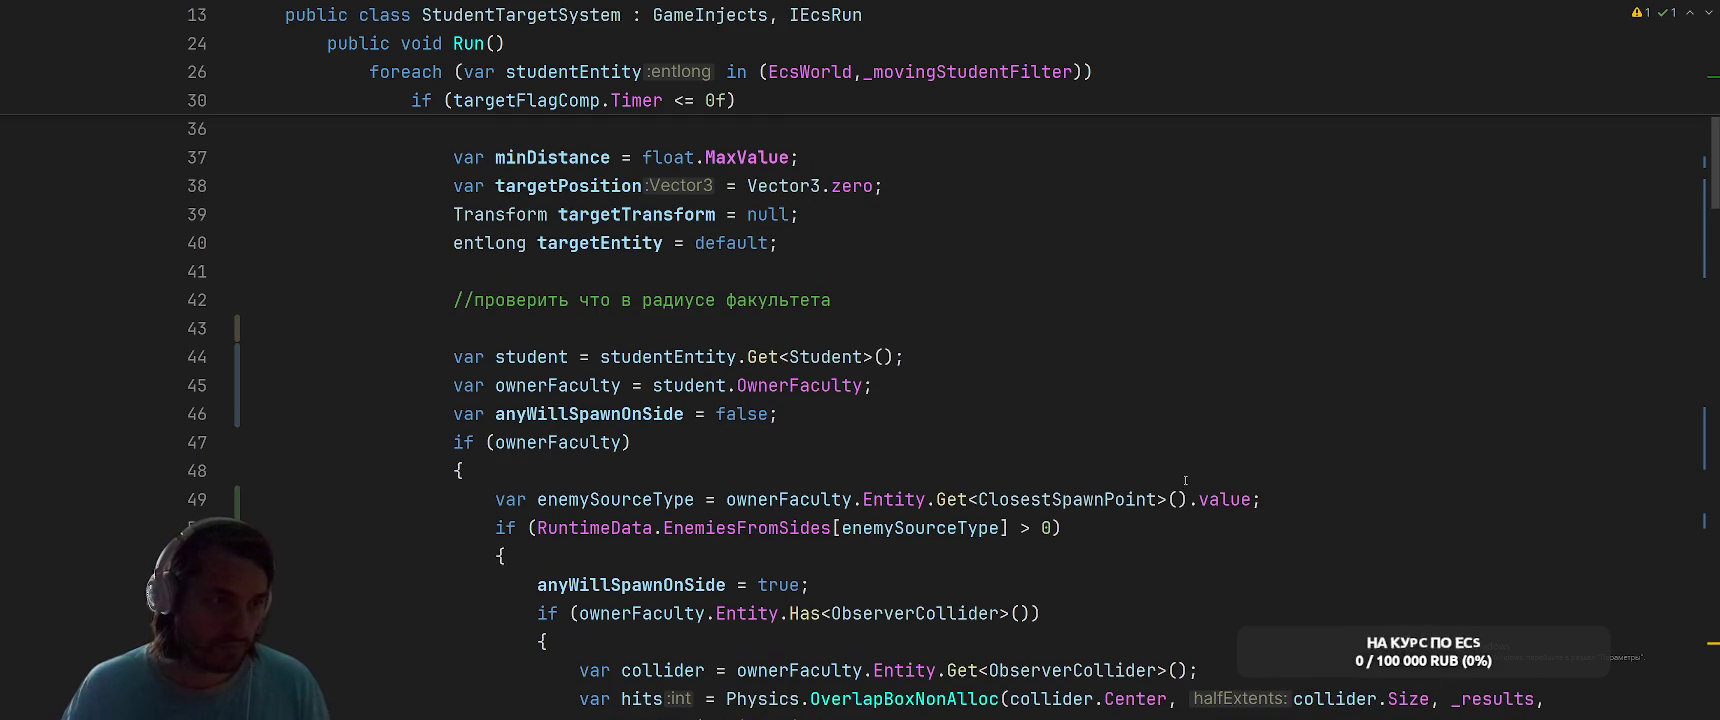
{"action": "scroll", "coordinate": [1174, 468], "scroll_direction": "down", "scroll_amount": 3}
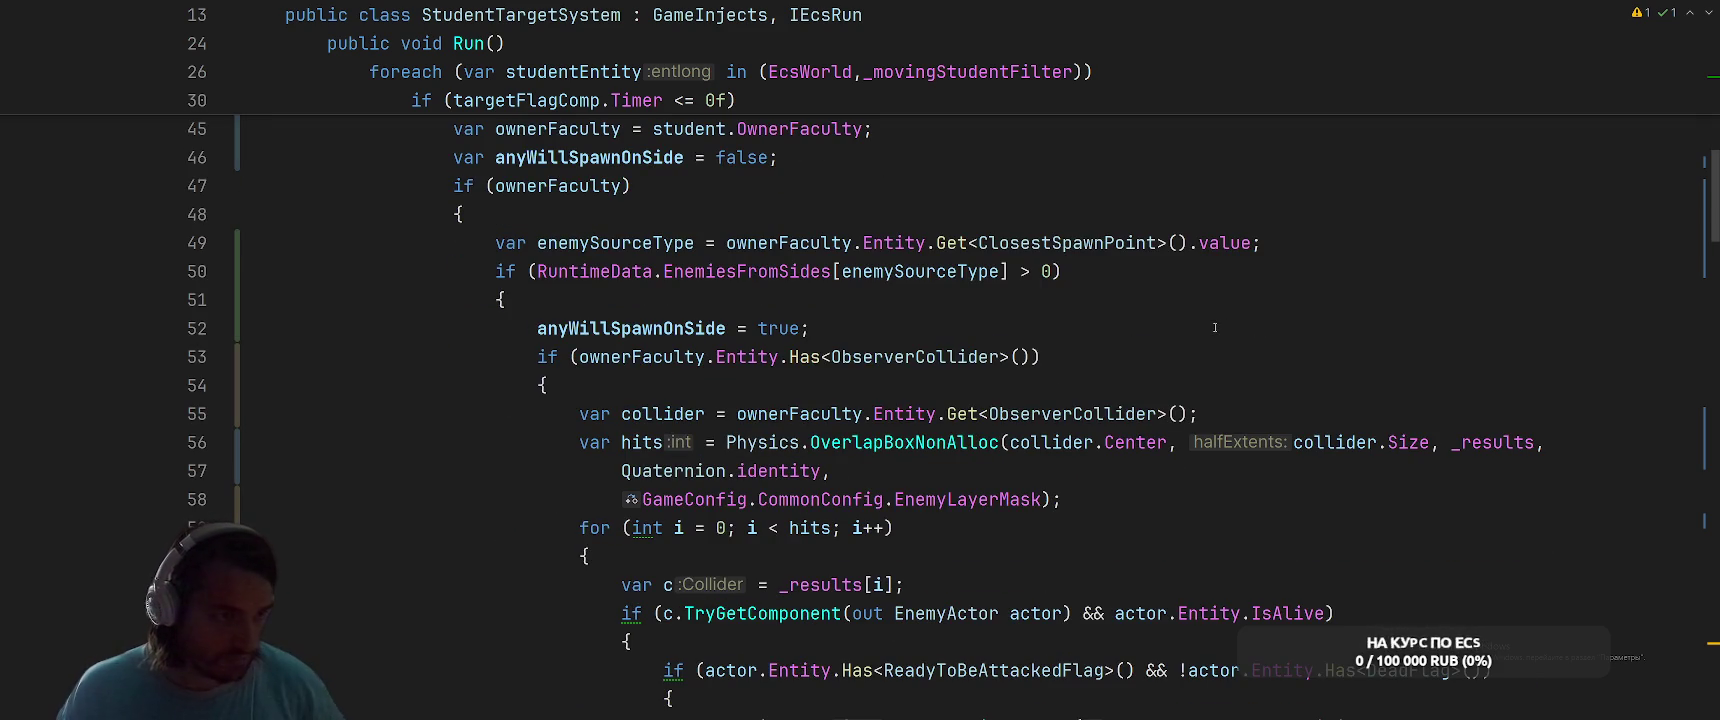
{"action": "scroll", "coordinate": [1219, 296], "scroll_direction": "up", "scroll_amount": 2}
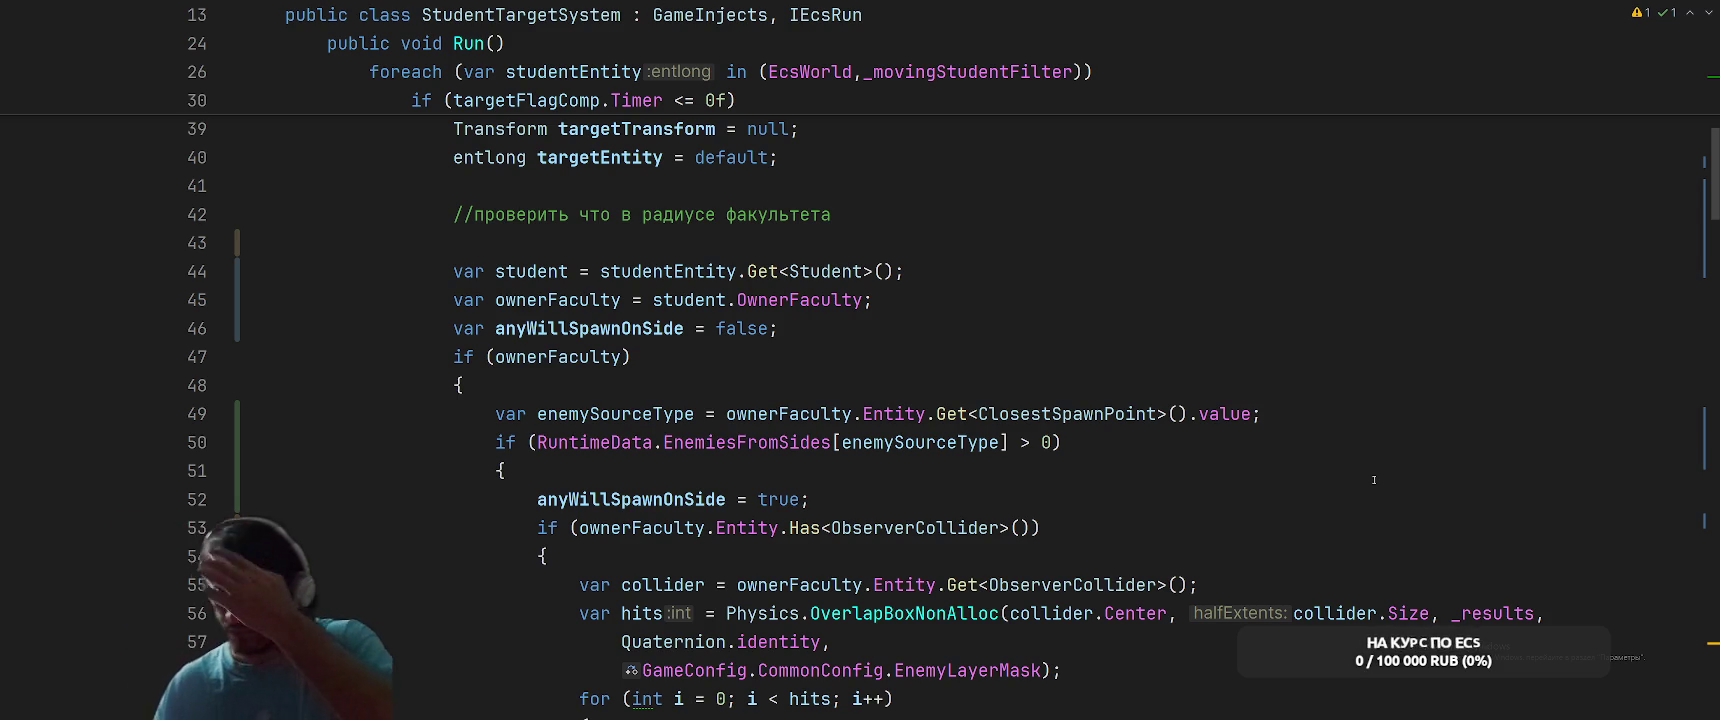
{"action": "left_click", "coordinate": [1157, 376]}
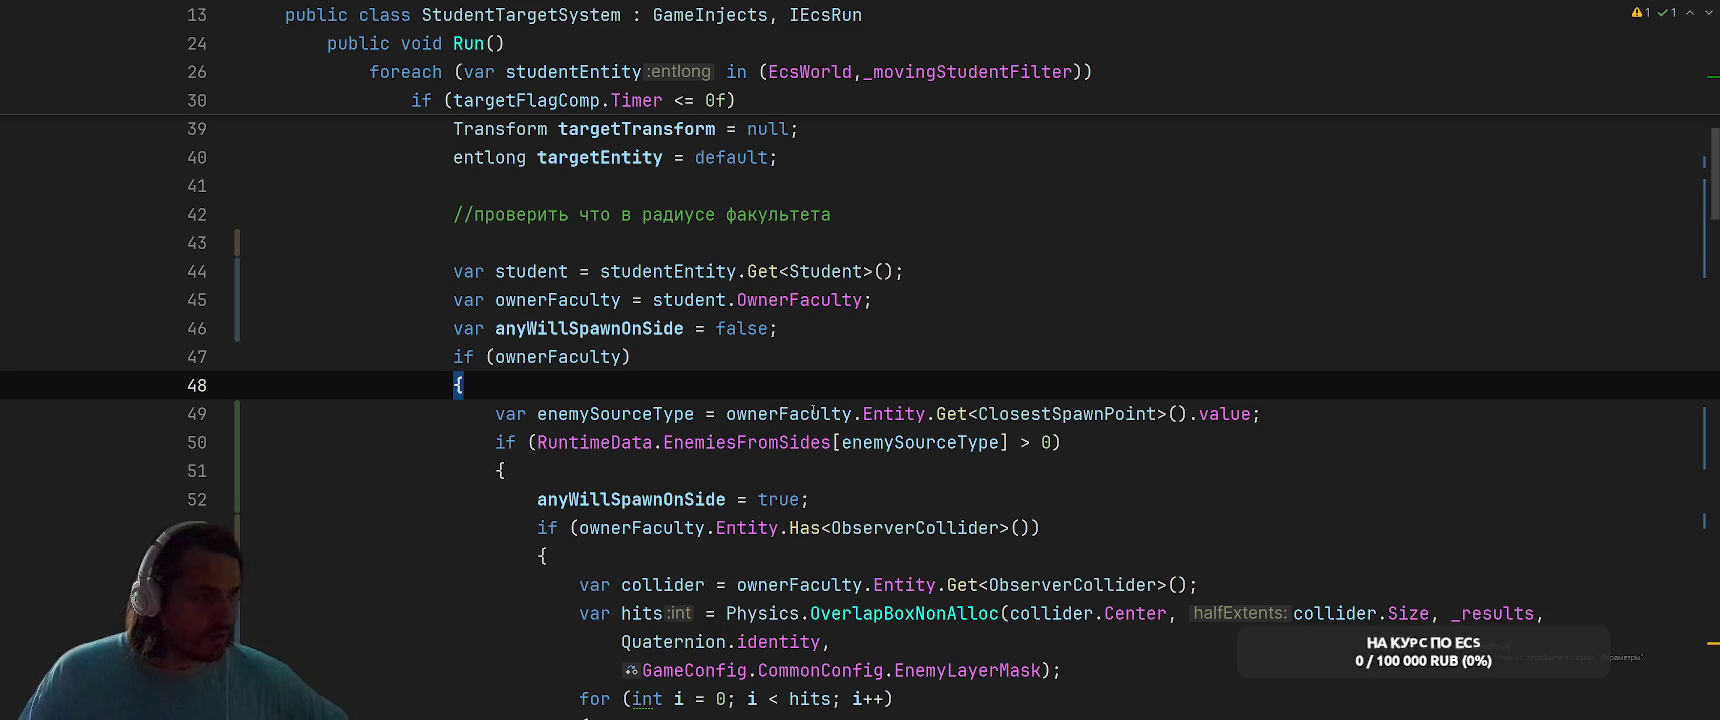
{"action": "scroll", "coordinate": [818, 410], "scroll_direction": "up", "scroll_amount": 4}
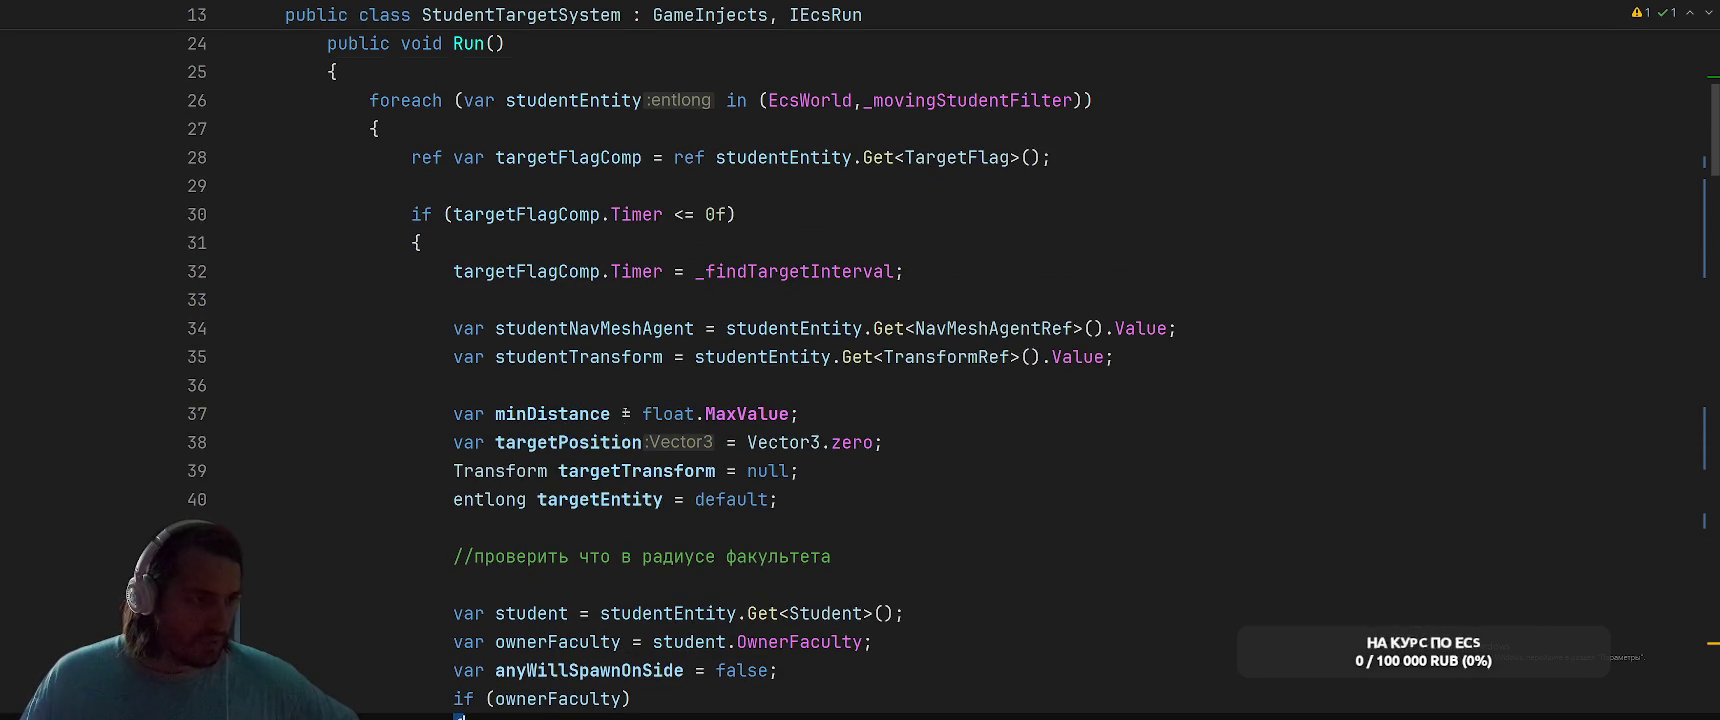
{"action": "scroll", "coordinate": [630, 379], "scroll_direction": "down", "scroll_amount": 3}
{"action": "left_click", "coordinate": [588, 461]}
{"action": "scroll", "coordinate": [588, 400], "scroll_direction": "down", "scroll_amount": 2}
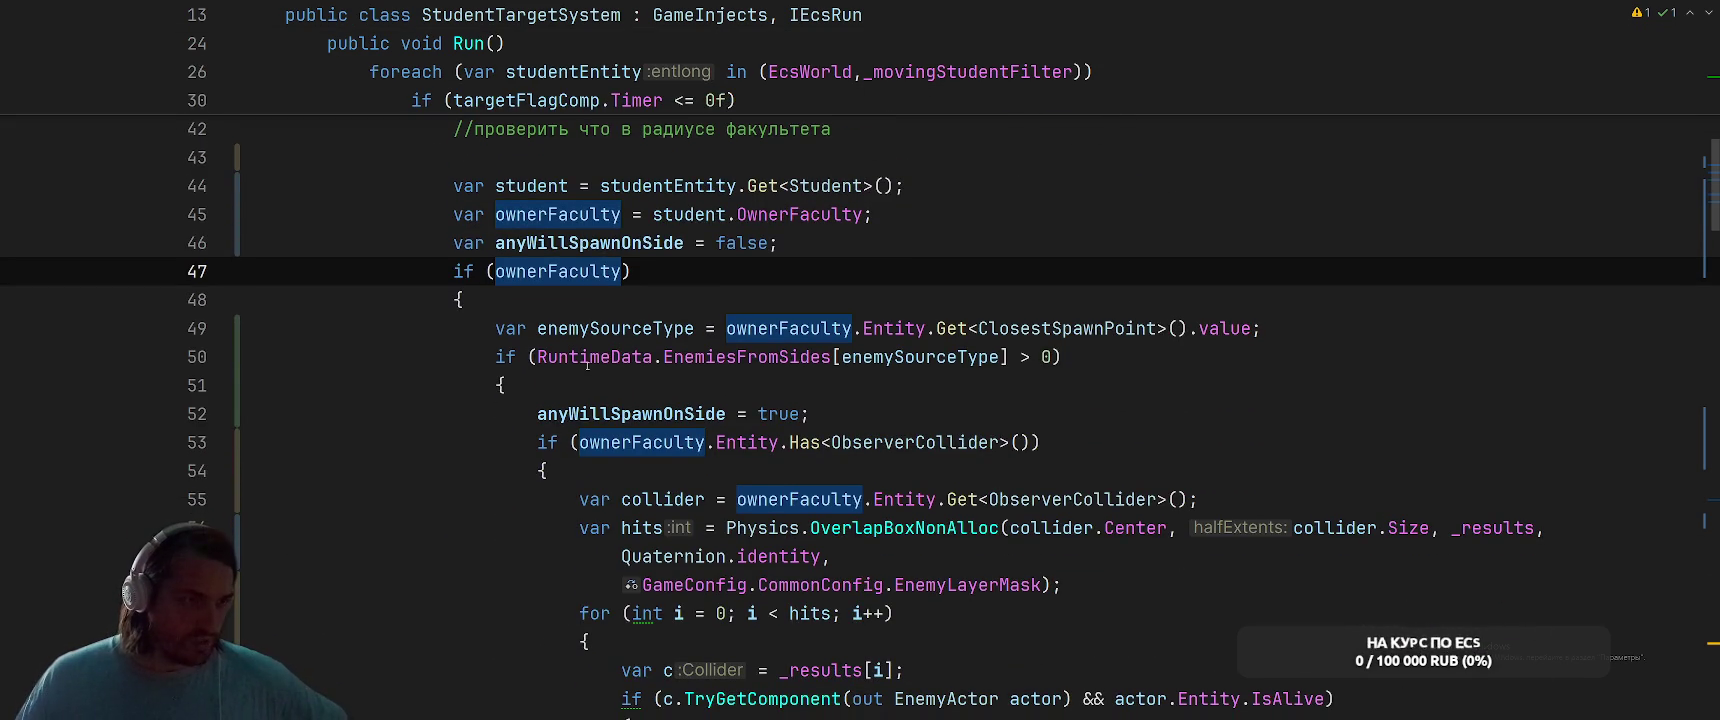
{"action": "left_click", "coordinate": [768, 357]}
{"action": "mouse_move", "coordinate": [1081, 333]}
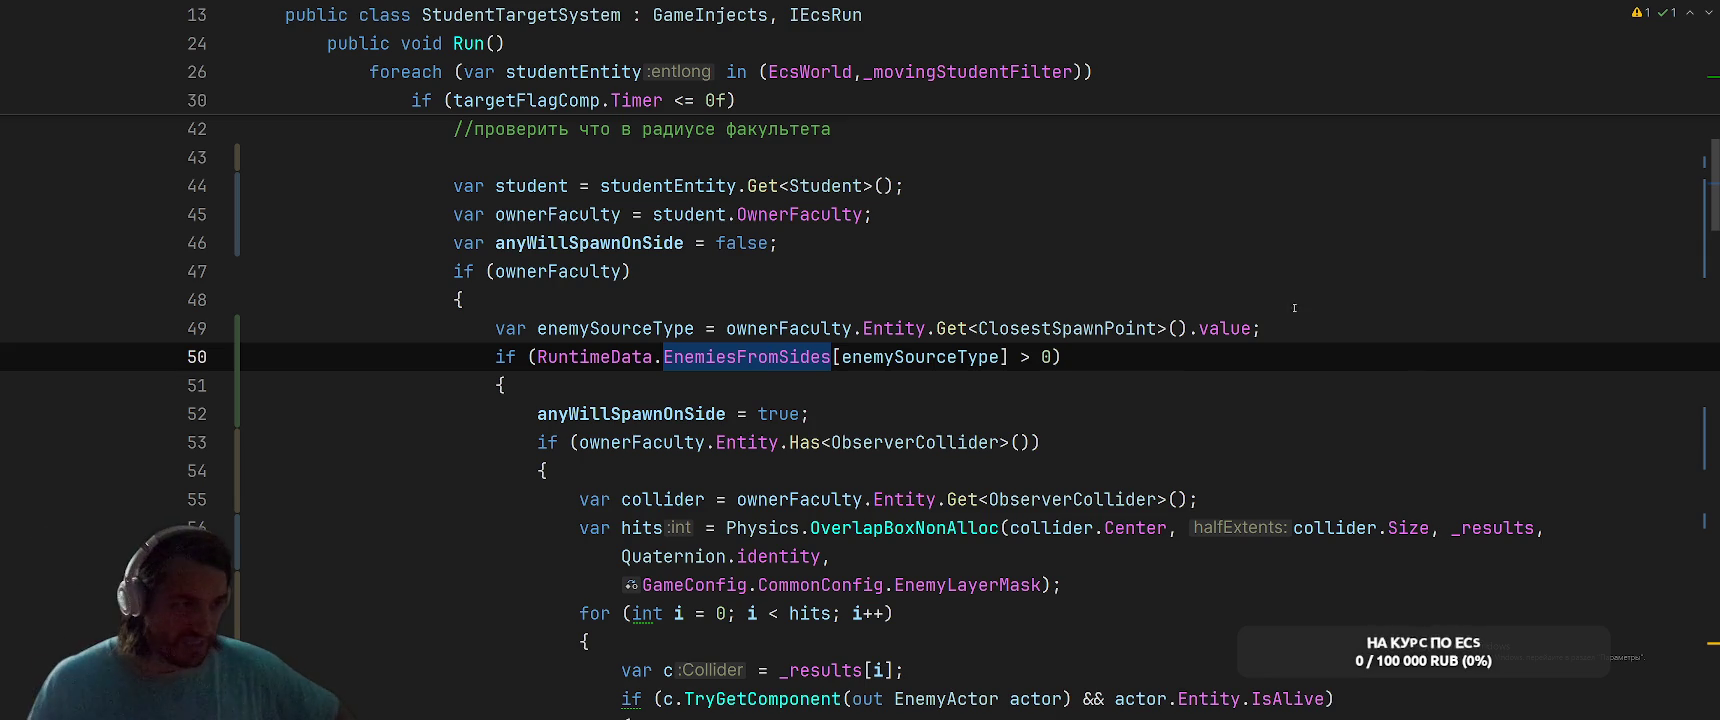
{"action": "left_click", "coordinate": [1318, 333]}
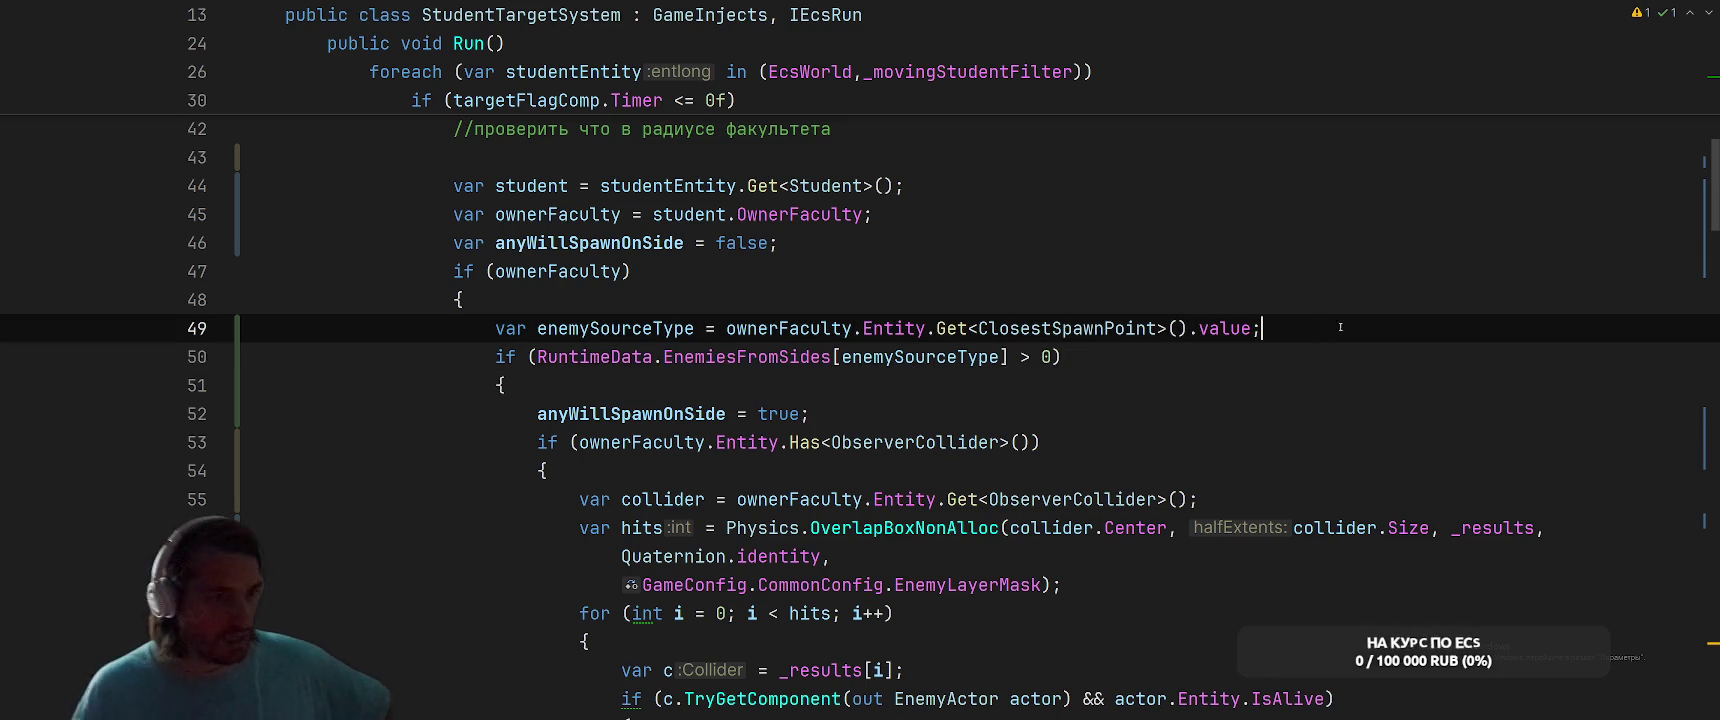